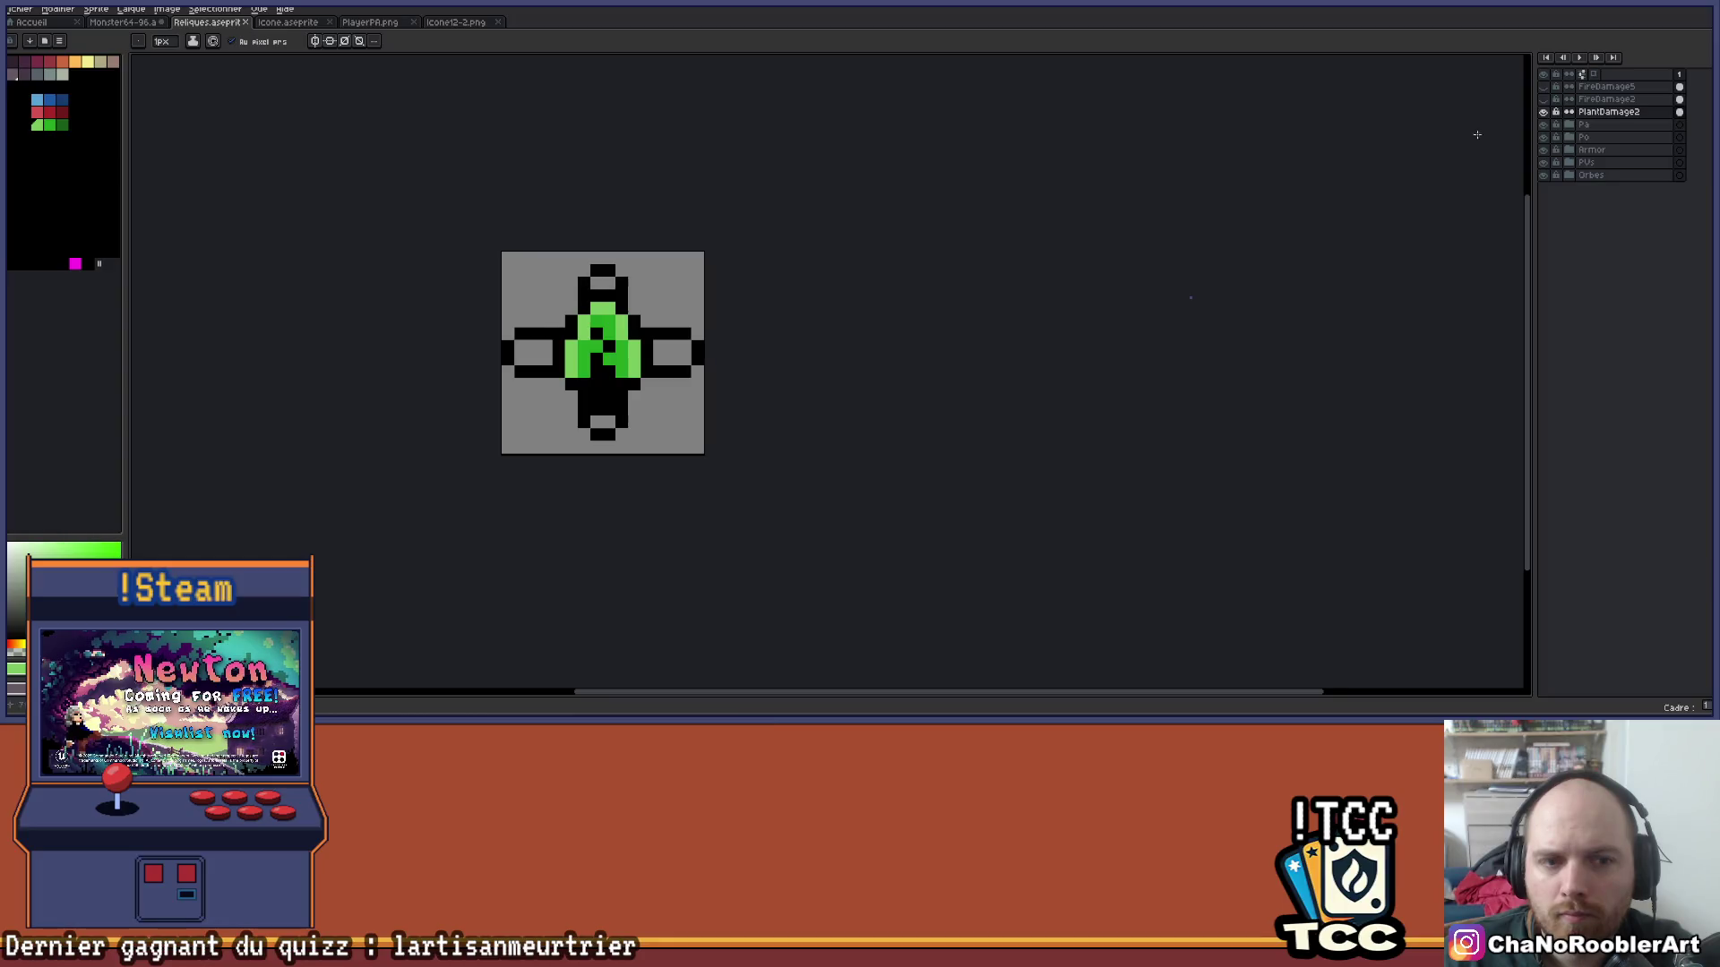
Eyedrop the plant's green and bucket-fill the grey pixels in its arms and end pieces.
{"action": "key", "text": "i"}
{"action": "left_click", "coordinate": [515, 349]}
{"action": "key", "text": "g"}
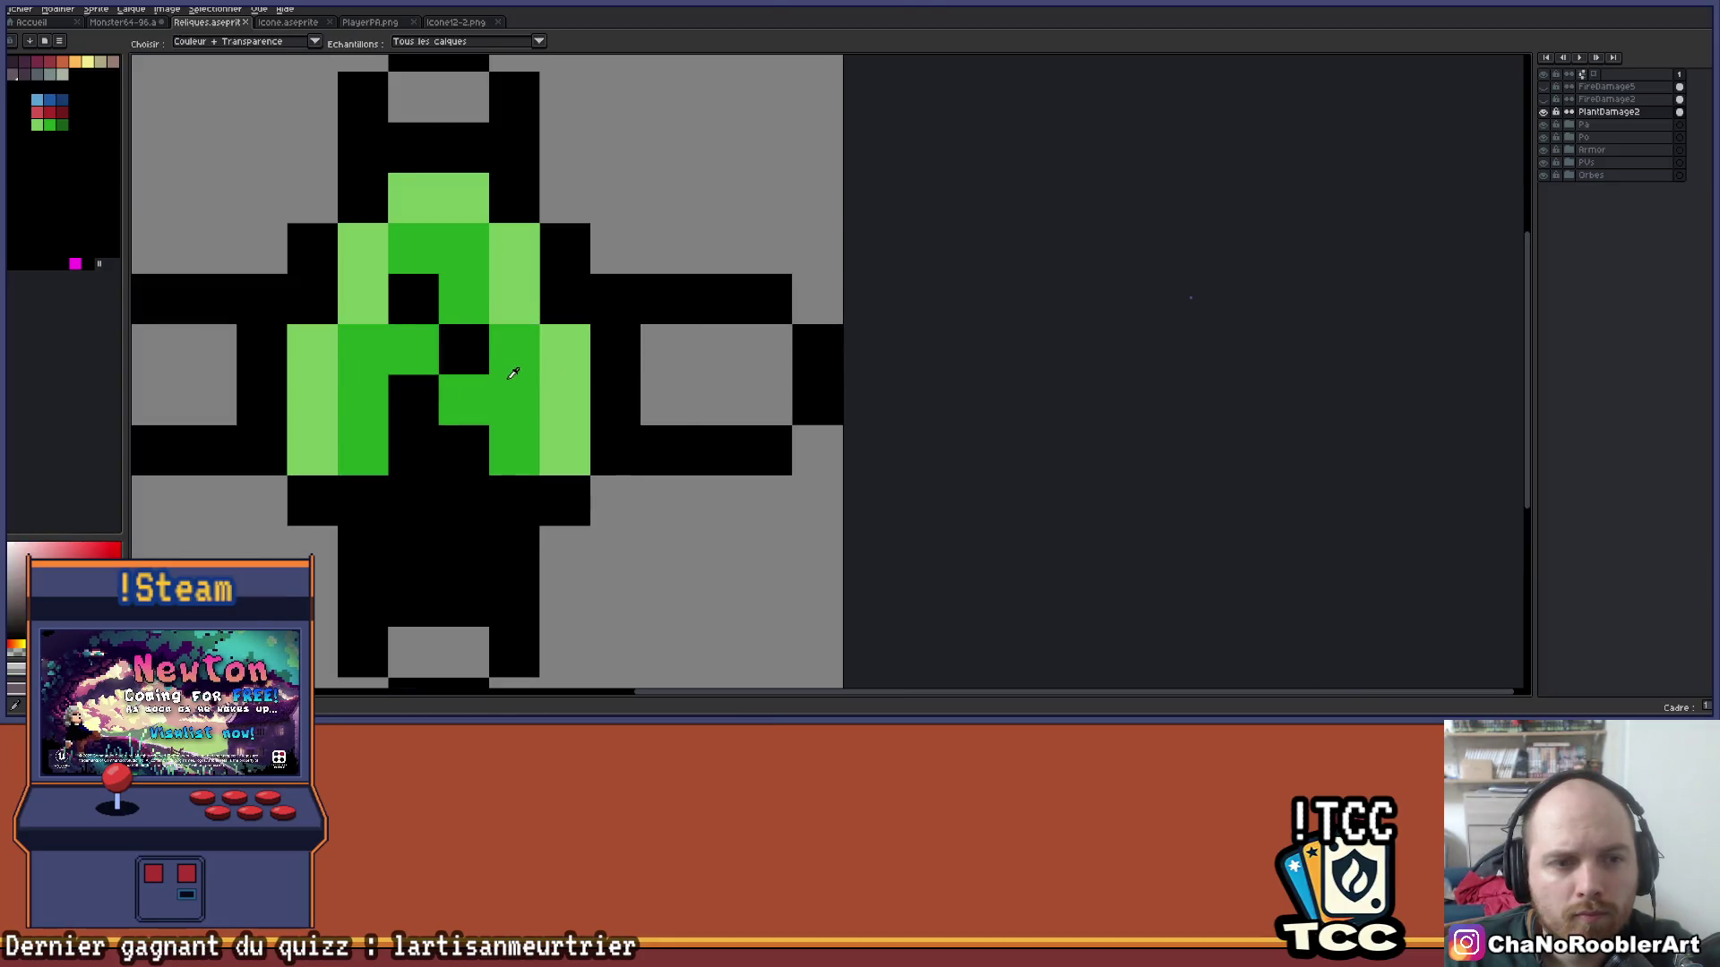
{"action": "left_click", "coordinate": [705, 366]}
{"action": "left_click", "coordinate": [413, 96]}
{"action": "scroll", "coordinate": [634, 290], "scroll_direction": "down", "scroll_amount": 2}
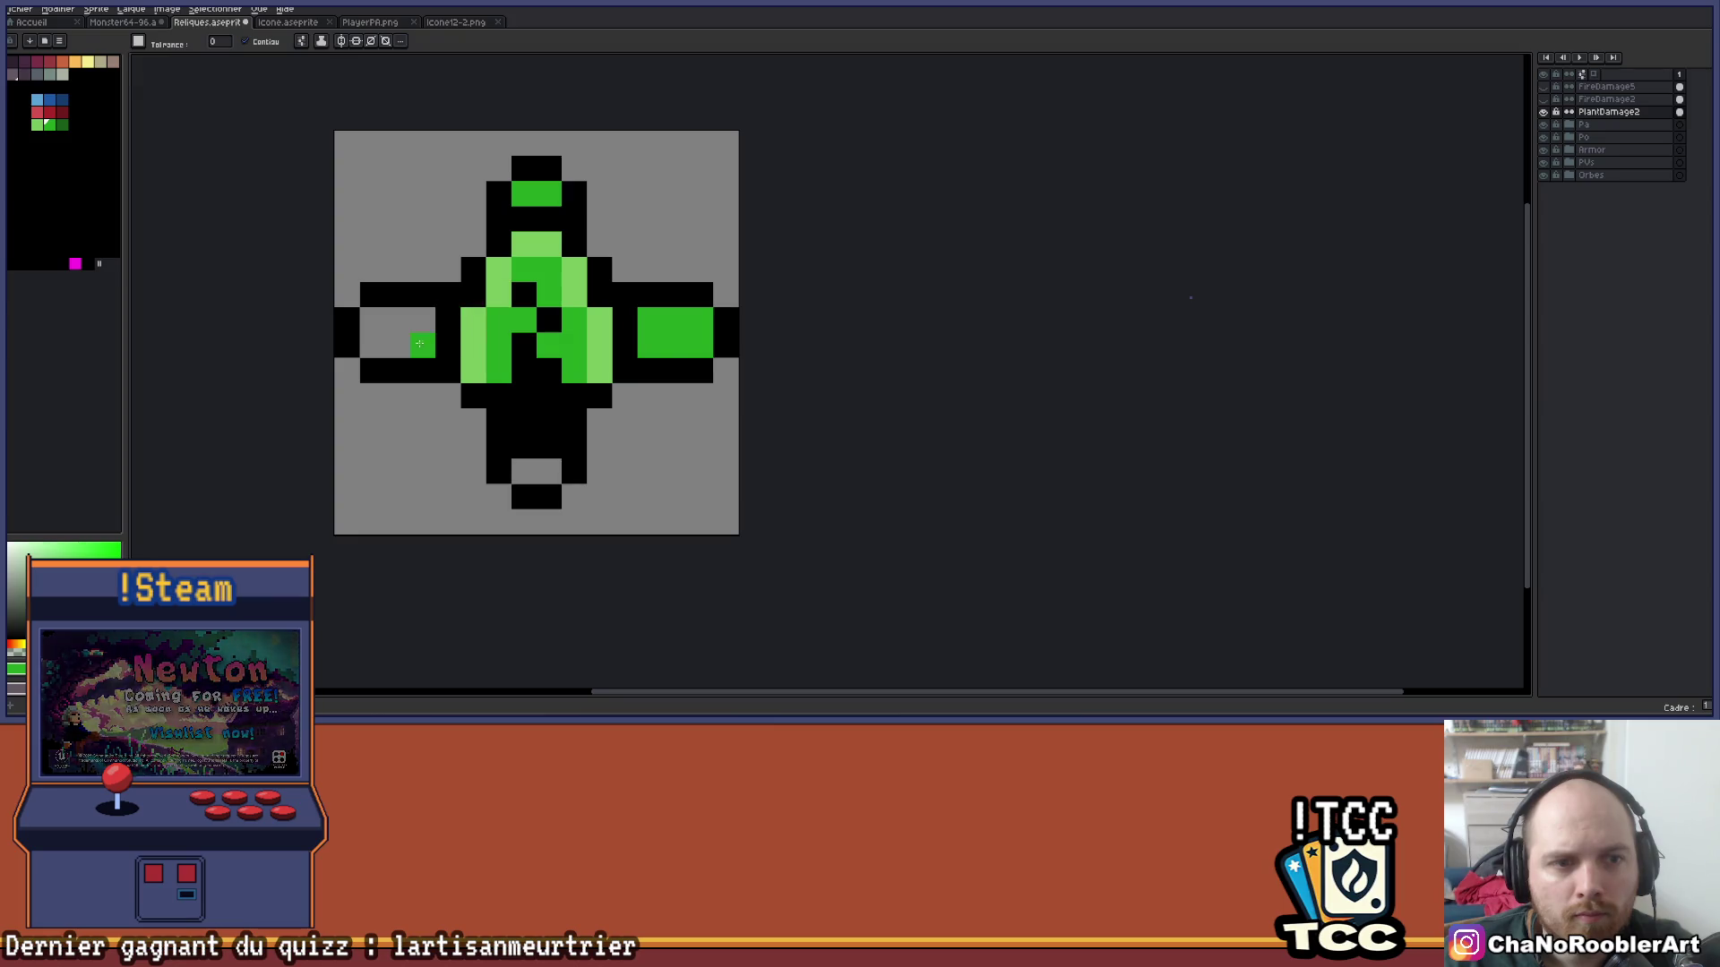
{"action": "left_click_drag", "start_coordinate": [554, 473], "coordinate": [636, 479]}
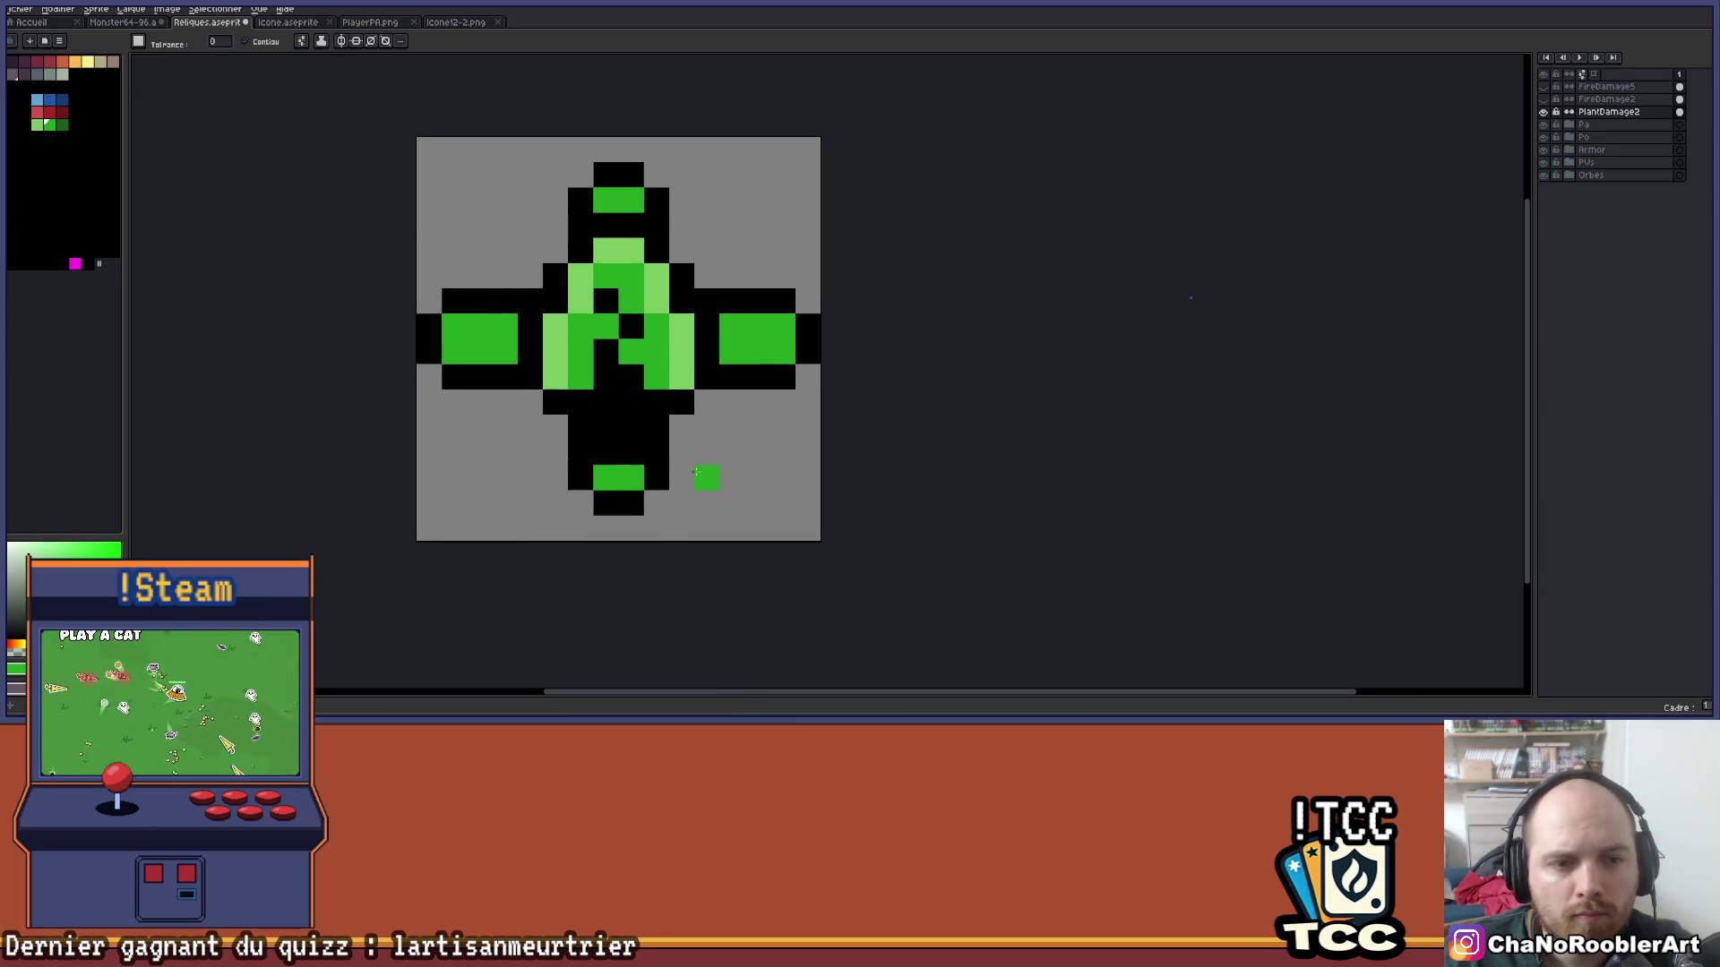
Shade the side arms' inner ends and half the bottom pad dark green with the pencil.
{"action": "left_click", "coordinate": [65, 127]}
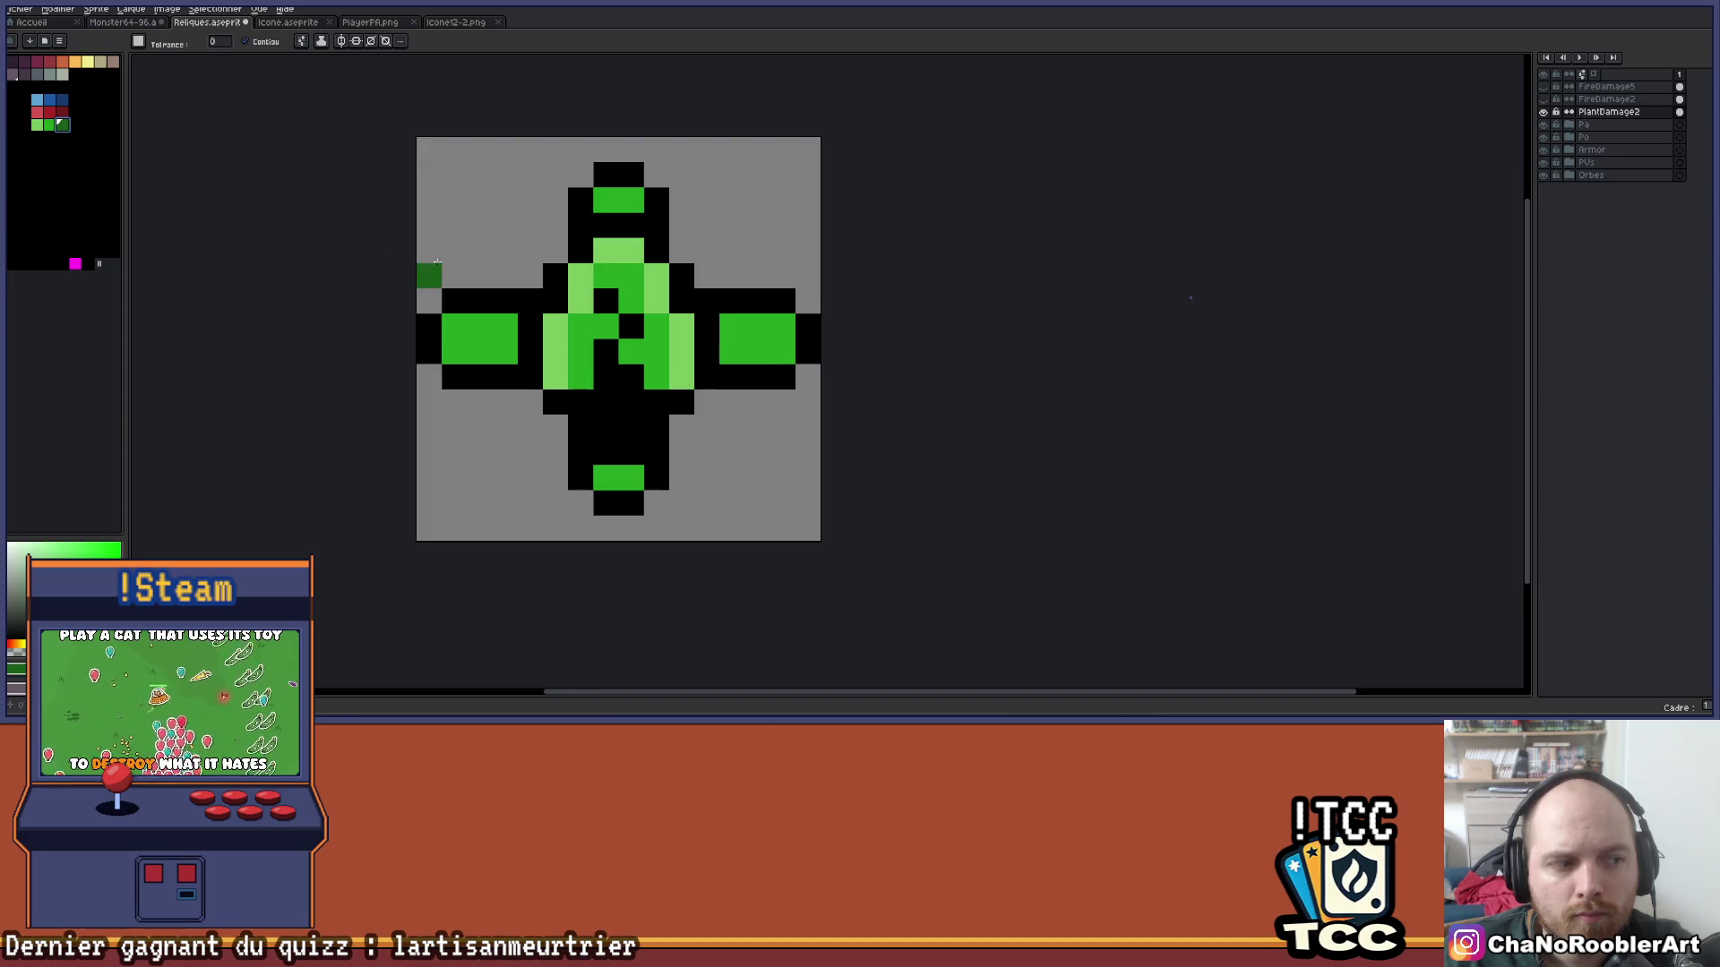
{"action": "left_click_drag", "start_coordinate": [427, 266], "coordinate": [392, 278]}
{"action": "key", "text": "b"}
{"action": "left_click_drag", "start_coordinate": [470, 339], "coordinate": [466, 368]}
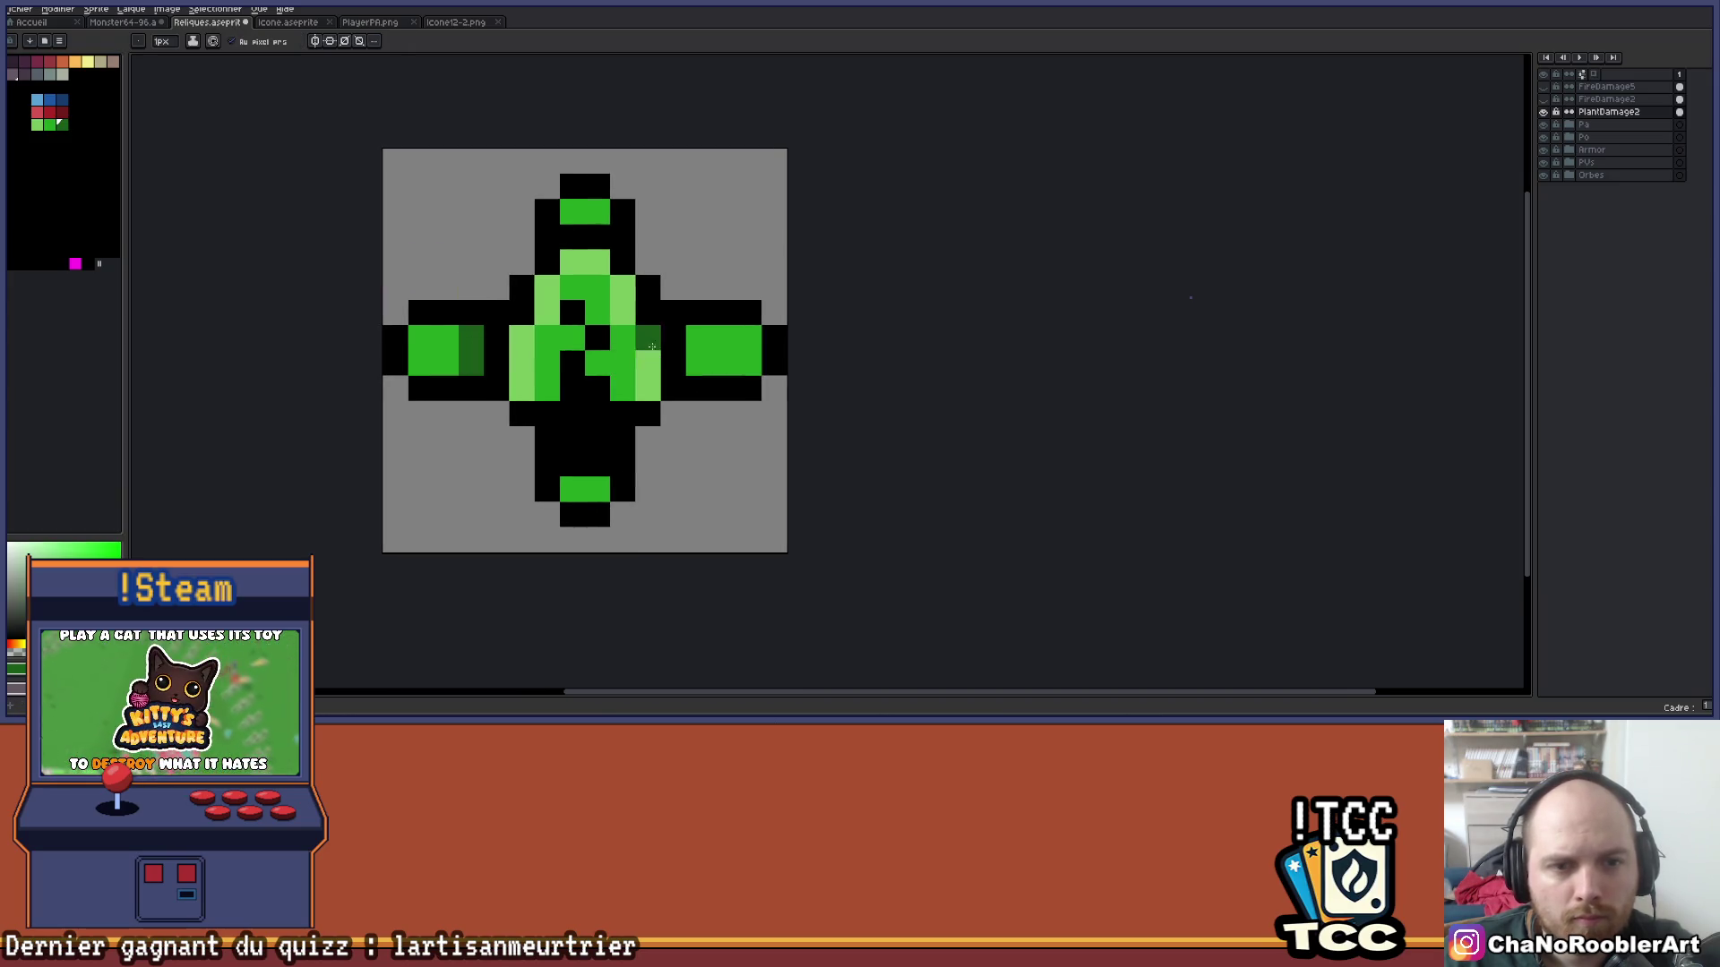
{"action": "scroll", "coordinate": [700, 356], "scroll_direction": "down", "scroll_amount": 1}
{"action": "scroll", "coordinate": [667, 394], "scroll_direction": "up", "scroll_amount": 1}
{"action": "left_click", "coordinate": [642, 422]}
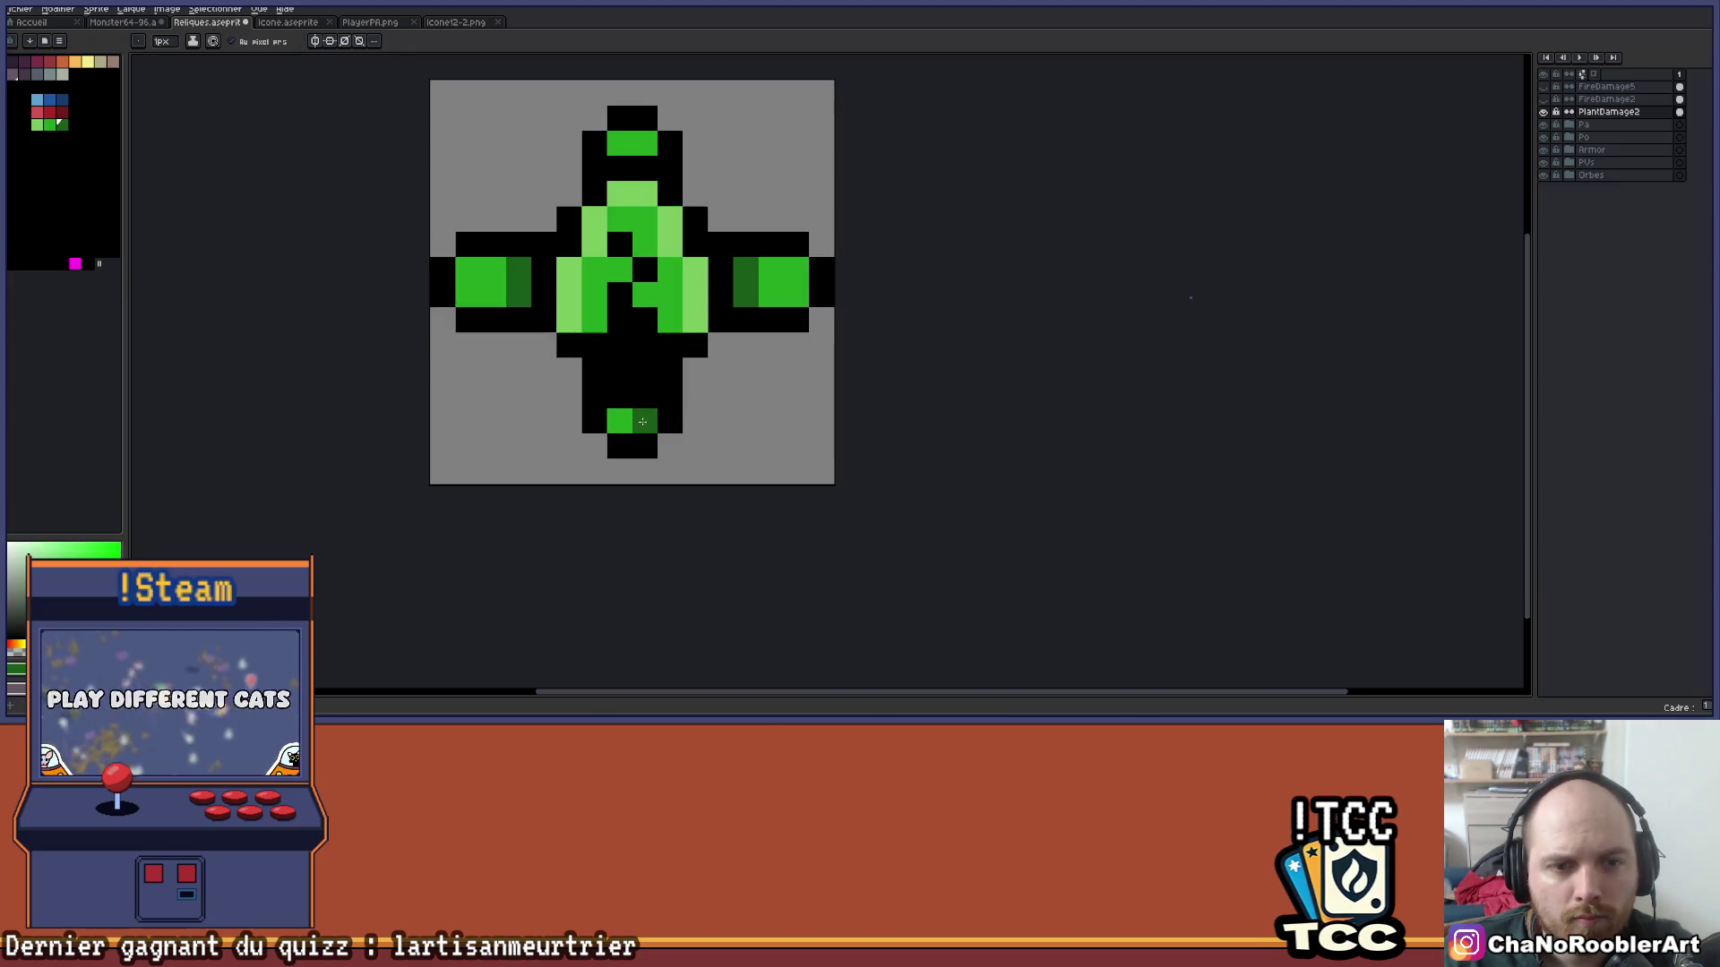
{"action": "scroll", "coordinate": [659, 179], "scroll_direction": "down", "scroll_amount": 2}
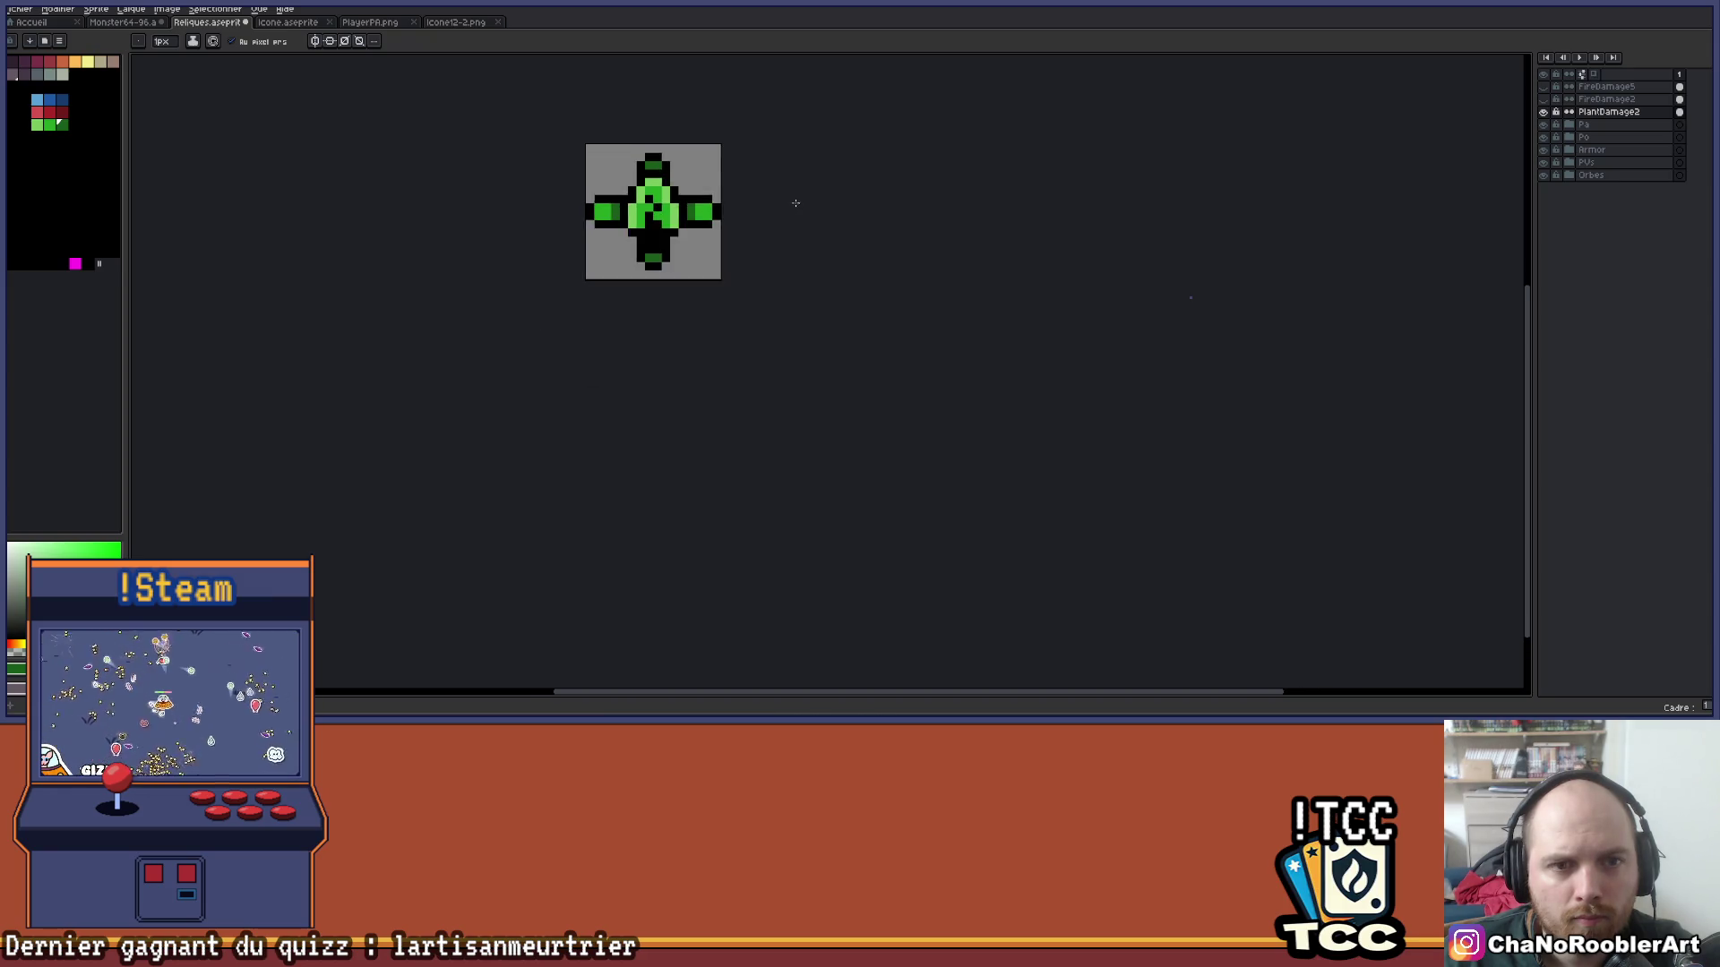
{"action": "left_click_drag", "start_coordinate": [795, 200], "coordinate": [729, 307]}
{"action": "scroll", "coordinate": [714, 304], "scroll_direction": "down", "scroll_amount": 1}
{"action": "scroll", "coordinate": [663, 283], "scroll_direction": "up", "scroll_amount": 2}
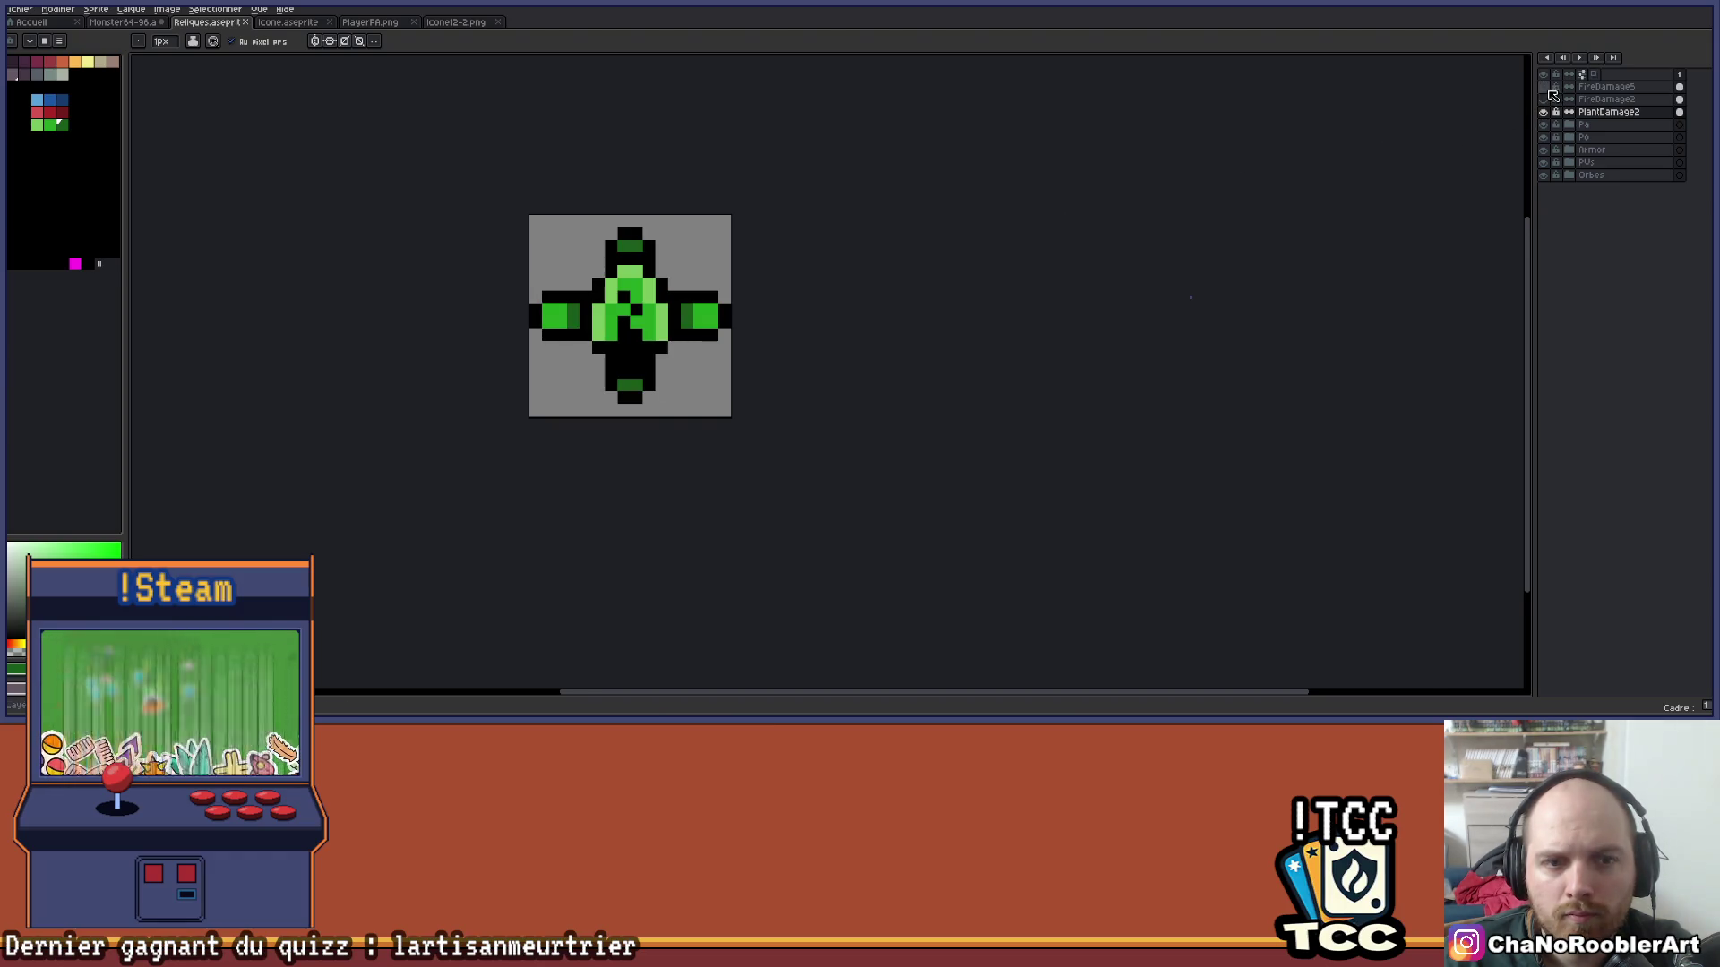
Toggle the FireDamage fire icon layers to compare them, leaving the ornamented FireDamage5 icon visible.
{"action": "left_click", "coordinate": [1552, 100]}
{"action": "left_click", "coordinate": [1555, 101]}
{"action": "left_click", "coordinate": [1554, 101]}
{"action": "left_click", "coordinate": [1554, 101]}
{"action": "left_click", "coordinate": [1554, 101]}
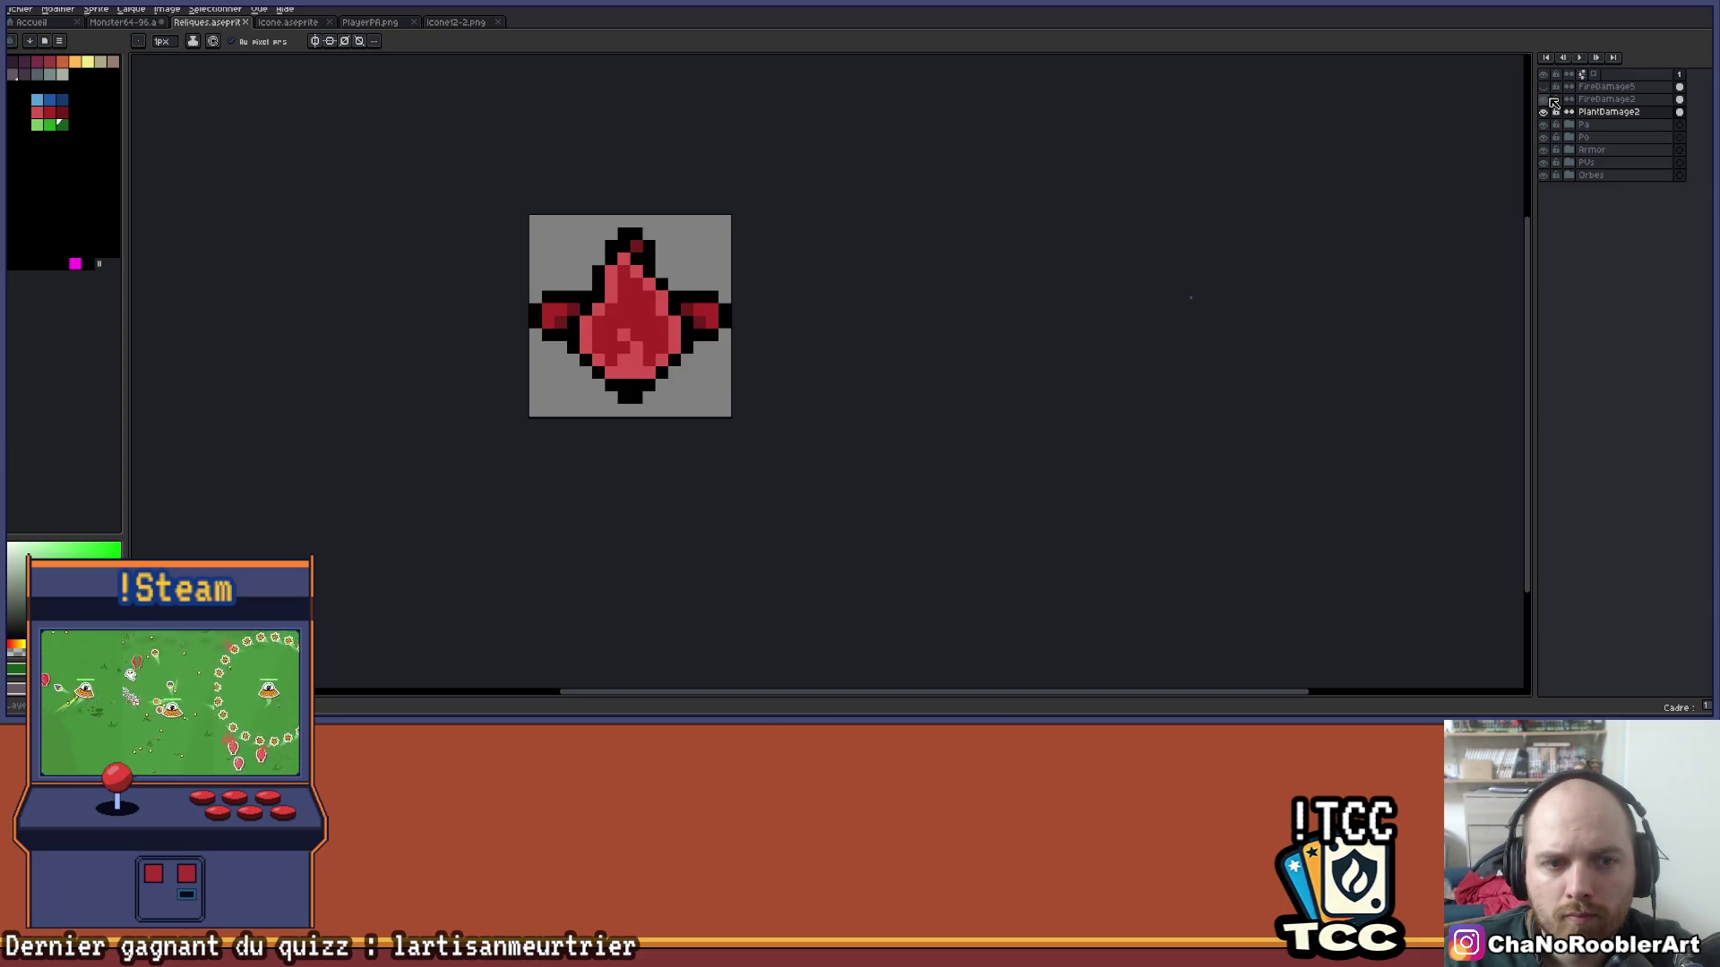
{"action": "left_click", "coordinate": [1554, 101]}
{"action": "left_click", "coordinate": [1554, 101]}
{"action": "left_click", "coordinate": [1554, 101]}
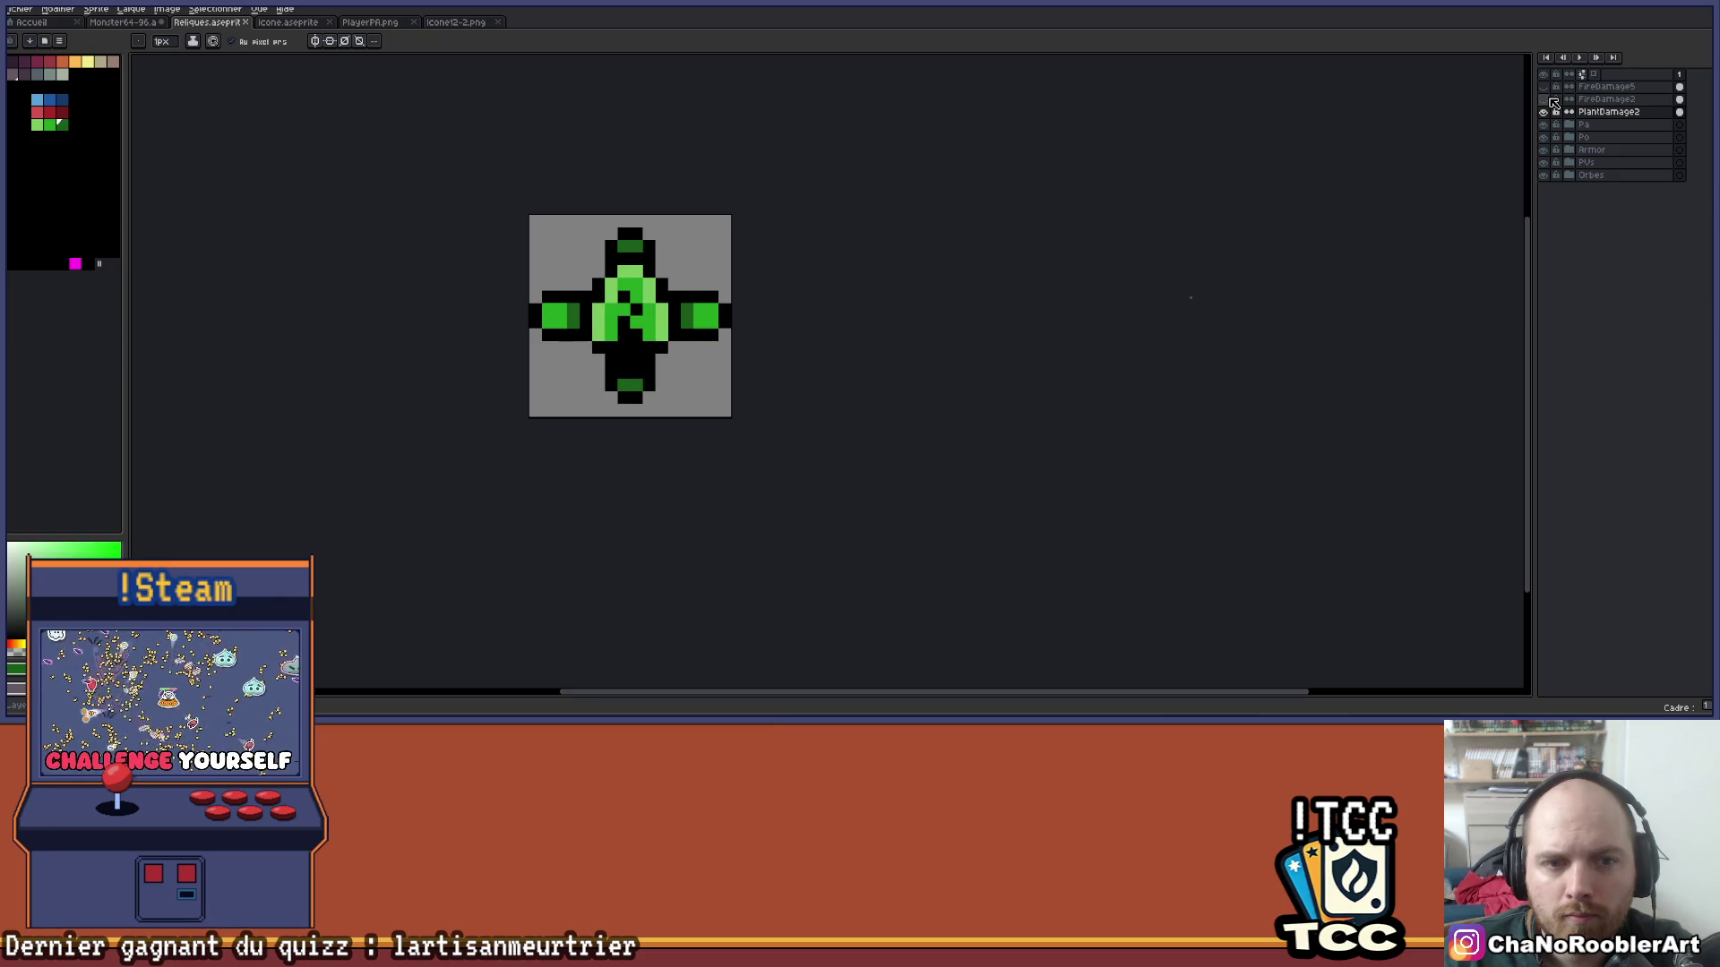
{"action": "left_click", "coordinate": [1554, 101]}
{"action": "left_click", "coordinate": [1554, 101]}
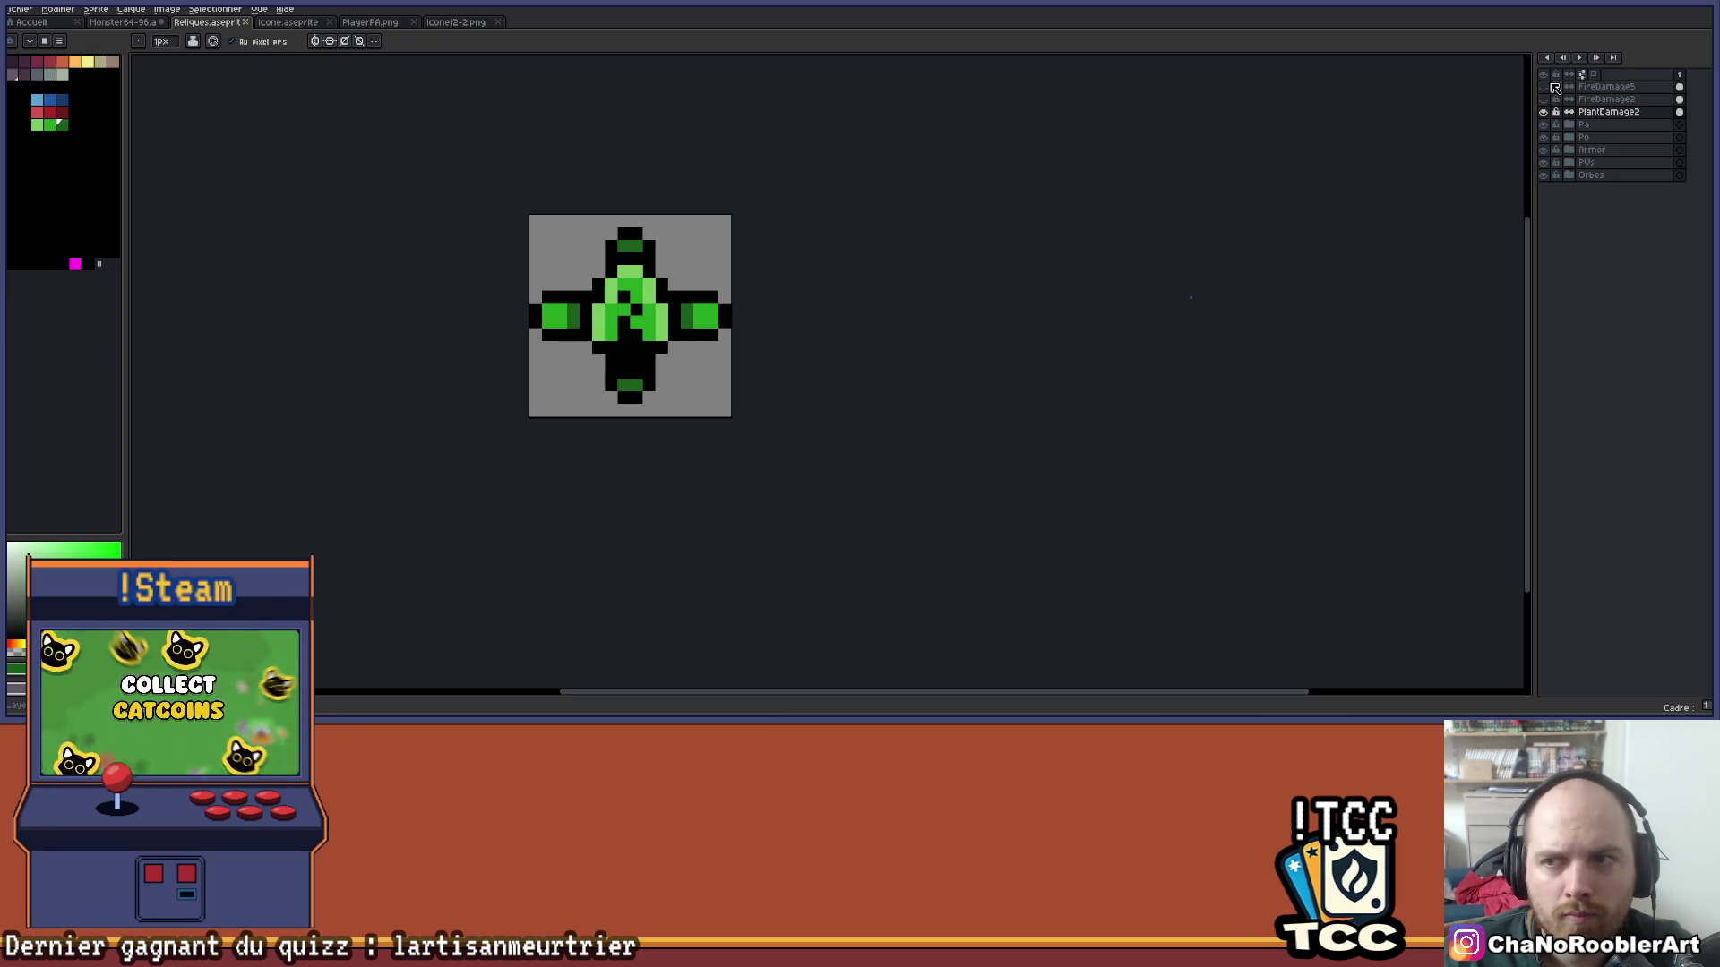
{"action": "left_click", "coordinate": [1552, 93]}
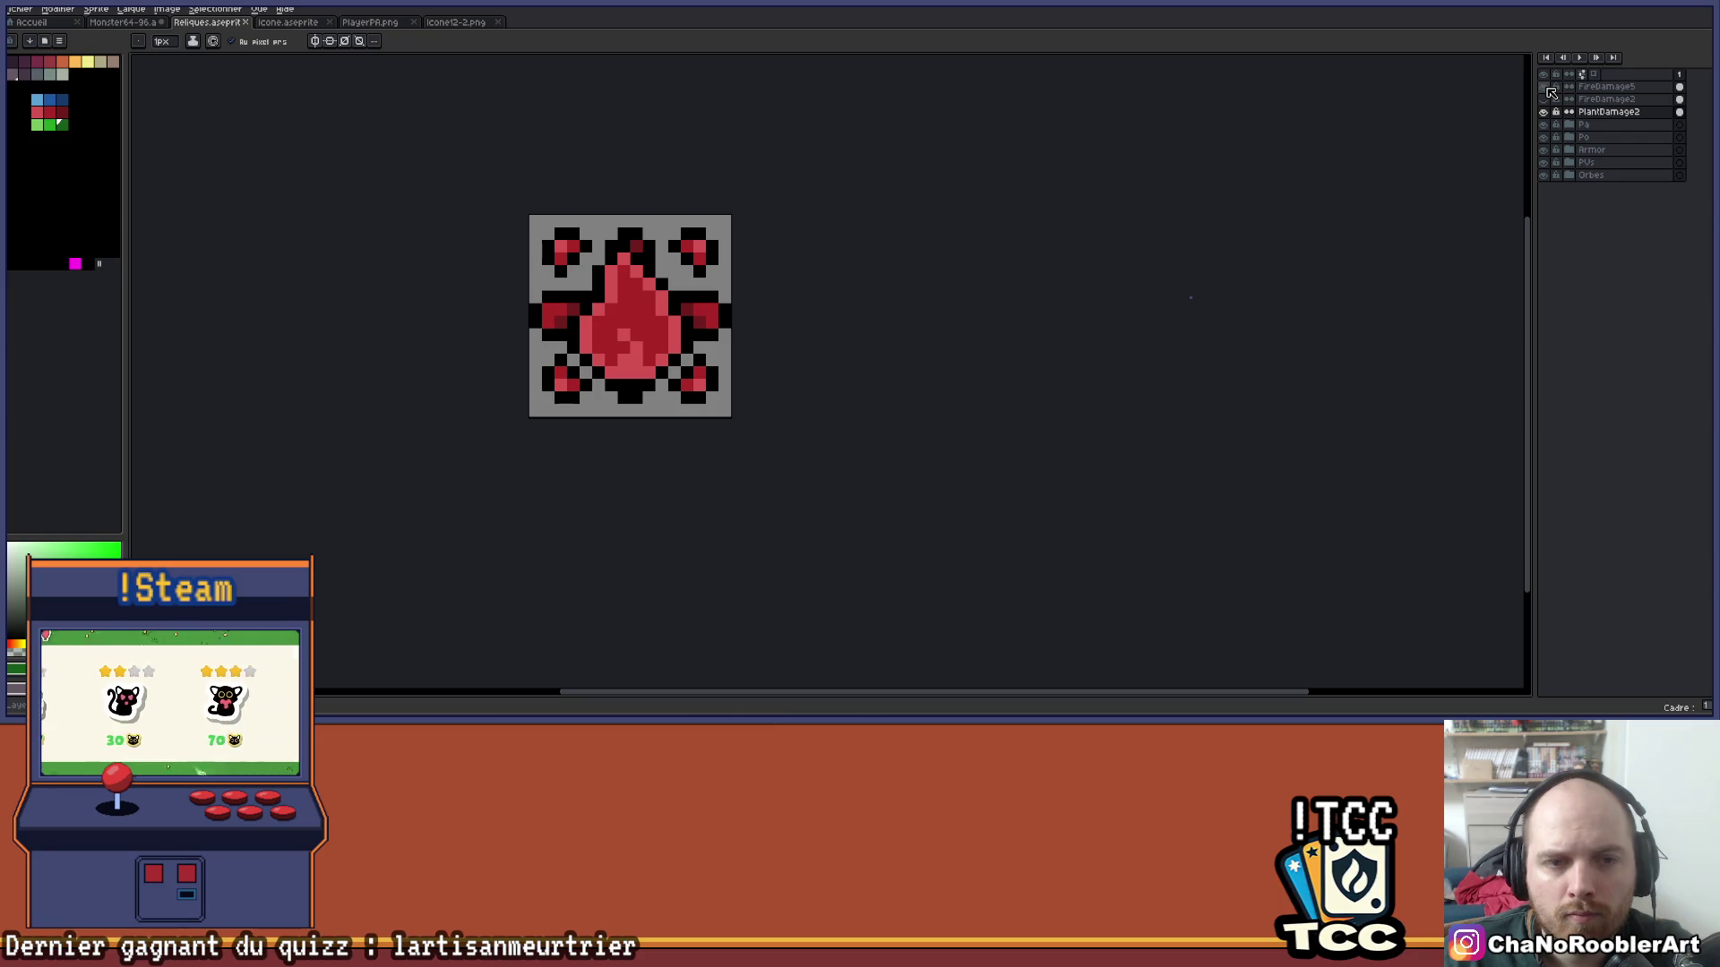
Make FireDamage5 the active layer and marquee-select its top-right corner ornament.
{"action": "scroll", "coordinate": [696, 301], "scroll_direction": "up", "scroll_amount": 1}
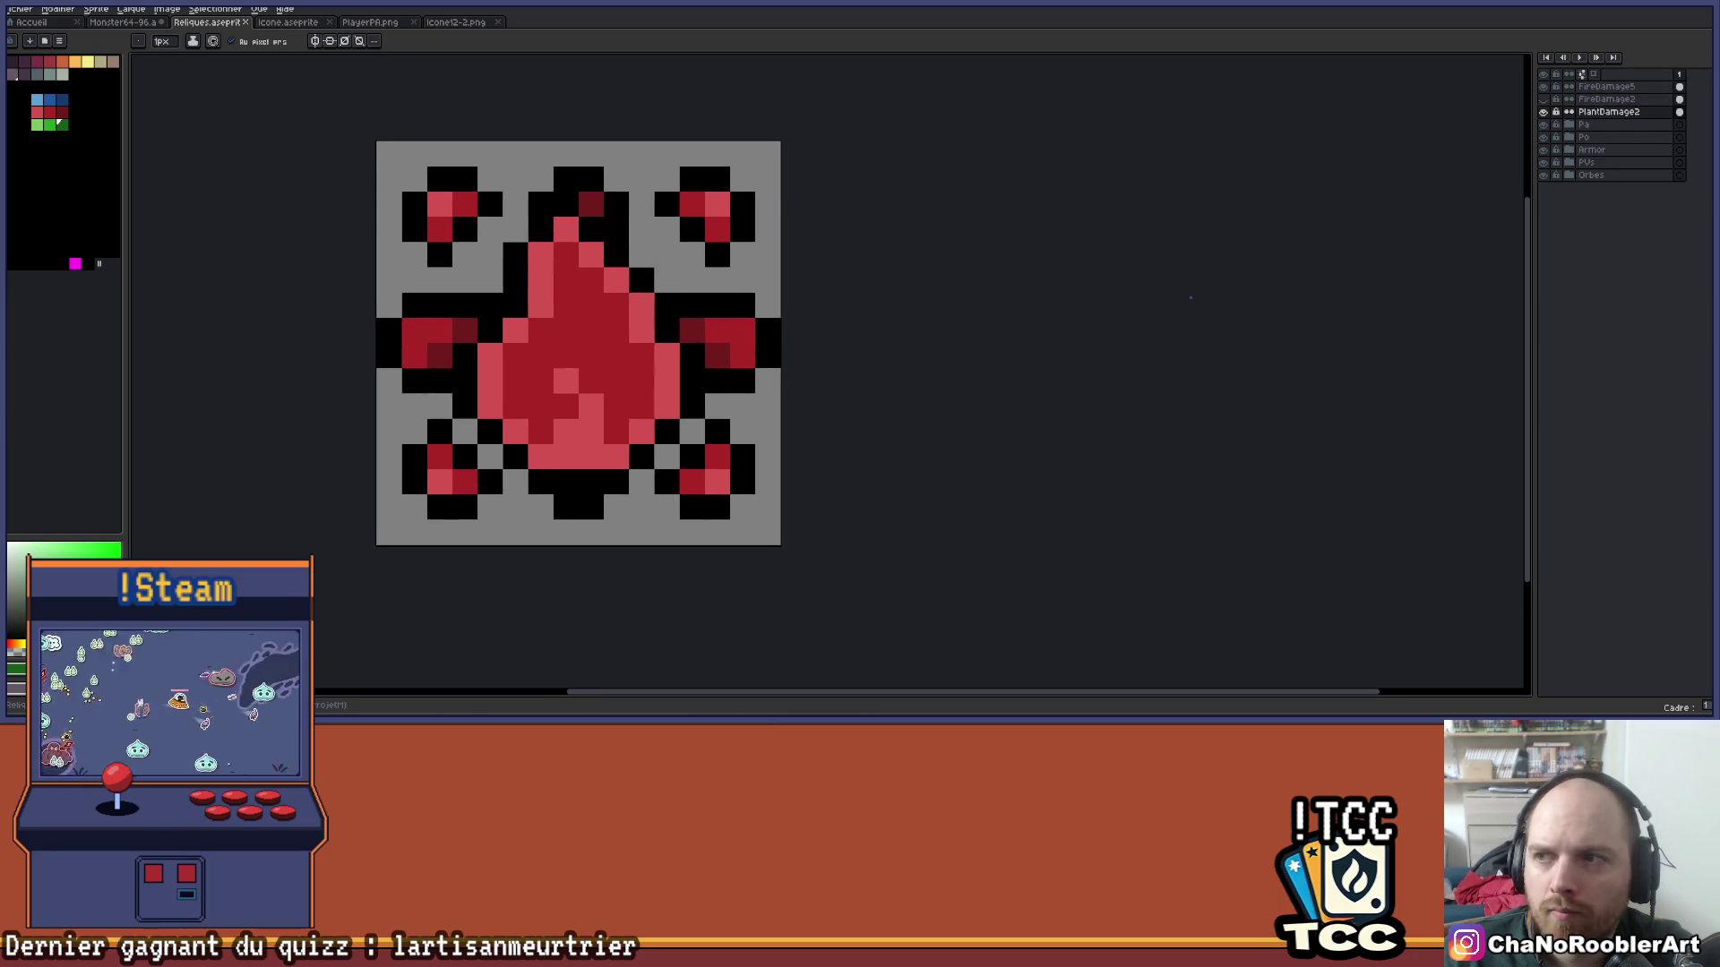
{"action": "key", "text": "m"}
{"action": "left_click", "coordinate": [1636, 90]}
{"action": "double_click", "coordinate": [1636, 91]}
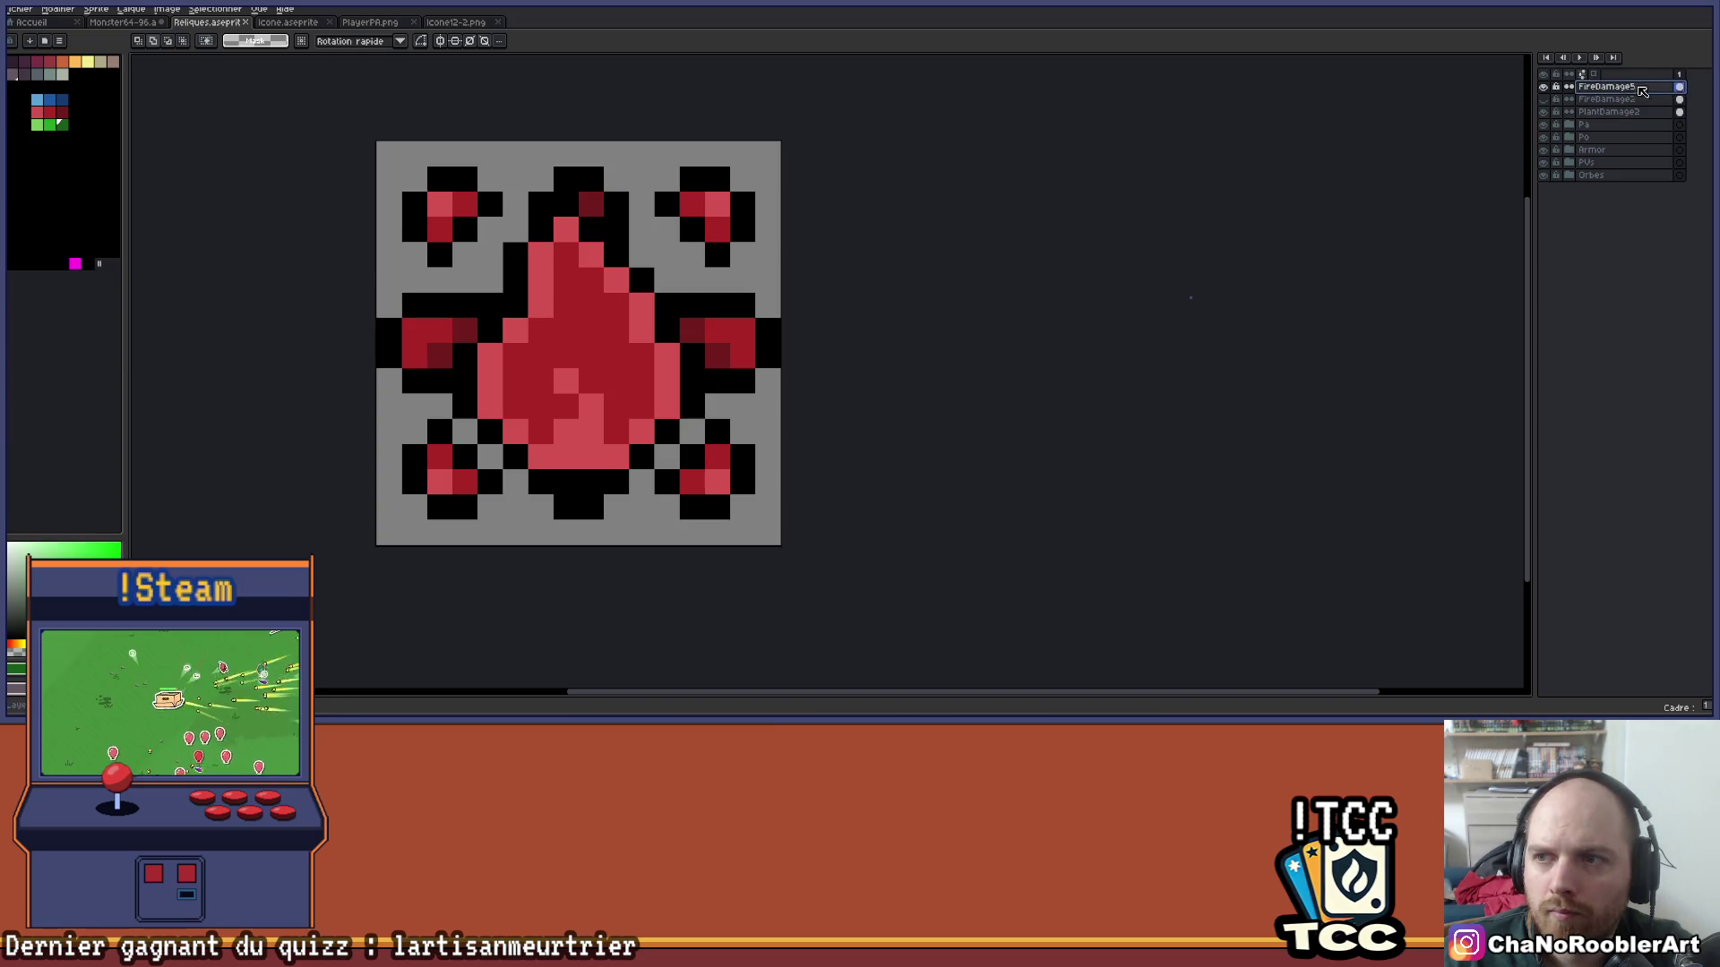
{"action": "left_click_drag", "start_coordinate": [651, 165], "coordinate": [783, 269]}
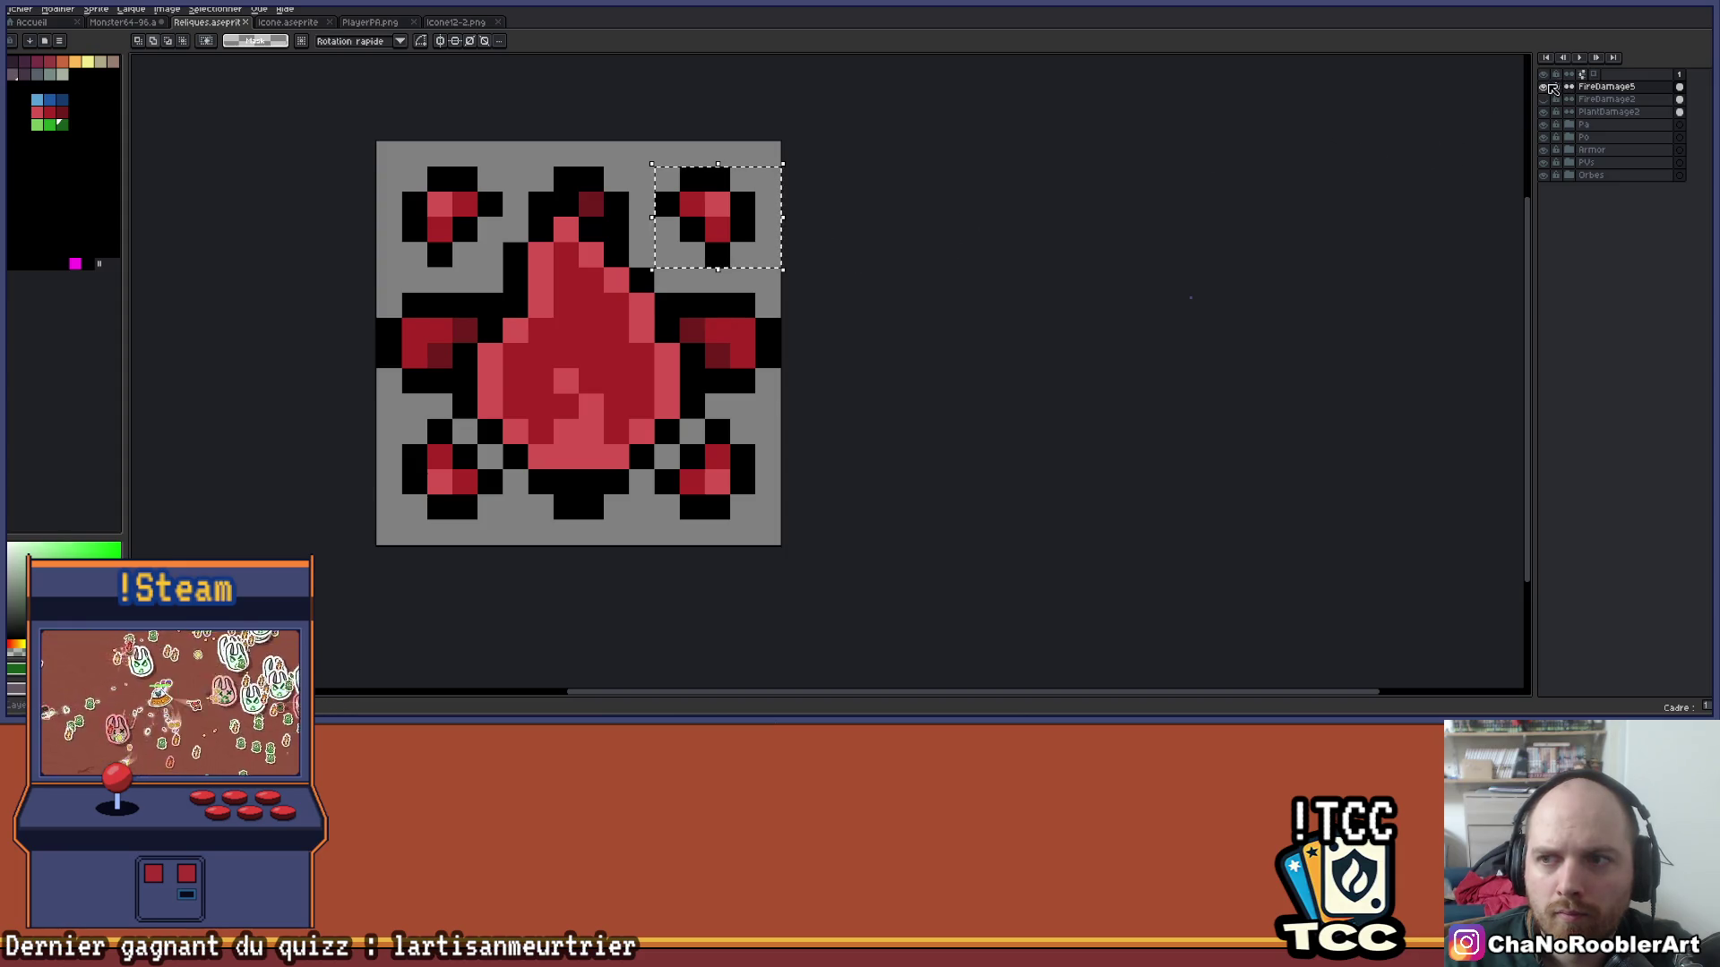
Hide FireDamage5 and paste the copied corner ornament onto the PlantDamage2 layer.
{"action": "left_click", "coordinate": [1544, 87]}
{"action": "left_click", "coordinate": [1608, 112]}
{"action": "key", "text": "ctrl+v"}
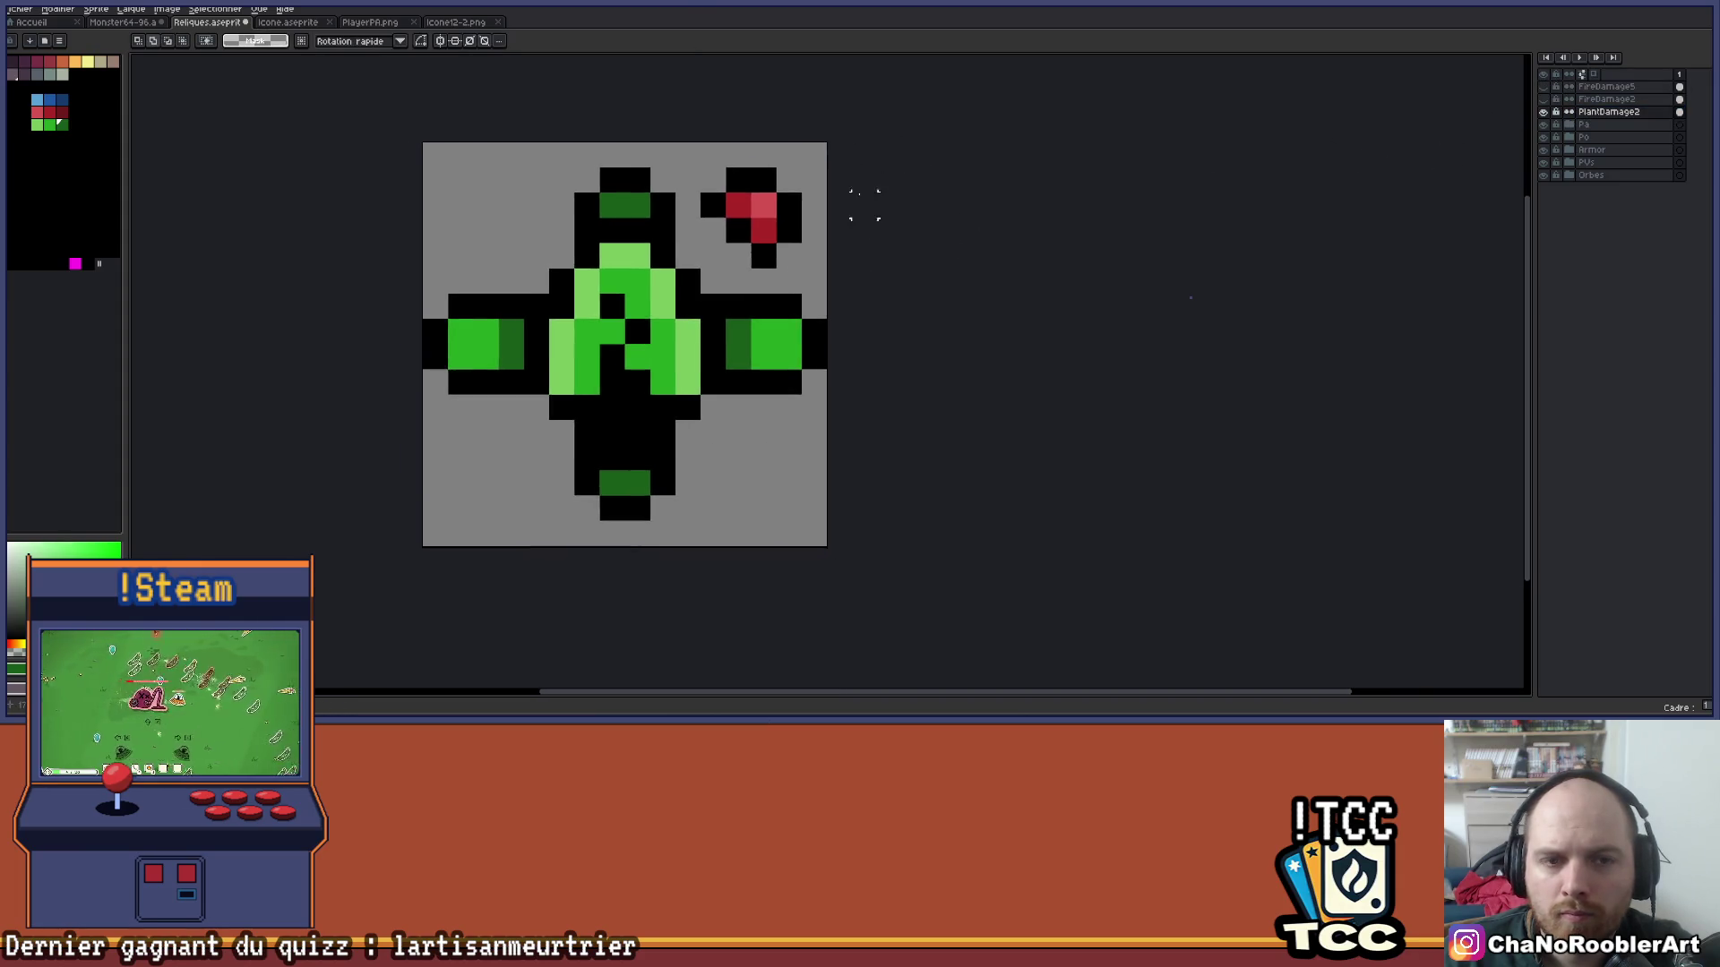
{"action": "scroll", "coordinate": [745, 242], "scroll_direction": "up", "scroll_amount": 1}
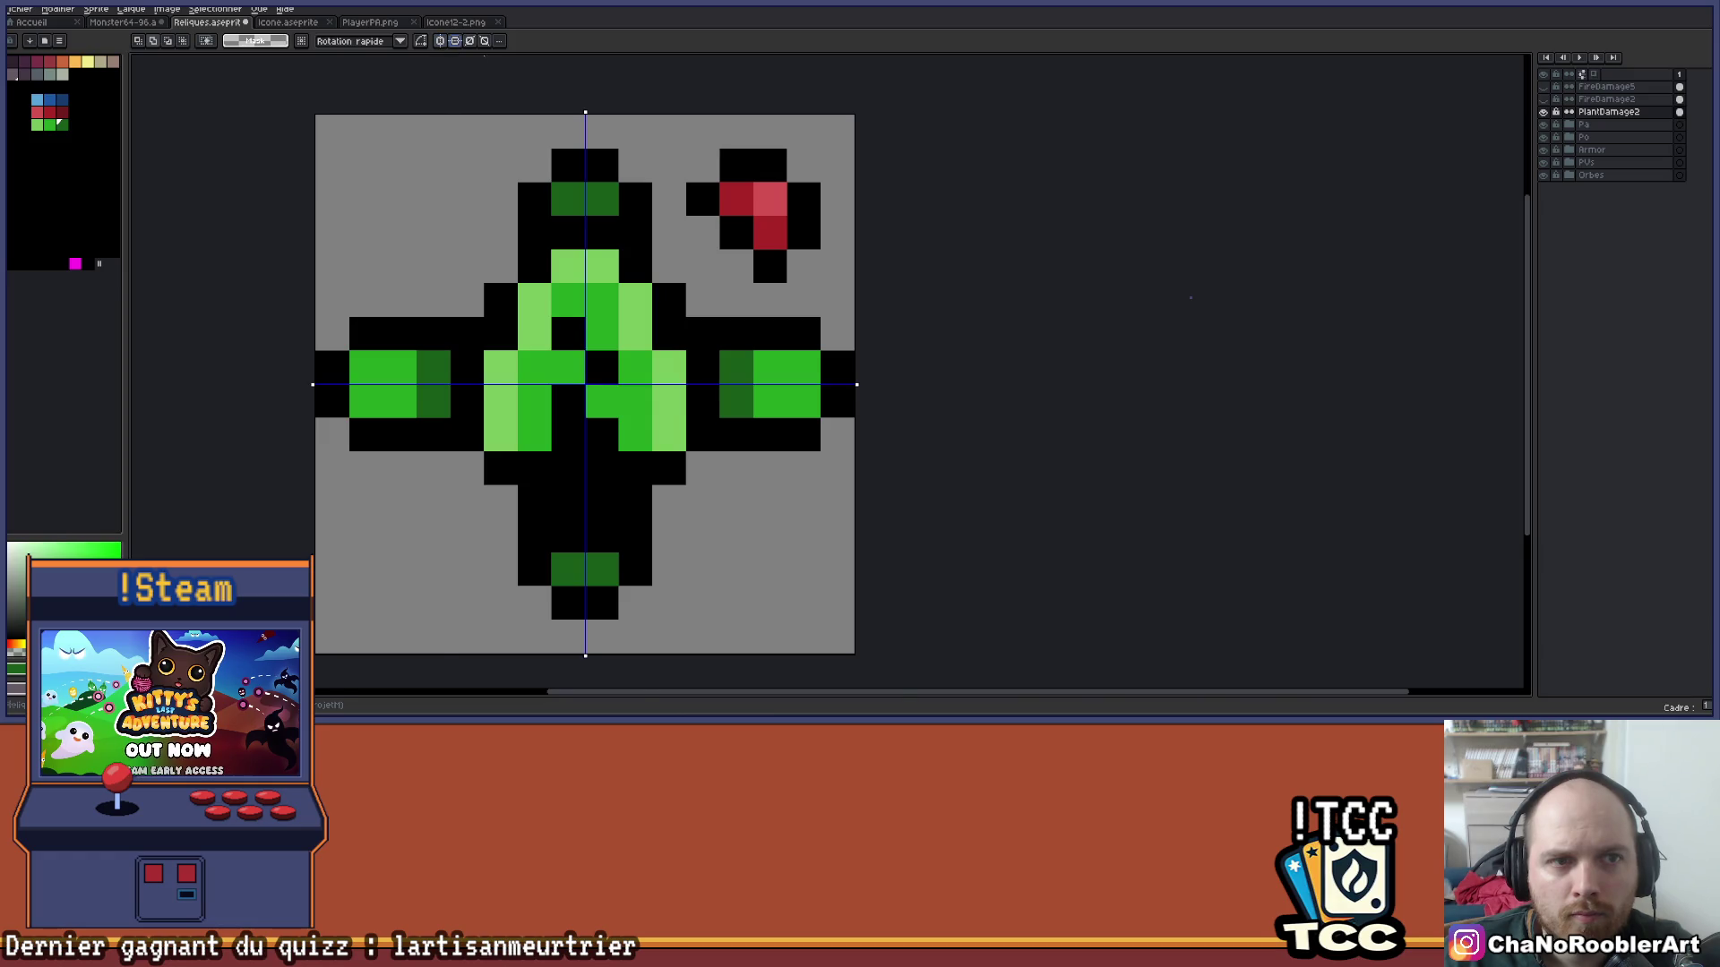
{"action": "scroll", "coordinate": [656, 125], "scroll_direction": "up", "scroll_amount": 1}
Pencil the black outlines of the mirrored corner ornaments.
{"action": "key", "text": "b"}
{"action": "left_click", "coordinate": [372, 236]}
{"action": "left_click", "coordinate": [322, 286]}
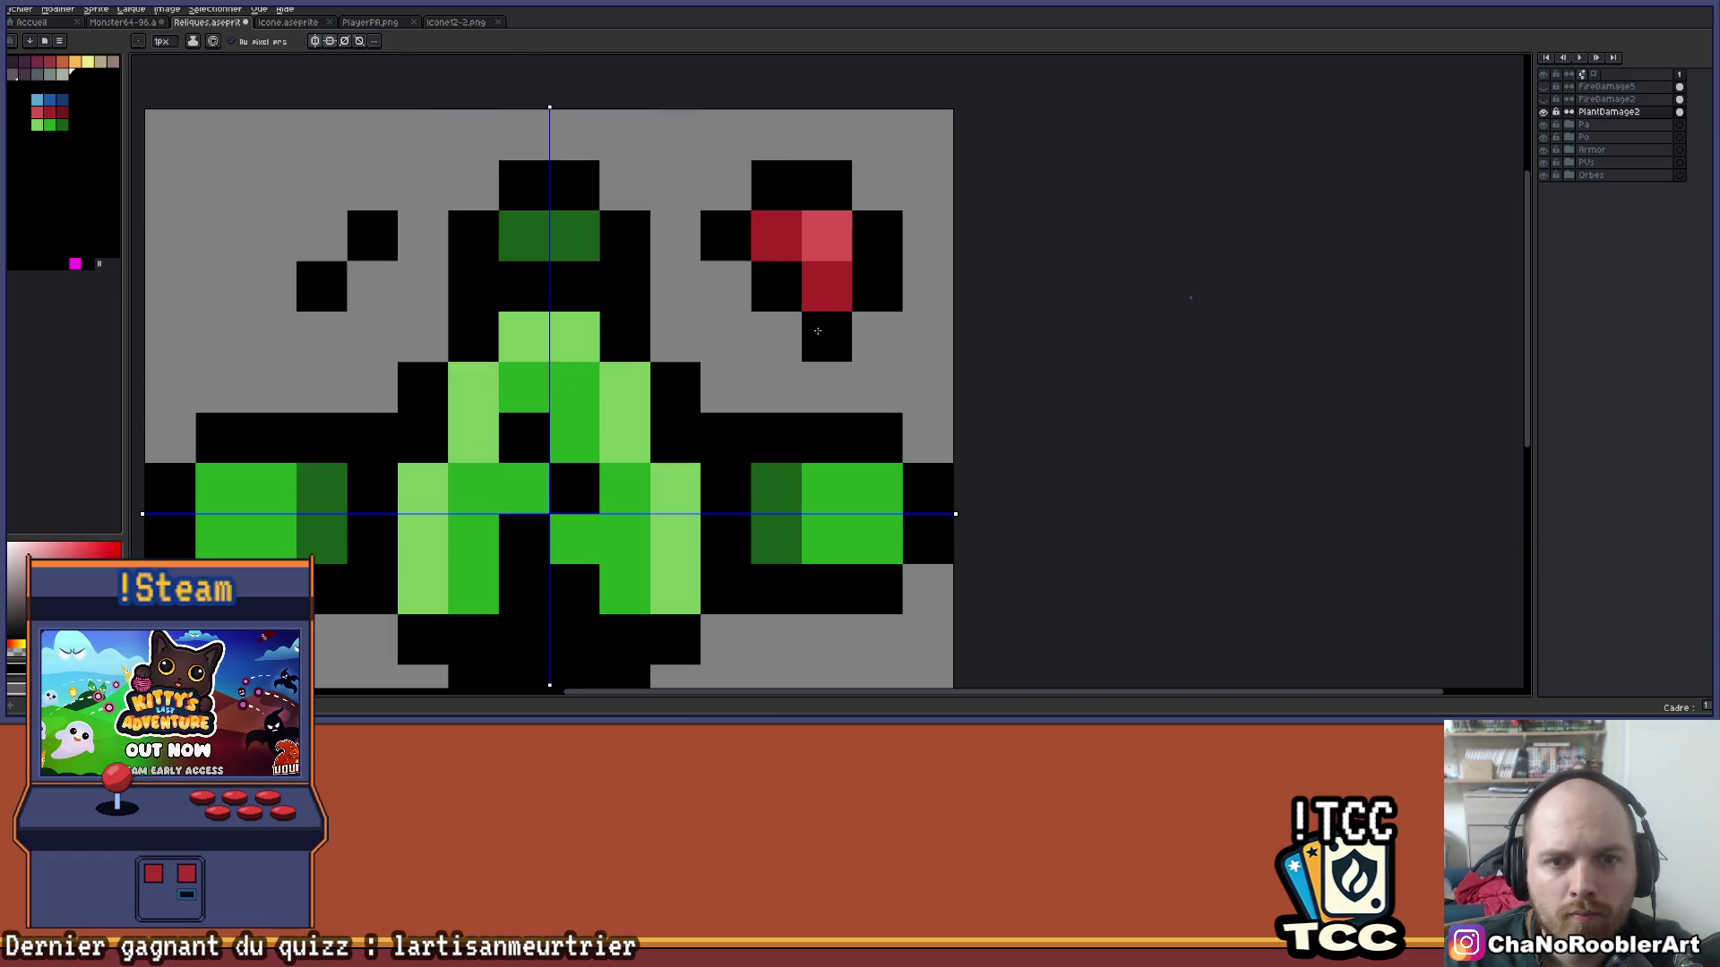
{"action": "left_click", "coordinate": [271, 337]}
{"action": "left_click", "coordinate": [220, 286]}
{"action": "left_click", "coordinate": [221, 236]}
{"action": "left_click_drag", "start_coordinate": [272, 185], "coordinate": [321, 186]}
{"action": "left_click", "coordinate": [725, 185]}
{"action": "scroll", "coordinate": [755, 209], "scroll_direction": "down", "scroll_amount": 2}
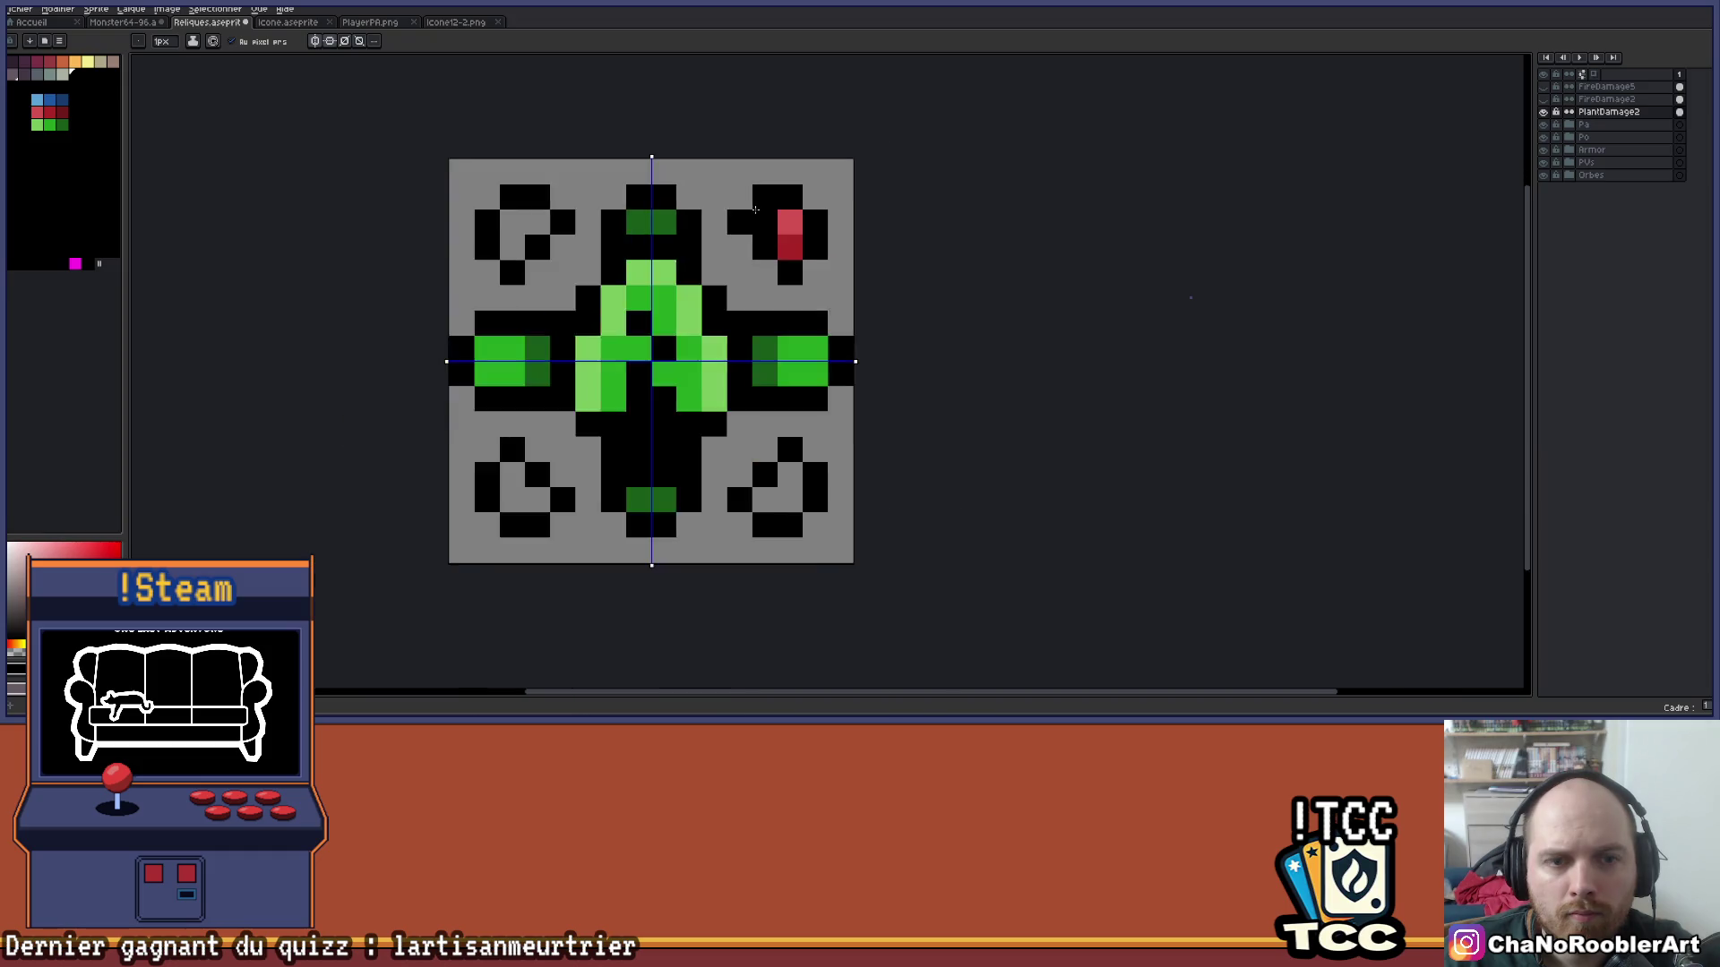
{"action": "scroll", "coordinate": [755, 210], "scroll_direction": "up", "scroll_amount": 2}
Fill the corner ornaments with dark red and light red highlight pixels.
{"action": "left_click", "coordinate": [829, 207]}
{"action": "left_click", "coordinate": [374, 207]}
{"action": "left_click", "coordinate": [323, 258]}
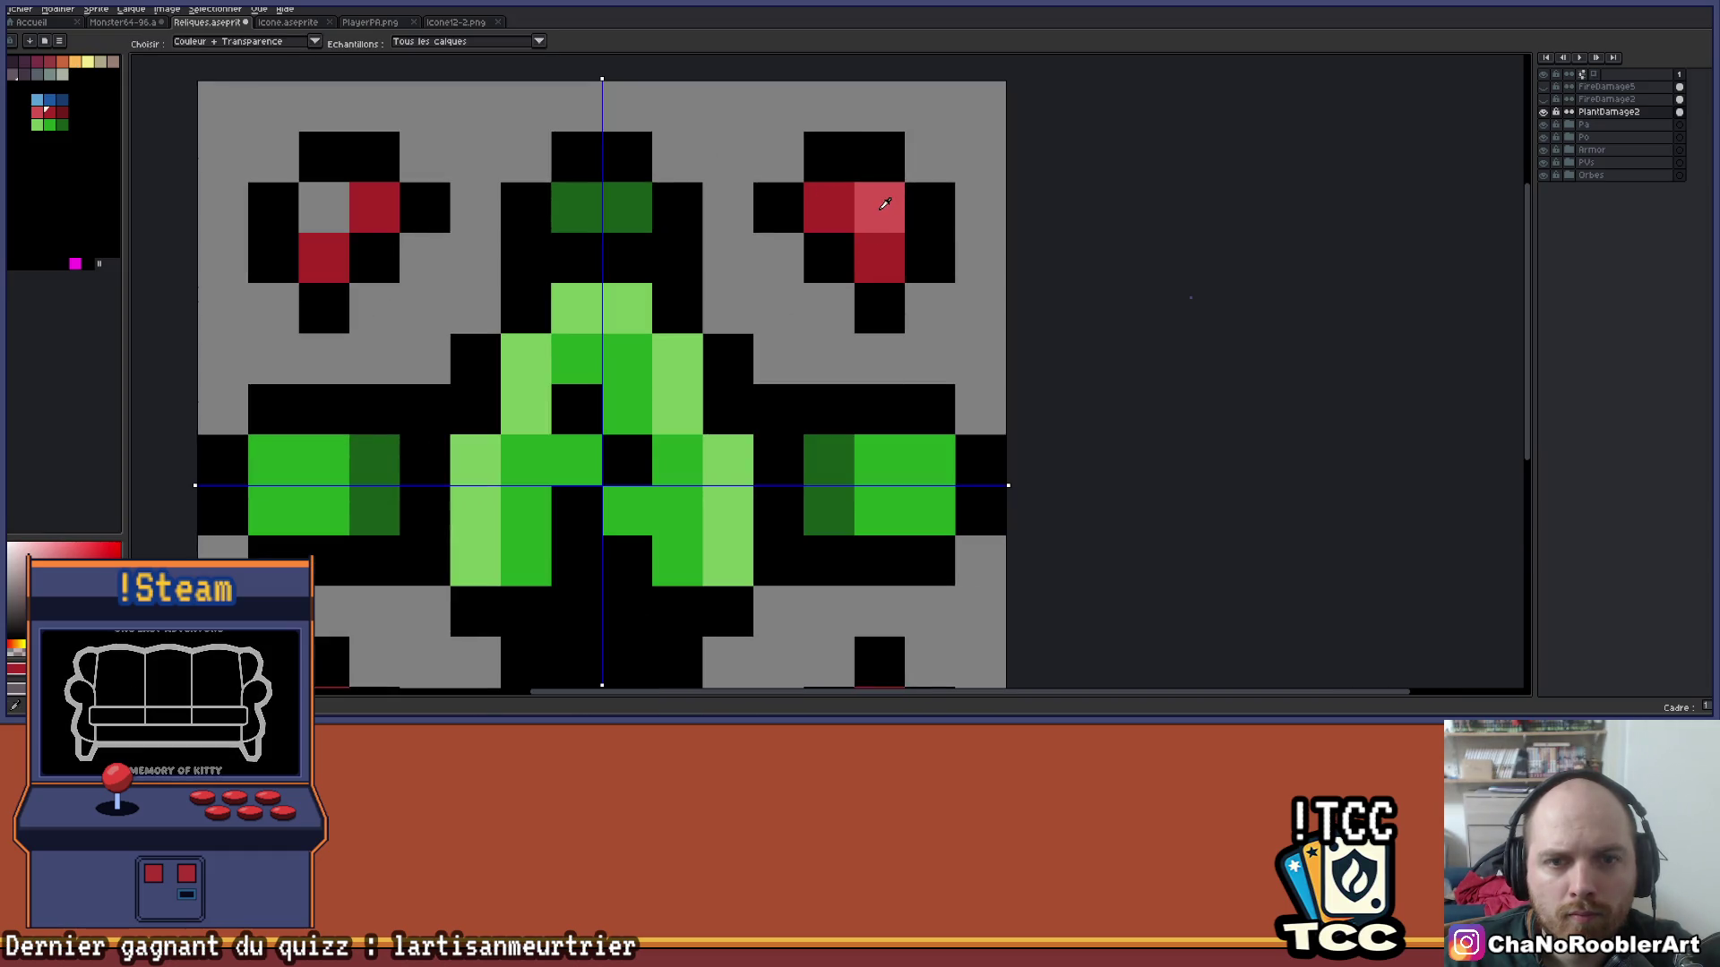
{"action": "scroll", "coordinate": [885, 204], "scroll_direction": "down", "scroll_amount": 3}
{"action": "left_click_drag", "start_coordinate": [987, 265], "coordinate": [840, 273]}
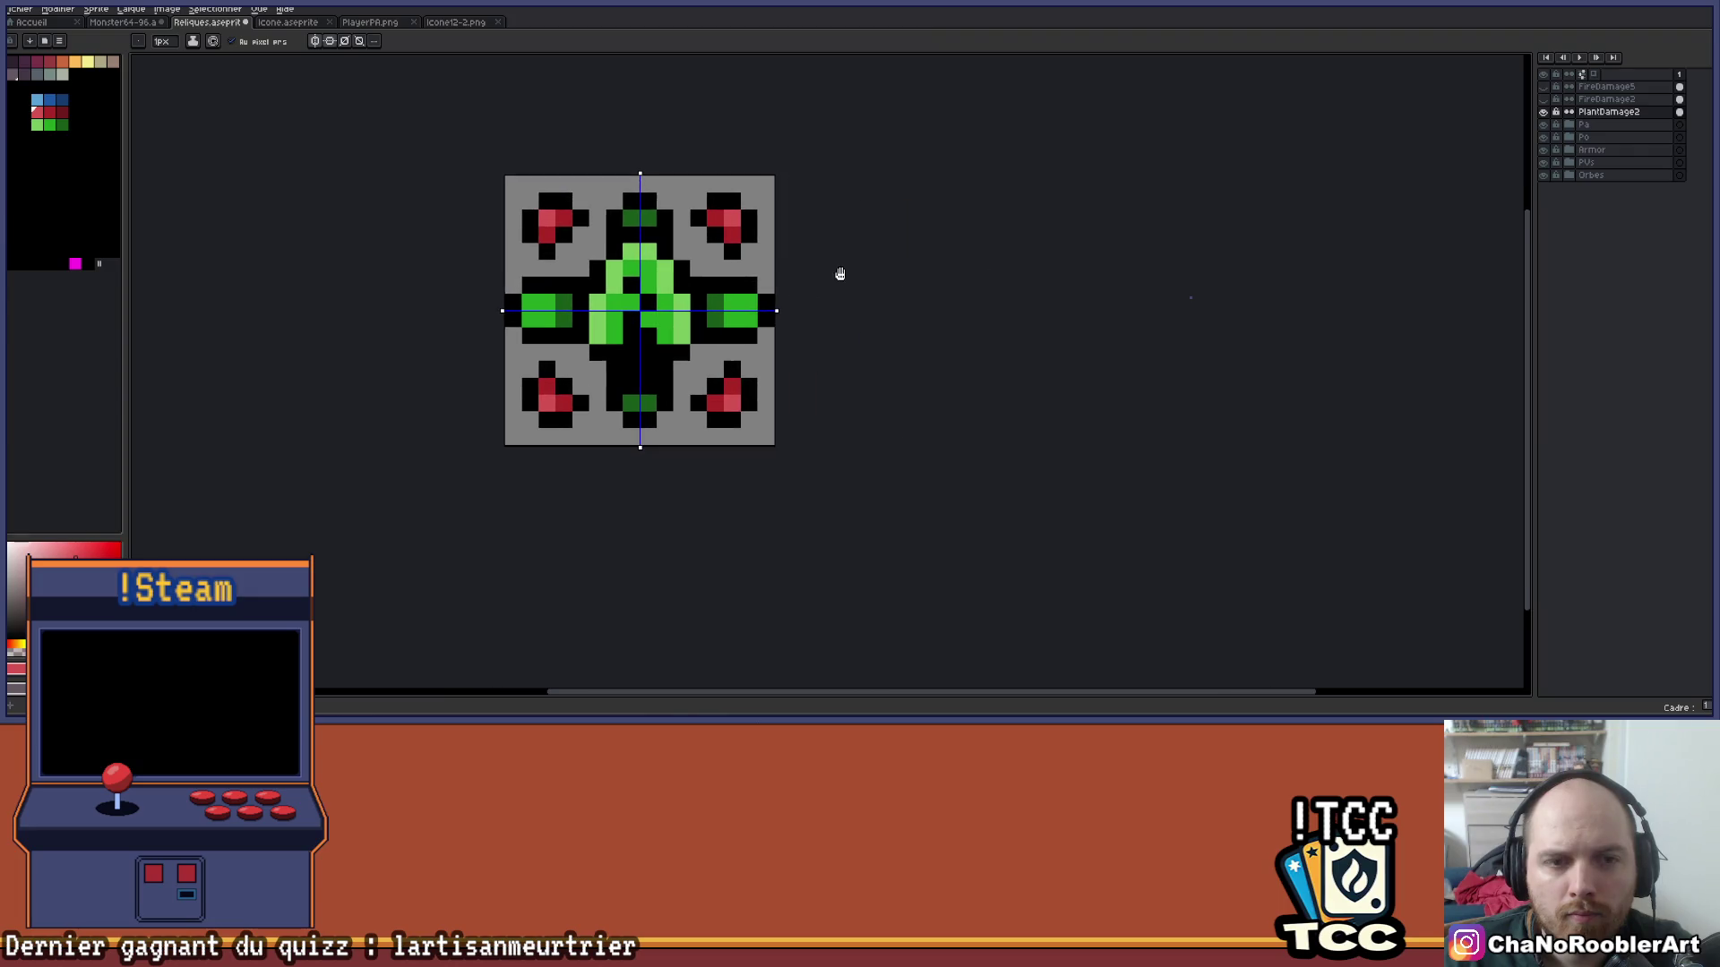
{"action": "scroll", "coordinate": [846, 185], "scroll_direction": "up", "scroll_amount": 1}
{"action": "left_click", "coordinate": [845, 184]}
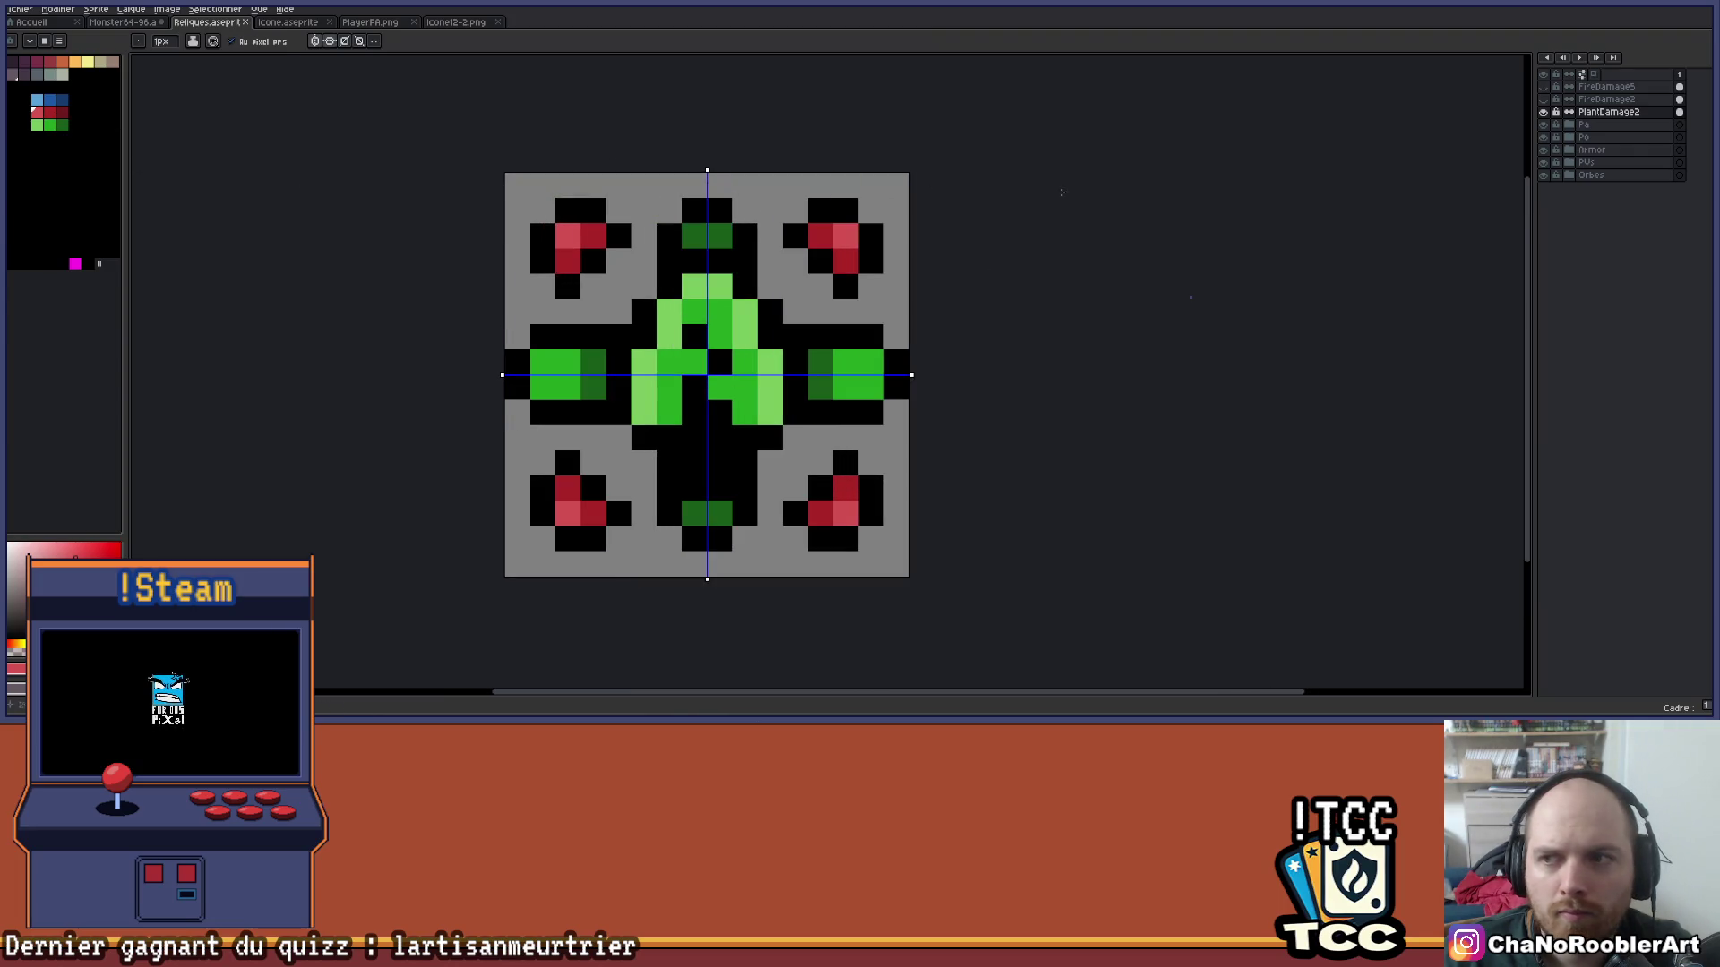
{"action": "key", "text": "ctrl+z"}
{"action": "key", "text": "ctrl+z"}
{"action": "key", "text": "ctrl+z"}
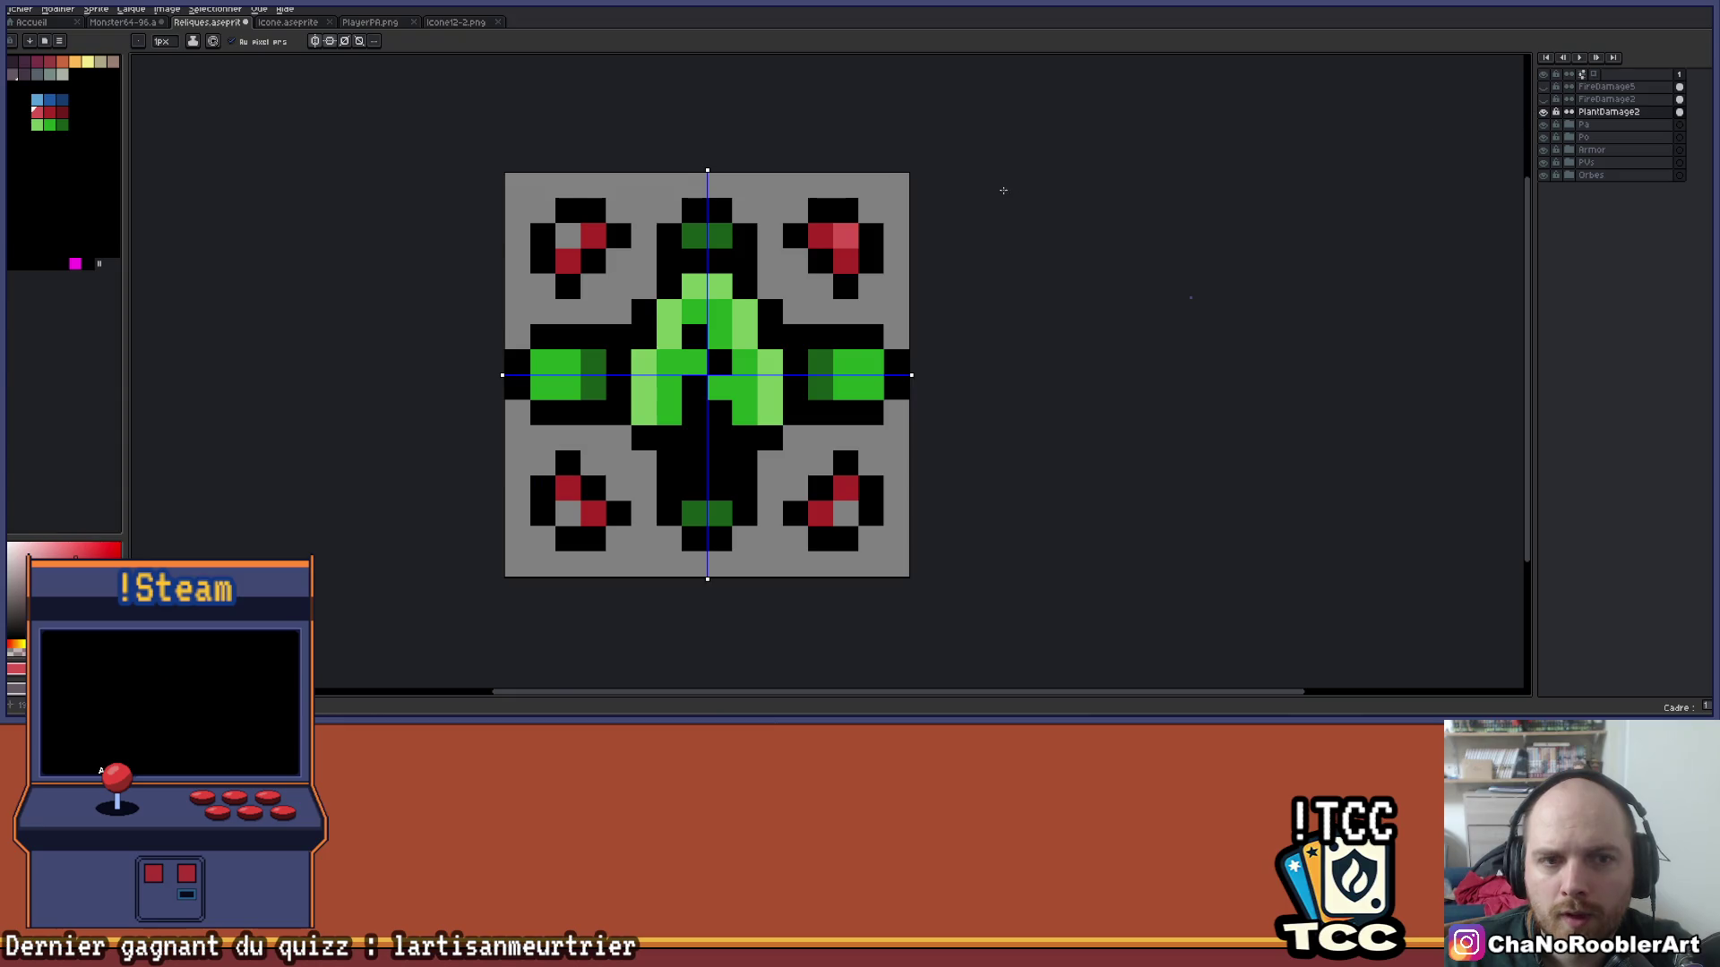
{"action": "scroll", "coordinate": [1003, 190], "scroll_direction": "right", "scroll_amount": 2}
{"action": "key", "text": "ctrl+y"}
{"action": "key", "text": "ctrl+y"}
{"action": "key", "text": "ctrl+y"}
Recolour the ornaments dark and light green, turn off symmetry, and duplicate the layer.
{"action": "left_click", "coordinate": [62, 123]}
{"action": "left_click", "coordinate": [458, 240]}
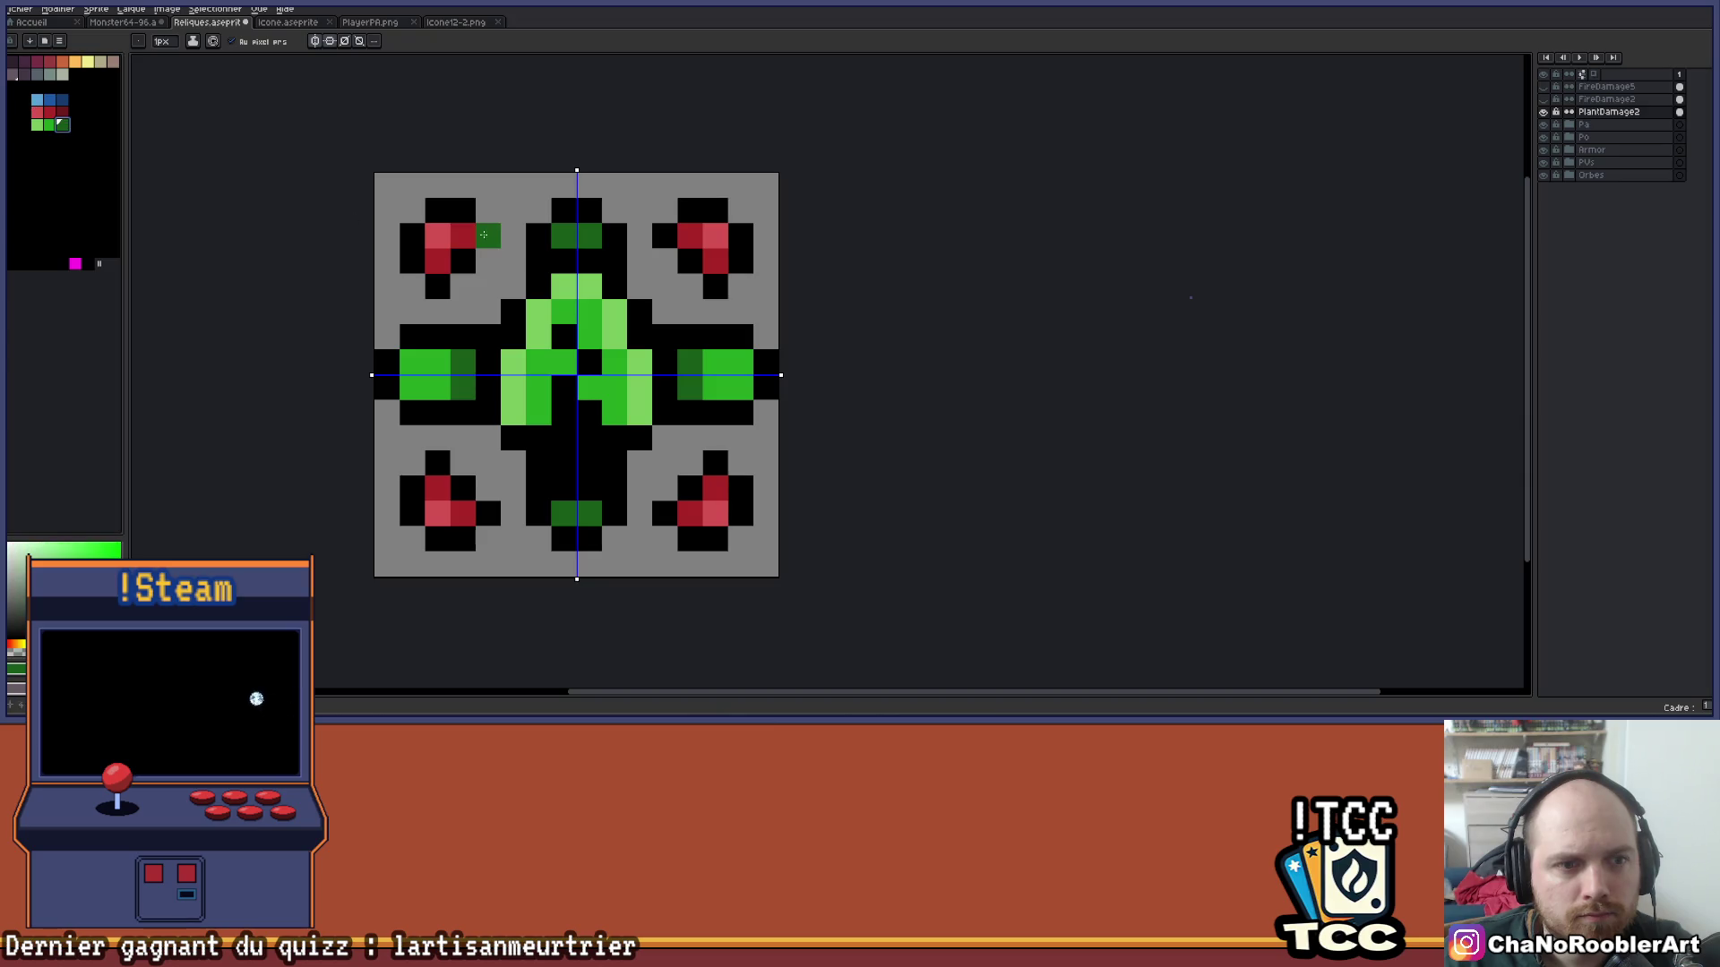
{"action": "left_click", "coordinate": [37, 125]}
{"action": "left_click", "coordinate": [437, 234]}
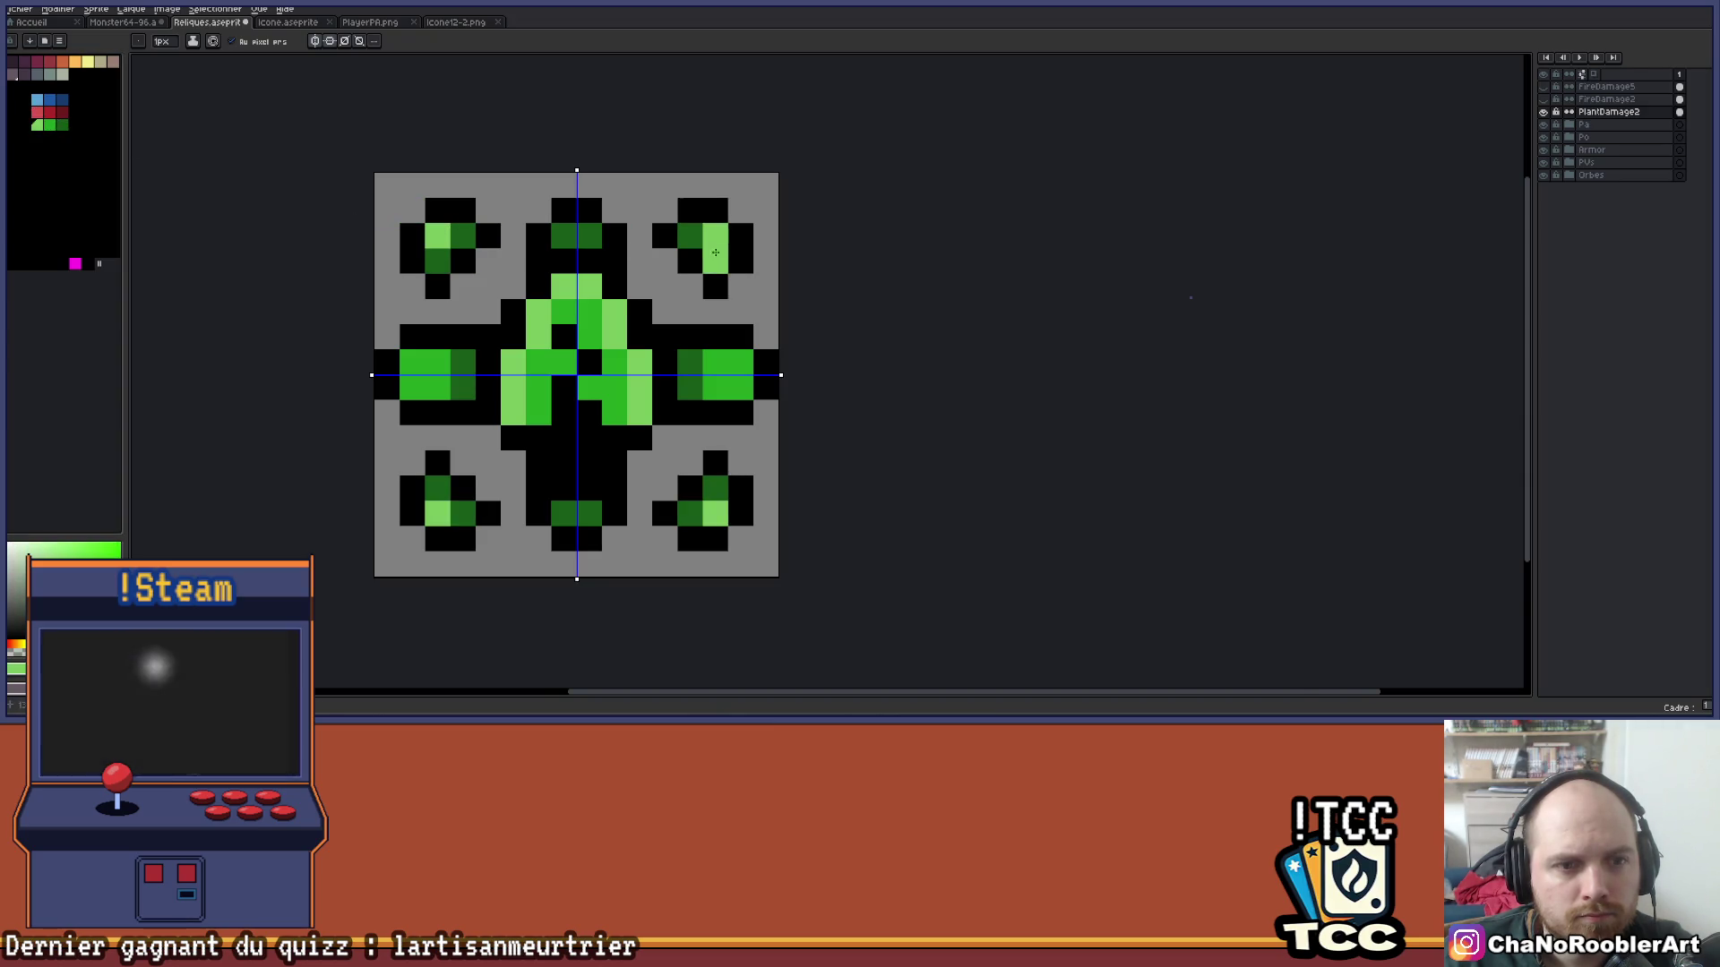
{"action": "scroll", "coordinate": [627, 268], "scroll_direction": "down", "scroll_amount": 2}
{"action": "left_click", "coordinate": [315, 42]}
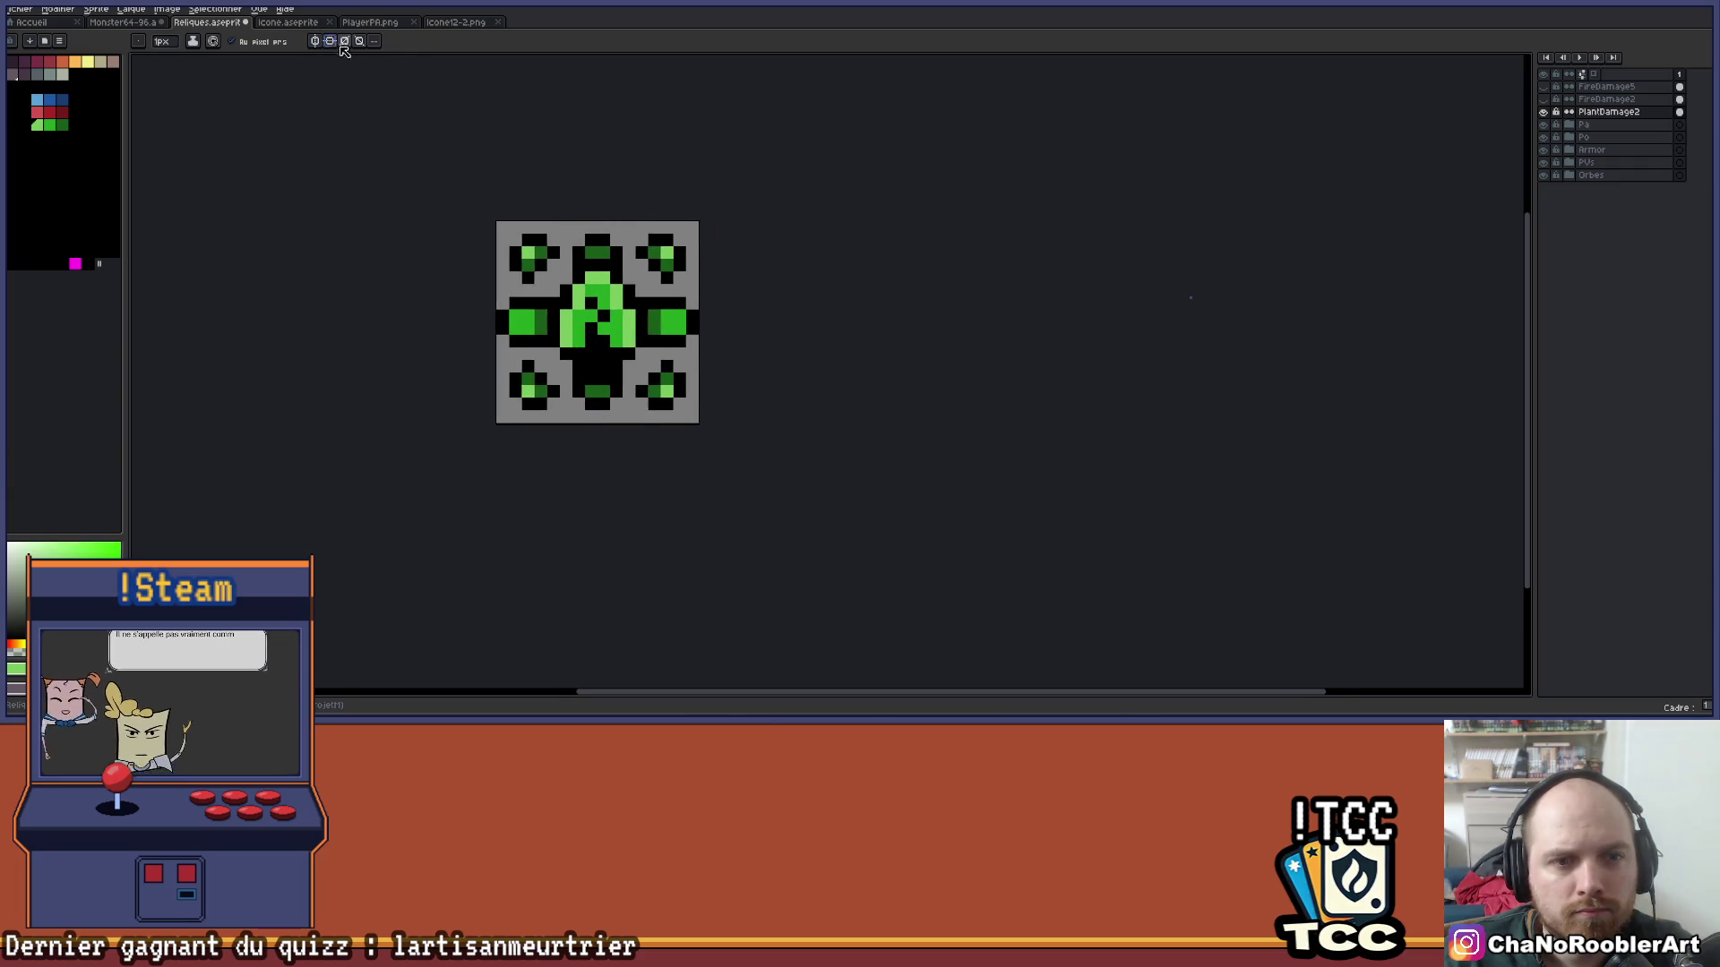
{"action": "scroll", "coordinate": [681, 220], "scroll_direction": "up", "scroll_amount": 1}
{"action": "key", "text": "ctrl+j"}
Move the layer copy to the top and rename it PlantDamage5.
{"action": "mouse_move", "coordinate": [1603, 111]}
{"action": "left_mouse_down"}
{"action": "mouse_move", "coordinate": [1635, 87]}
{"action": "mouse_move", "coordinate": [1625, 134]}
{"action": "left_mouse_up"}
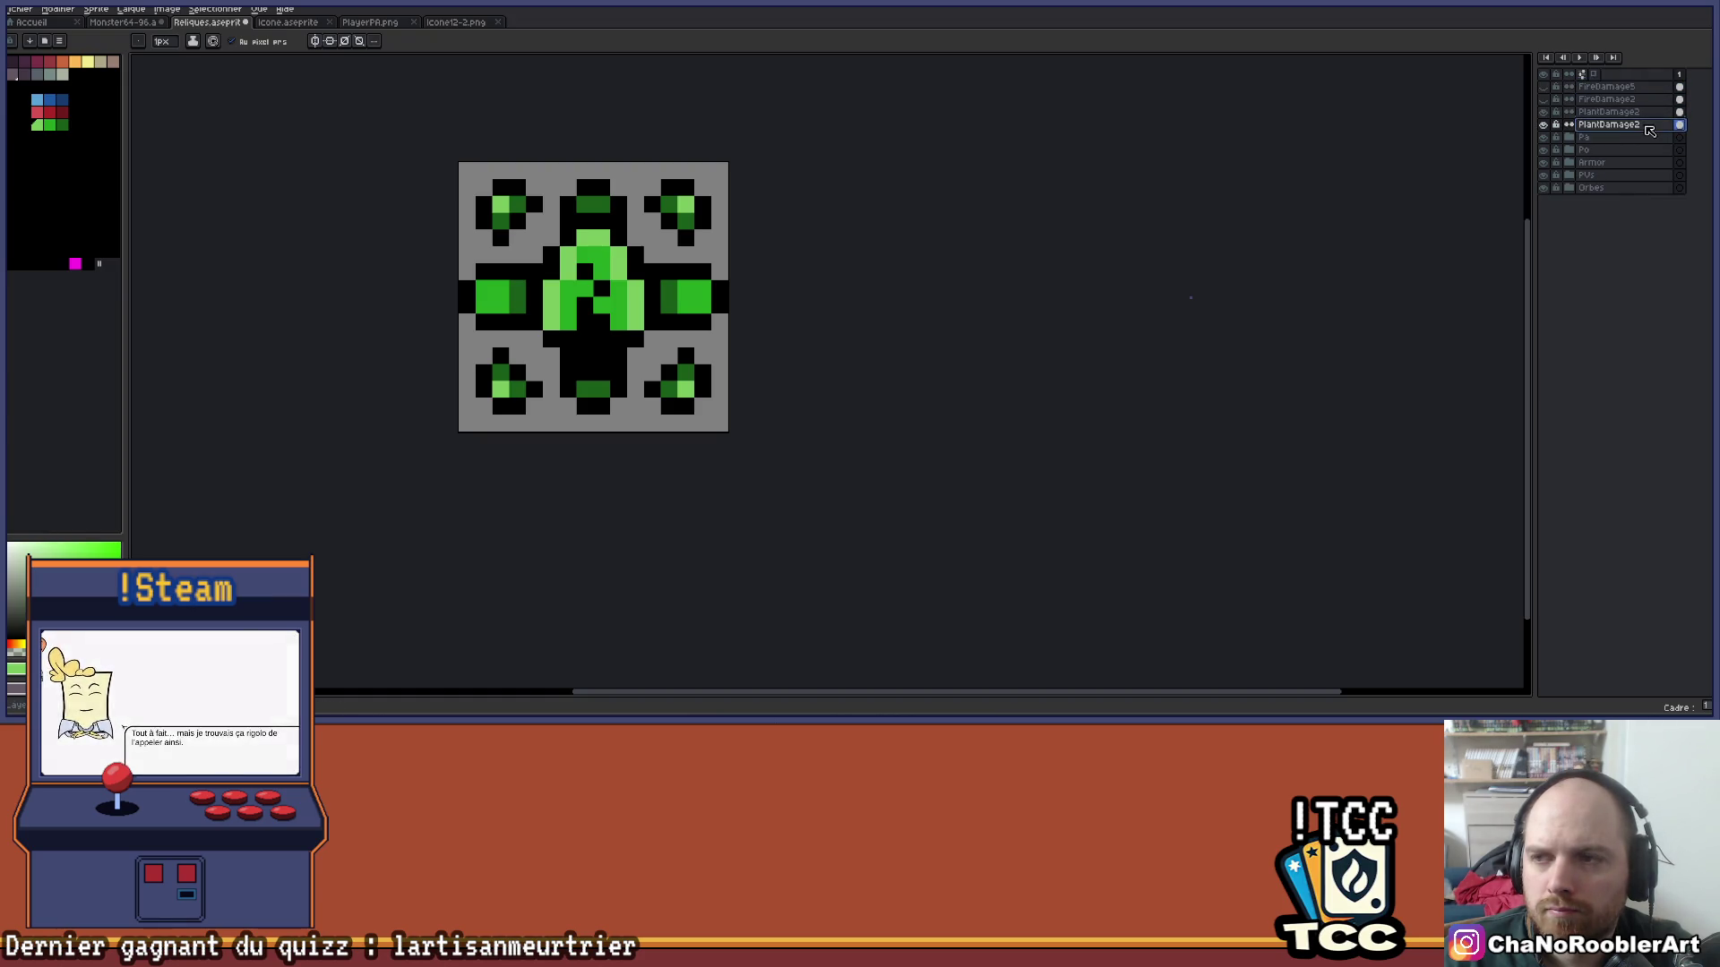
{"action": "double_click", "coordinate": [1617, 125]}
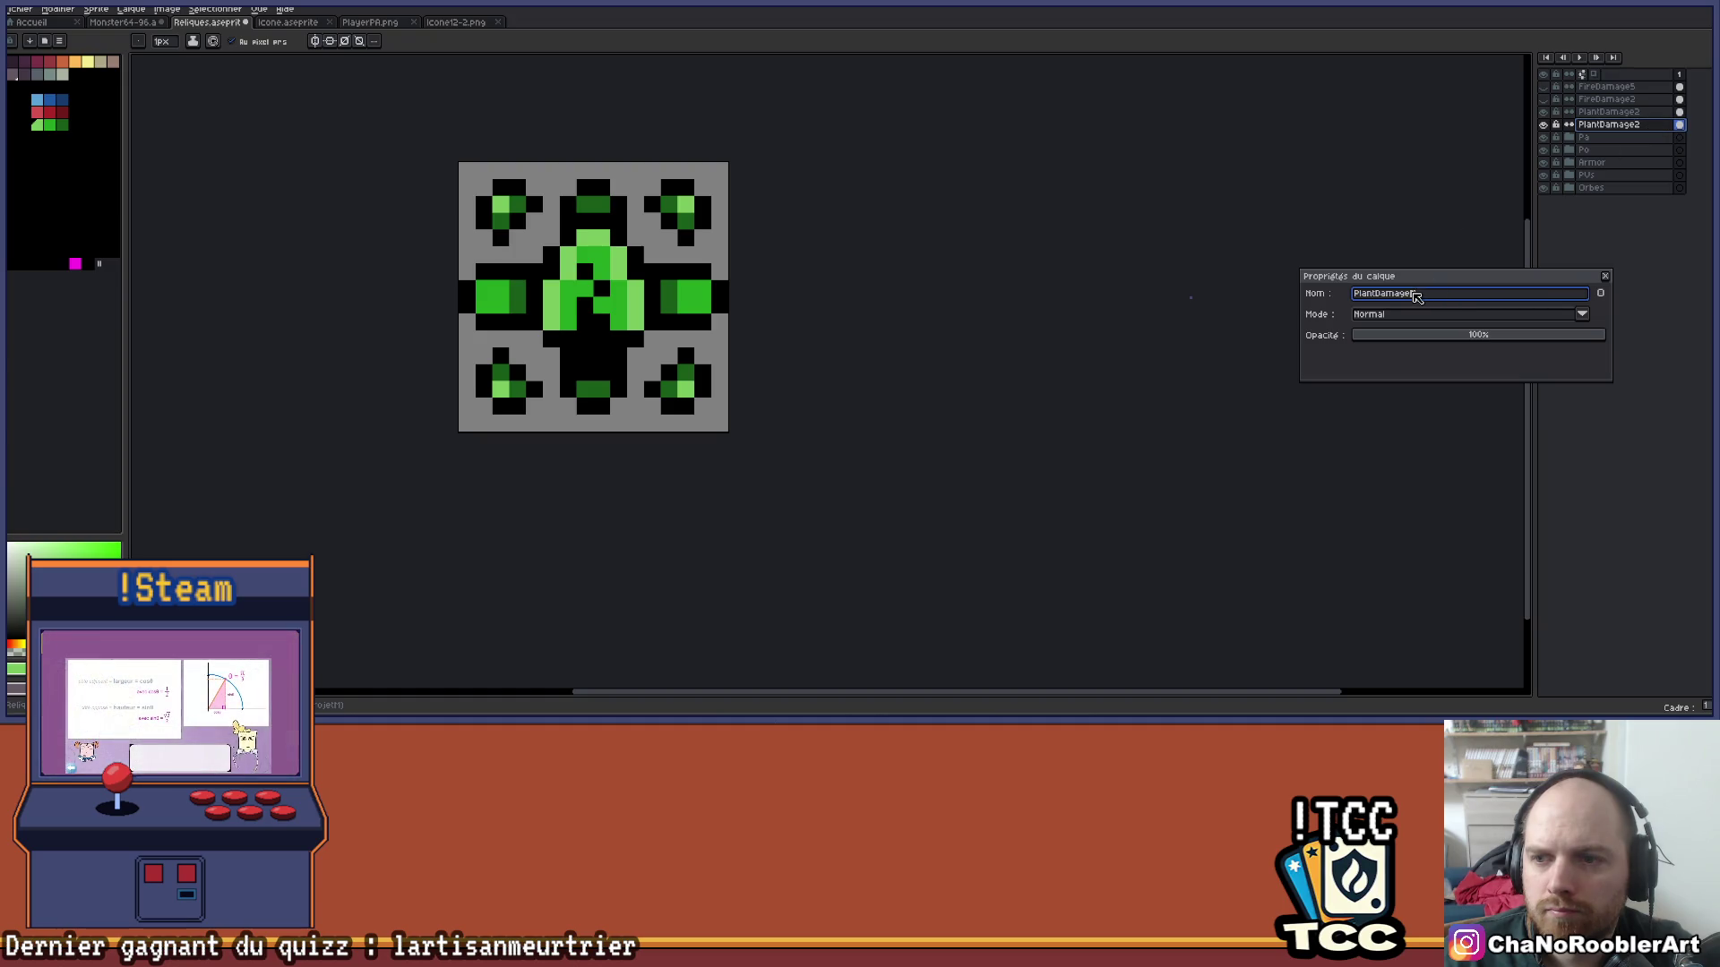
{"action": "key", "text": "BackSpace"}
{"action": "type", "text": "5"}
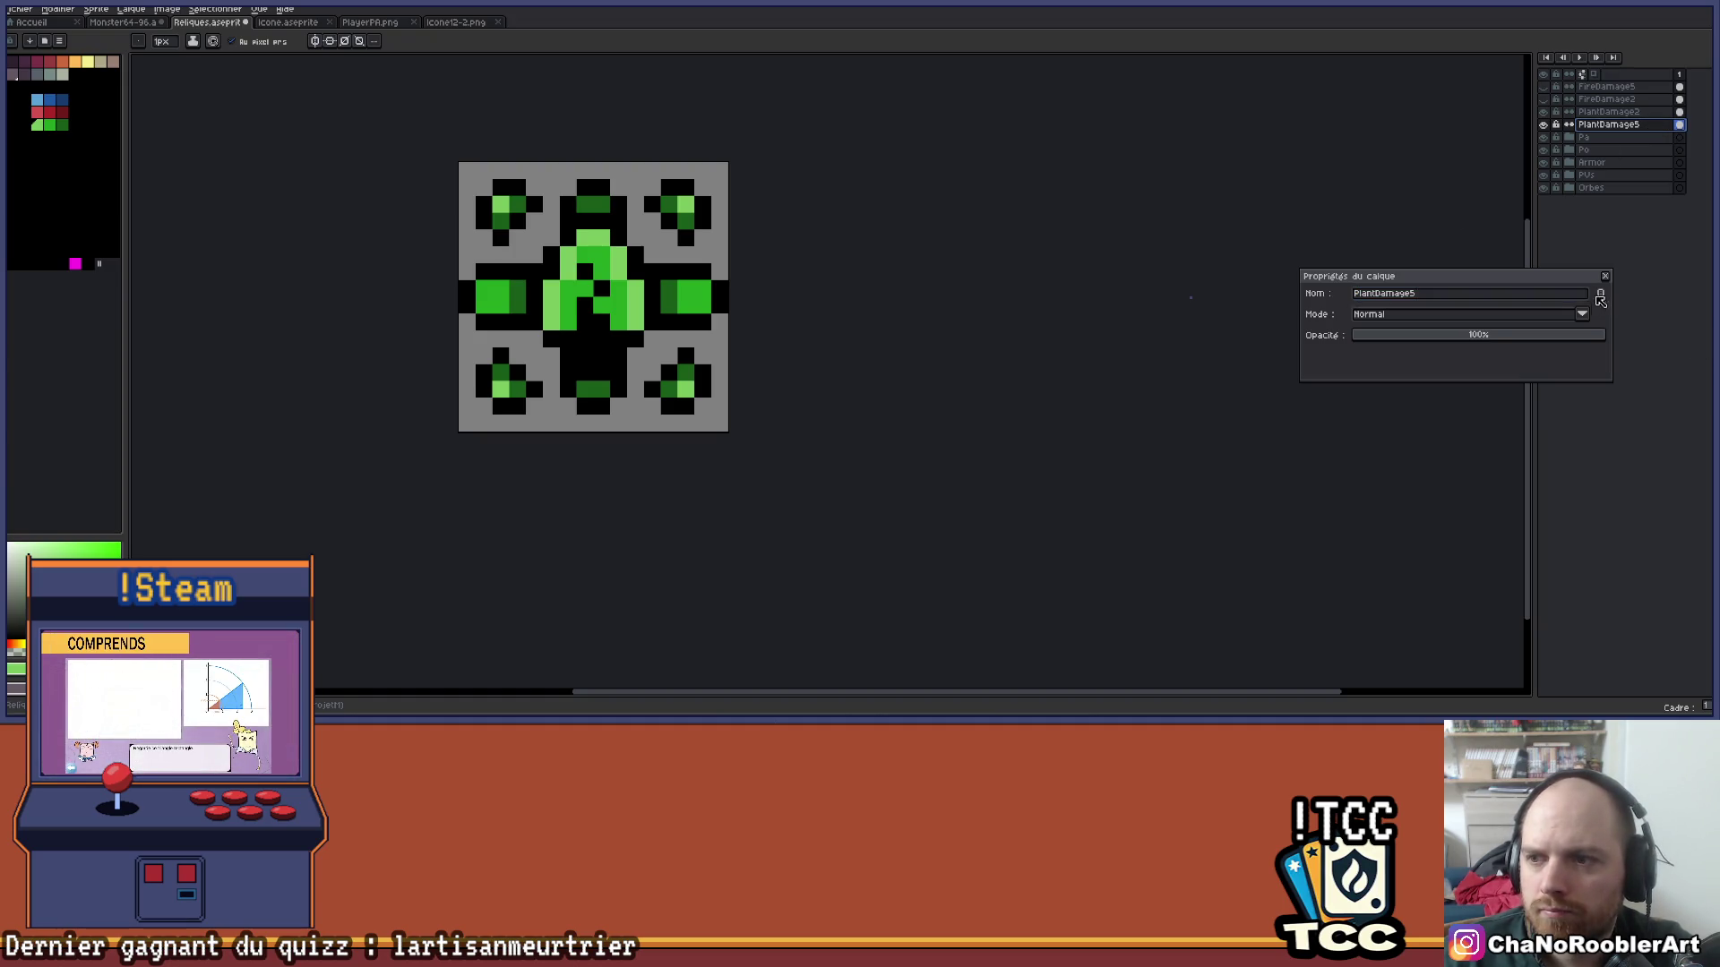
{"action": "left_click", "coordinate": [1606, 277]}
Erase all four corner leaf motifs from the PlantDamage2 layer.
{"action": "left_click", "coordinate": [1631, 114]}
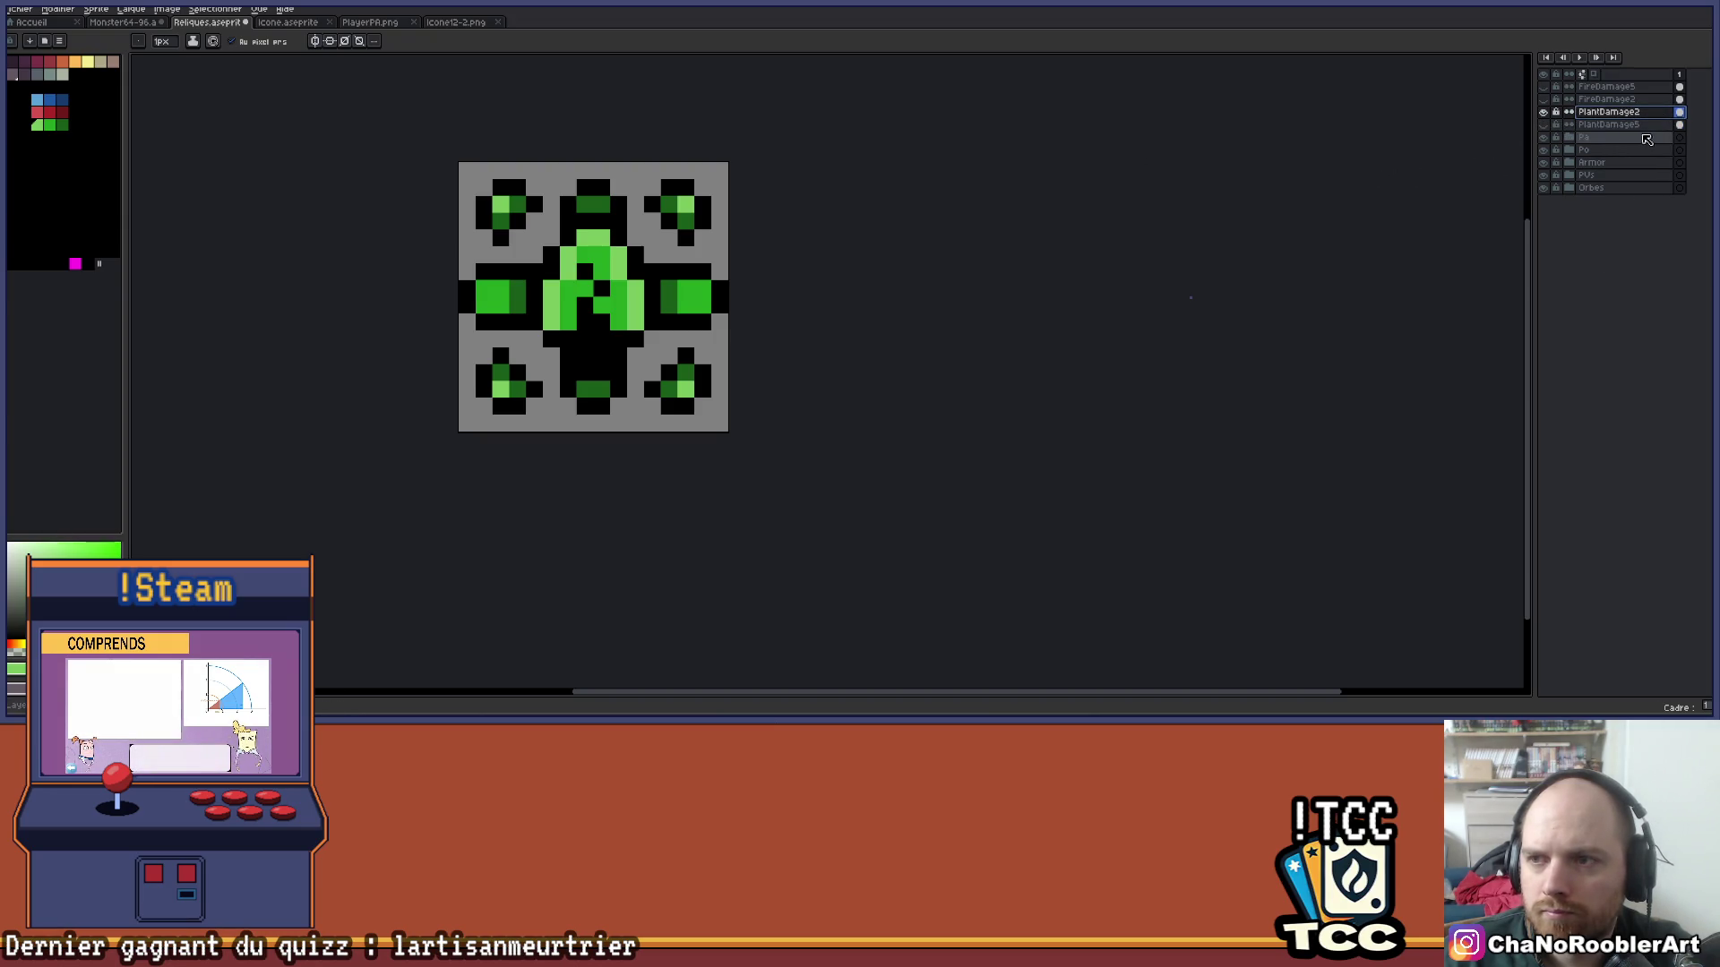
{"action": "key", "text": "e"}
{"action": "left_click", "coordinate": [694, 197]}
{"action": "left_click", "coordinate": [694, 398]}
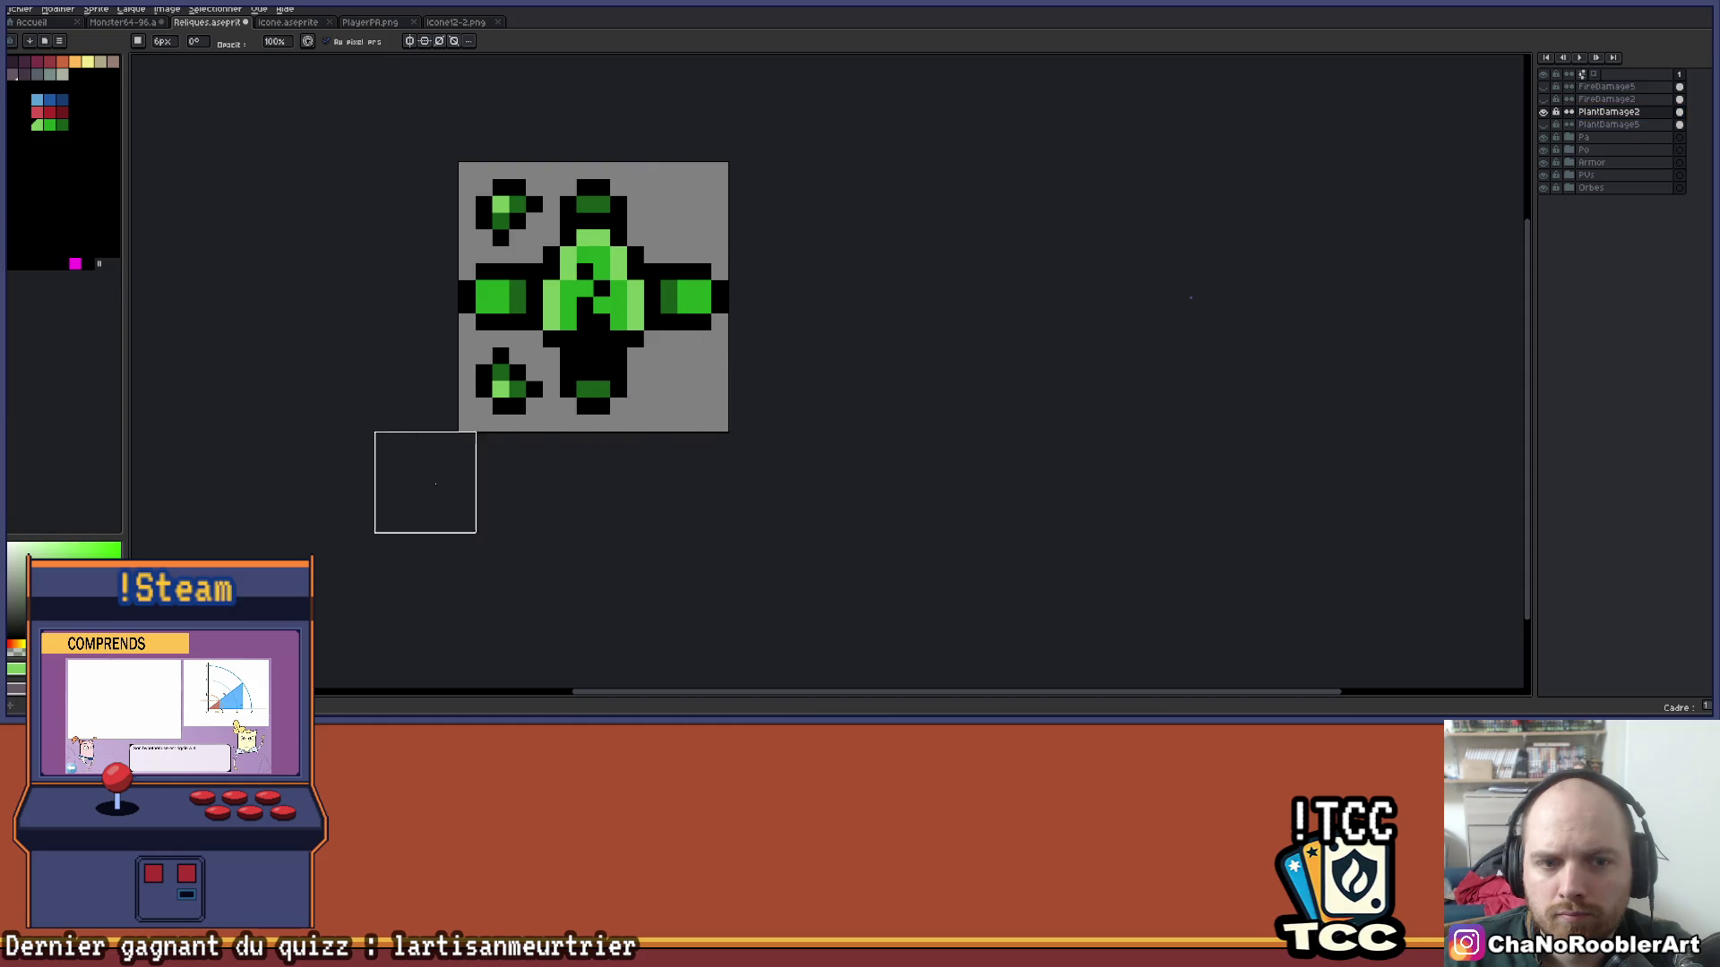
{"action": "left_click", "coordinate": [502, 416]}
{"action": "left_click", "coordinate": [492, 196]}
{"action": "scroll", "coordinate": [726, 311], "scroll_direction": "down", "scroll_amount": 3}
{"action": "scroll", "coordinate": [781, 409], "scroll_direction": "up", "scroll_amount": 2}
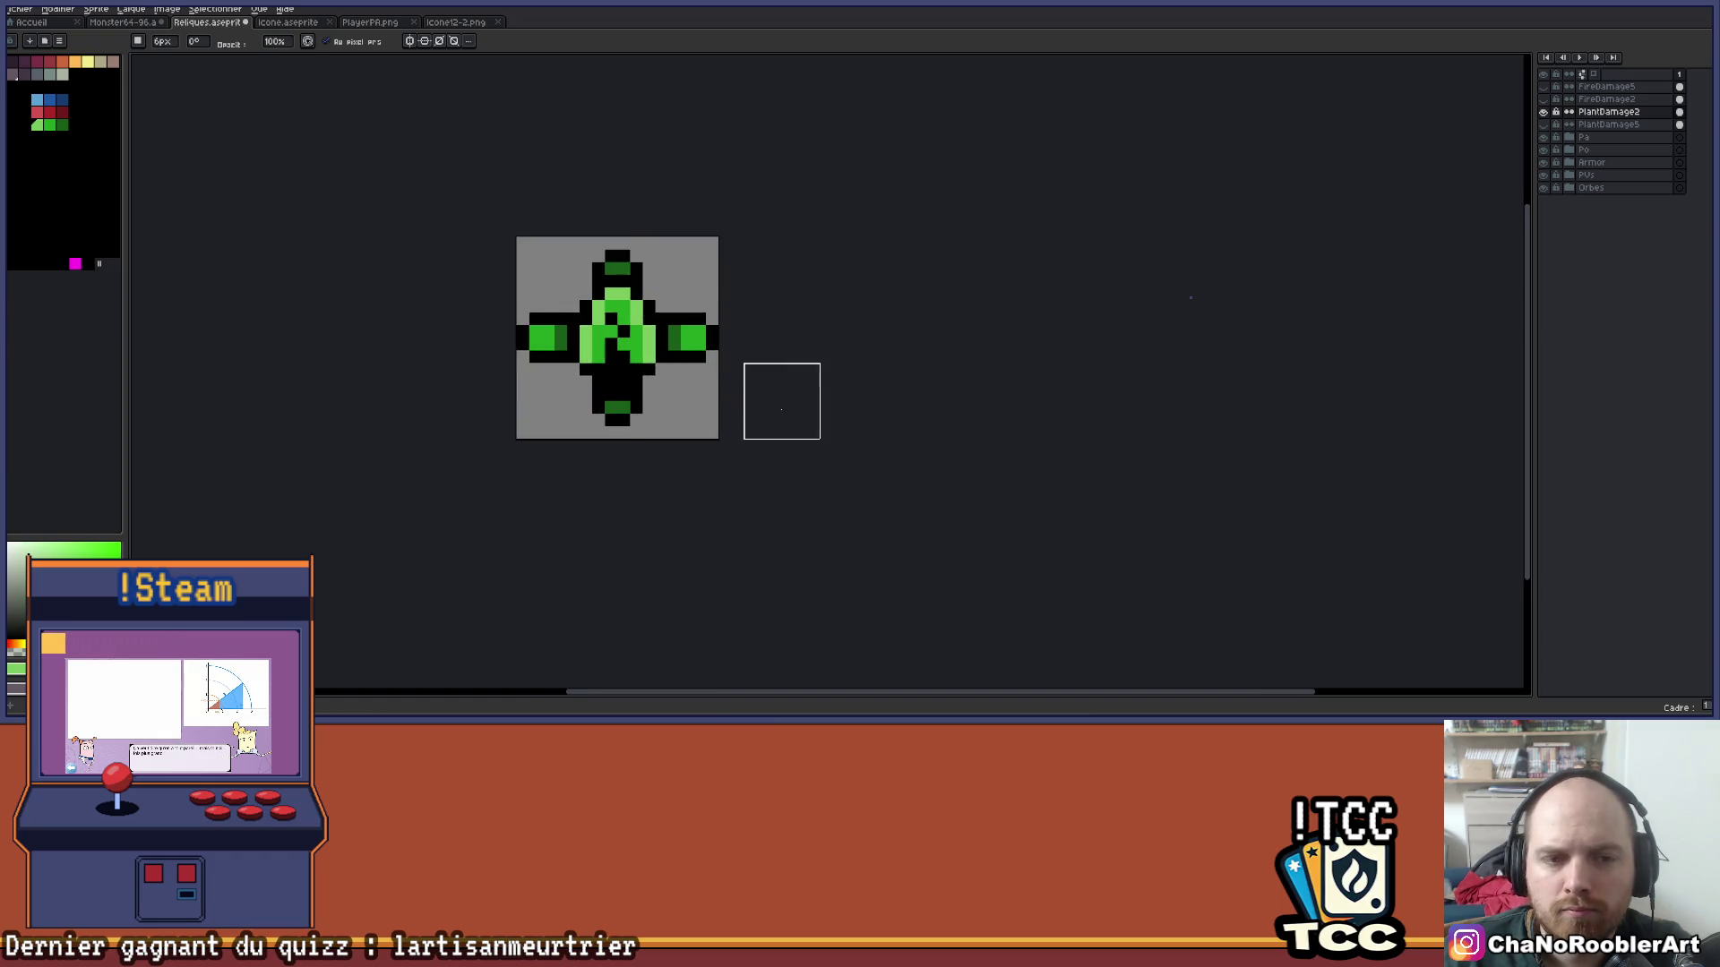
Toggle PlantDamage2 and PlantDamage5 visibility to compare them, ending with PlantDamage2 shown.
{"action": "left_click", "coordinate": [1545, 111]}
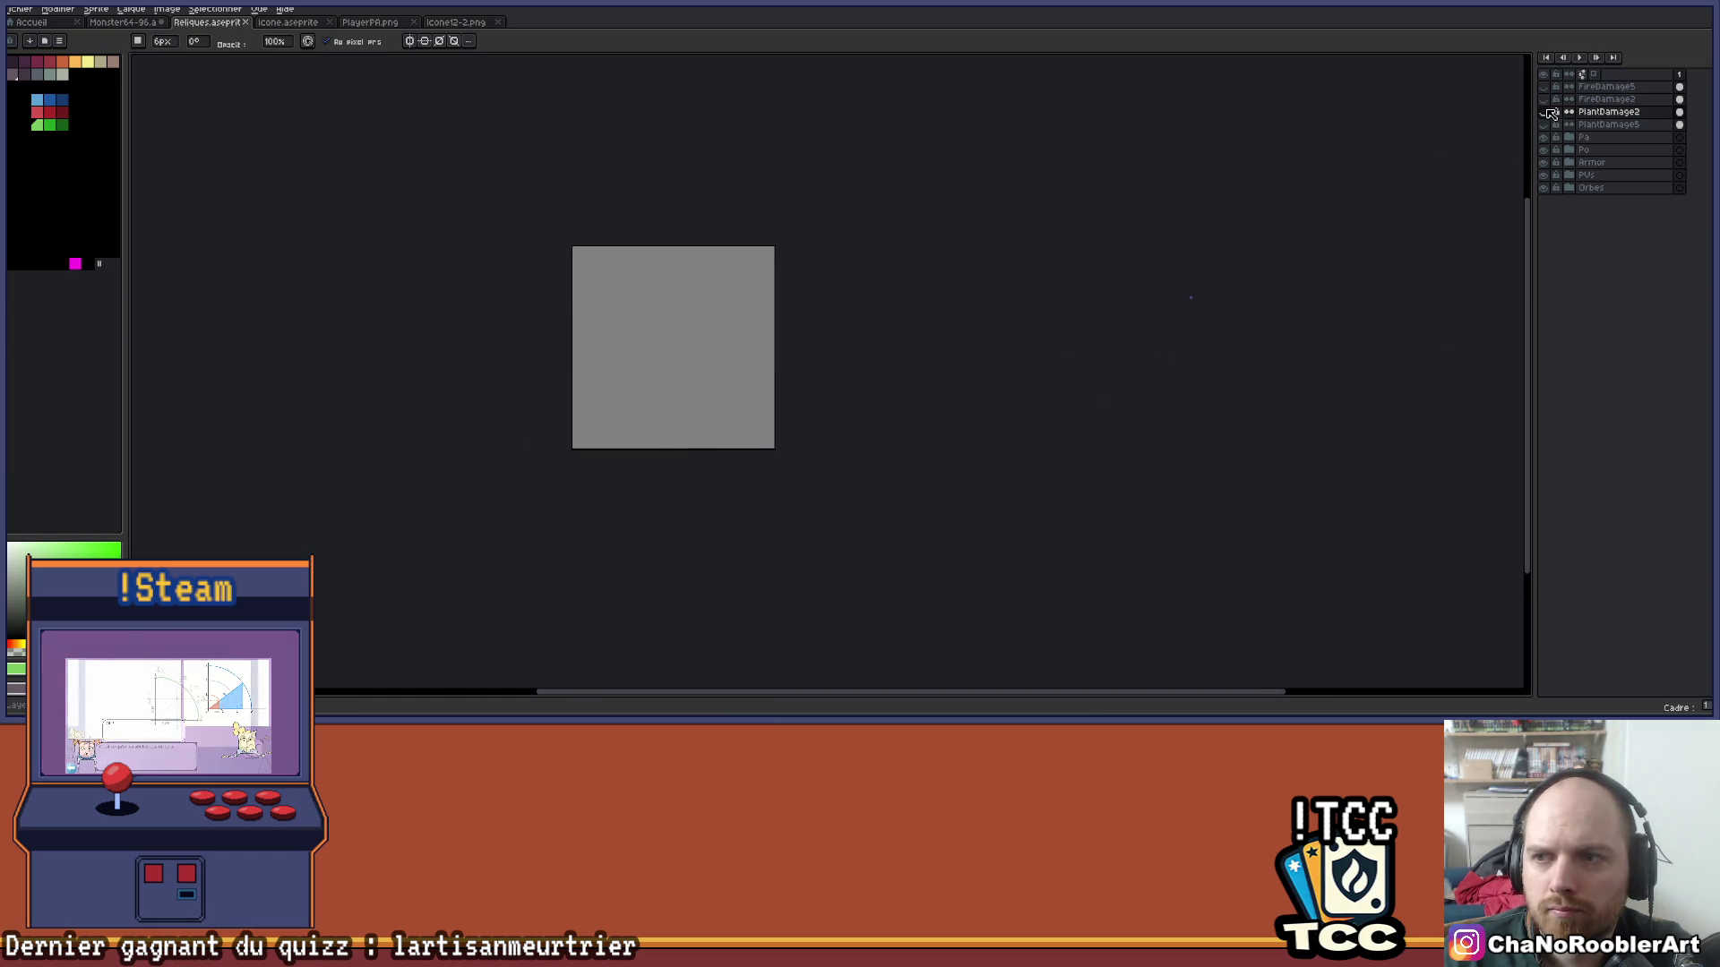
{"action": "left_click", "coordinate": [1545, 124]}
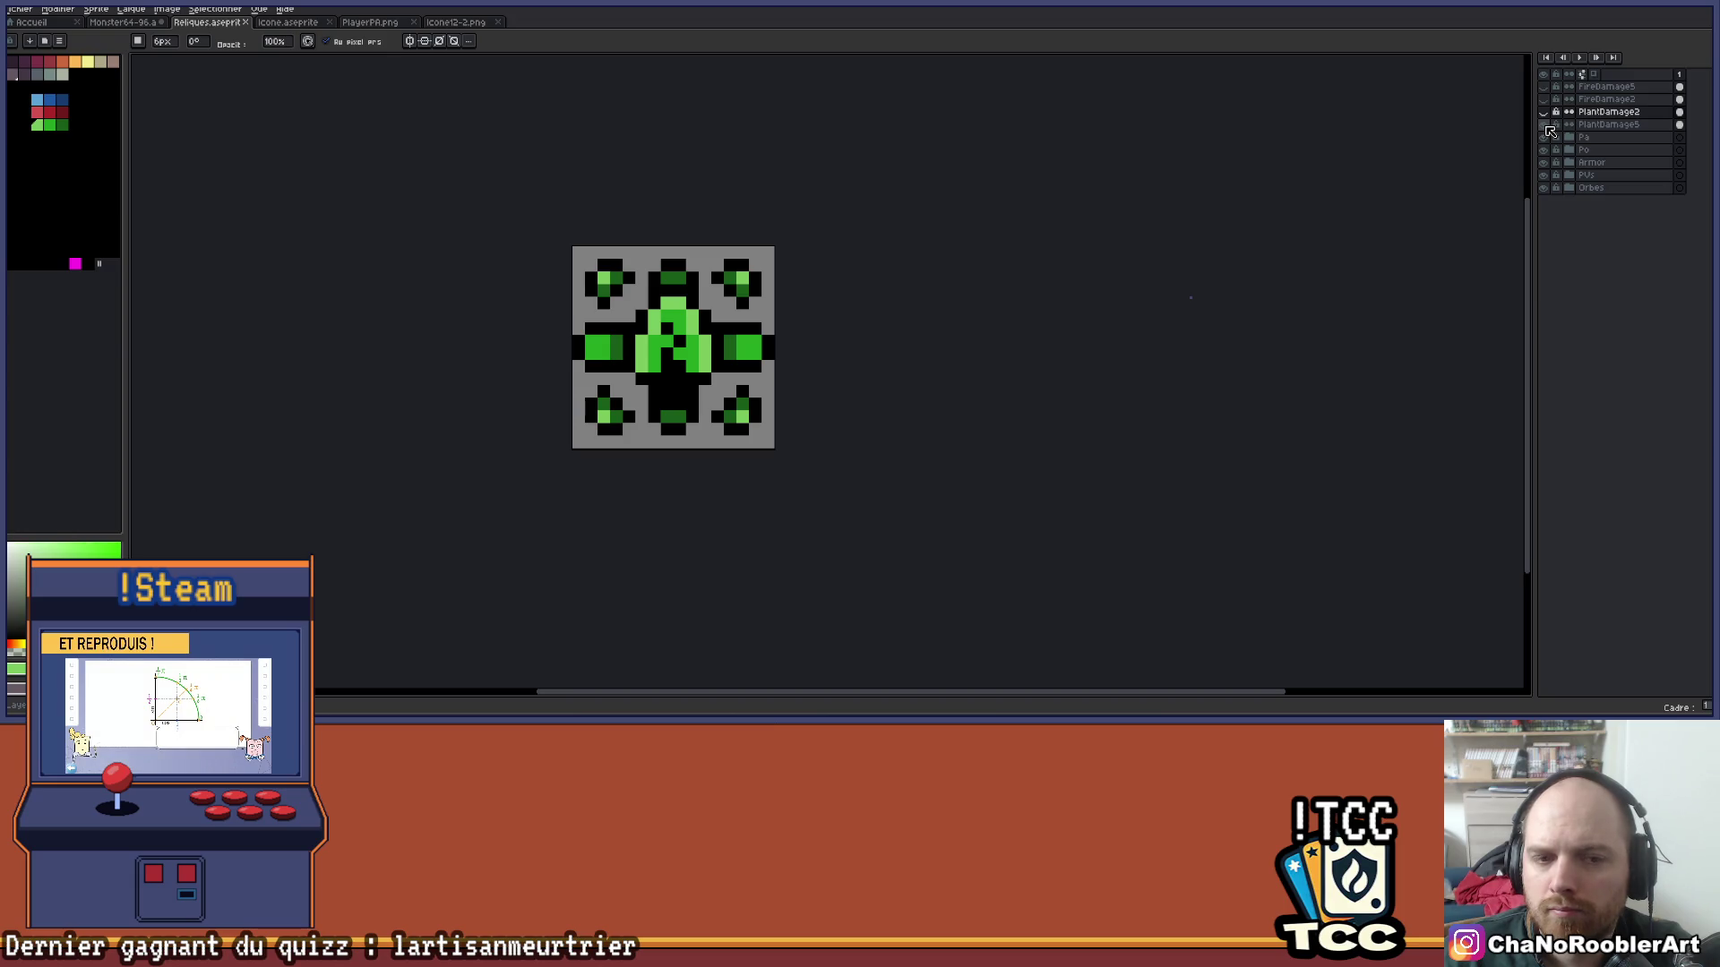
{"action": "left_click", "coordinate": [1545, 125]}
{"action": "left_click", "coordinate": [1545, 112]}
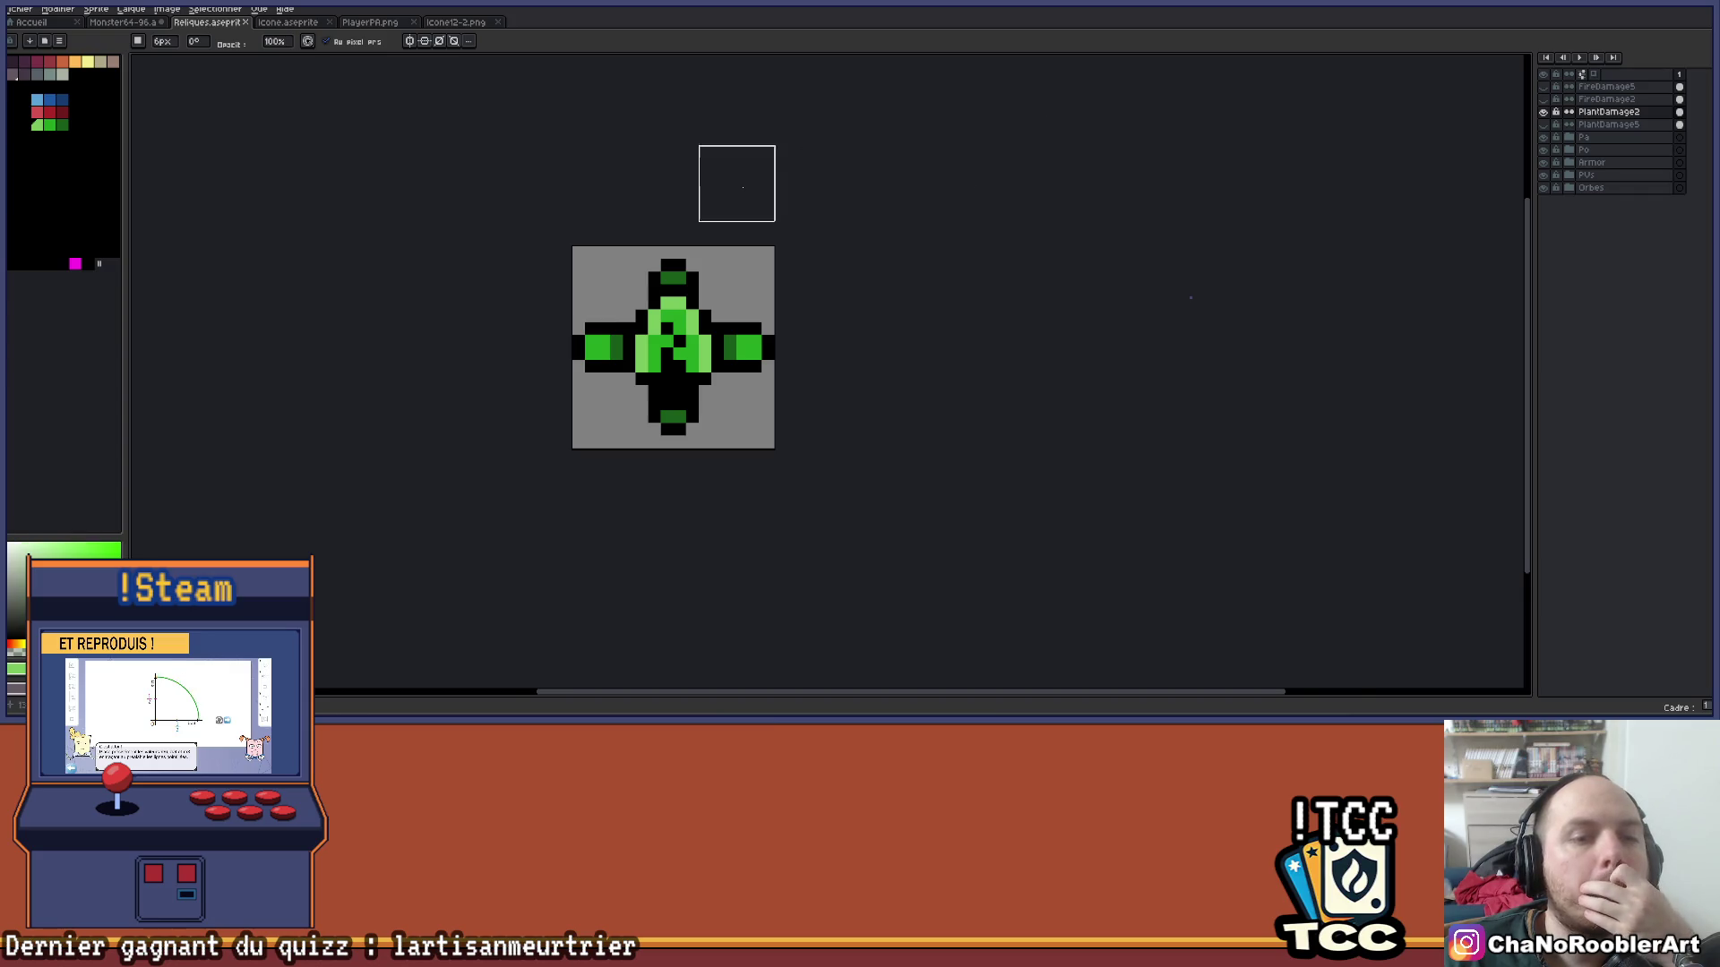
Pick black and redraw the PlantDamage2 arm outline one pixel inward.
{"action": "scroll", "coordinate": [743, 187], "scroll_direction": "up", "scroll_amount": 1}
{"action": "key", "text": "i"}
{"action": "left_click", "coordinate": [781, 310]}
{"action": "key", "text": "b"}
{"action": "left_click", "coordinate": [787, 350]}
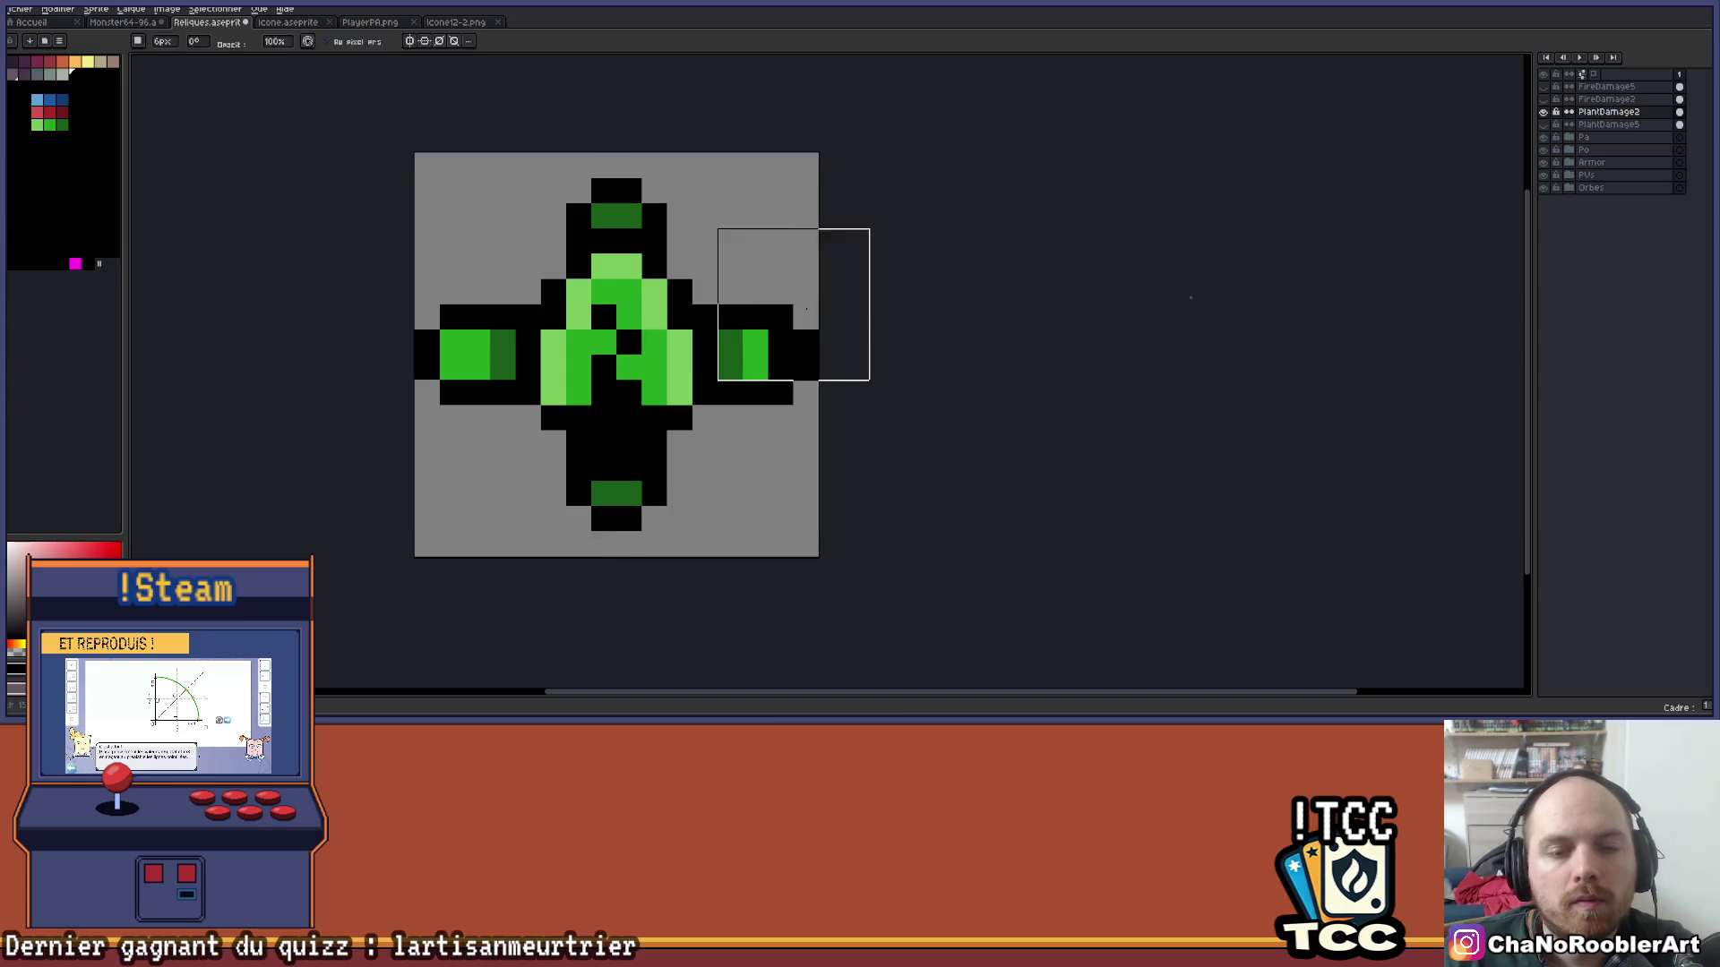
{"action": "key", "text": "b"}
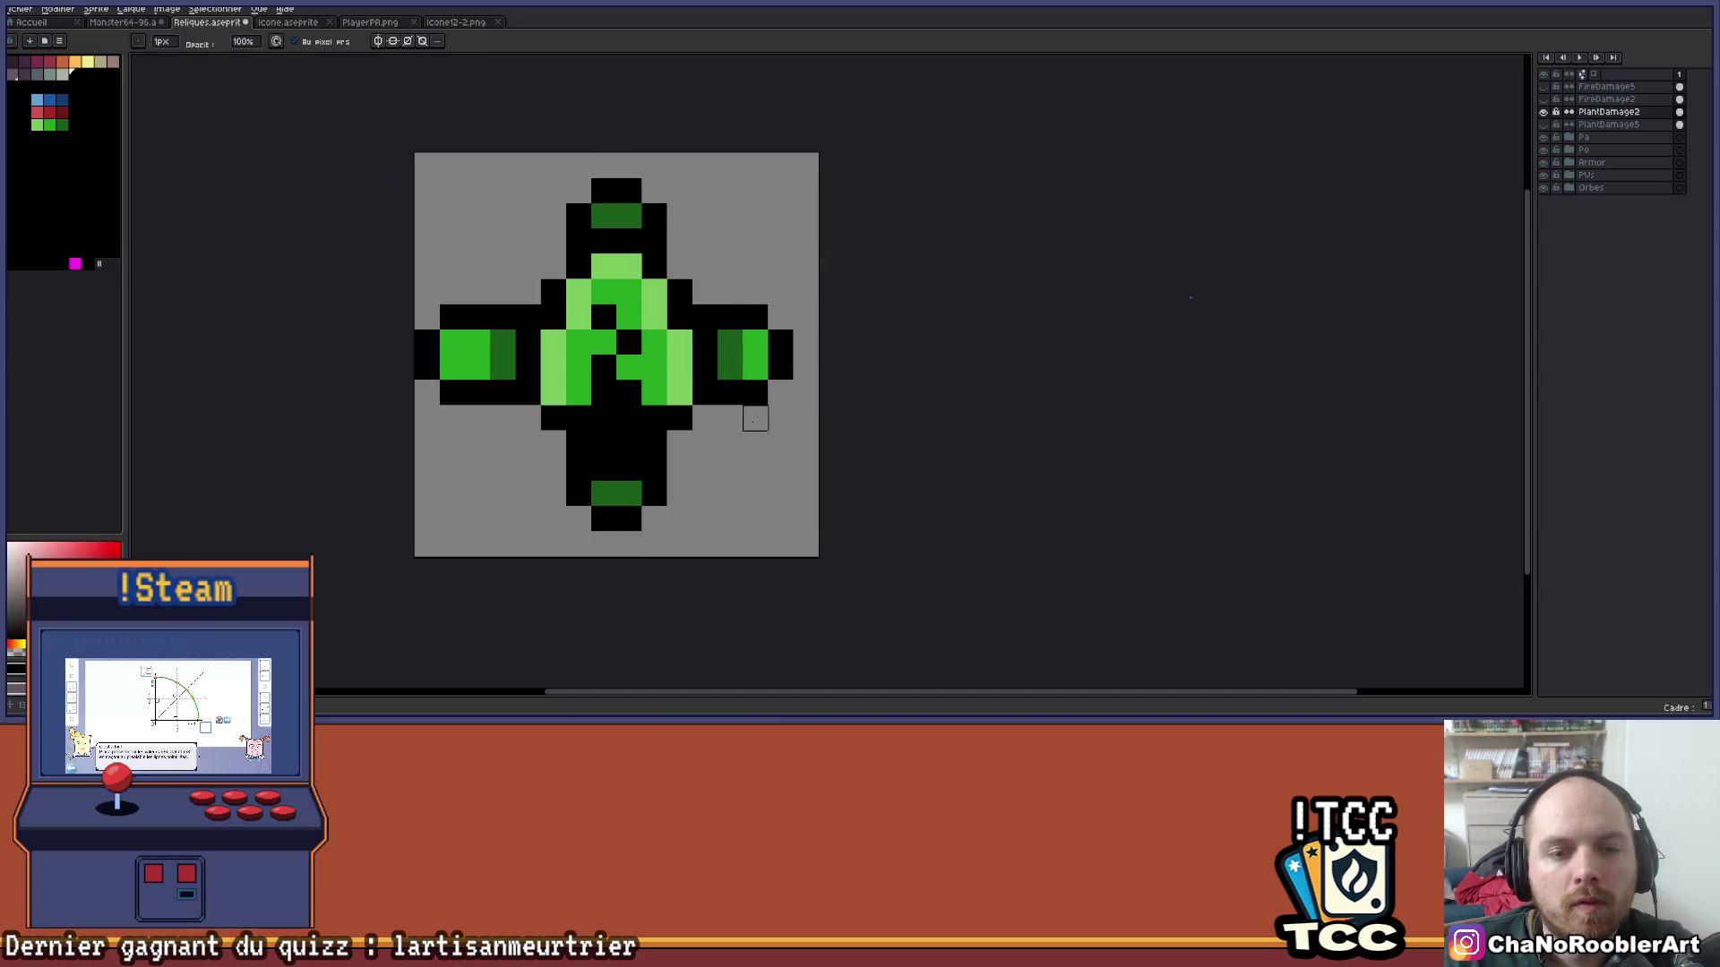
{"action": "mouse_move", "coordinate": [451, 343]}
{"action": "left_mouse_down"}
{"action": "mouse_move", "coordinate": [452, 367]}
{"action": "mouse_move", "coordinate": [427, 367]}
{"action": "left_mouse_up"}
{"action": "scroll", "coordinate": [460, 395], "scroll_direction": "down", "scroll_amount": 3}
{"action": "left_click_drag", "start_coordinate": [595, 427], "coordinate": [723, 374]}
Switch to the FireDamage2 layer and trim its right wing one pixel inward.
{"action": "left_click", "coordinate": [1543, 112]}
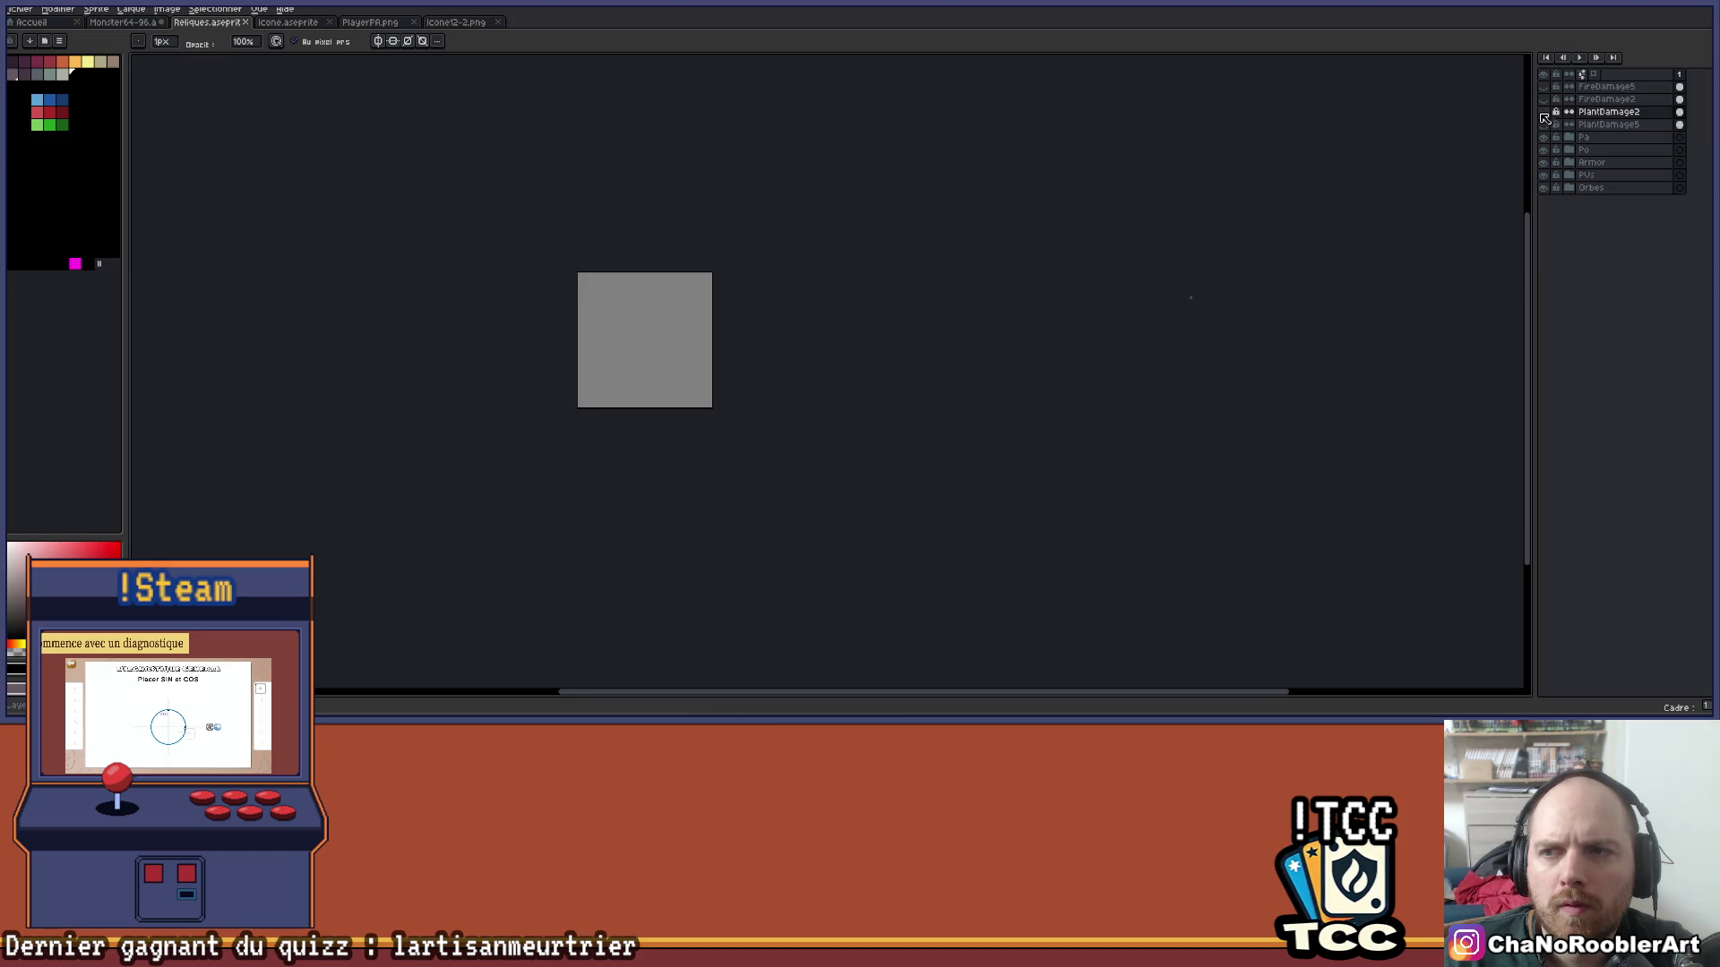
{"action": "left_click", "coordinate": [1543, 99]}
{"action": "scroll", "coordinate": [708, 345], "scroll_direction": "up", "scroll_amount": 2}
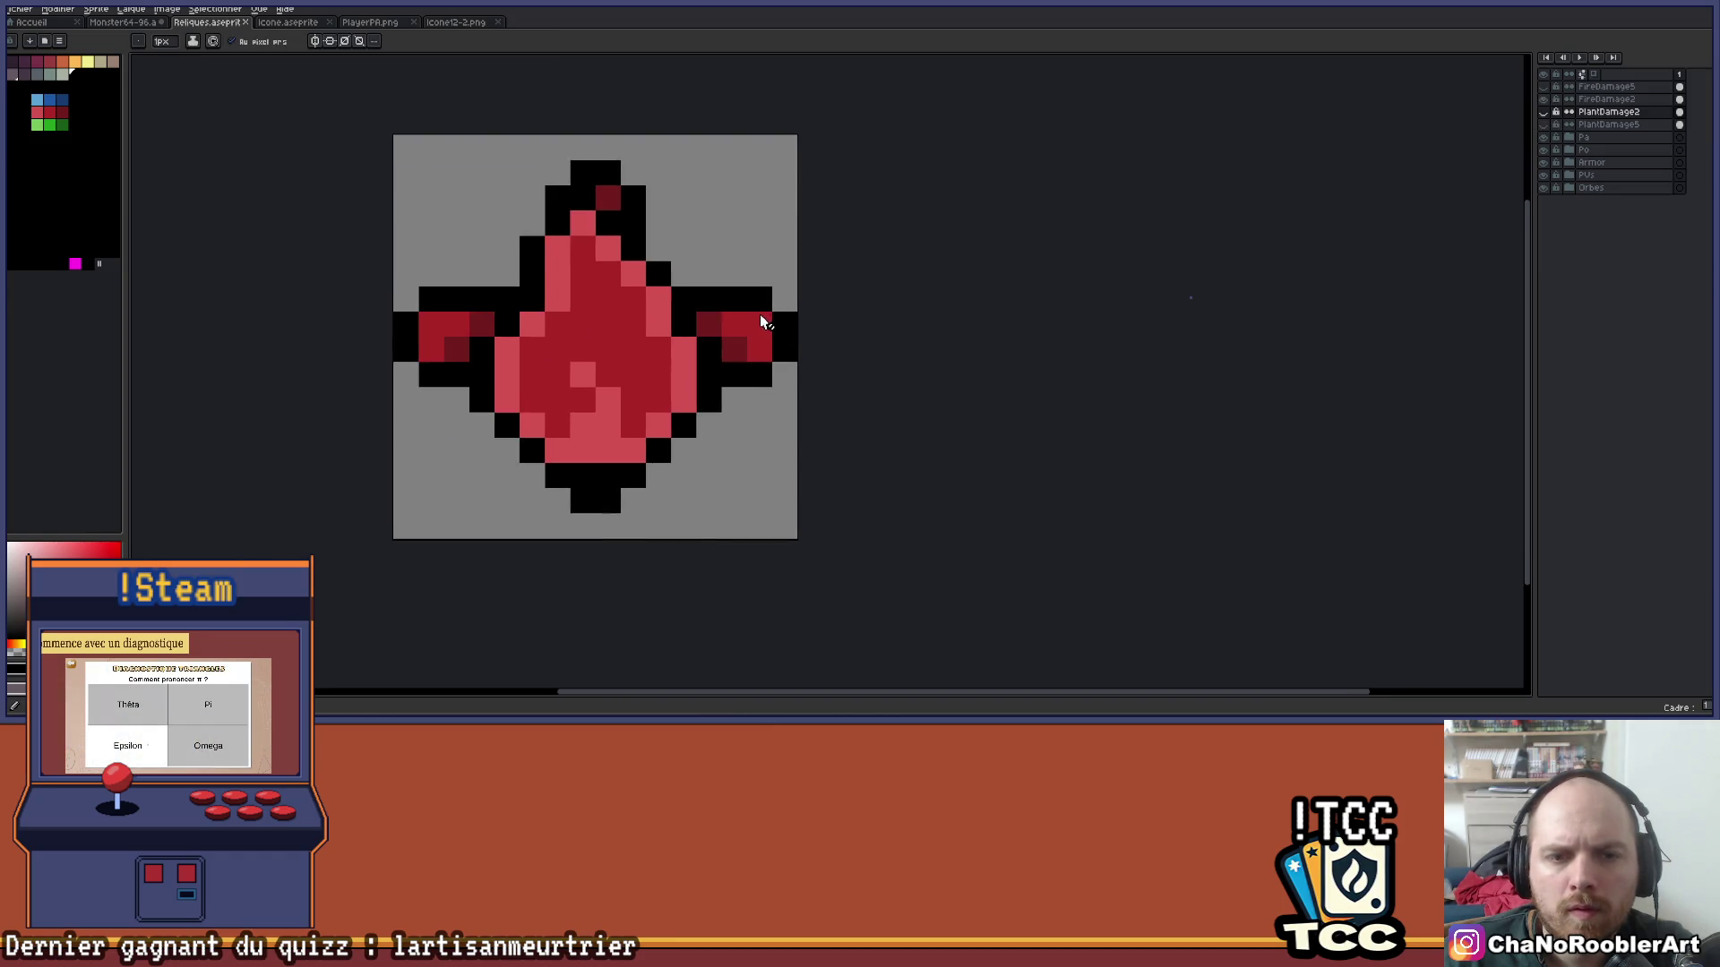
{"action": "key", "text": "v"}
{"action": "left_click", "coordinate": [1592, 101]}
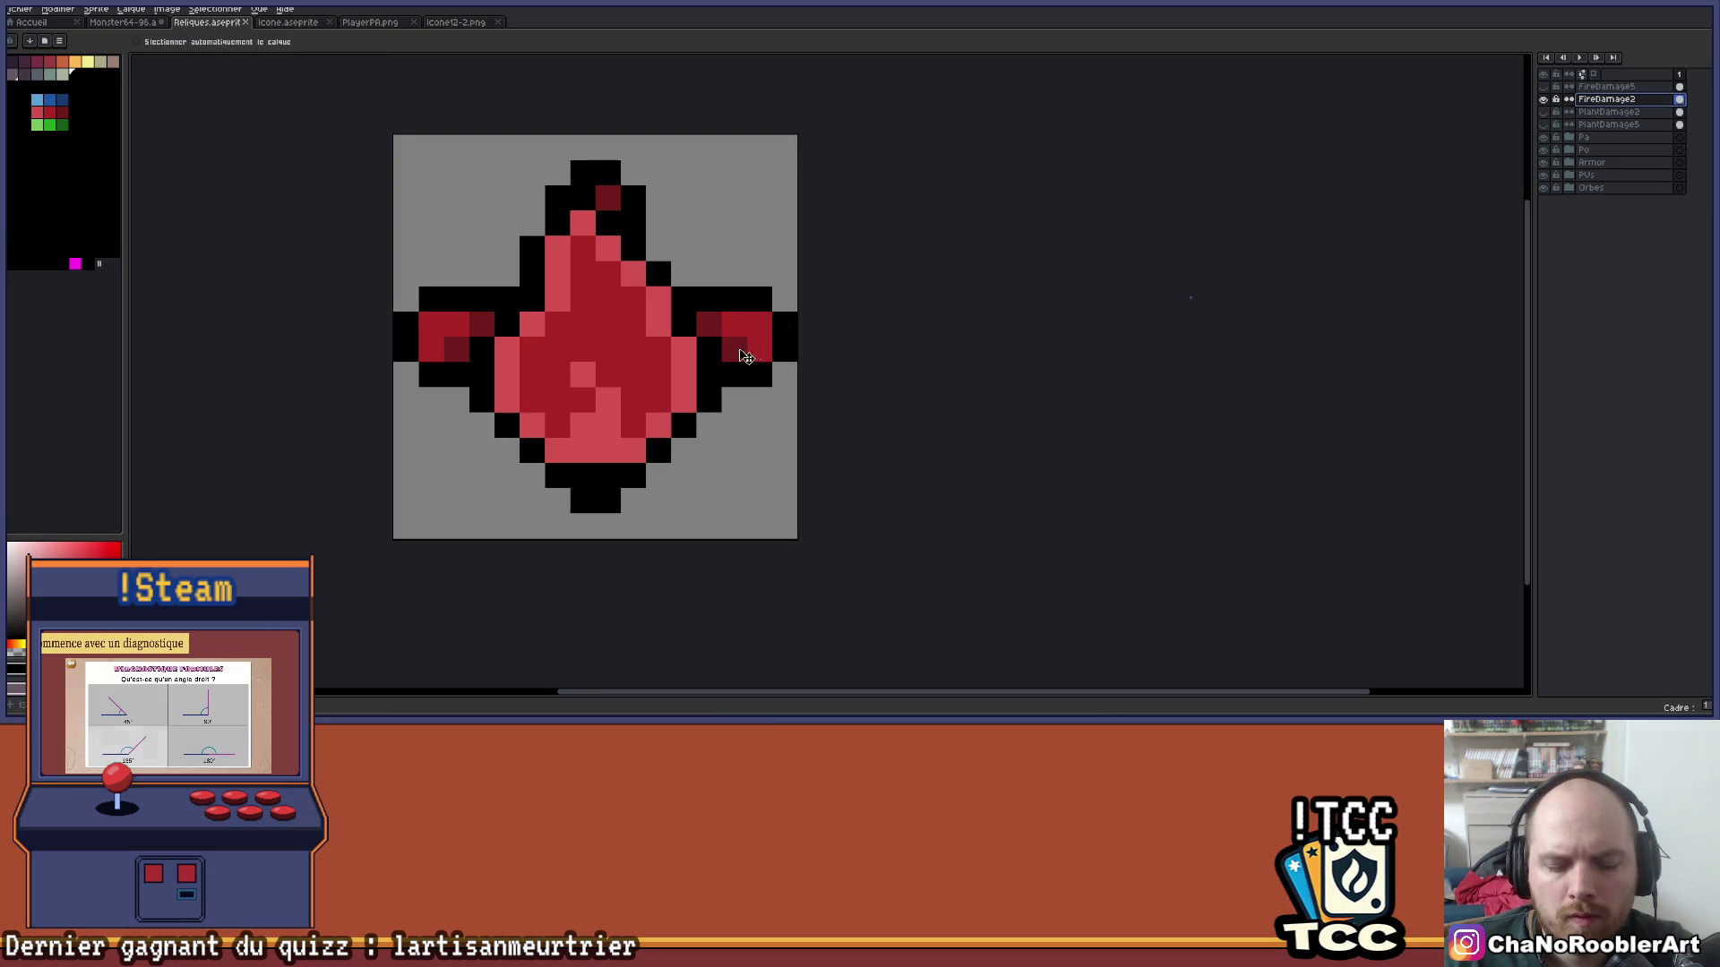
{"action": "key", "text": "b"}
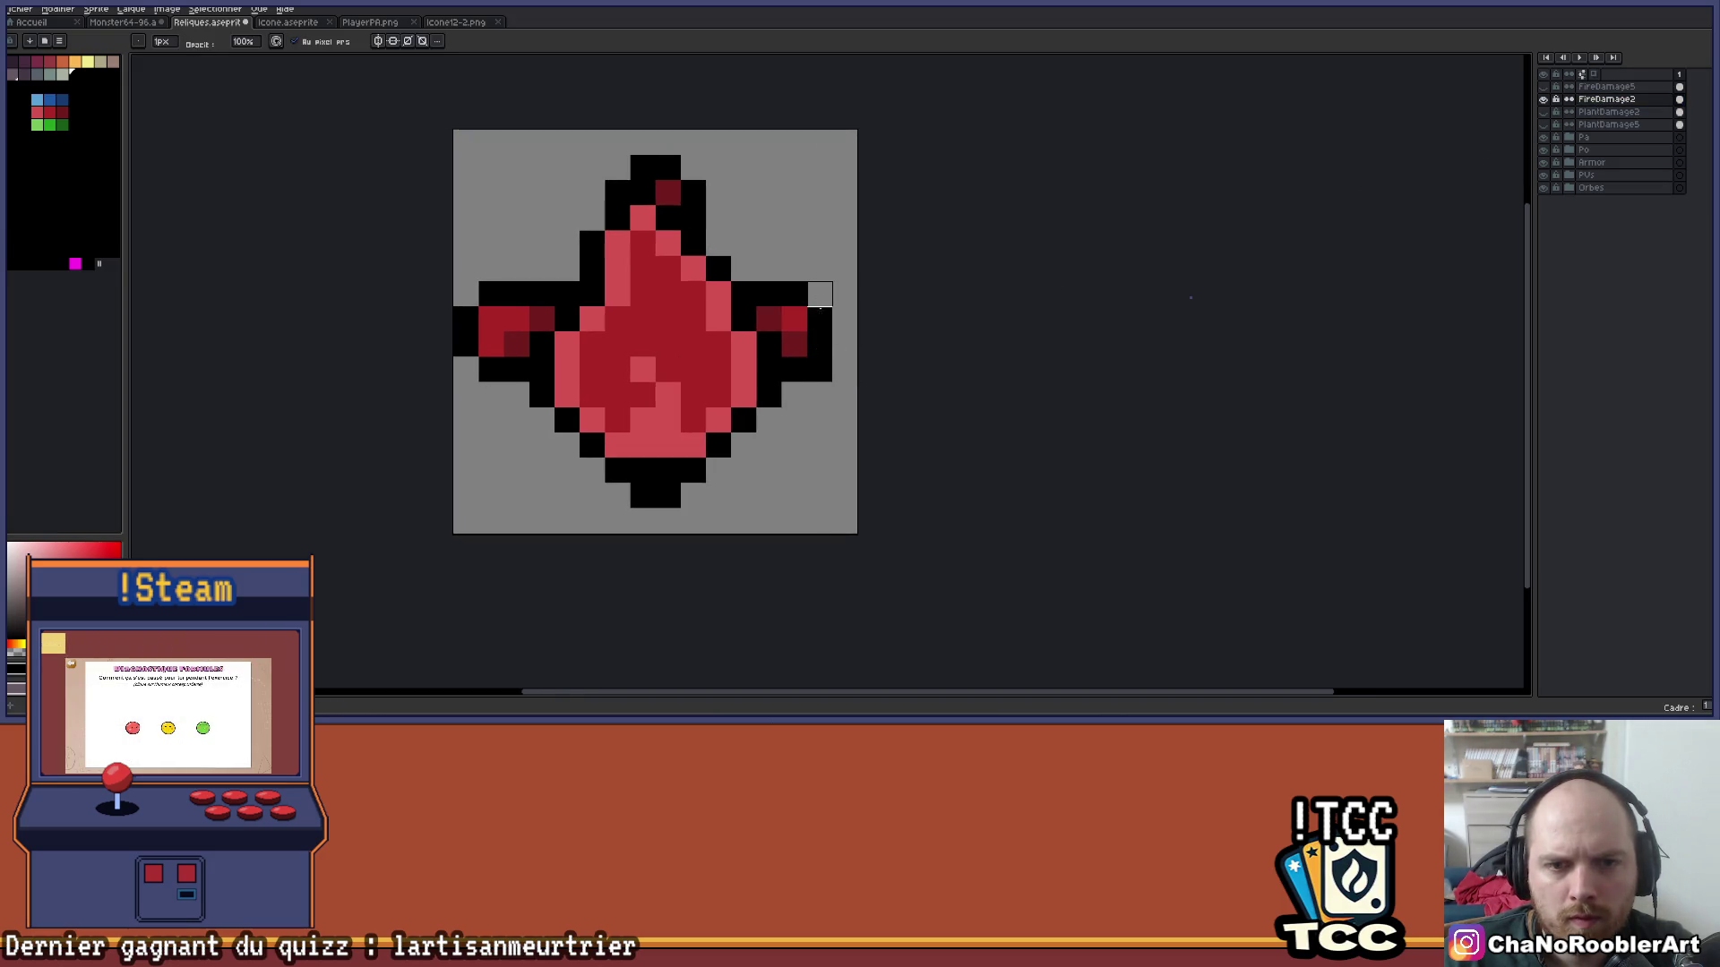
{"action": "mouse_move", "coordinate": [492, 344]}
{"action": "left_mouse_down"}
{"action": "mouse_move", "coordinate": [492, 319]}
{"action": "mouse_move", "coordinate": [466, 369]}
{"action": "left_mouse_up"}
{"action": "scroll", "coordinate": [465, 369], "scroll_direction": "down", "scroll_amount": 3}
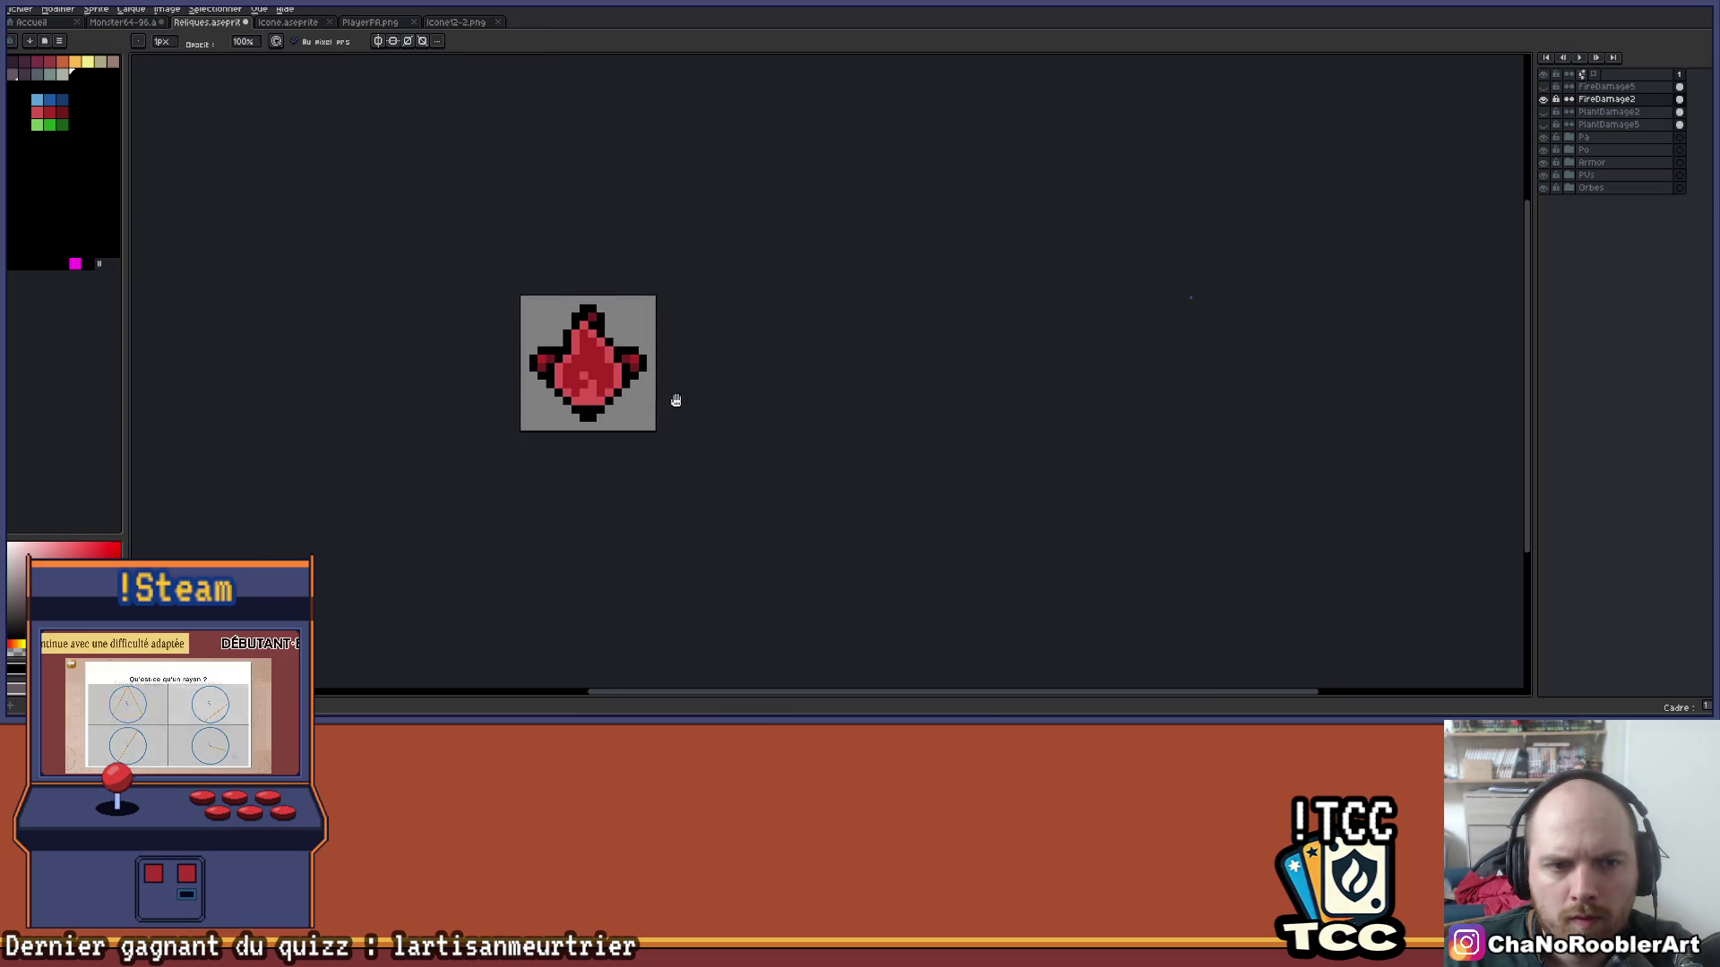
{"action": "left_click_drag", "start_coordinate": [821, 359], "coordinate": [839, 359]}
Show FireDamage5 and outline its right arm's tip in black.
{"action": "left_click", "coordinate": [1543, 99]}
{"action": "left_click", "coordinate": [1544, 86]}
{"action": "scroll", "coordinate": [833, 392], "scroll_direction": "up", "scroll_amount": 3}
{"action": "key", "text": "b"}
{"action": "key", "text": "alt+Up"}
{"action": "left_click_drag", "start_coordinate": [809, 383], "coordinate": [833, 434]}
Erase FireDamage5's left arm one pixel inward, including a stray corner pixel.
{"action": "key", "text": "e"}
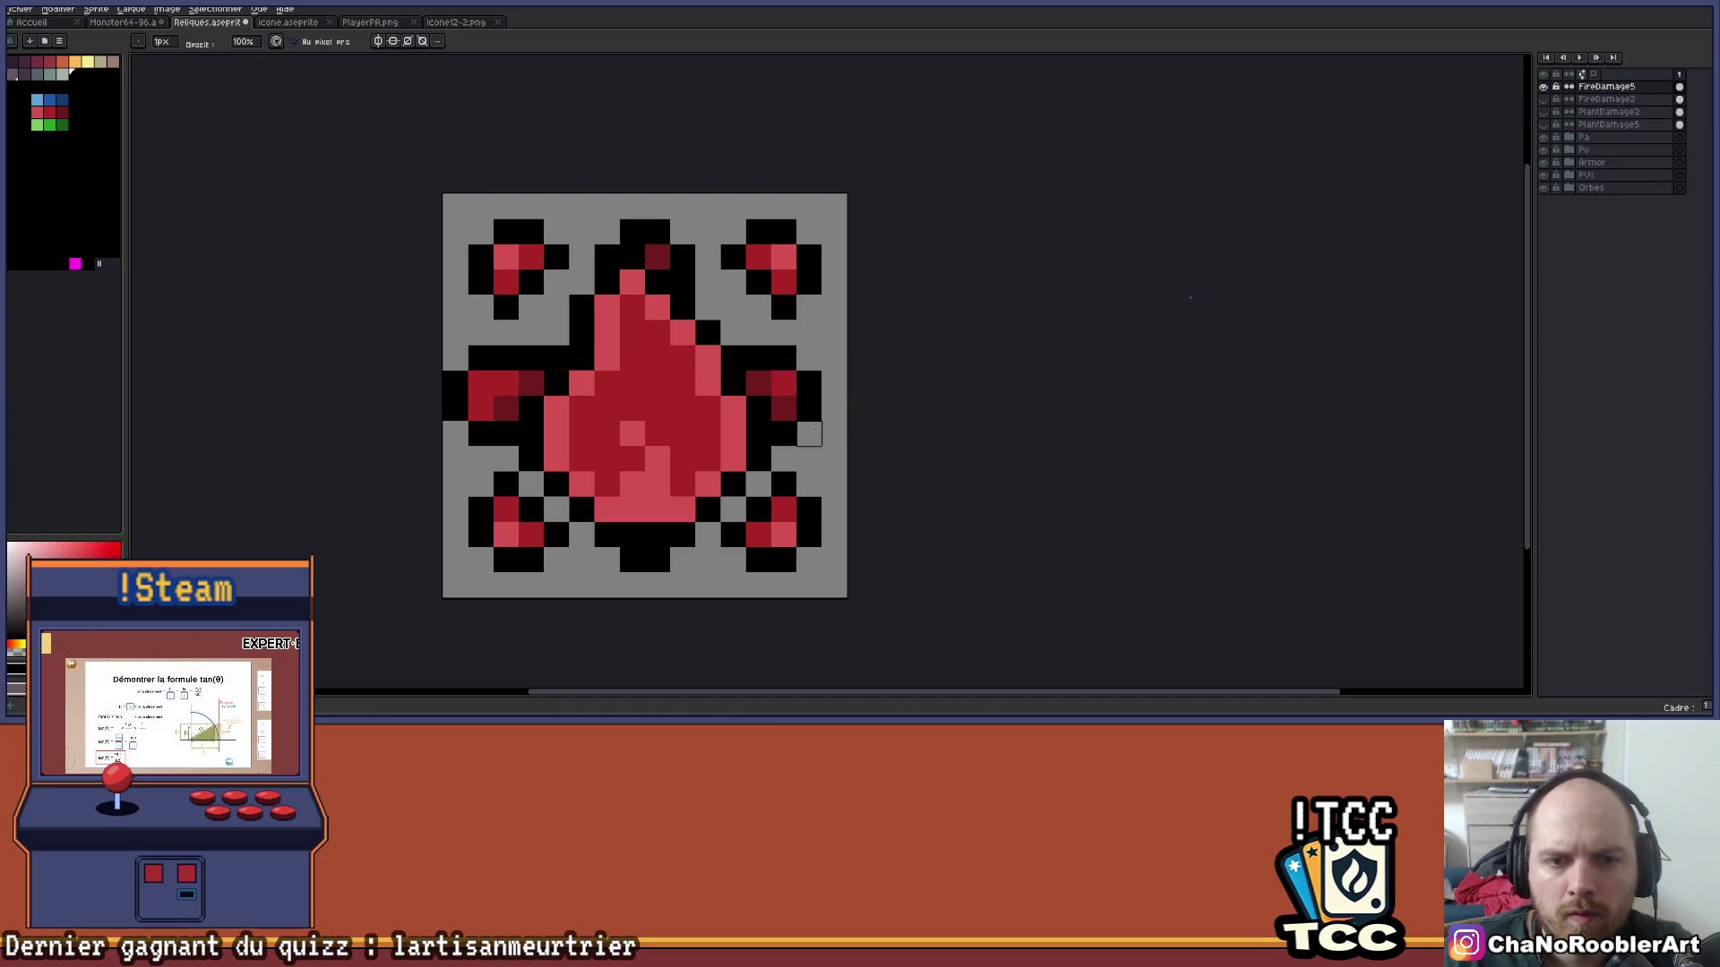
{"action": "key", "text": "b"}
{"action": "key", "text": "e"}
{"action": "mouse_move", "coordinate": [480, 384]}
{"action": "left_mouse_down"}
{"action": "mouse_move", "coordinate": [481, 408]}
{"action": "mouse_move", "coordinate": [455, 408]}
{"action": "left_mouse_up"}
{"action": "left_click", "coordinate": [481, 358]}
{"action": "scroll", "coordinate": [481, 433], "scroll_direction": "down", "scroll_amount": 3}
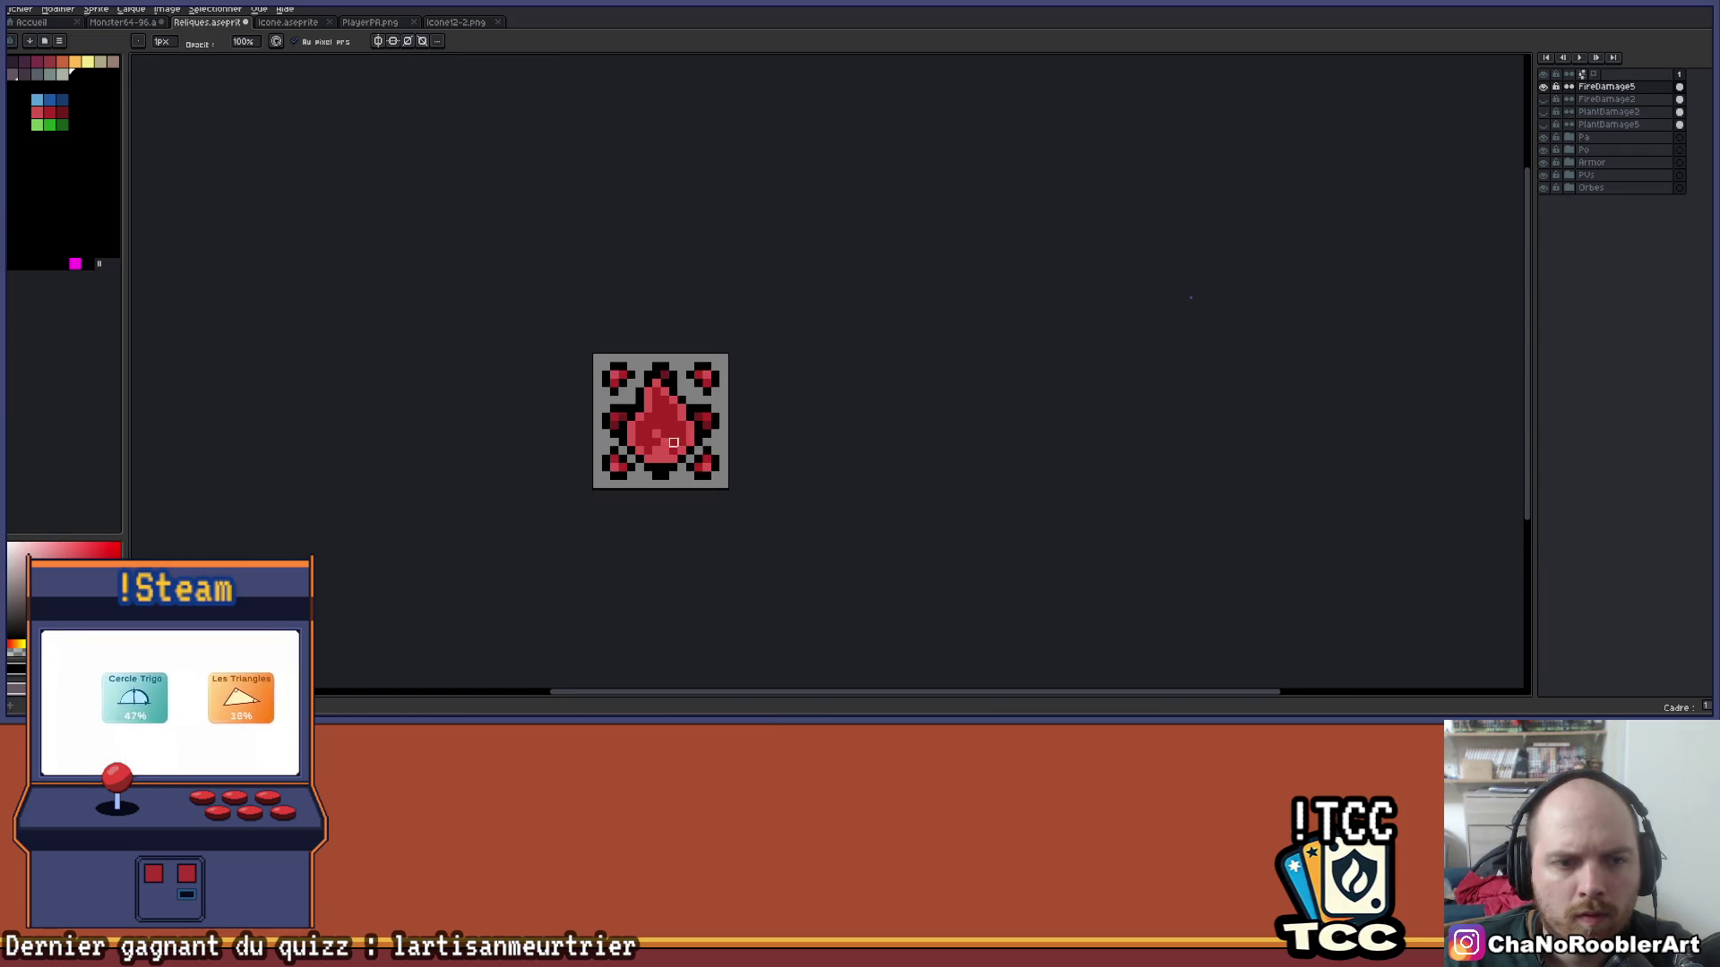
{"action": "key", "text": "v"}
{"action": "key", "text": "b"}
{"action": "mouse_move", "coordinate": [777, 416]}
{"action": "left_mouse_down"}
{"action": "mouse_move", "coordinate": [756, 472]}
{"action": "mouse_move", "coordinate": [783, 377]}
{"action": "mouse_move", "coordinate": [768, 372]}
{"action": "left_mouse_up"}
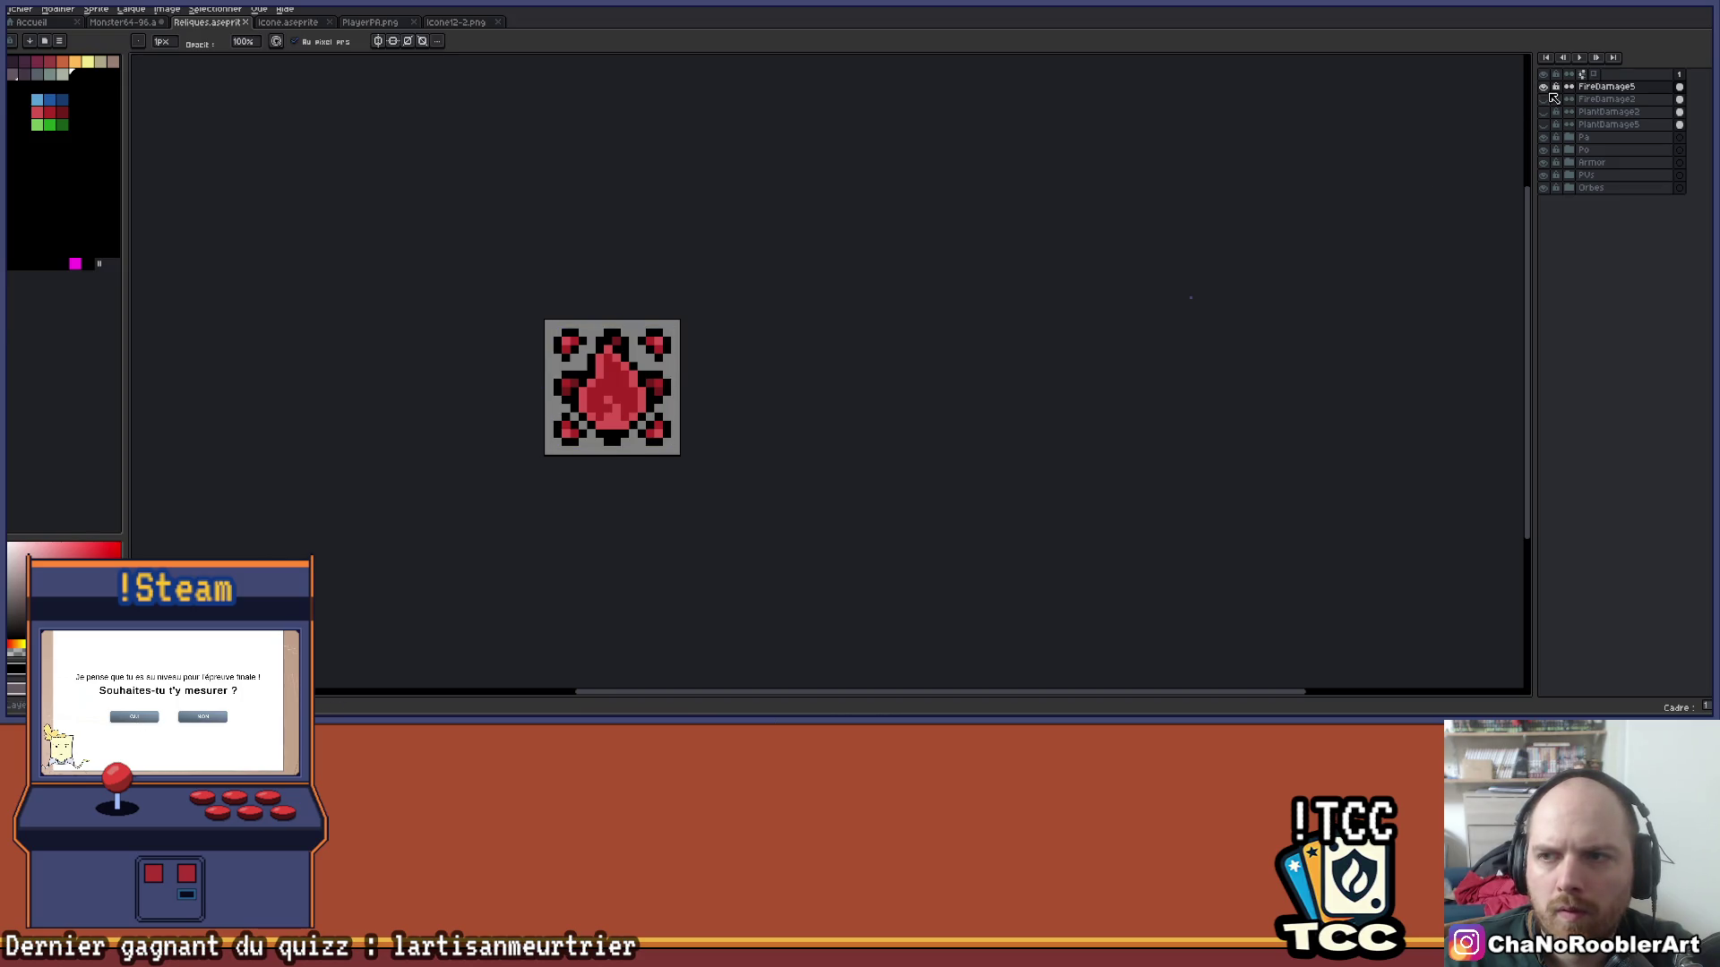
Hide FireDamage5 and show the PlantDamage5 icon, zoomed in on its right arm.
{"action": "left_click", "coordinate": [1545, 87]}
{"action": "left_click", "coordinate": [1544, 112]}
{"action": "left_click", "coordinate": [1545, 112]}
{"action": "left_click", "coordinate": [1544, 124]}
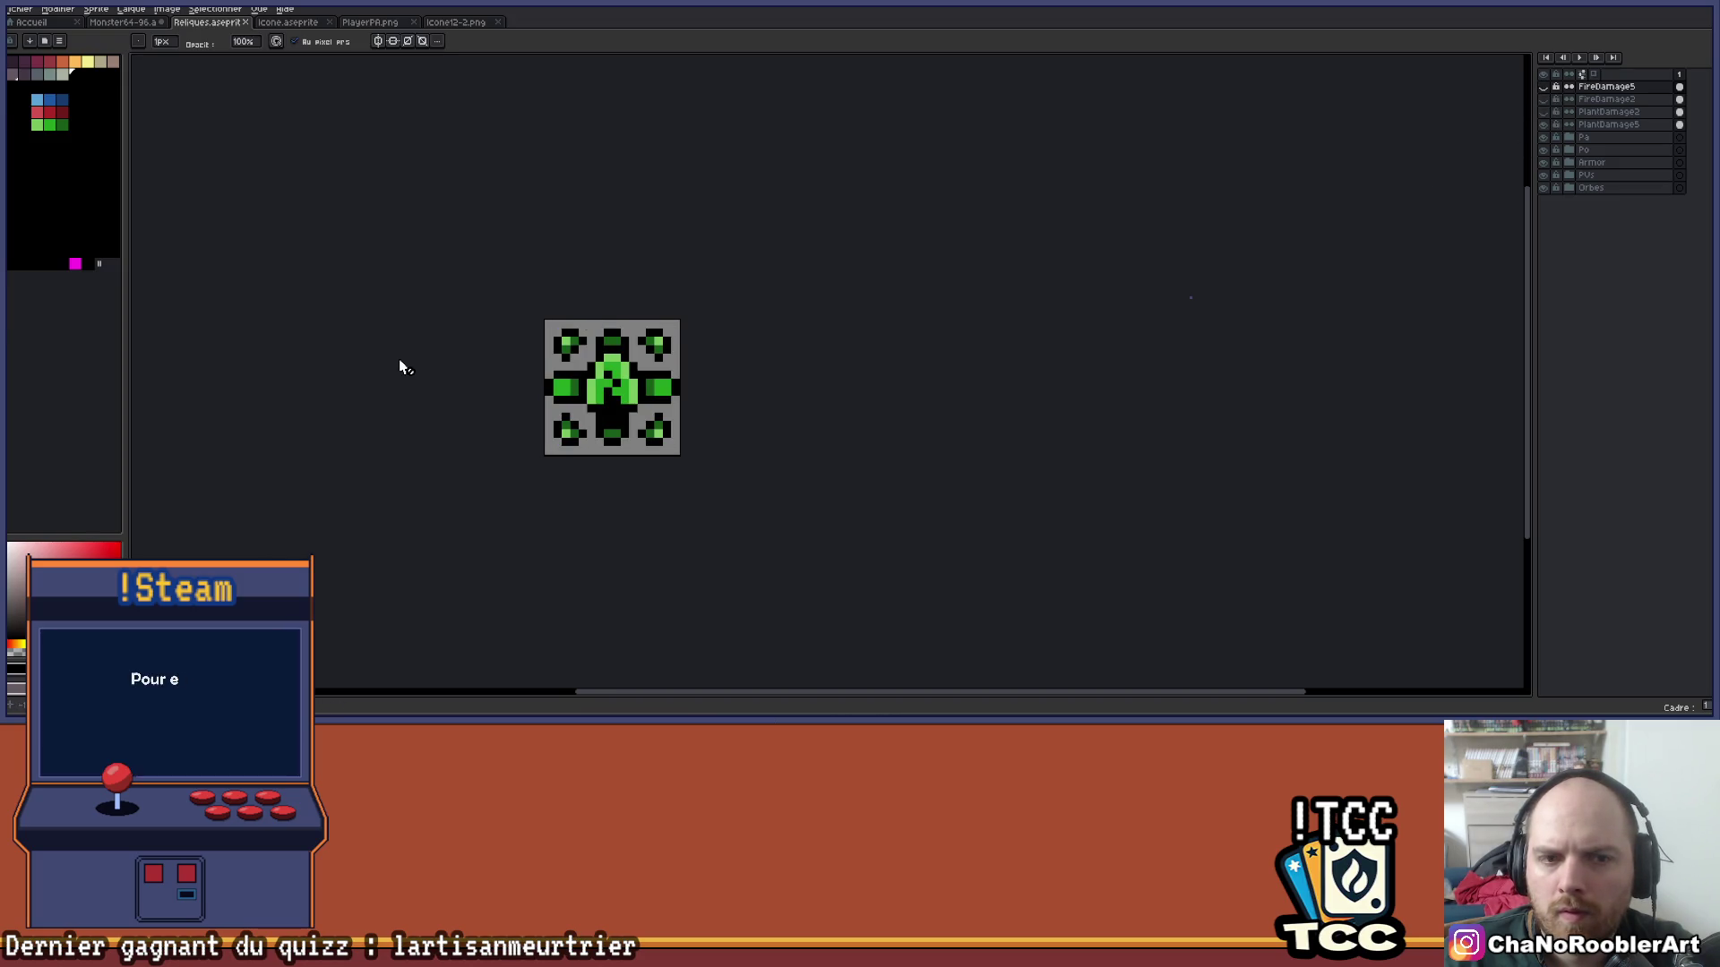
{"action": "scroll", "coordinate": [587, 383], "scroll_direction": "up", "scroll_amount": 2}
{"action": "scroll", "coordinate": [749, 390], "scroll_direction": "up", "scroll_amount": 2}
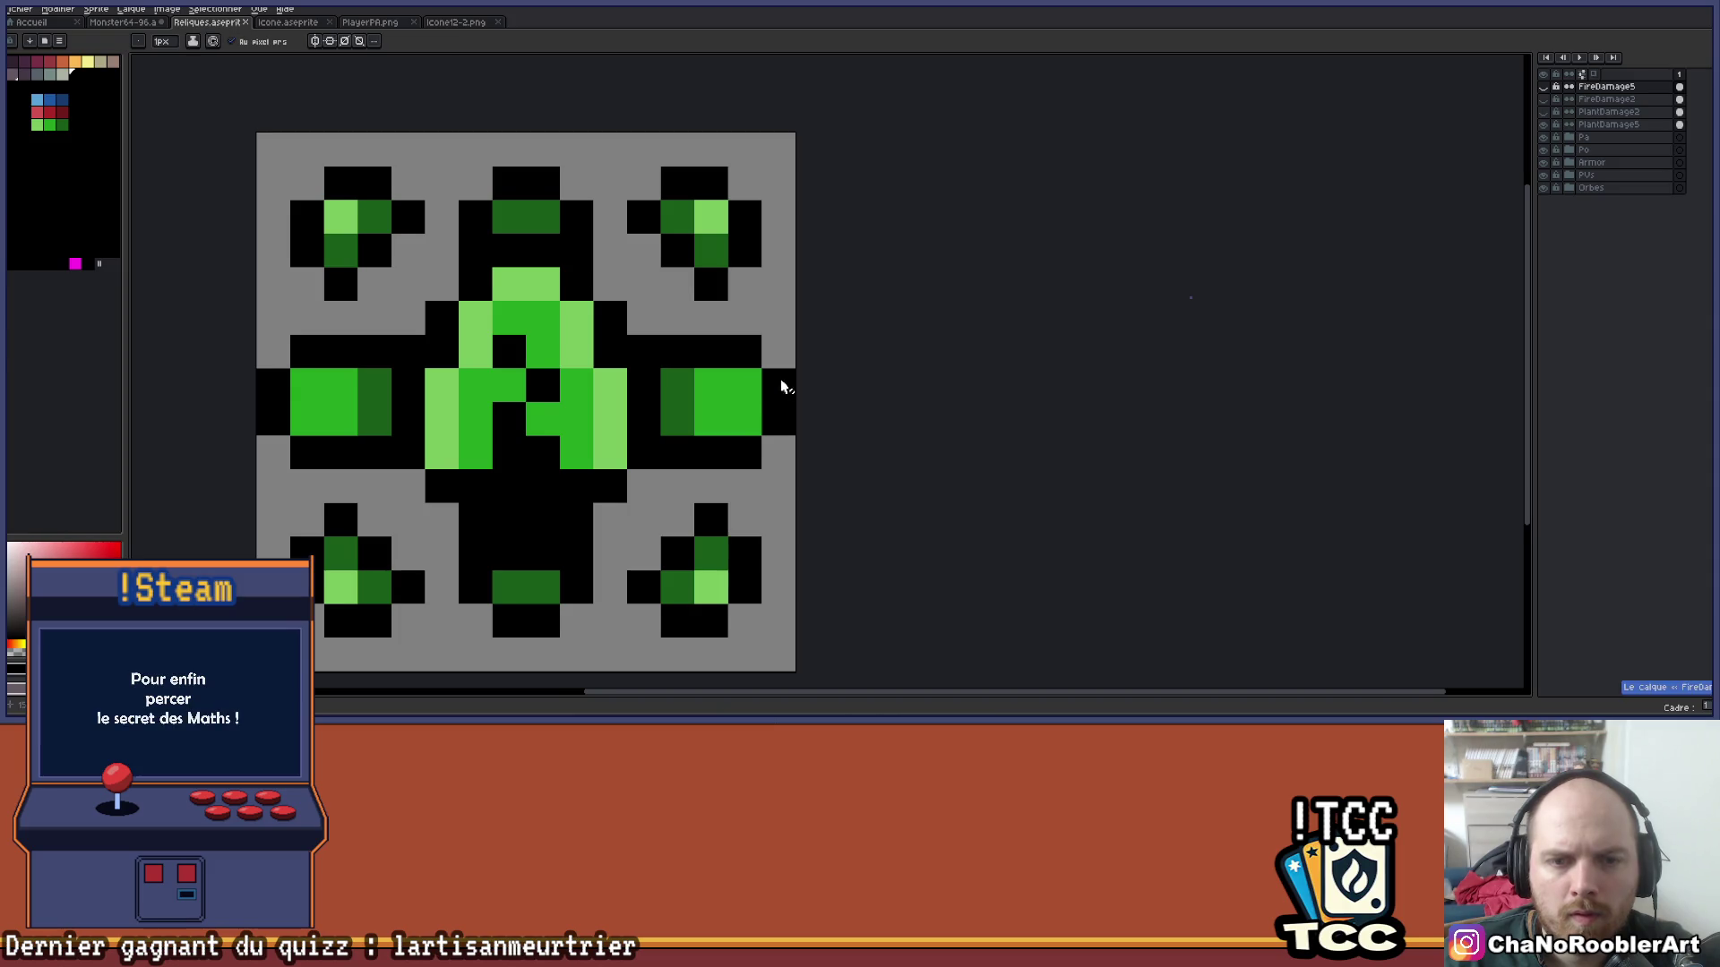
{"action": "left_click_drag", "start_coordinate": [781, 387], "coordinate": [851, 372]}
Paint the four stray outline pixels around the right arm grey, then hide PlantDamage5.
{"action": "left_click", "coordinate": [851, 372]}
{"action": "left_click", "coordinate": [851, 405]}
{"action": "left_click", "coordinate": [817, 338]}
{"action": "left_click", "coordinate": [818, 439]}
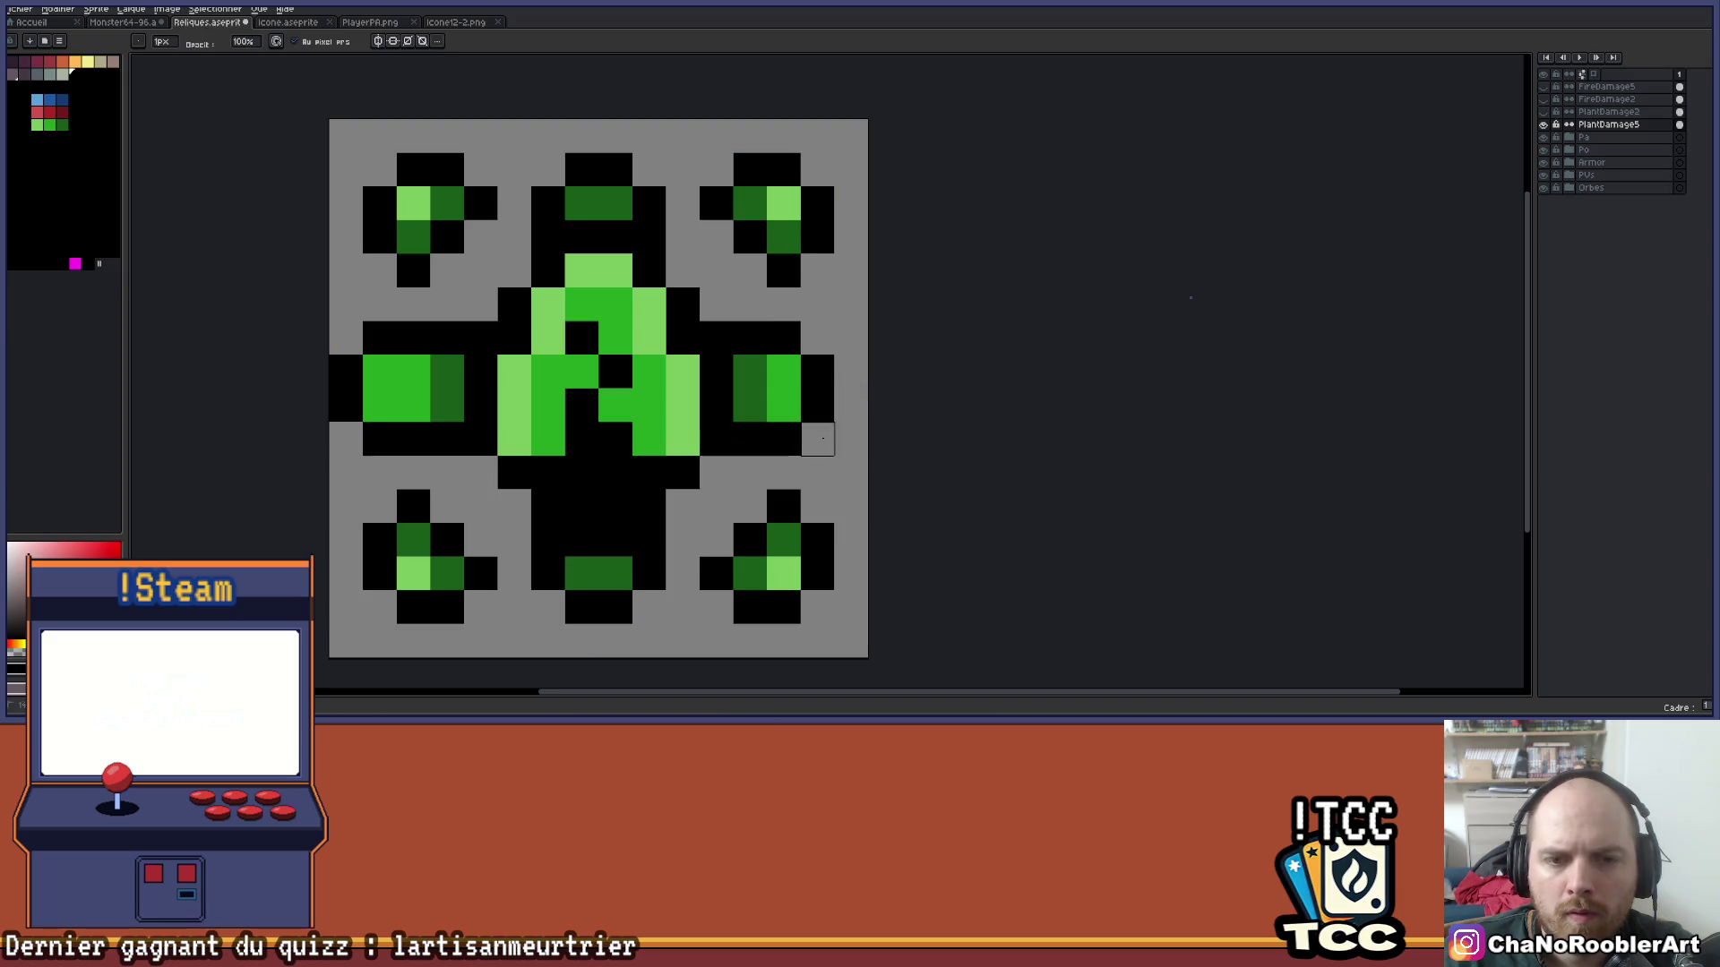
{"action": "left_click_drag", "start_coordinate": [818, 439], "coordinate": [1012, 405]}
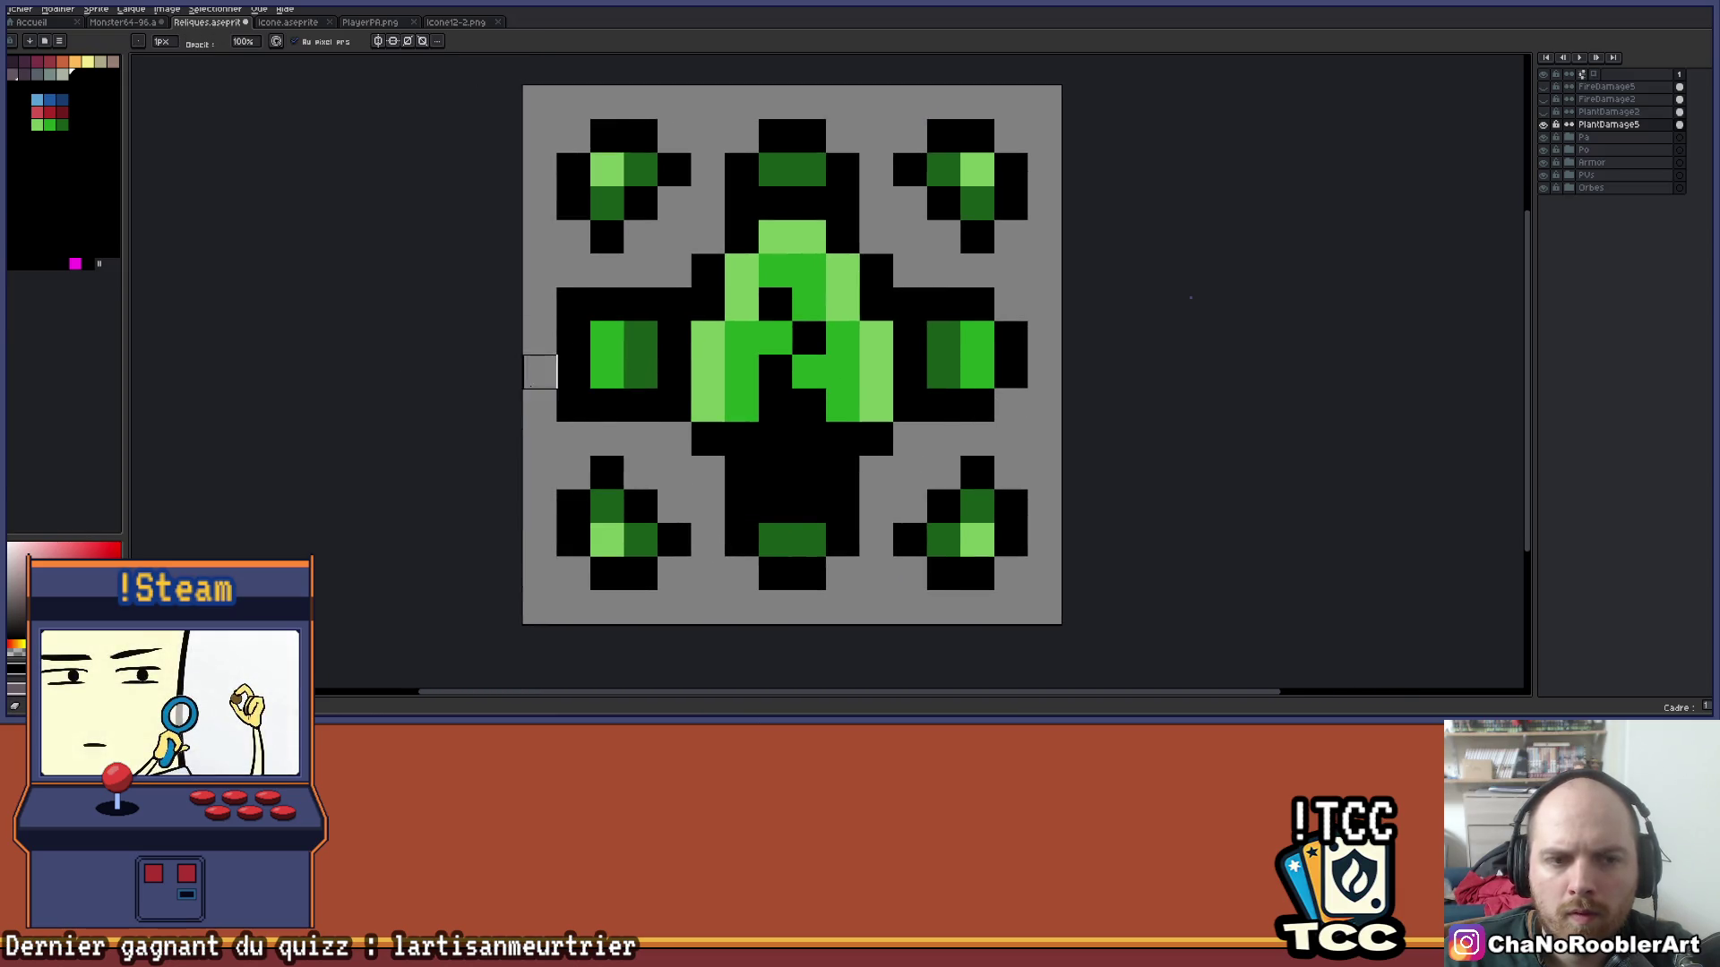
{"action": "scroll", "coordinate": [776, 412], "scroll_direction": "down", "scroll_amount": 4}
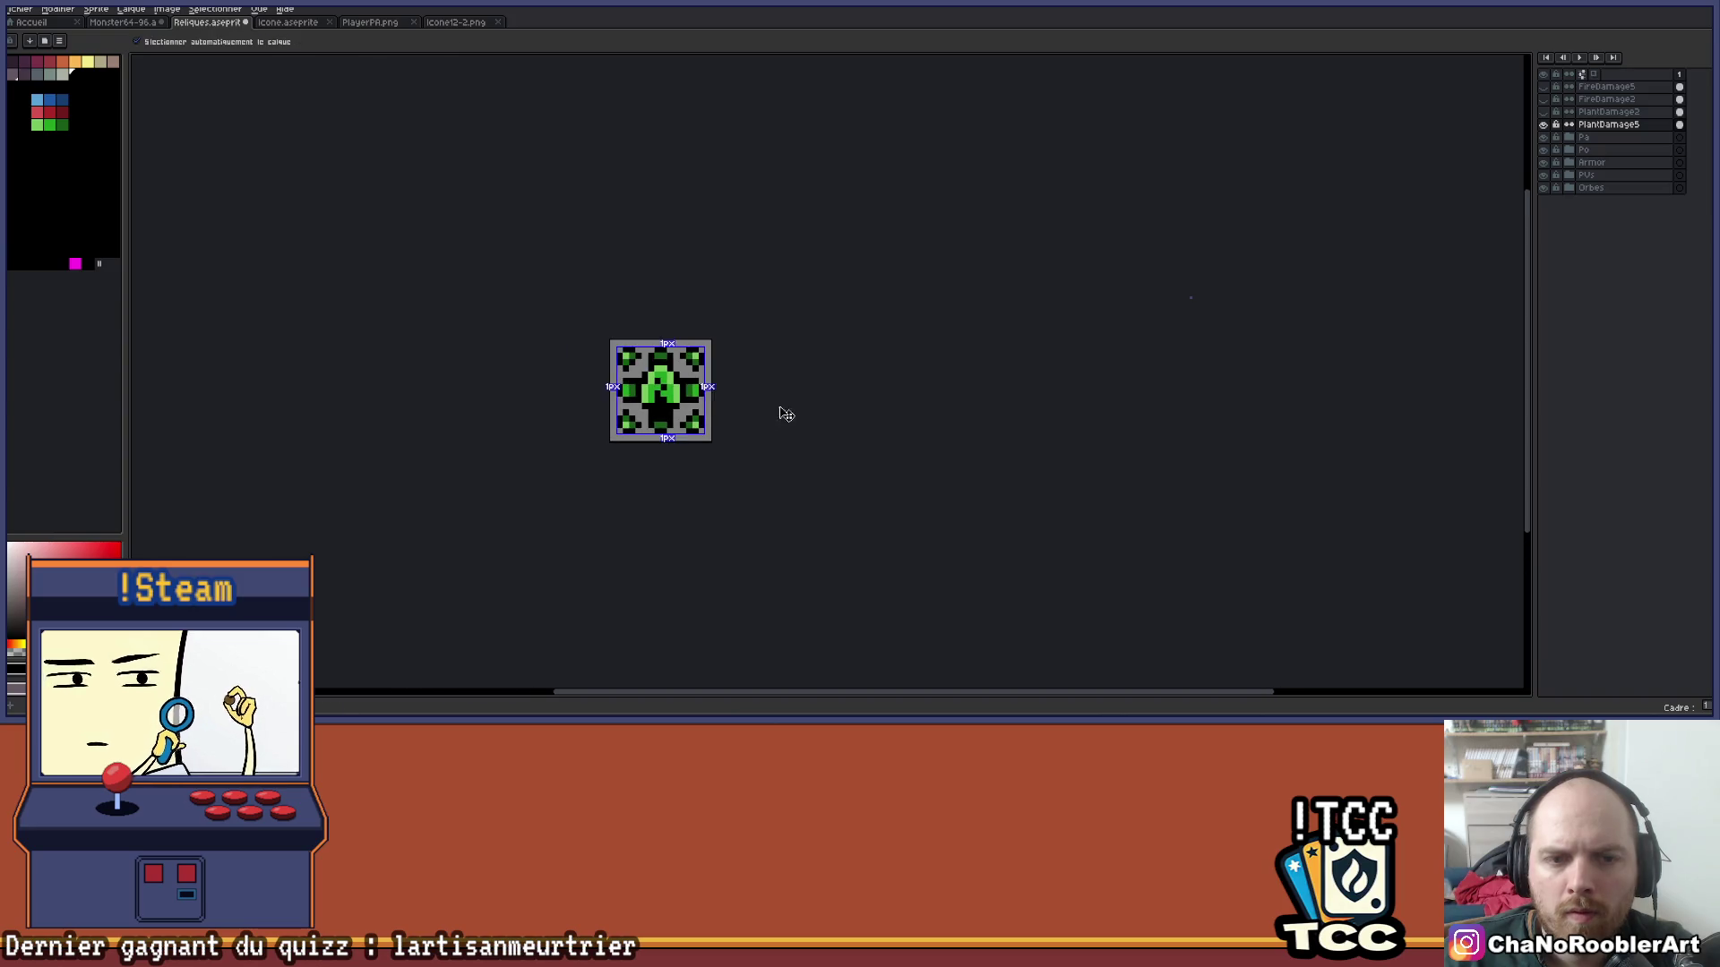
{"action": "scroll", "coordinate": [814, 383], "scroll_direction": "up", "scroll_amount": 2}
{"action": "left_click", "coordinate": [1544, 125]}
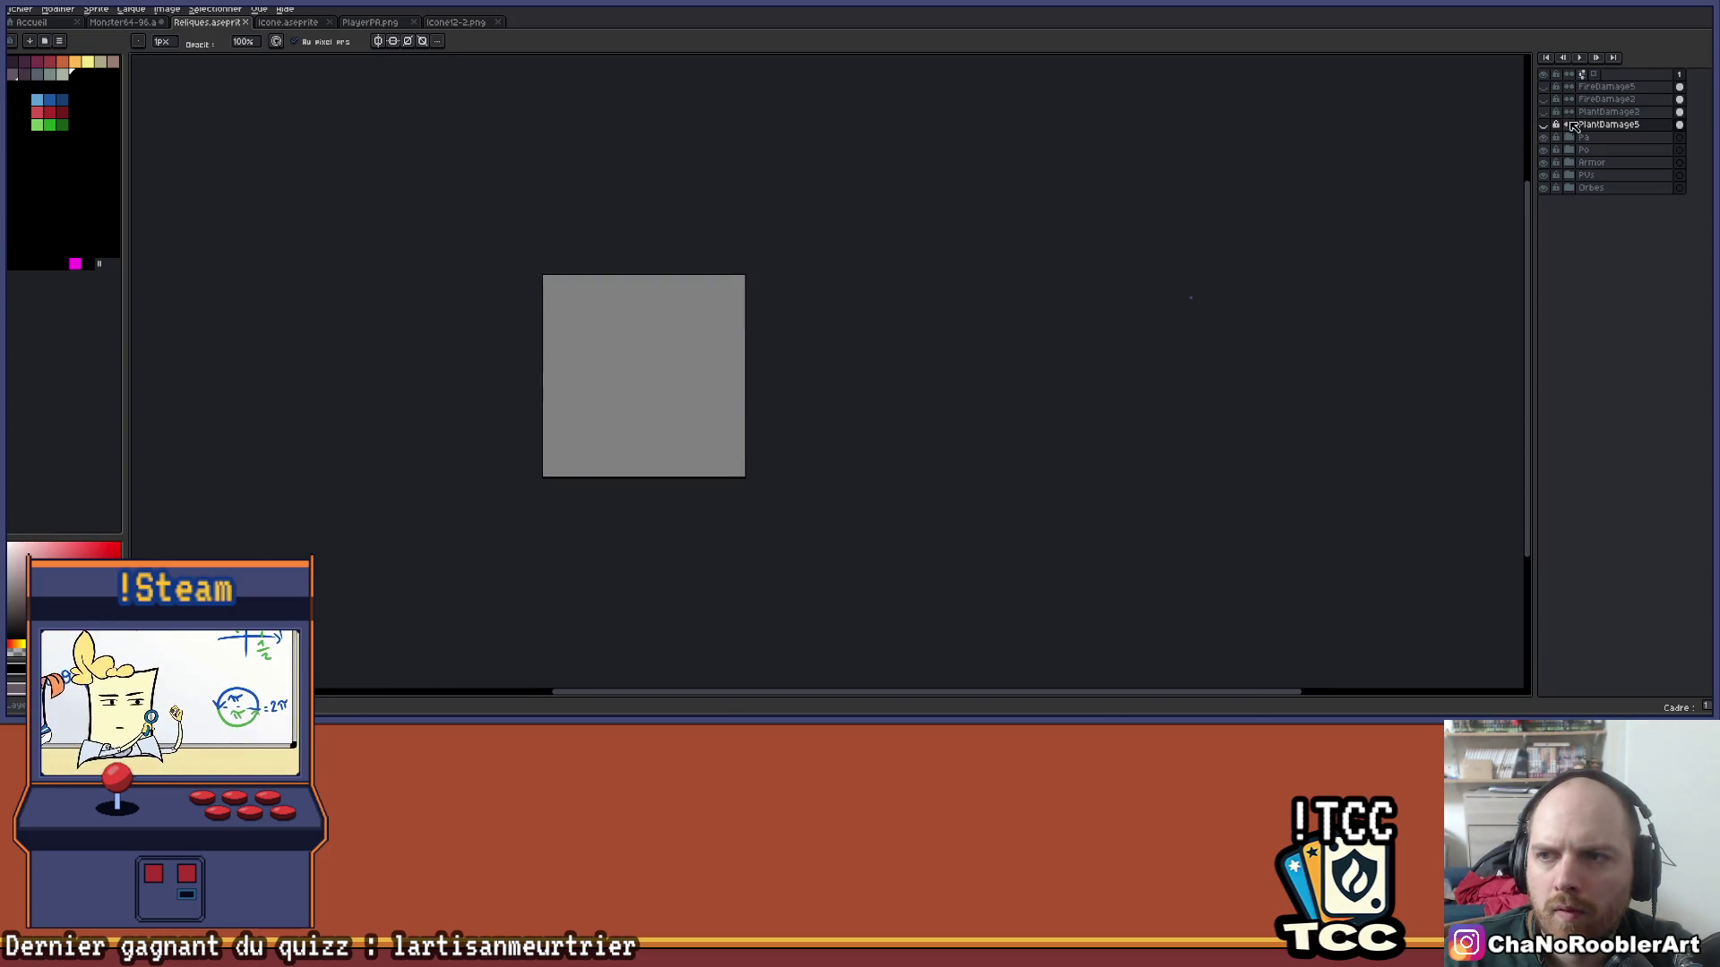
Create a new layer with Shift+N, place it below PlantDamage5, and name it WaterDamage.
{"action": "key", "text": "shift+n"}
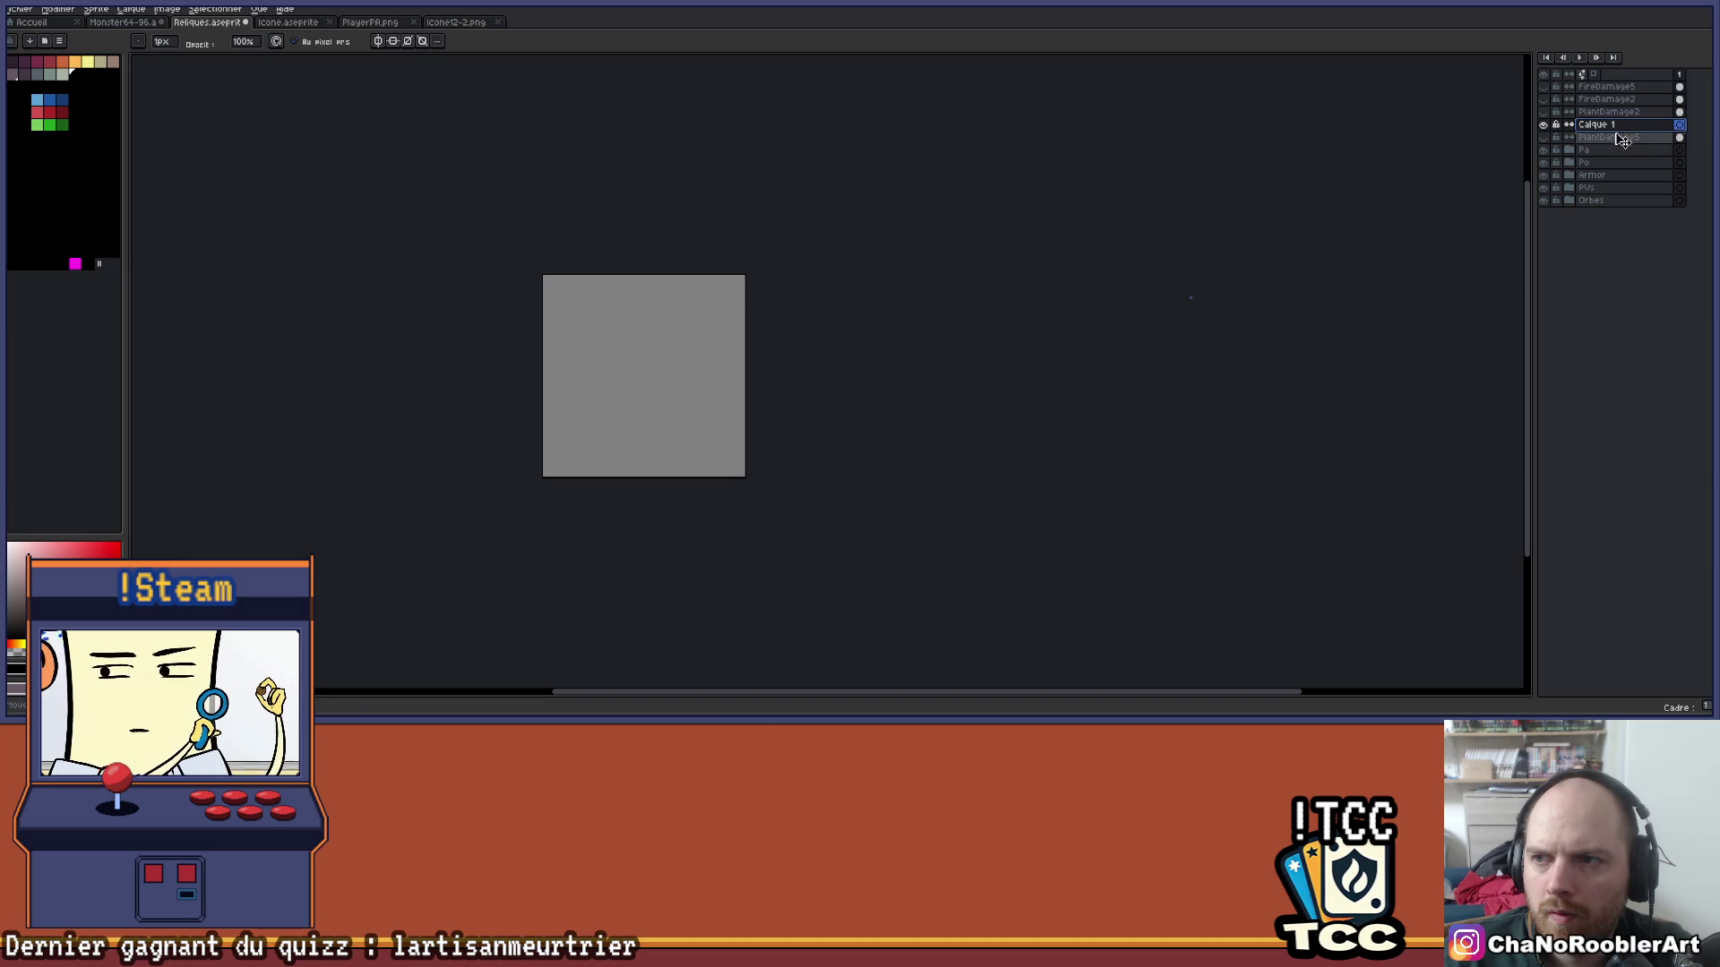
{"action": "left_click_drag", "start_coordinate": [1618, 146], "coordinate": [1618, 143]}
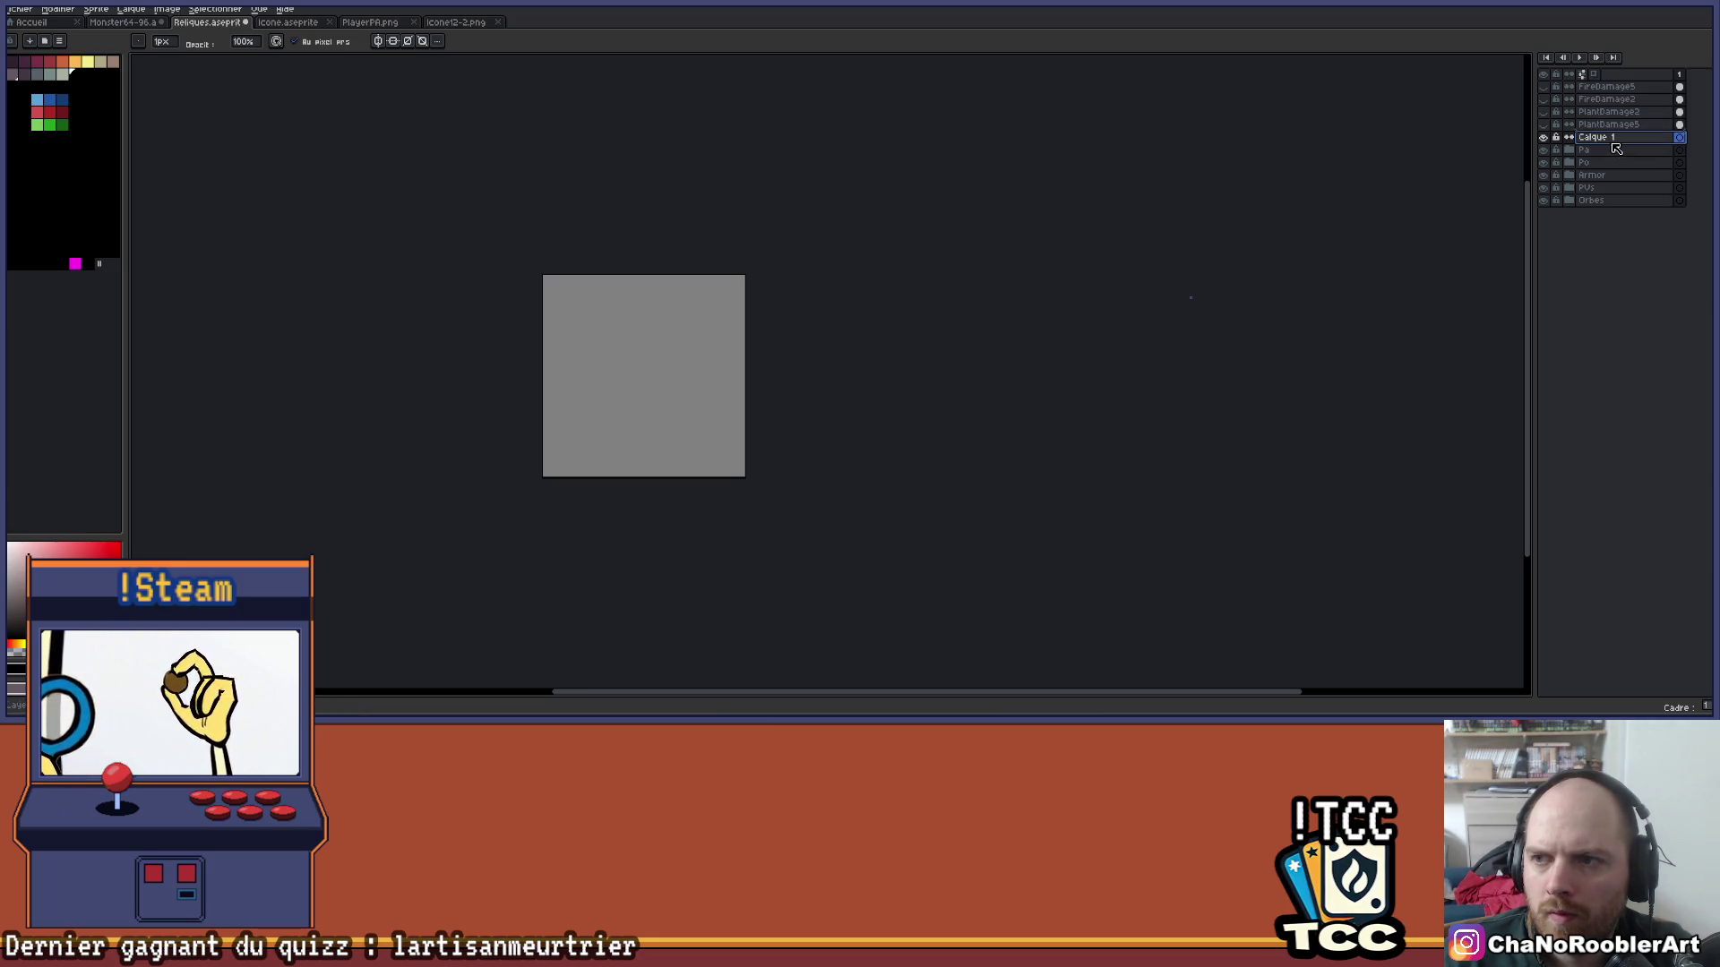
{"action": "double_click", "coordinate": [1603, 138]}
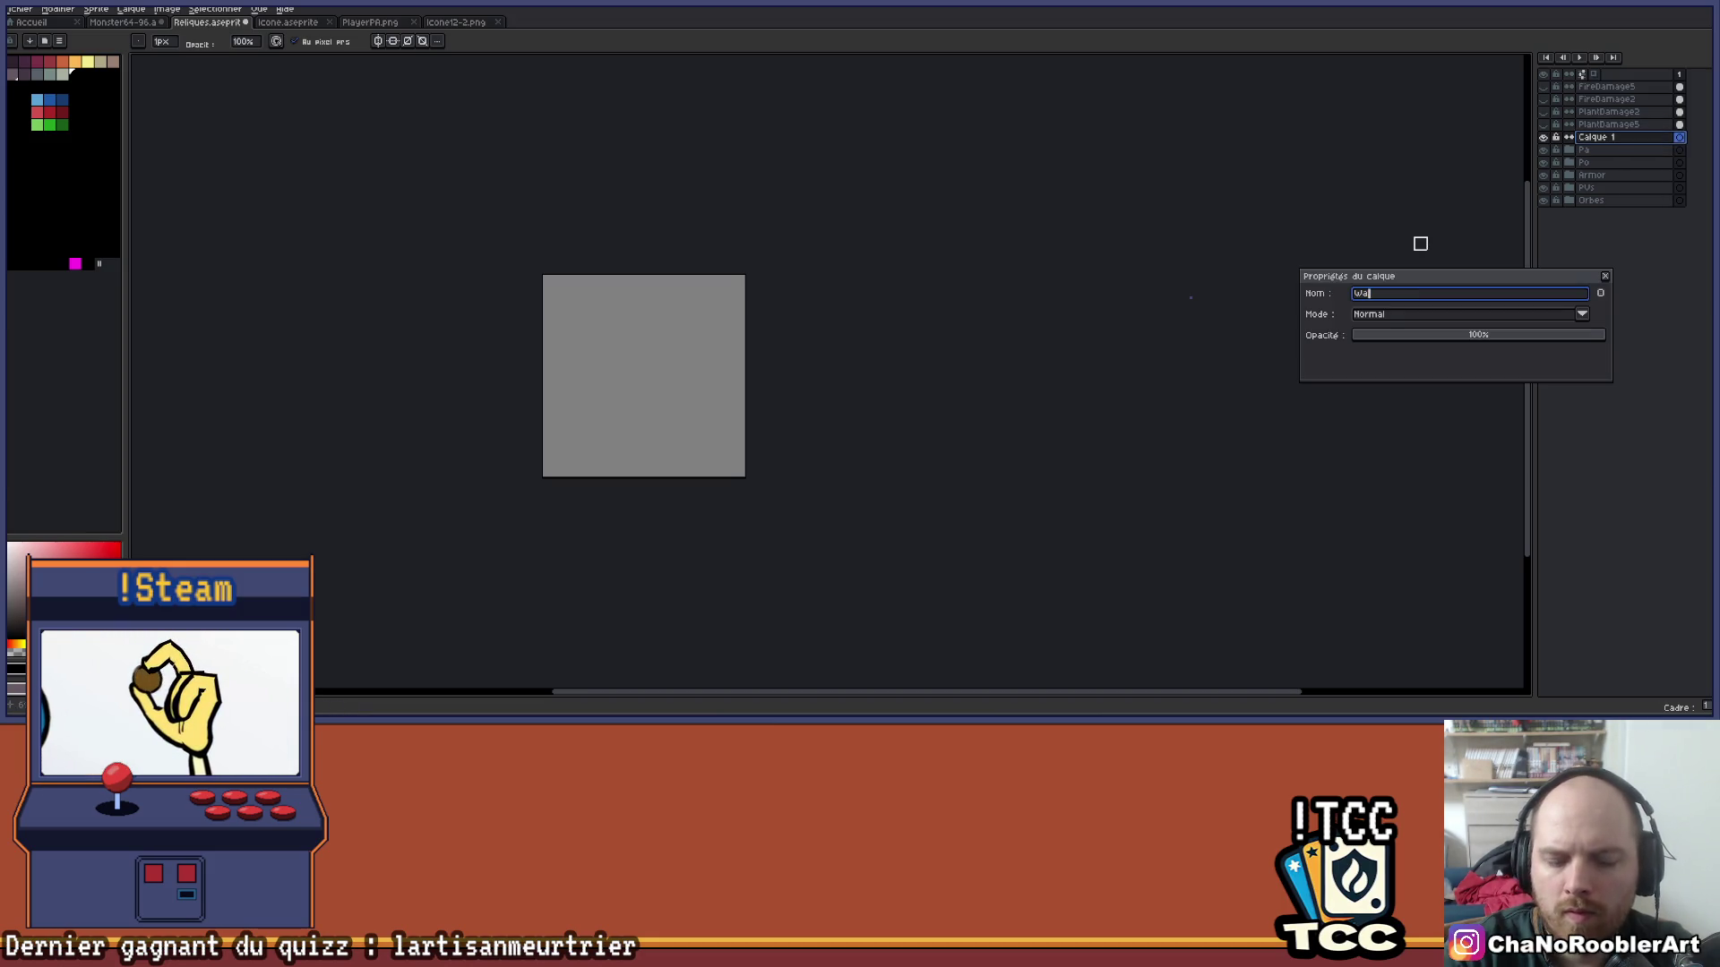
{"action": "type", "text": "te"}
{"action": "type", "text": "ge"}
{"action": "key", "text": "Return"}
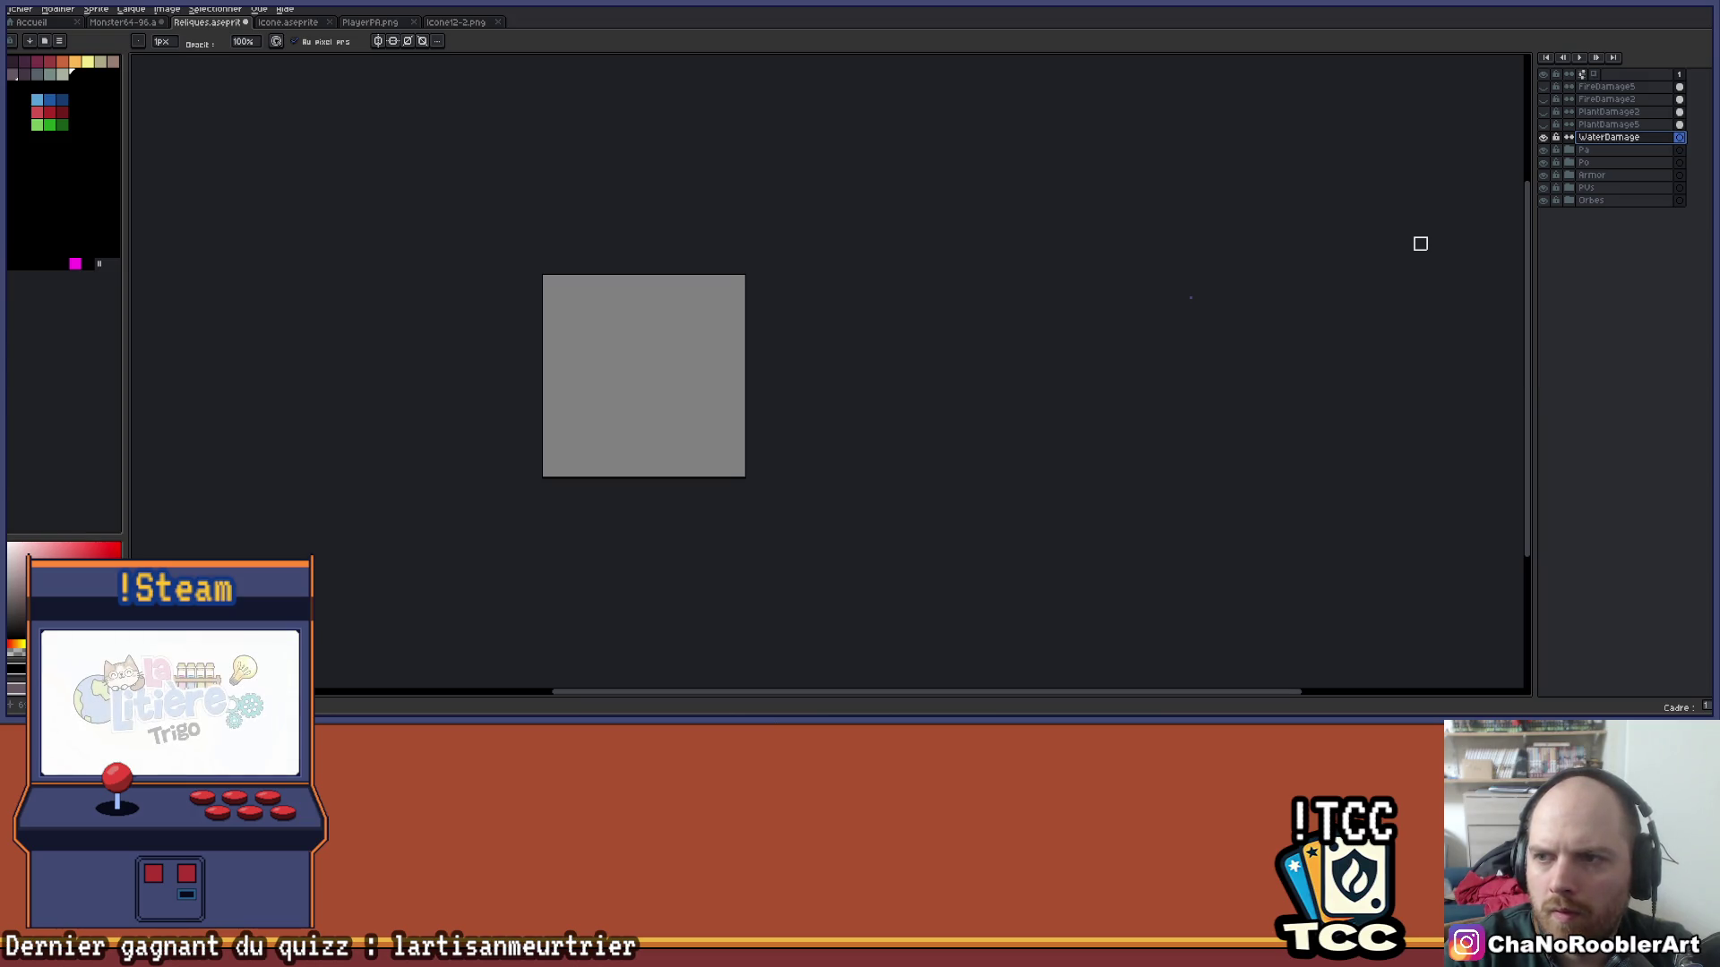
{"action": "scroll", "coordinate": [906, 183], "scroll_direction": "up", "scroll_amount": 1}
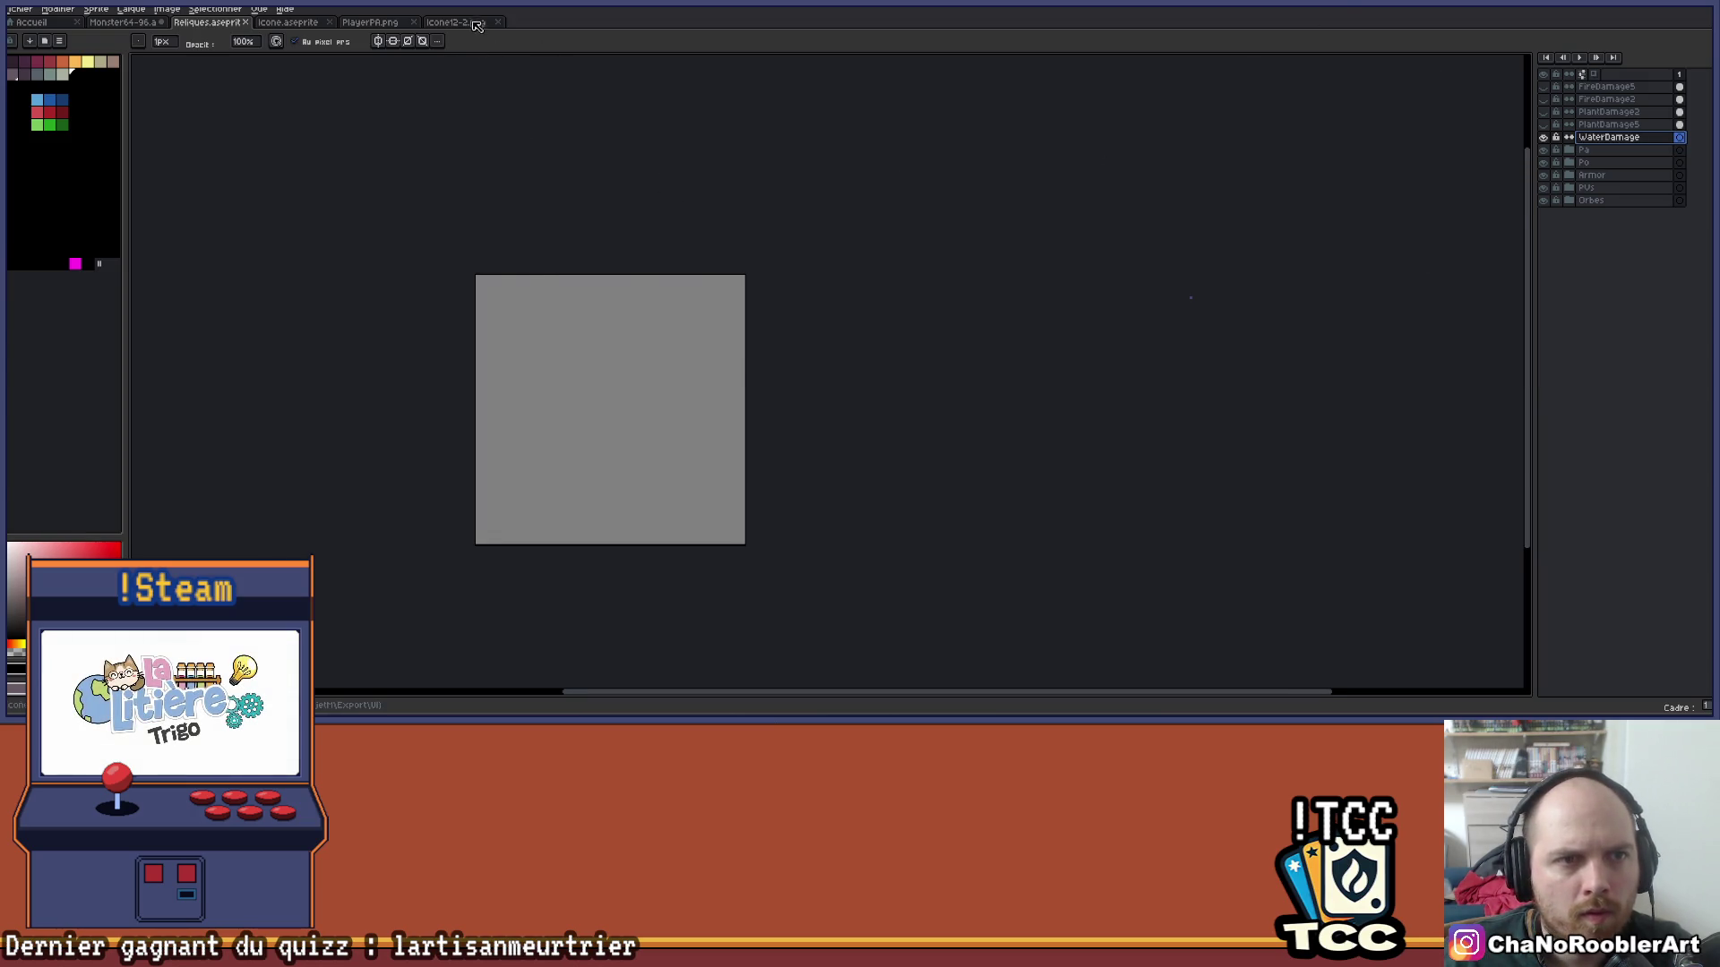
In Icone12-2.png, undo the drop's highlight pixels and select the blue drop icon.
{"action": "left_click", "coordinate": [474, 23]}
{"action": "scroll", "coordinate": [1190, 298], "scroll_direction": "up", "scroll_amount": 3}
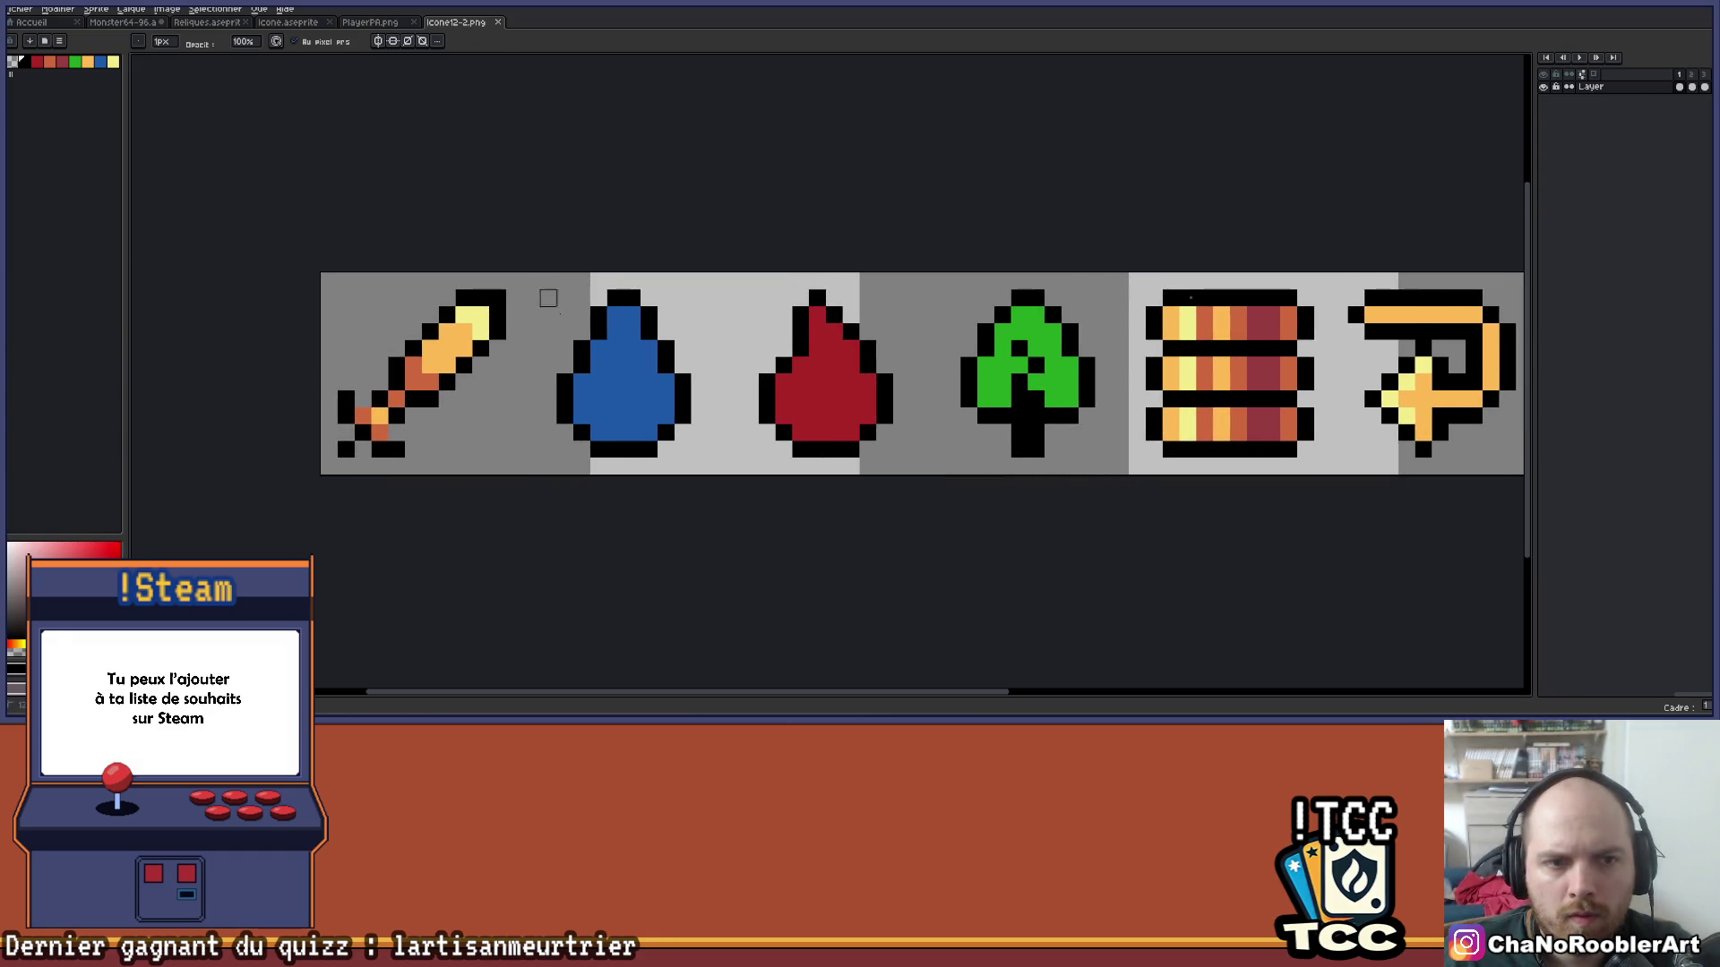
{"action": "key", "text": "ctrl+z"}
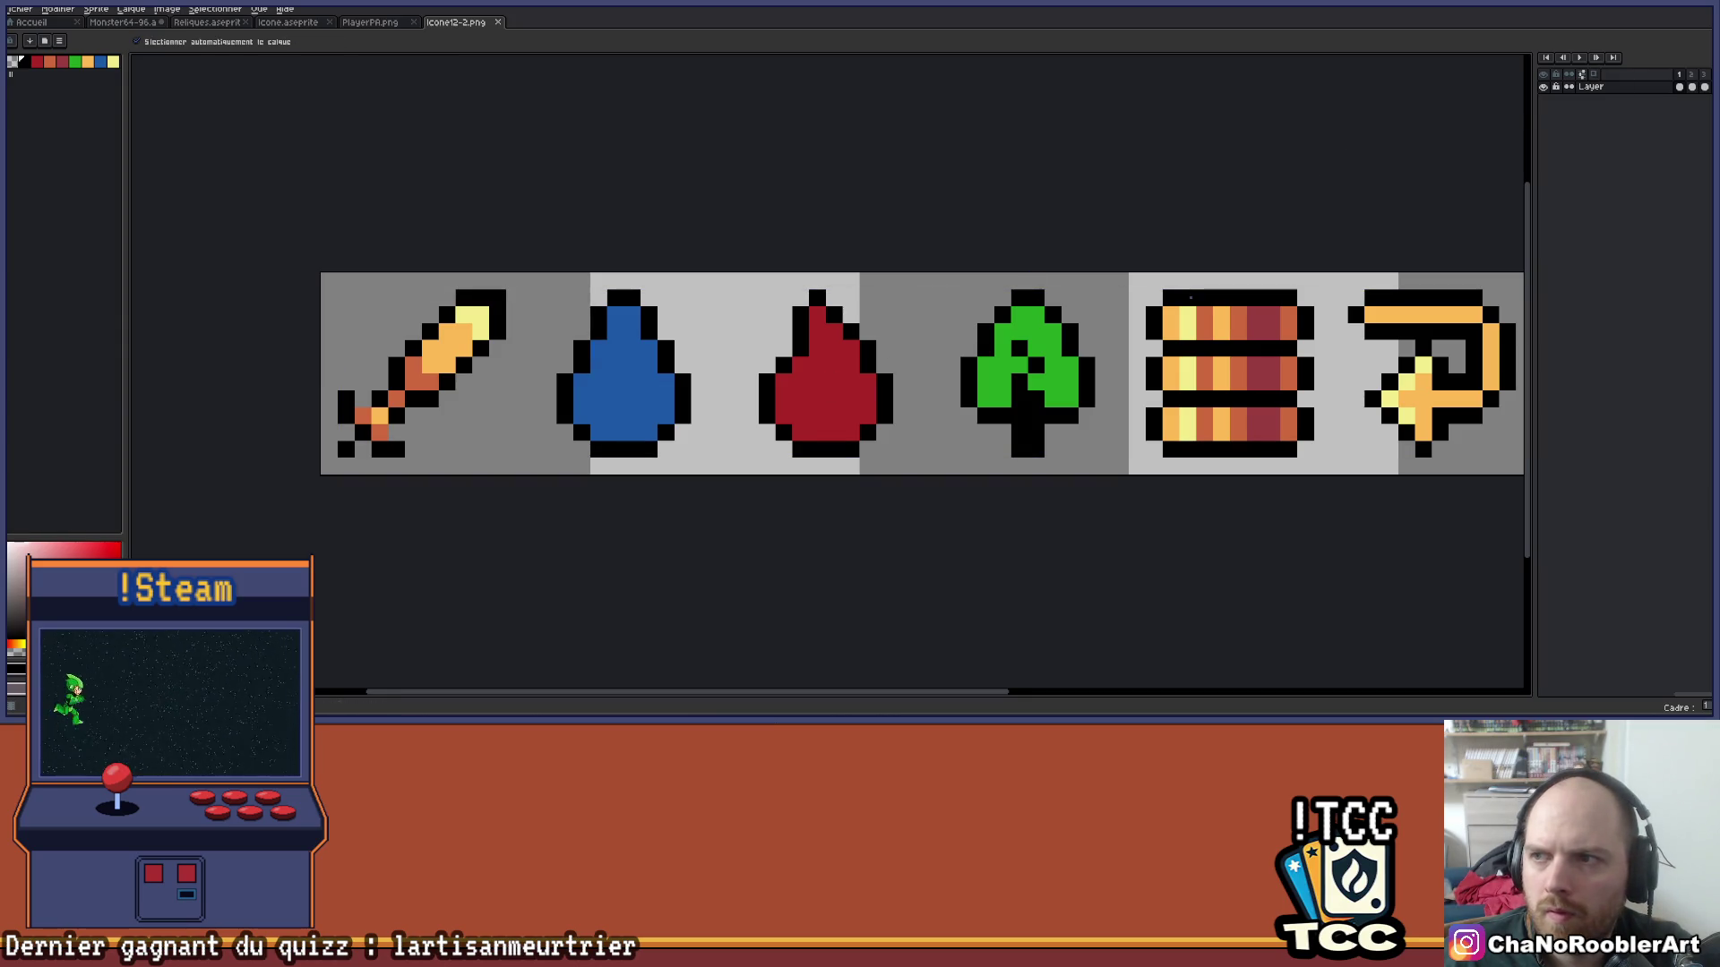
{"action": "key", "text": "m"}
{"action": "left_click_drag", "start_coordinate": [538, 270], "coordinate": [694, 476]}
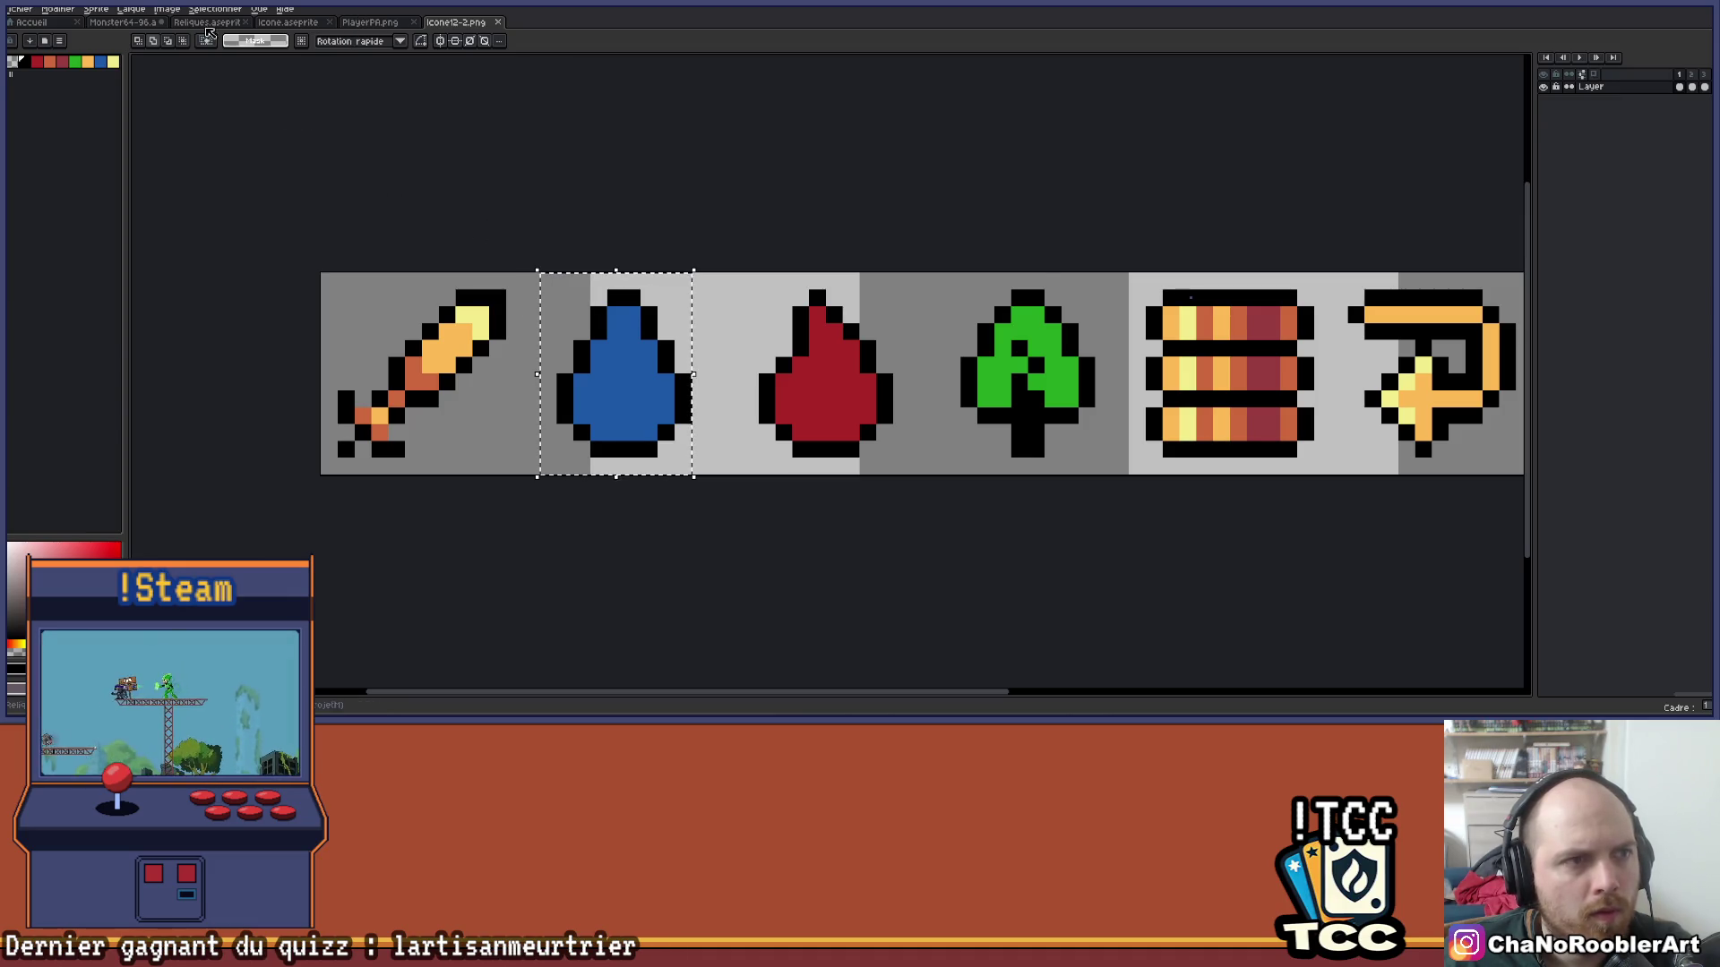
Paste the blue drop into Reliques.aseprite and centre it on the canvas.
{"action": "left_click", "coordinate": [202, 23]}
{"action": "key", "text": "ctrl+v"}
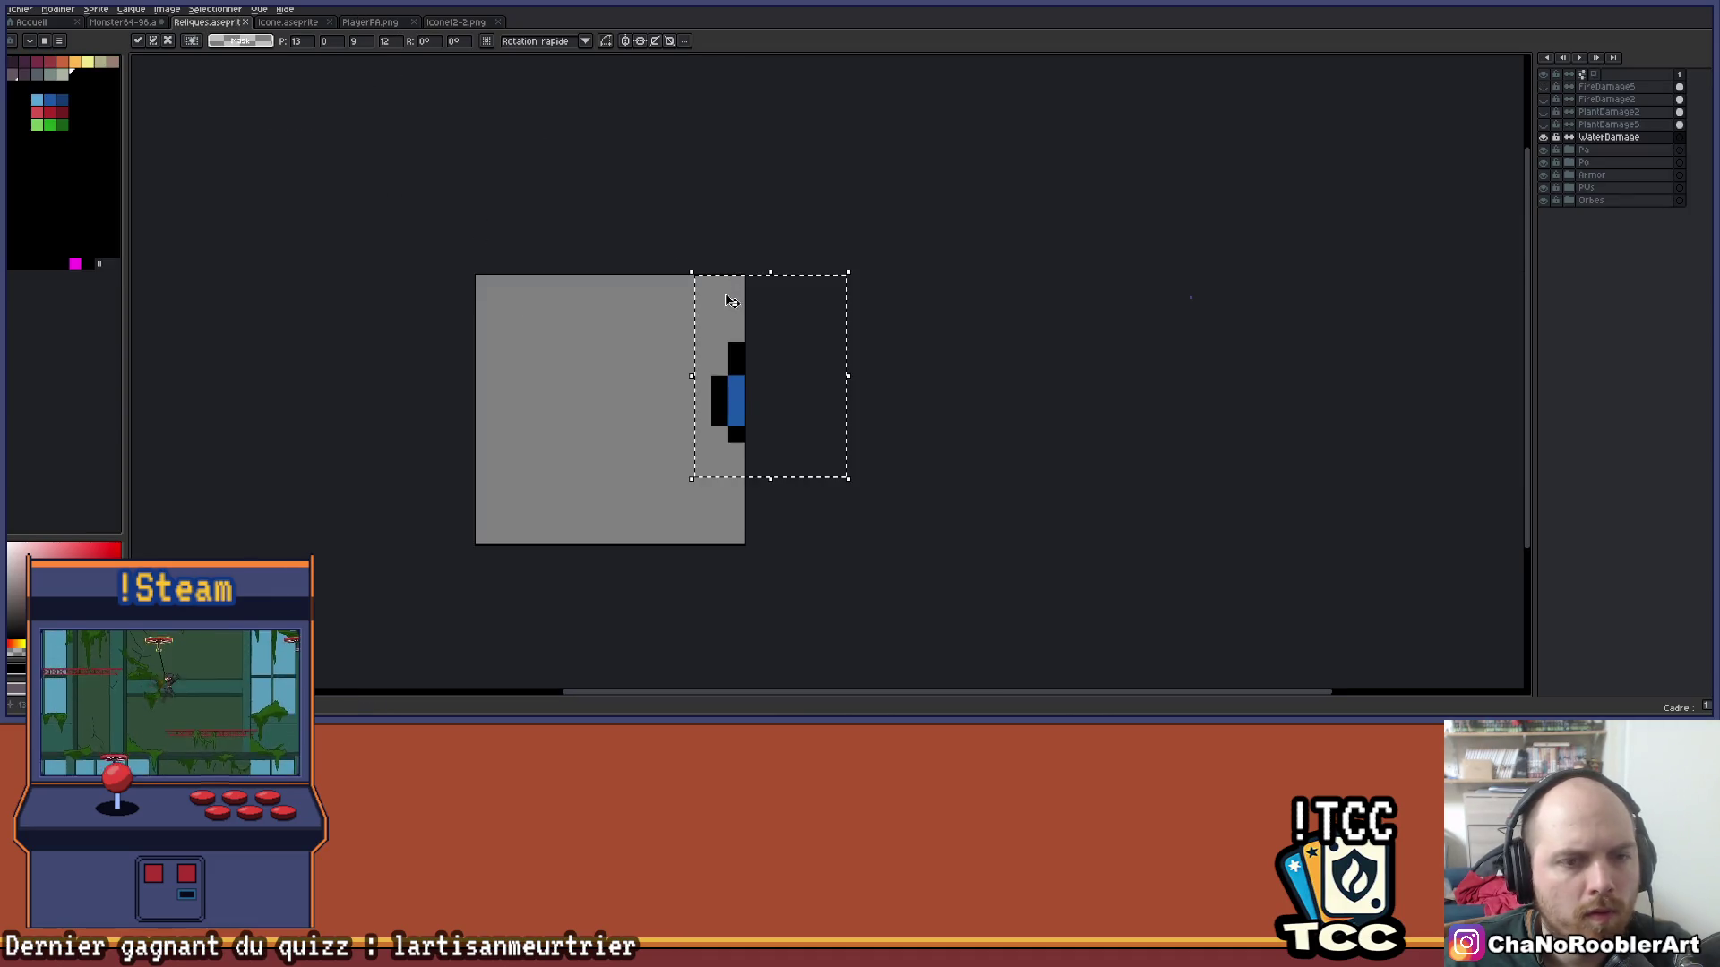
{"action": "mouse_move", "coordinate": [750, 391]}
{"action": "left_mouse_down"}
{"action": "mouse_move", "coordinate": [578, 435]}
{"action": "mouse_move", "coordinate": [596, 410]}
{"action": "left_mouse_up"}
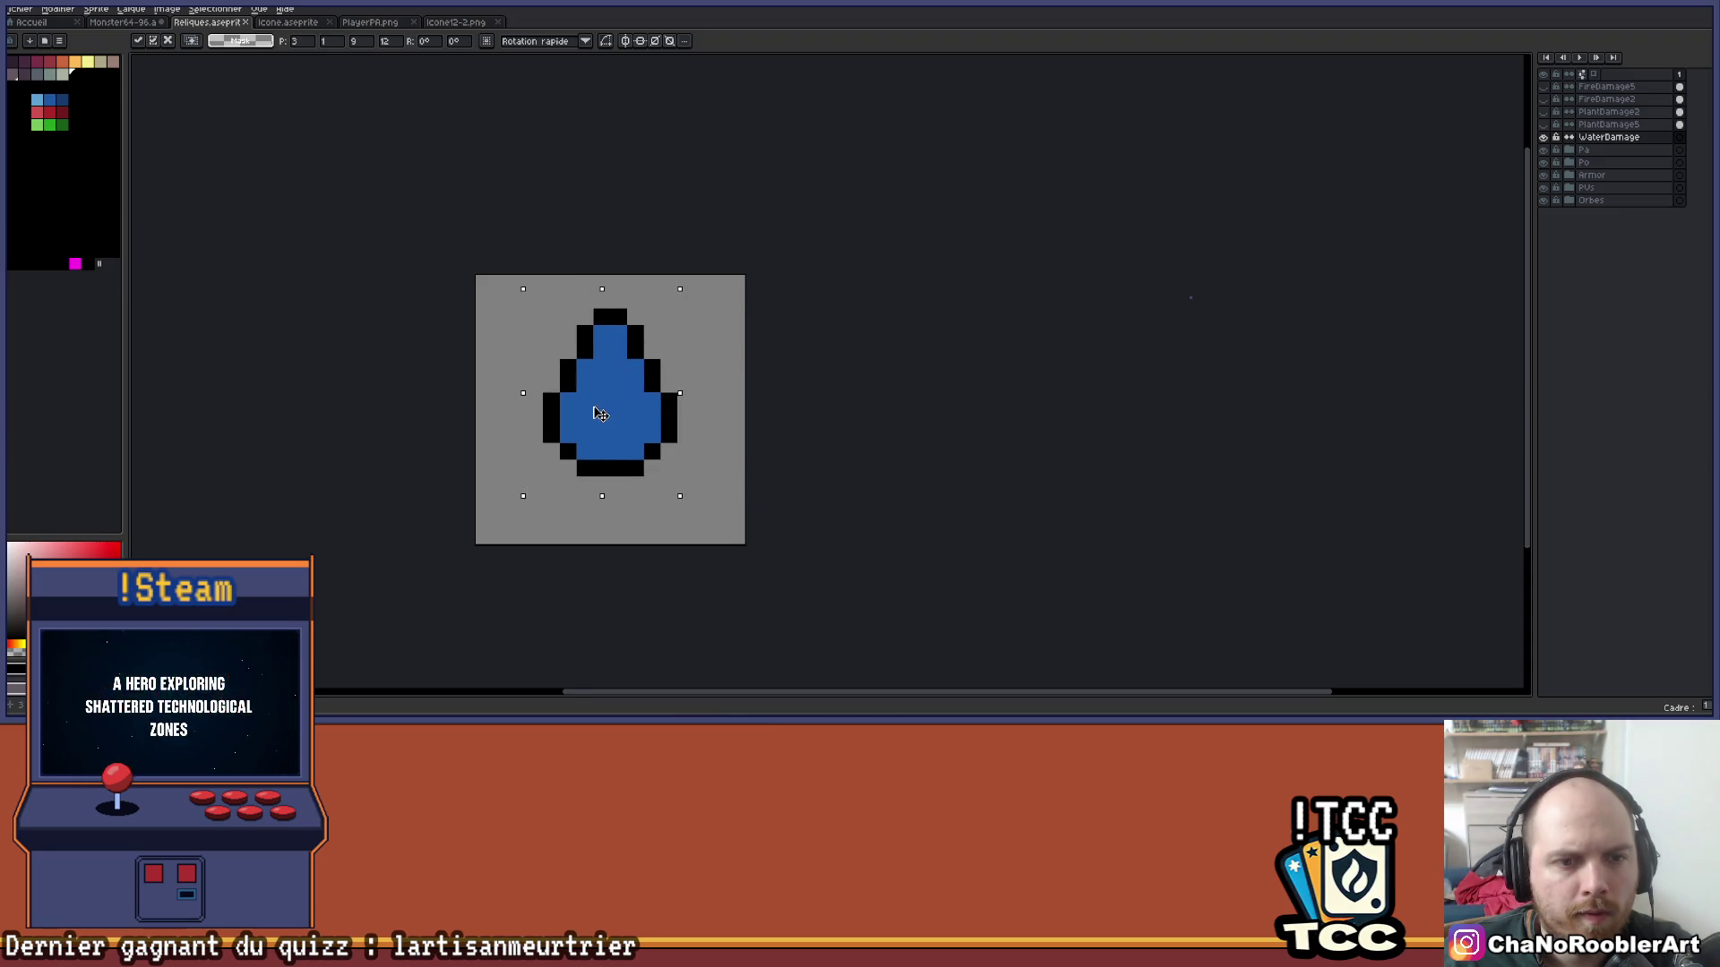
{"action": "key", "text": "Down"}
{"action": "key", "text": "Return"}
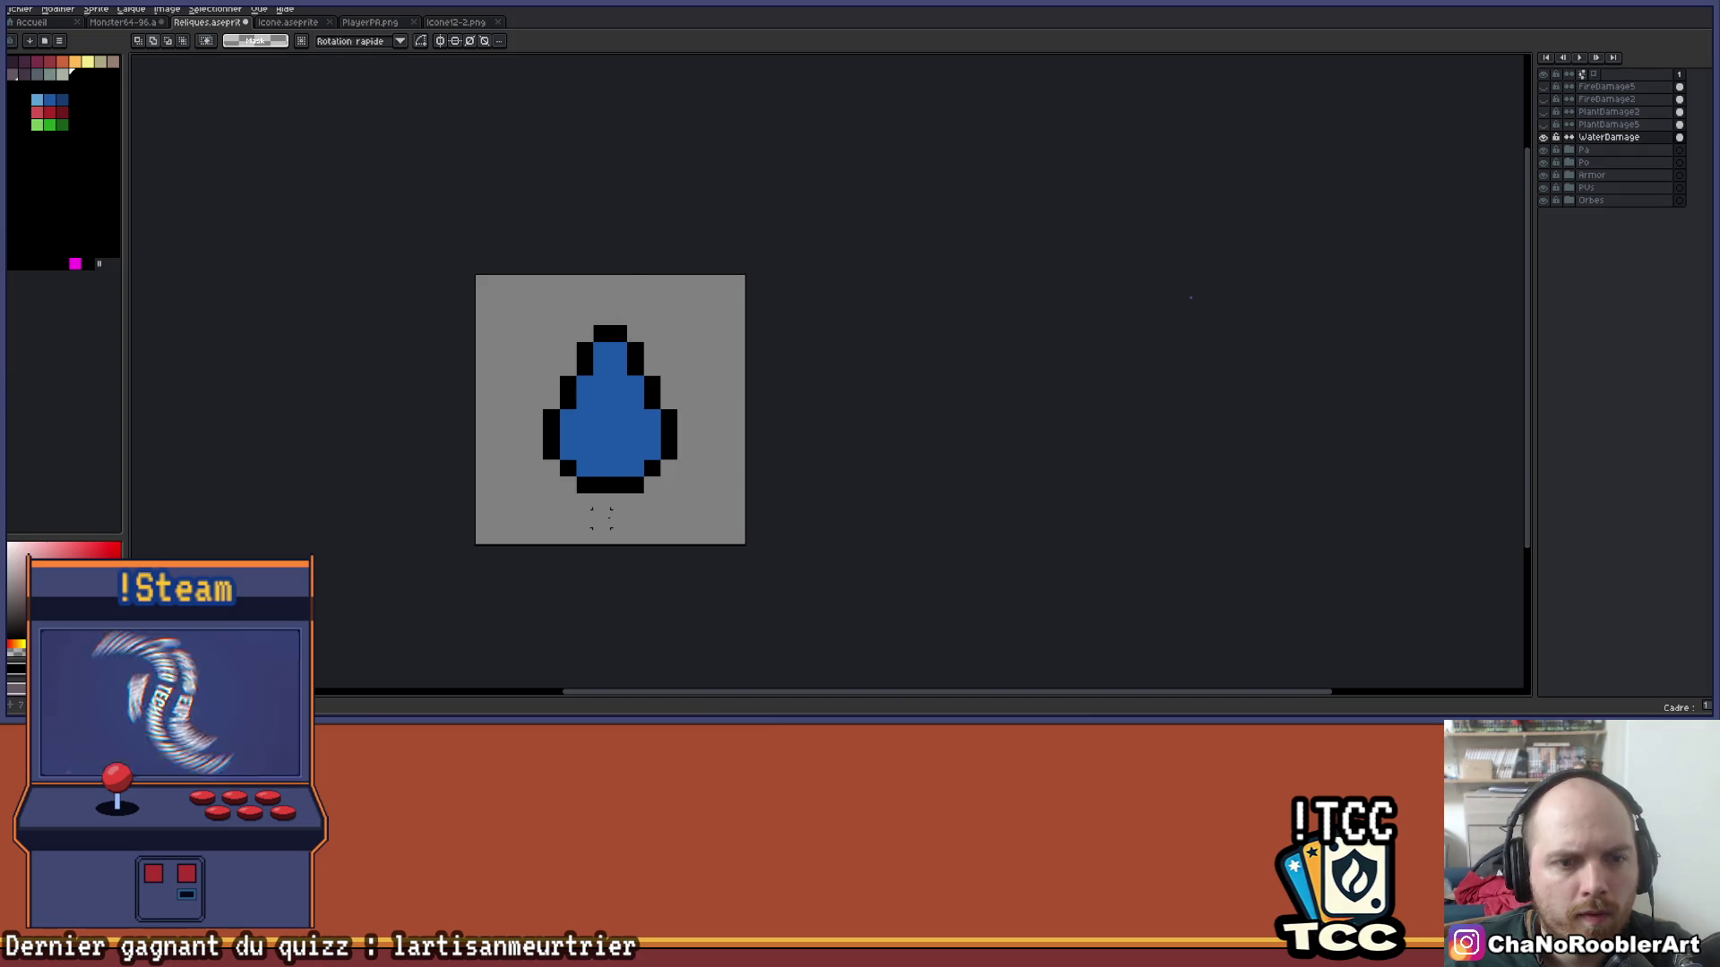
{"action": "scroll", "coordinate": [634, 534], "scroll_direction": "down", "scroll_amount": 1}
{"action": "scroll", "coordinate": [636, 278], "scroll_direction": "up", "scroll_amount": 1}
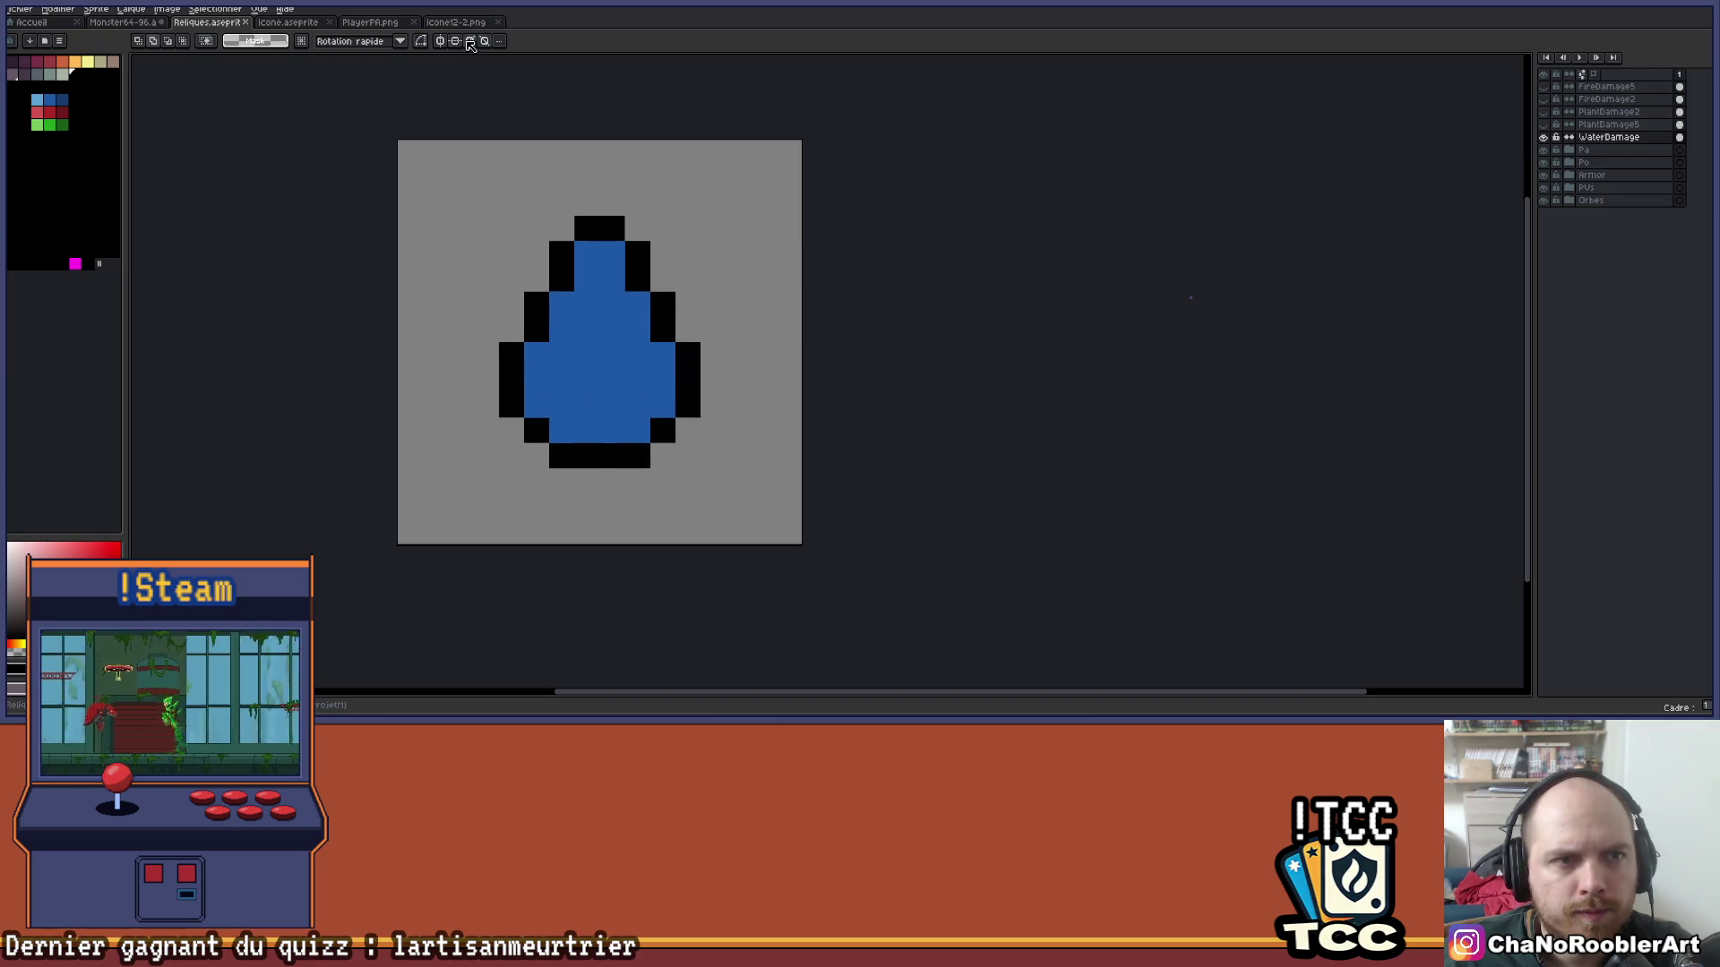
{"action": "scroll", "coordinate": [645, 114], "scroll_direction": "up", "scroll_amount": 1}
Pencil a black top cap, upper side outline and mirrored side arms around the drop.
{"action": "key", "text": "b"}
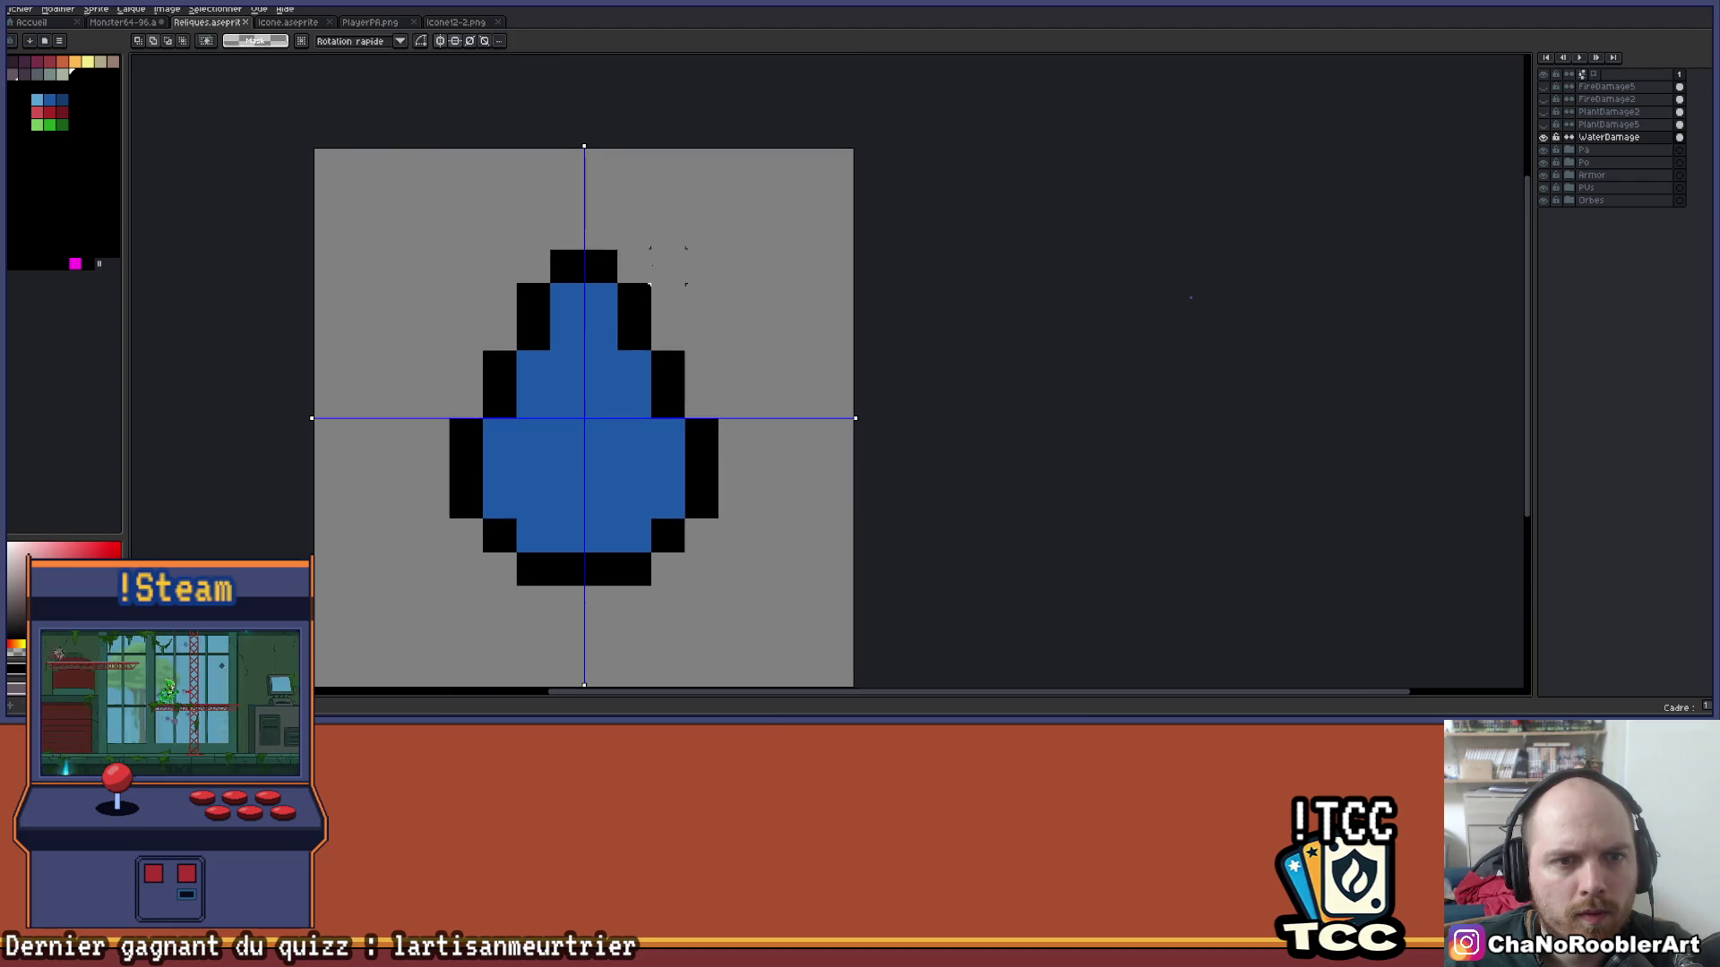
{"action": "left_click", "coordinate": [615, 189]}
{"action": "left_click", "coordinate": [615, 188]}
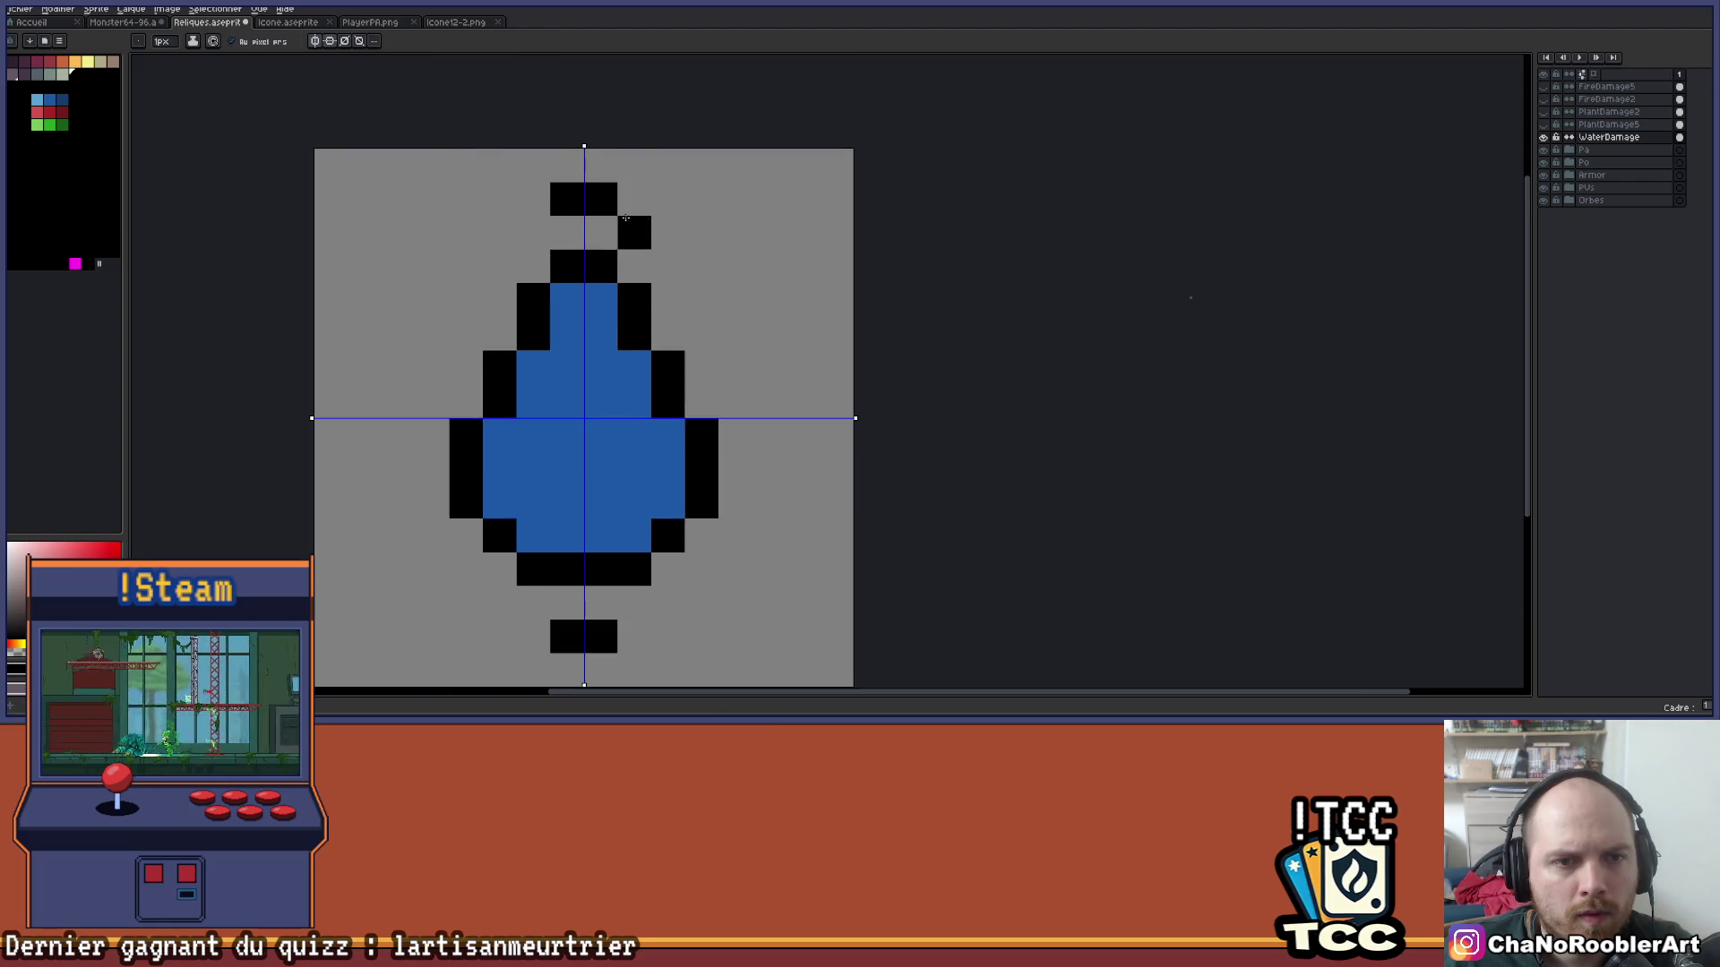
{"action": "left_click_drag", "start_coordinate": [626, 216], "coordinate": [646, 266]}
{"action": "left_click", "coordinate": [811, 404]}
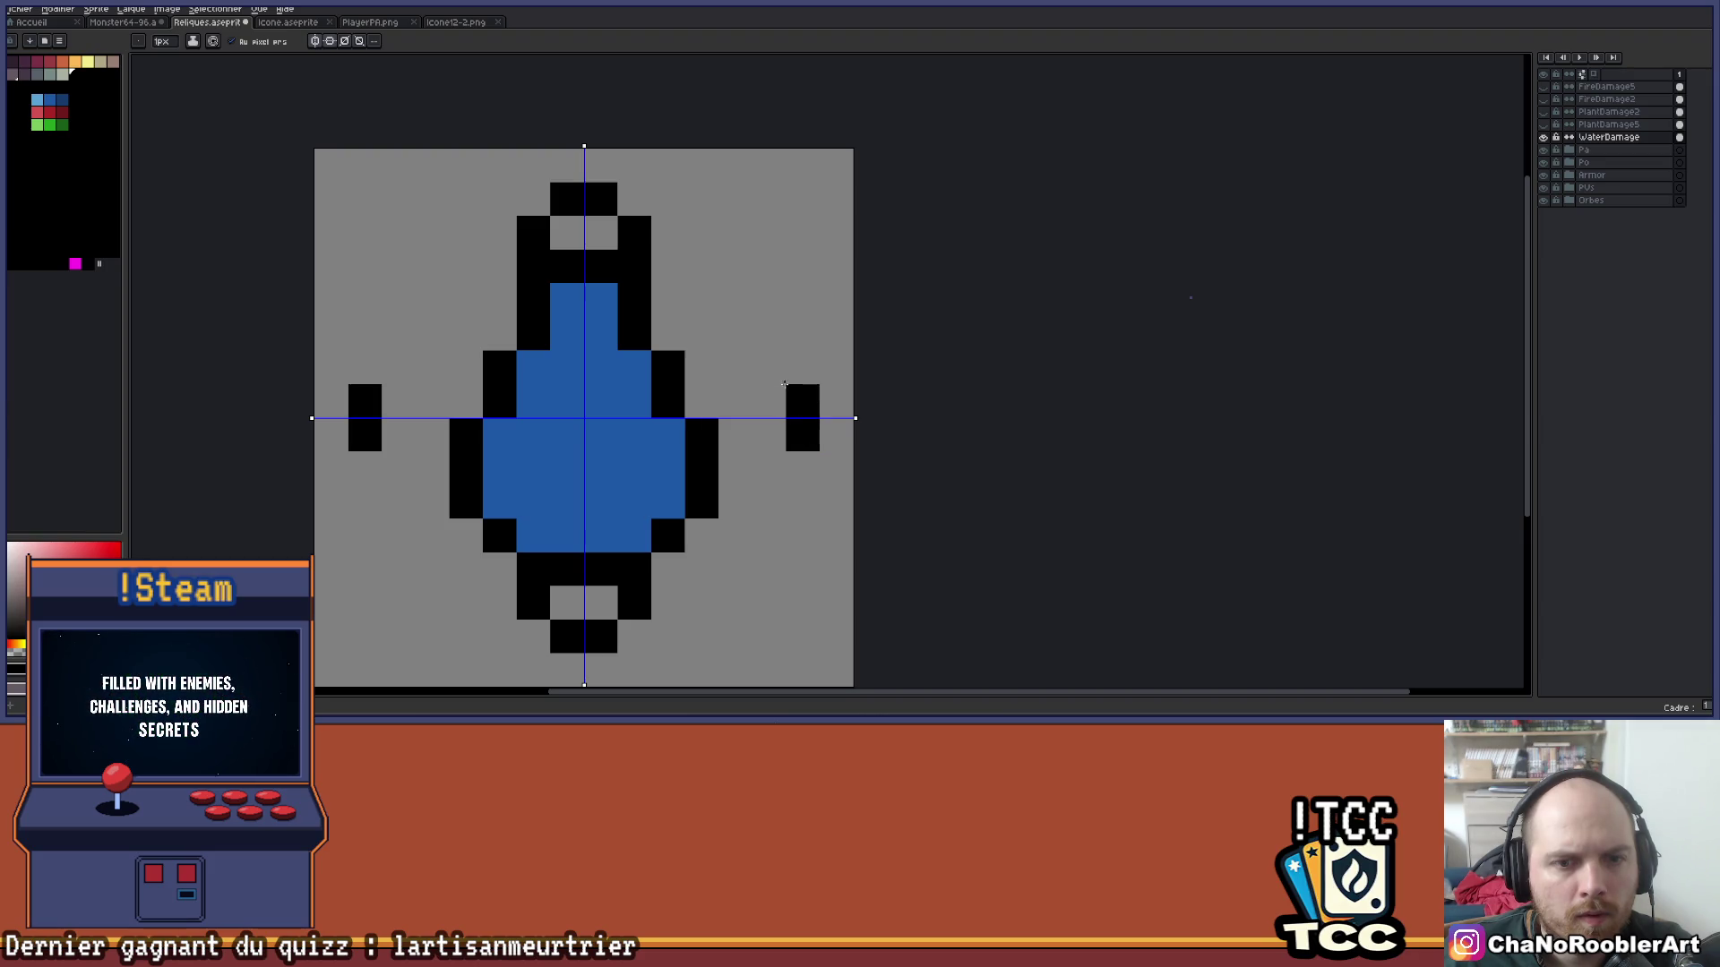
{"action": "left_click_drag", "start_coordinate": [786, 387], "coordinate": [690, 368]}
{"action": "scroll", "coordinate": [776, 330], "scroll_direction": "down", "scroll_amount": 2}
{"action": "left_click_drag", "start_coordinate": [833, 326], "coordinate": [787, 335]}
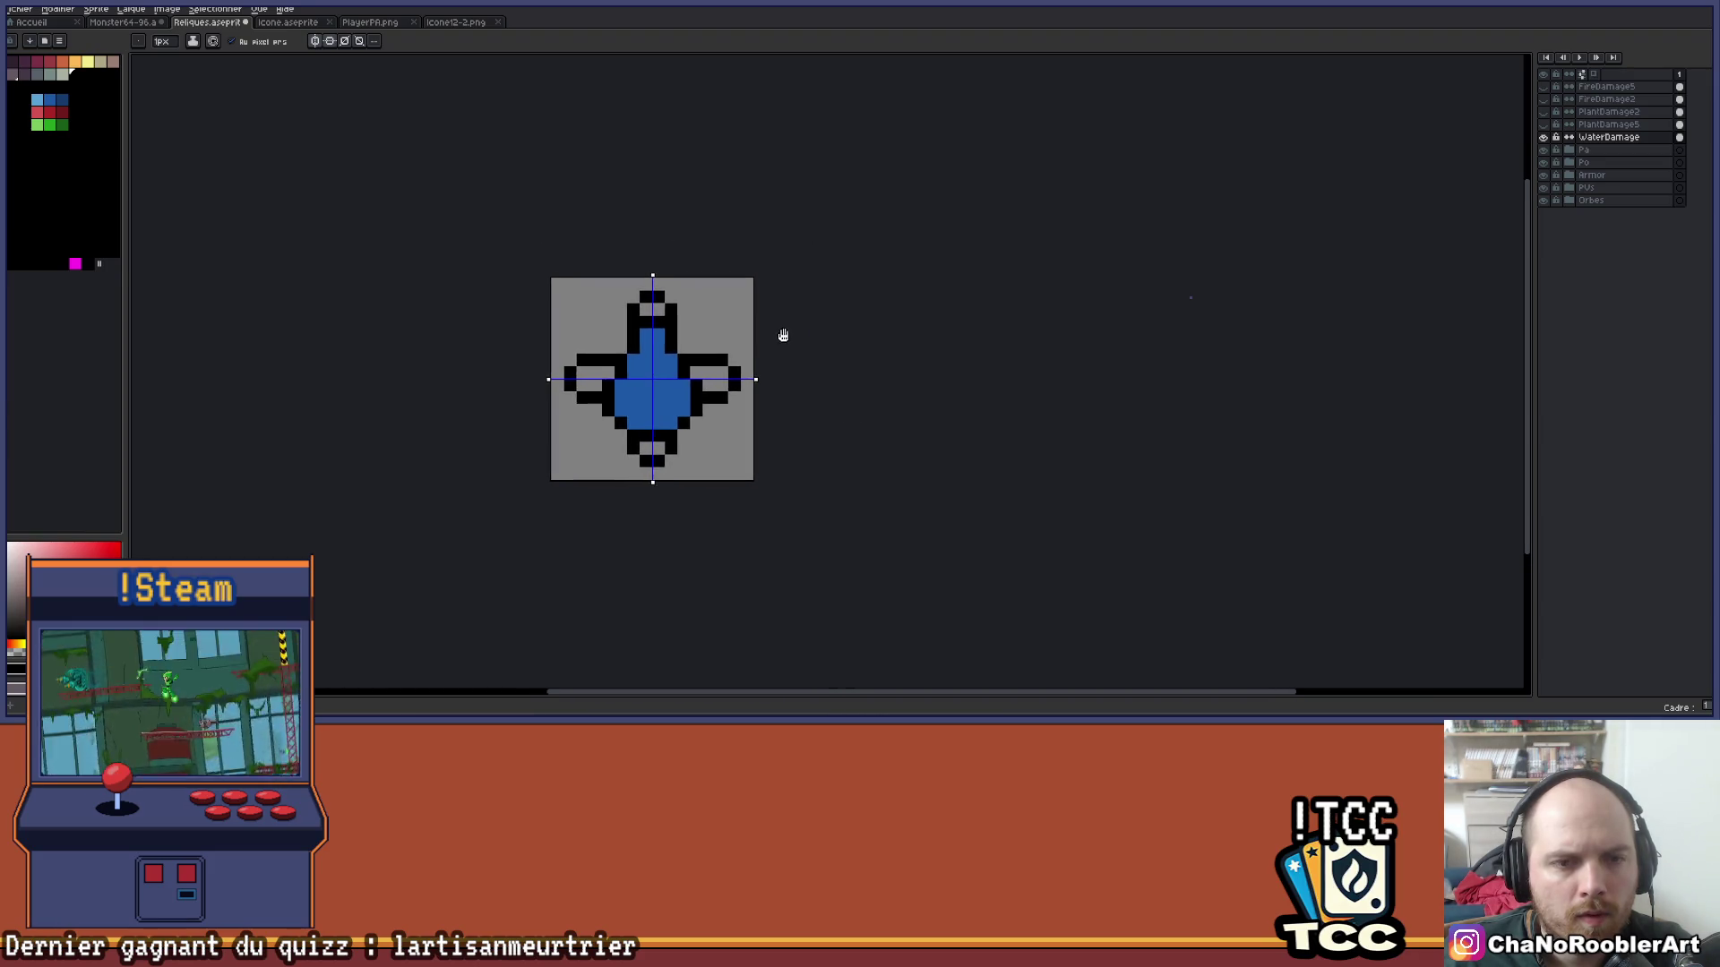
Try dark-blue pixels on the side wings, then undo them.
{"action": "scroll", "coordinate": [786, 335], "scroll_direction": "down", "scroll_amount": 2}
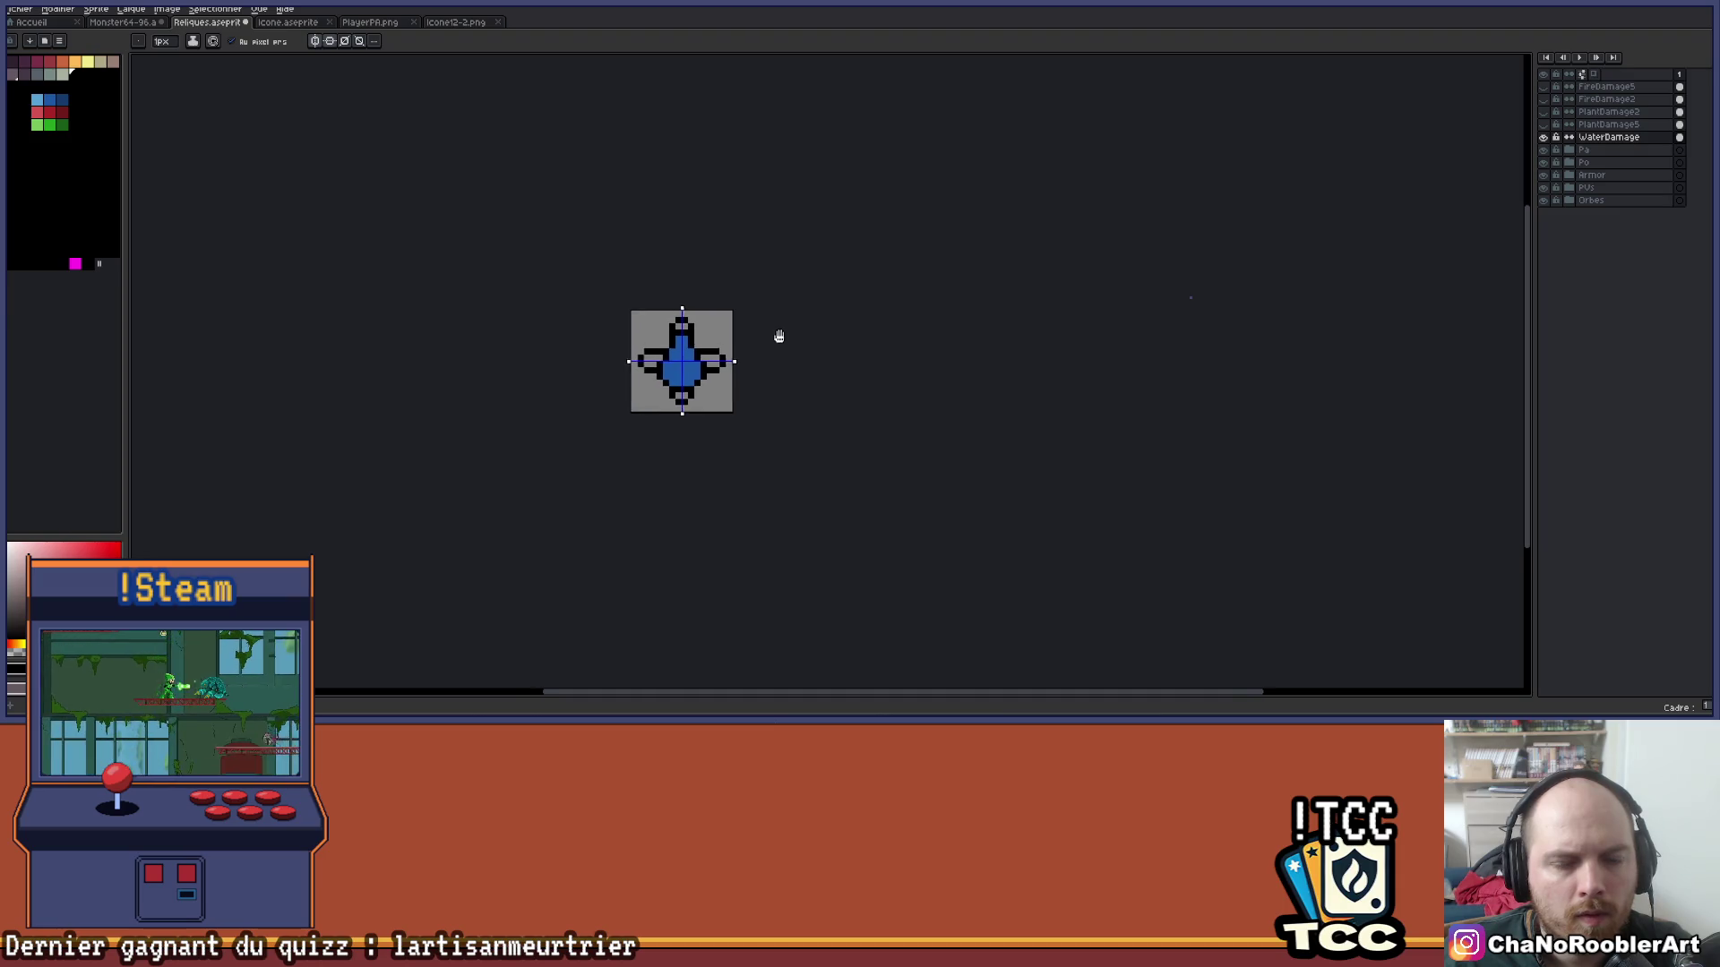
{"action": "scroll", "coordinate": [676, 367], "scroll_direction": "up", "scroll_amount": 4}
{"action": "scroll", "coordinate": [612, 270], "scroll_direction": "up", "scroll_amount": 1}
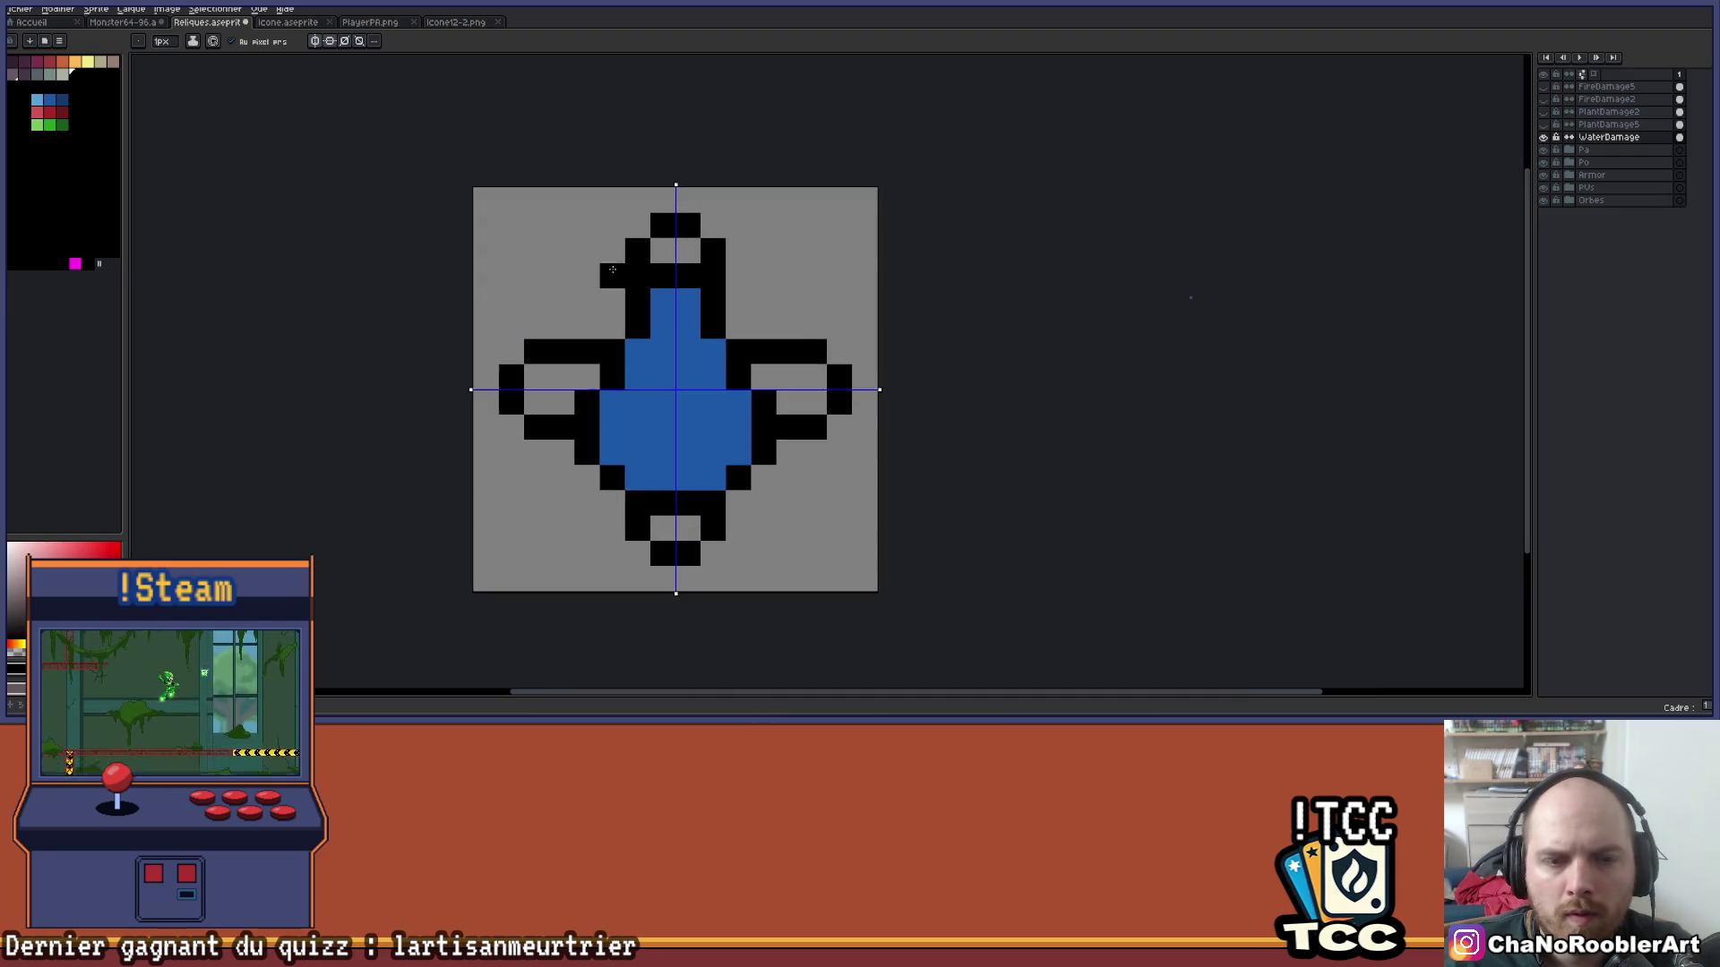
{"action": "left_click_drag", "start_coordinate": [794, 314], "coordinate": [753, 297]}
{"action": "key", "text": "b"}
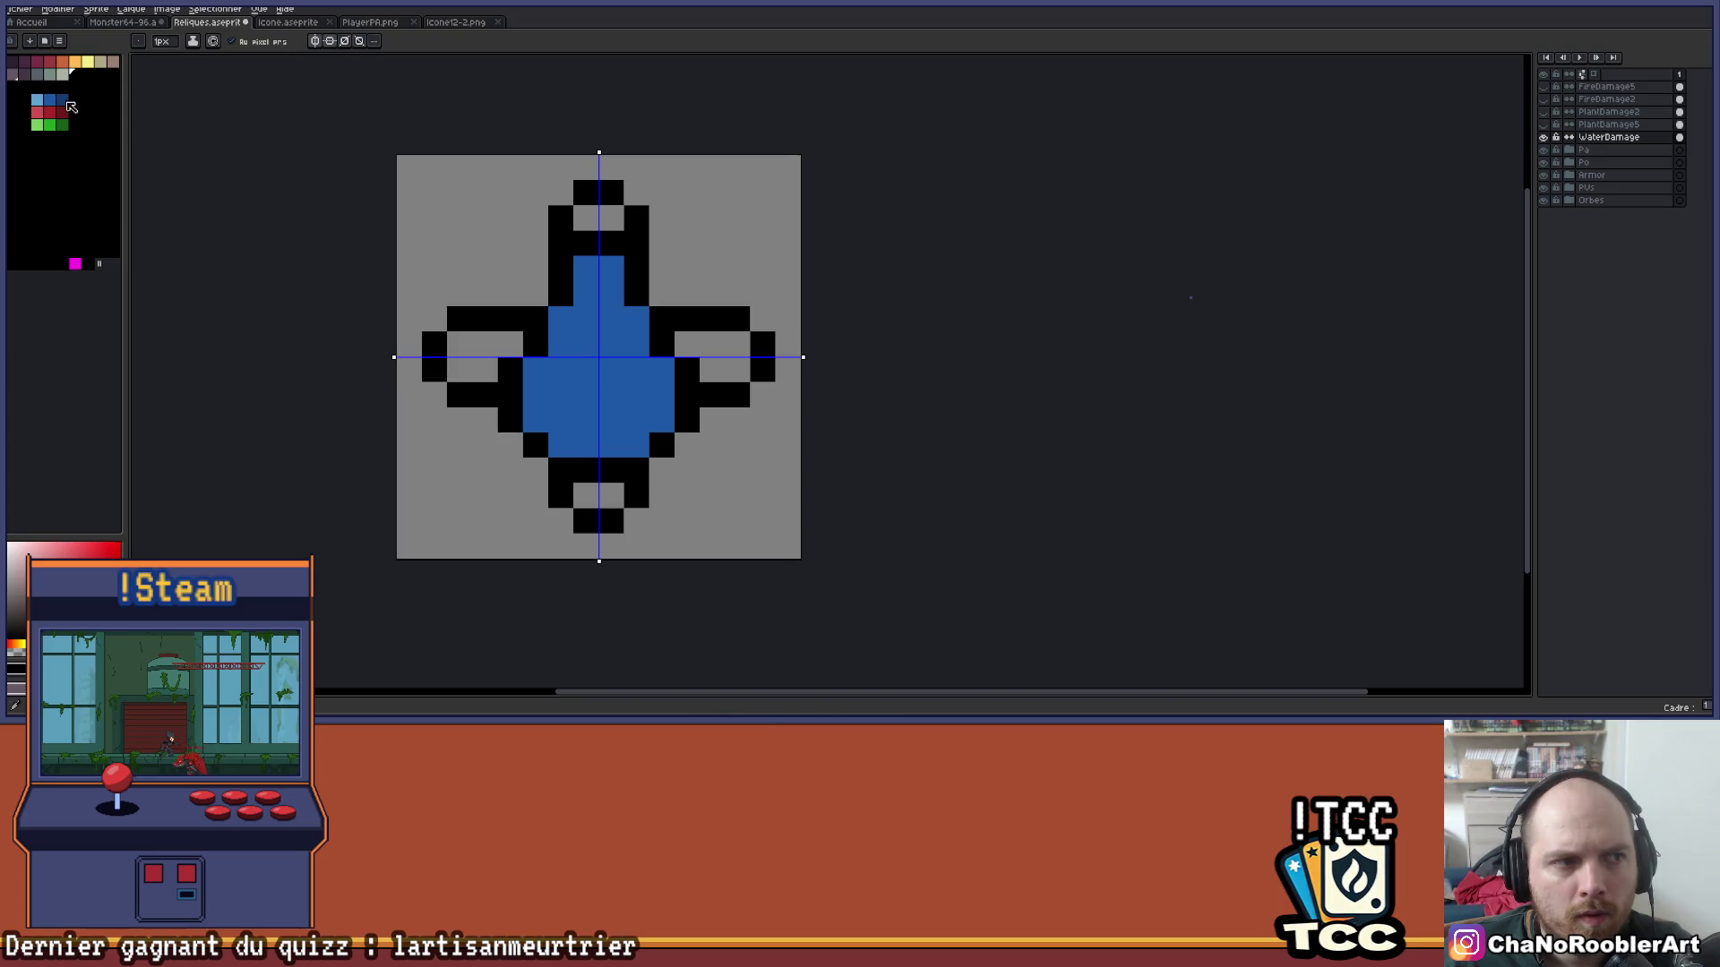
{"action": "left_click_drag", "start_coordinate": [510, 344], "coordinate": [510, 369]}
{"action": "left_click_drag", "start_coordinate": [687, 344], "coordinate": [687, 369]}
{"action": "key", "text": "v"}
{"action": "key", "text": "ctrl+z"}
{"action": "key", "text": "ctrl+z"}
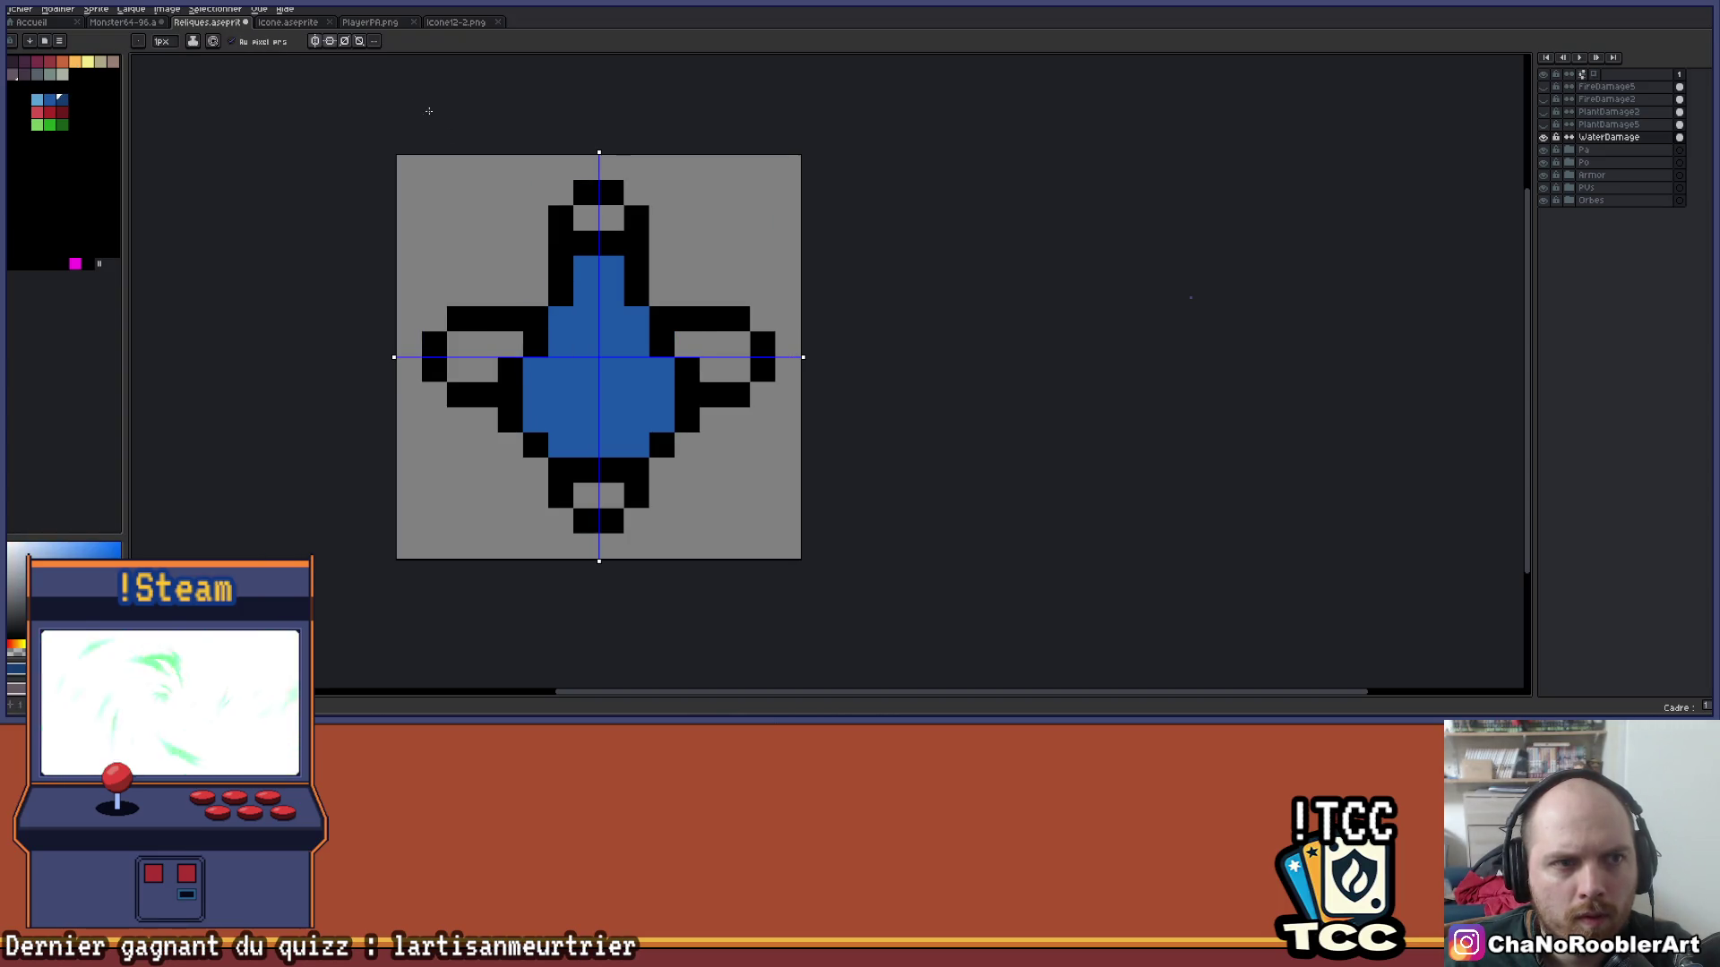
With symmetry off, shade the neck loop, wings and base ring with dark blue.
{"action": "left_click", "coordinate": [315, 42]}
{"action": "left_click", "coordinate": [611, 218]}
{"action": "left_click", "coordinate": [586, 218]}
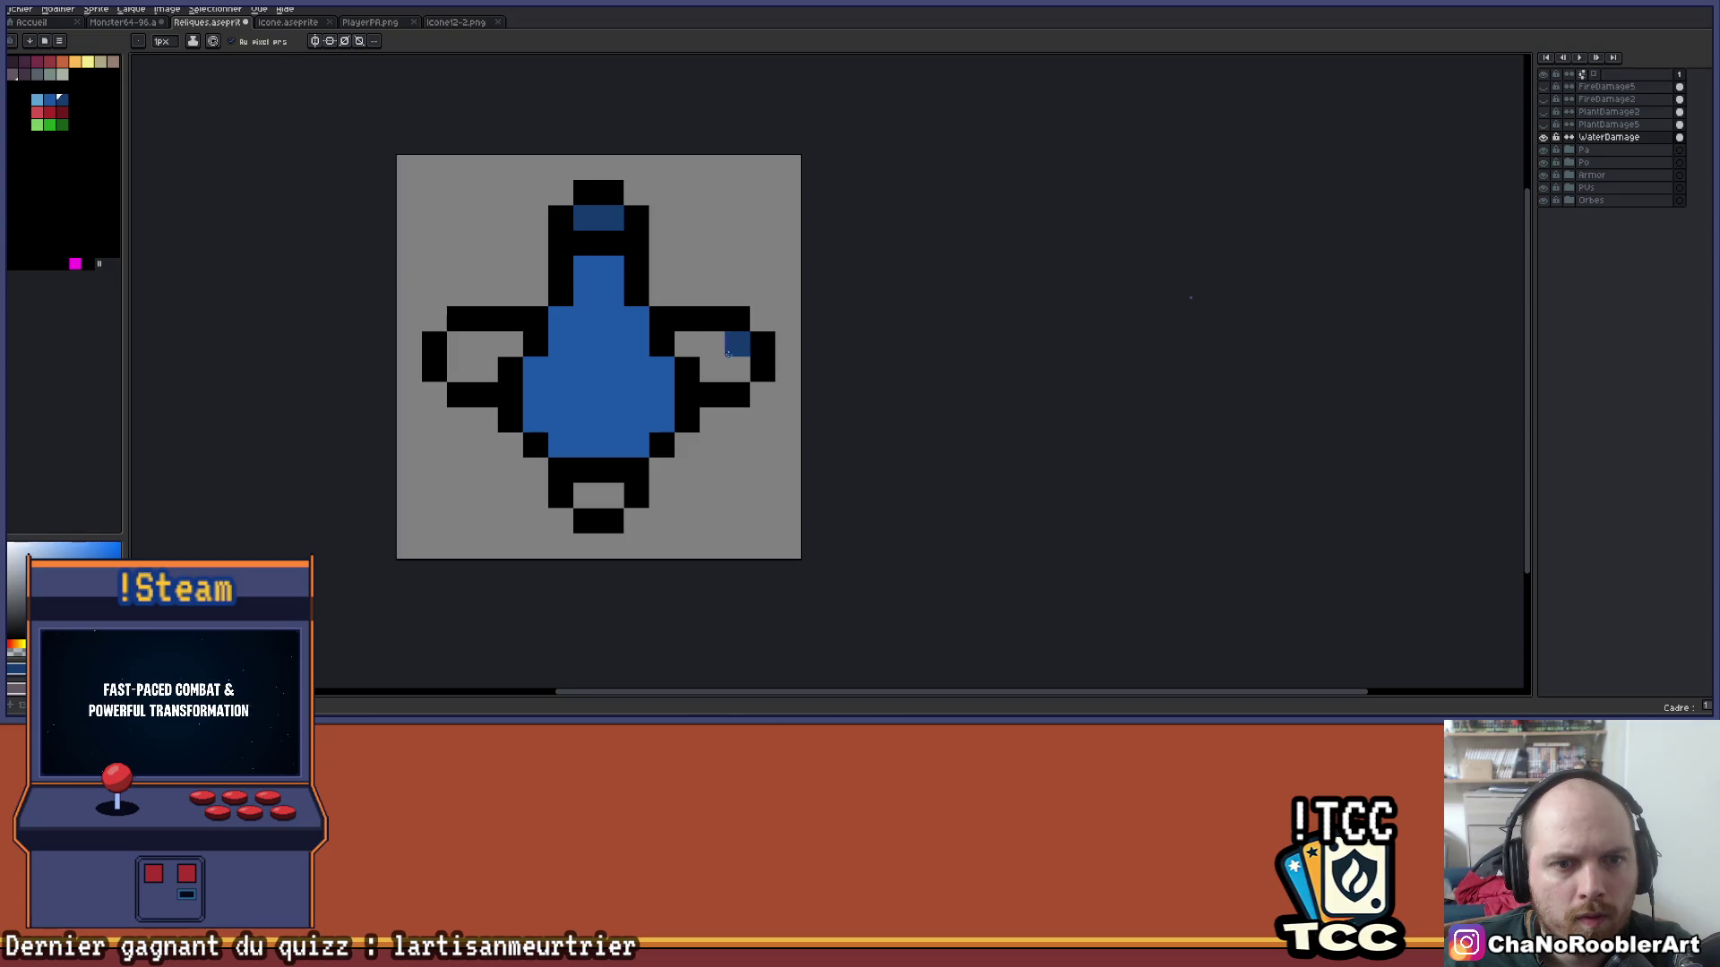
{"action": "left_click", "coordinate": [687, 344]}
{"action": "key", "text": "ctrl+z"}
{"action": "left_click", "coordinate": [502, 349]}
{"action": "left_click", "coordinate": [586, 495]}
{"action": "left_click", "coordinate": [611, 494]}
Fill both side wings with the body's blue colour.
{"action": "left_click", "coordinate": [624, 412], "text": "alt"}
{"action": "left_click", "coordinate": [738, 344]}
{"action": "left_click", "coordinate": [737, 369]}
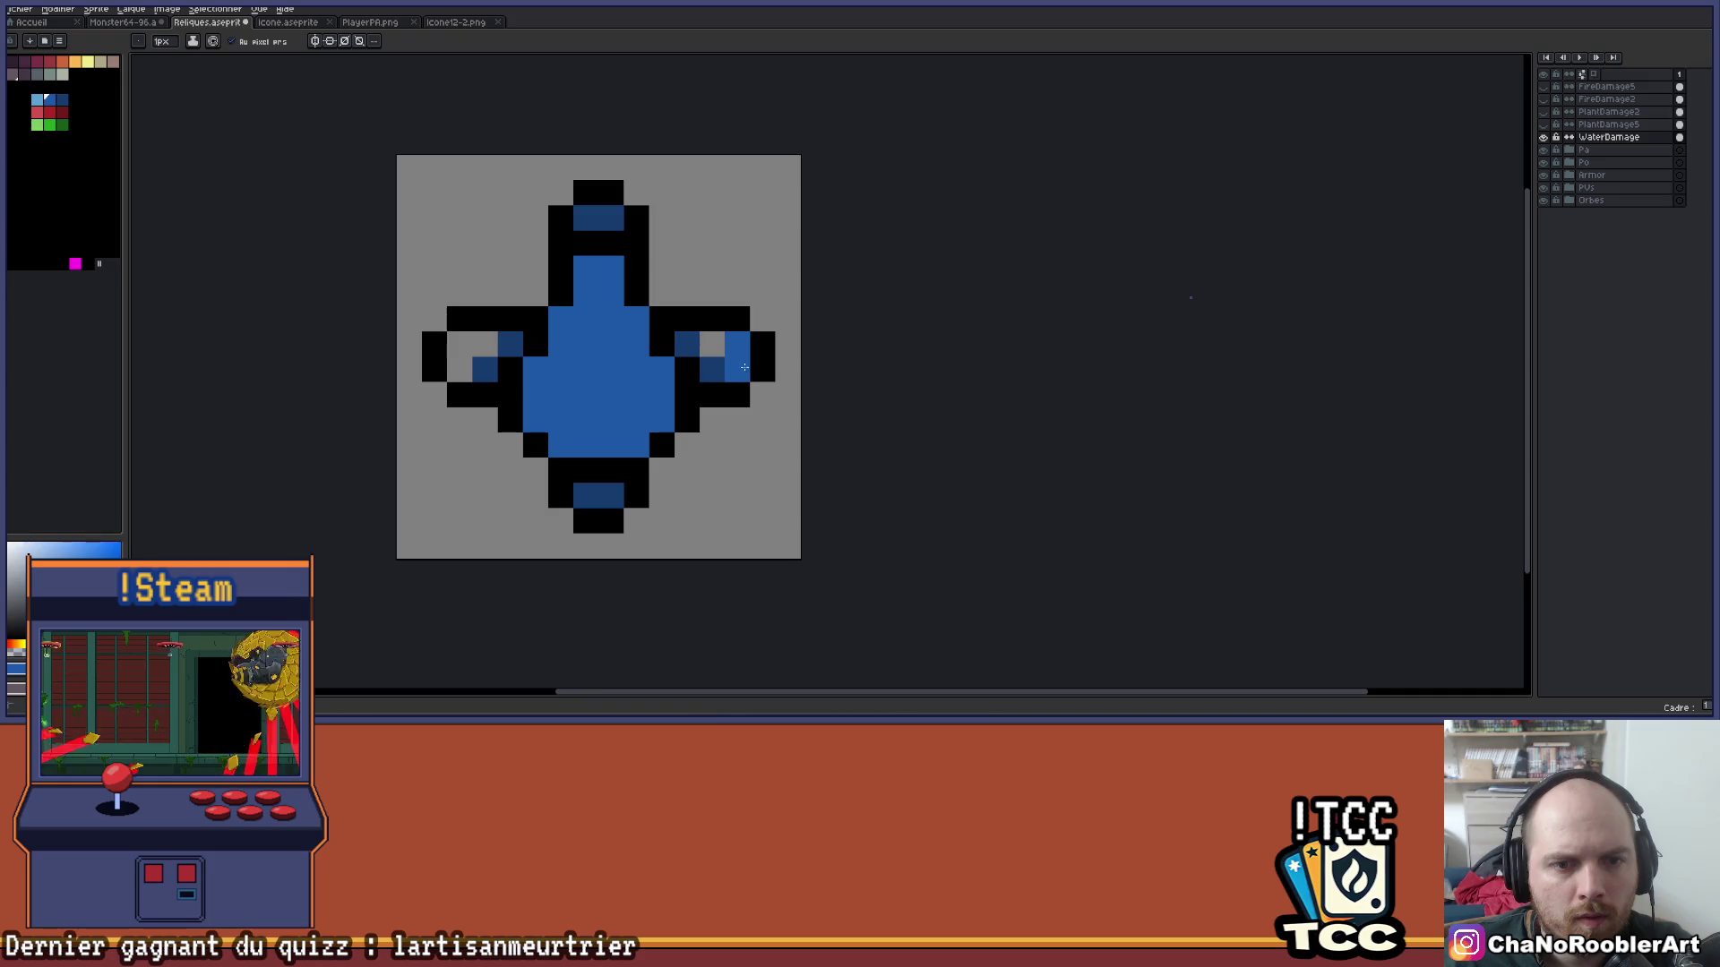
{"action": "left_click", "coordinate": [459, 346]}
{"action": "left_click", "coordinate": [482, 348]}
{"action": "scroll", "coordinate": [583, 265], "scroll_direction": "down", "scroll_amount": 2}
{"action": "scroll", "coordinate": [535, 258], "scroll_direction": "up", "scroll_amount": 1}
Paint light-blue highlights at the body's top, right edge and bottom.
{"action": "left_click", "coordinate": [45, 111]}
{"action": "scroll", "coordinate": [571, 293], "scroll_direction": "up", "scroll_amount": 1}
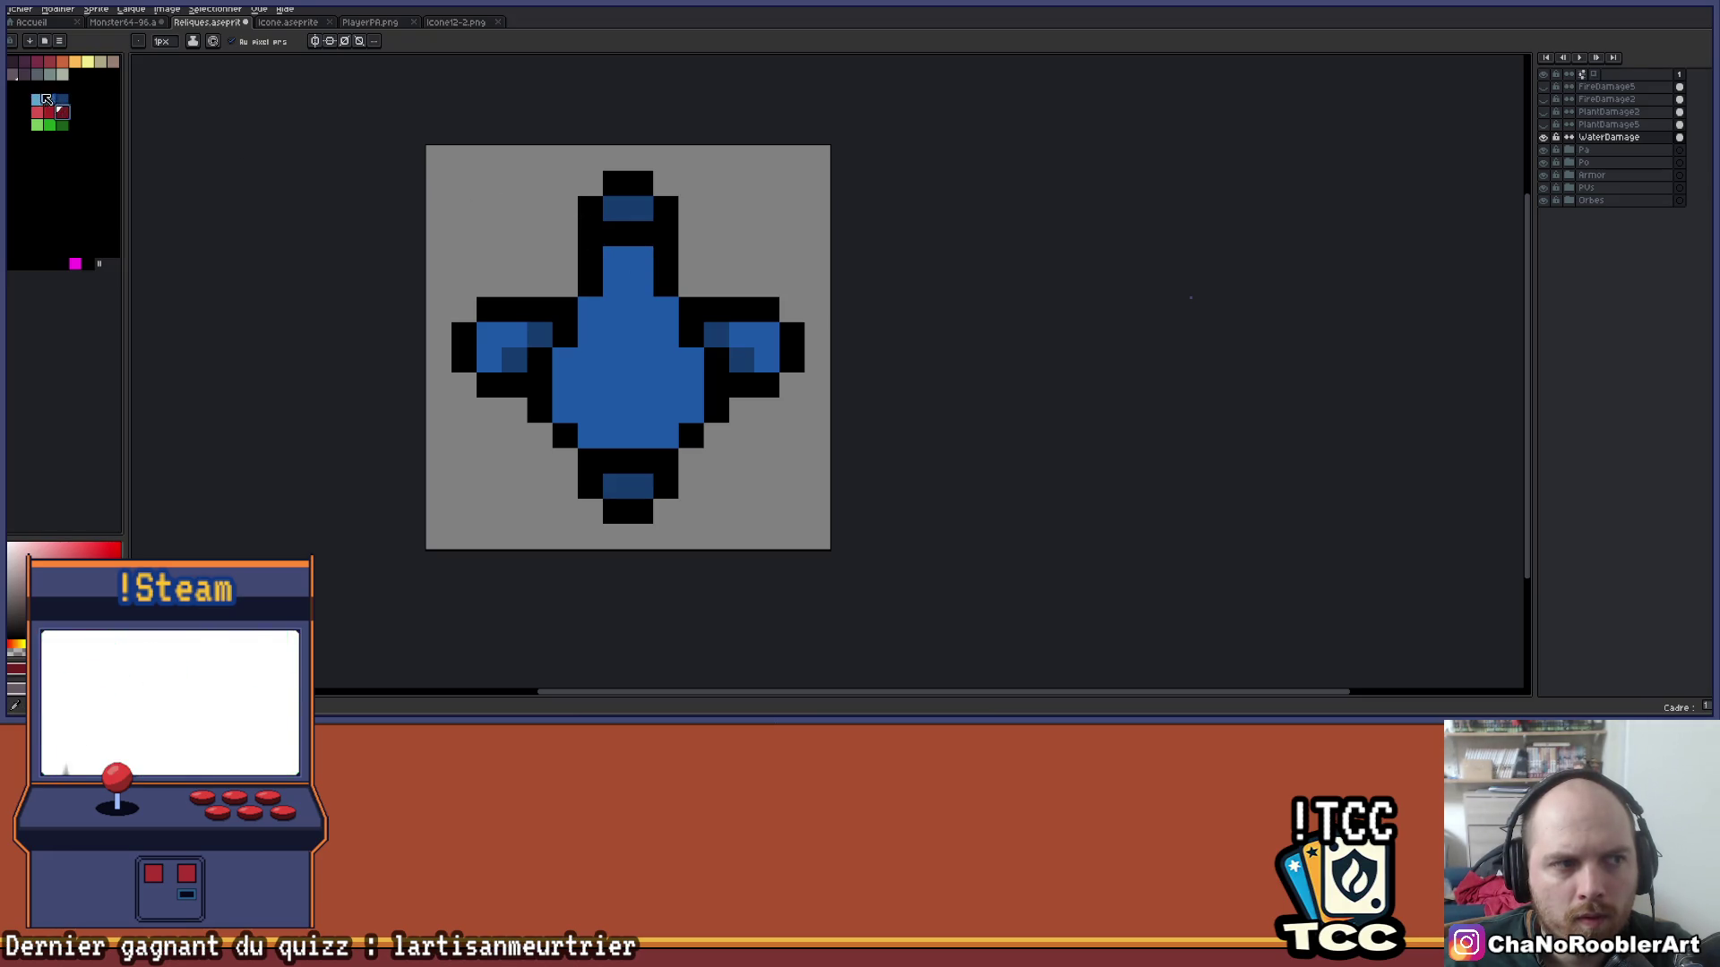
{"action": "left_click", "coordinate": [39, 101]}
{"action": "left_click", "coordinate": [567, 258]}
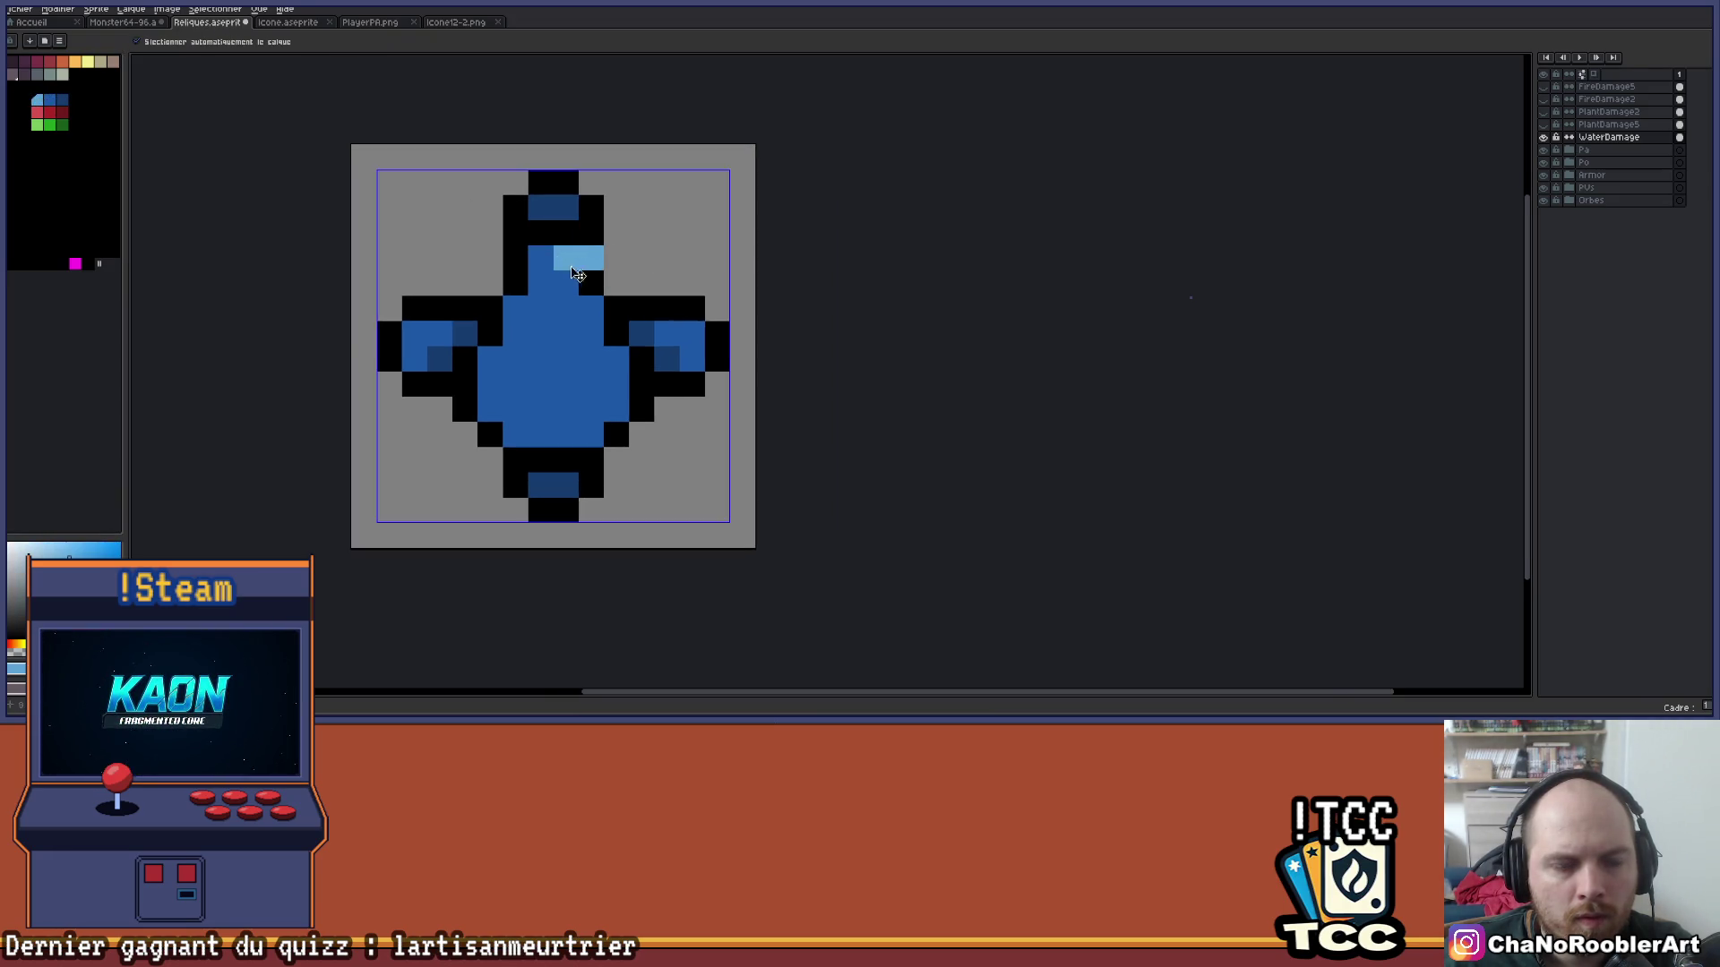
{"action": "left_click", "coordinate": [542, 258]}
{"action": "mouse_move", "coordinate": [597, 338]}
{"action": "left_mouse_down"}
{"action": "mouse_move", "coordinate": [616, 408]}
{"action": "mouse_move", "coordinate": [587, 434]}
{"action": "mouse_move", "coordinate": [506, 443]}
{"action": "left_mouse_up"}
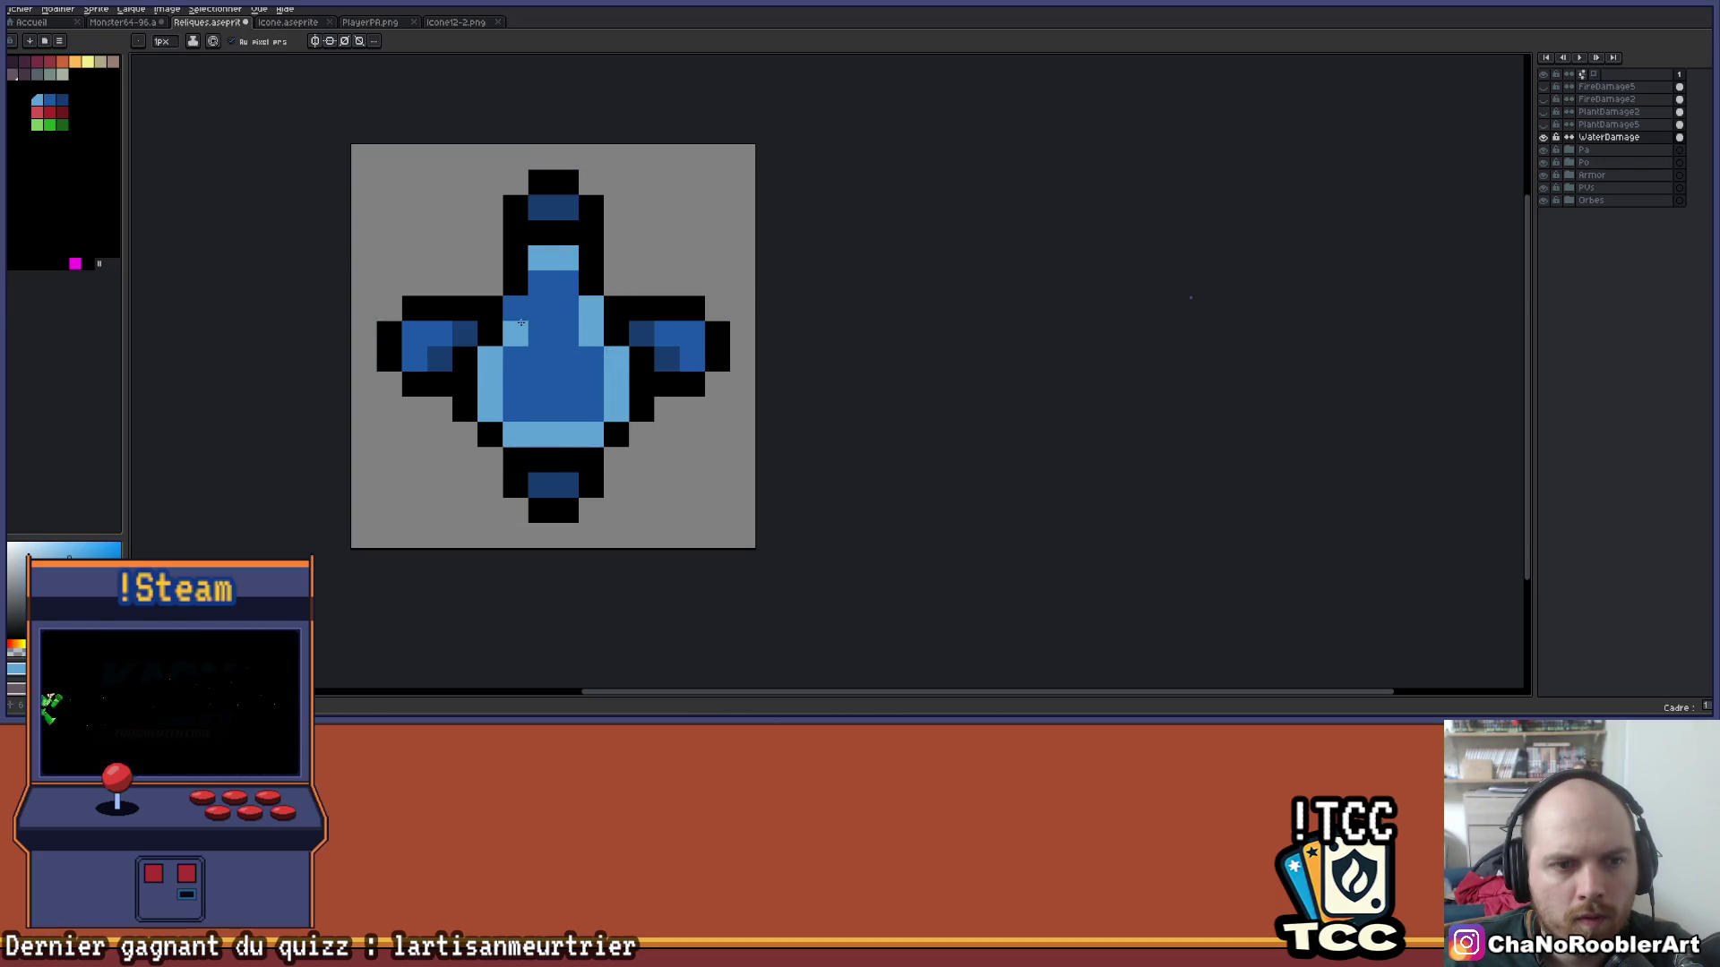
{"action": "scroll", "coordinate": [599, 291], "scroll_direction": "down", "scroll_amount": 5}
Pan and zoom so the whole water icon is in view.
{"action": "key", "text": "v"}
{"action": "key", "text": "b"}
{"action": "scroll", "coordinate": [667, 331], "scroll_direction": "down", "scroll_amount": 2}
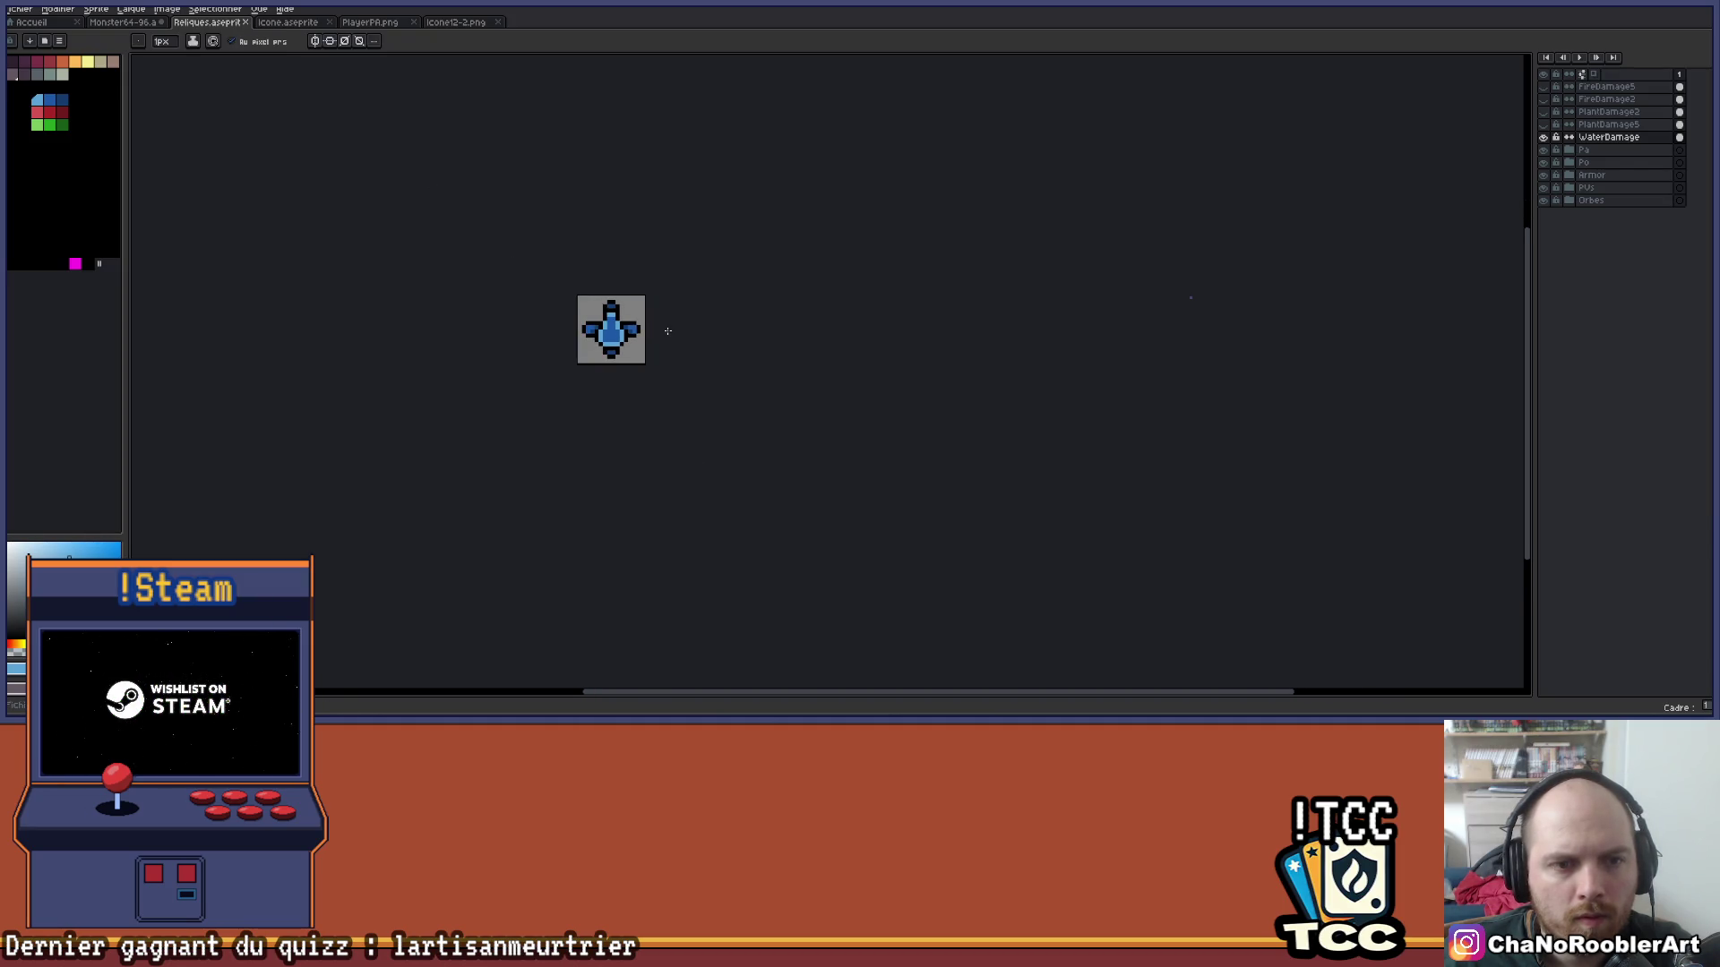
{"action": "scroll", "coordinate": [667, 332], "scroll_direction": "up", "scroll_amount": 7}
{"action": "mouse_move", "coordinate": [857, 319]}
{"action": "left_mouse_down"}
{"action": "mouse_move", "coordinate": [803, 287]}
{"action": "mouse_move", "coordinate": [739, 294]}
{"action": "mouse_move", "coordinate": [669, 316]}
{"action": "mouse_move", "coordinate": [635, 358]}
{"action": "left_mouse_up"}
{"action": "scroll", "coordinate": [739, 294], "scroll_direction": "down", "scroll_amount": 5}
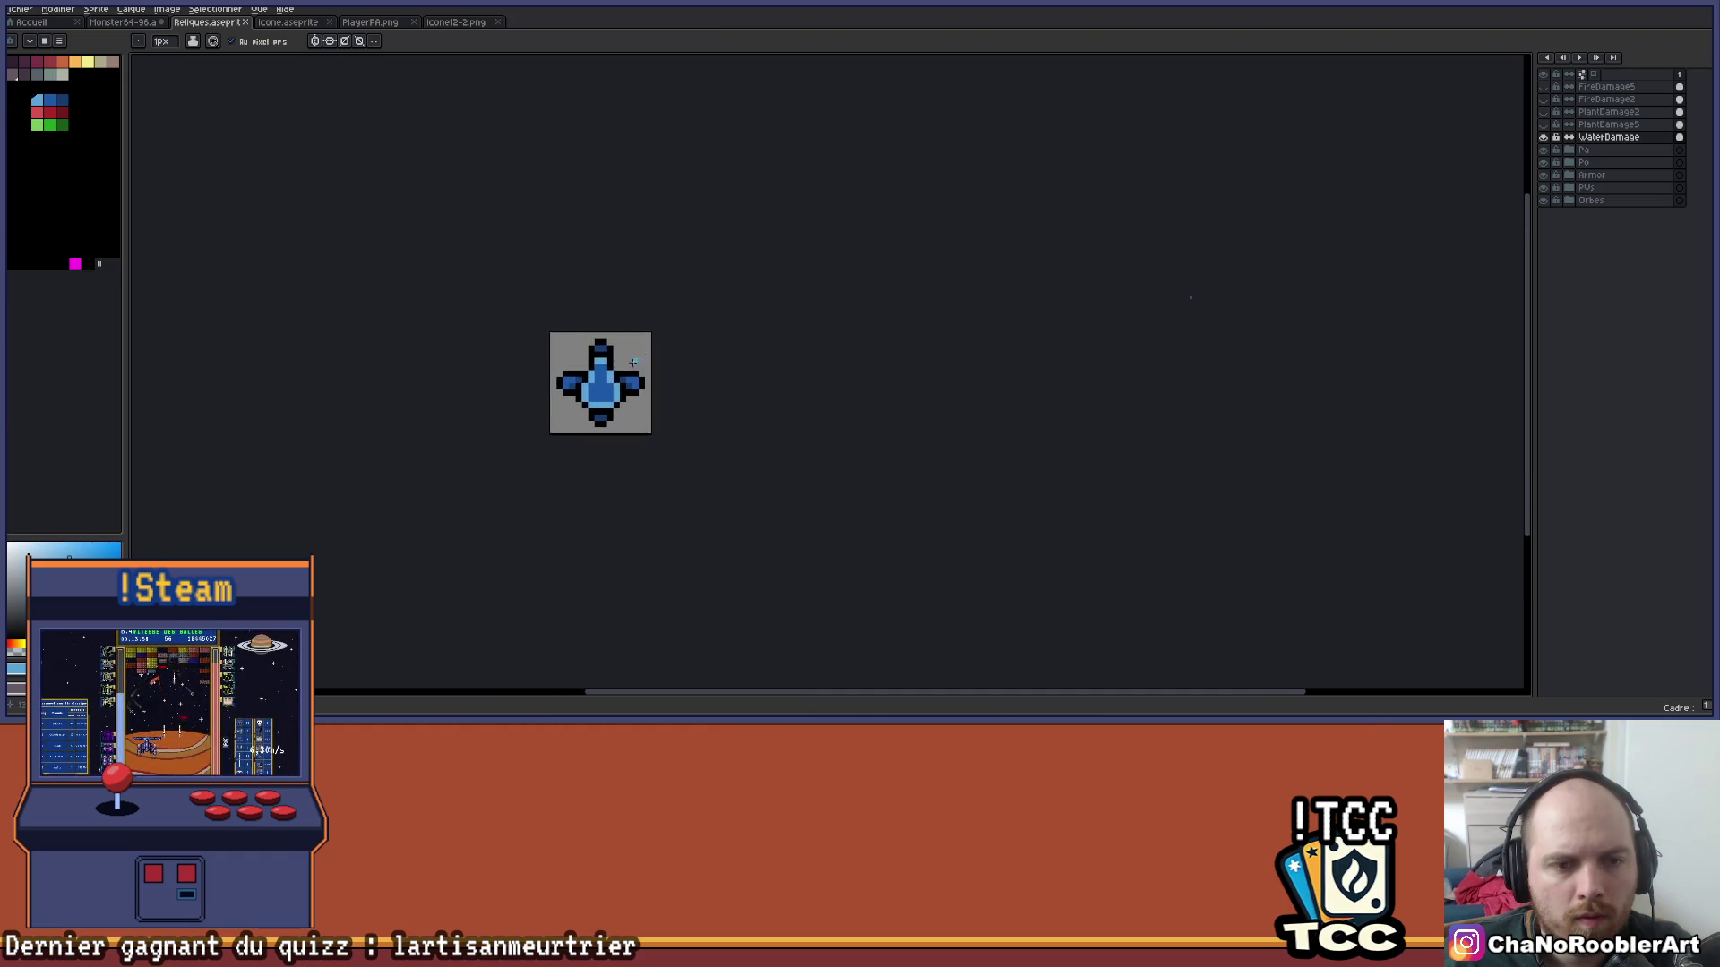
{"action": "scroll", "coordinate": [640, 345], "scroll_direction": "up", "scroll_amount": 5}
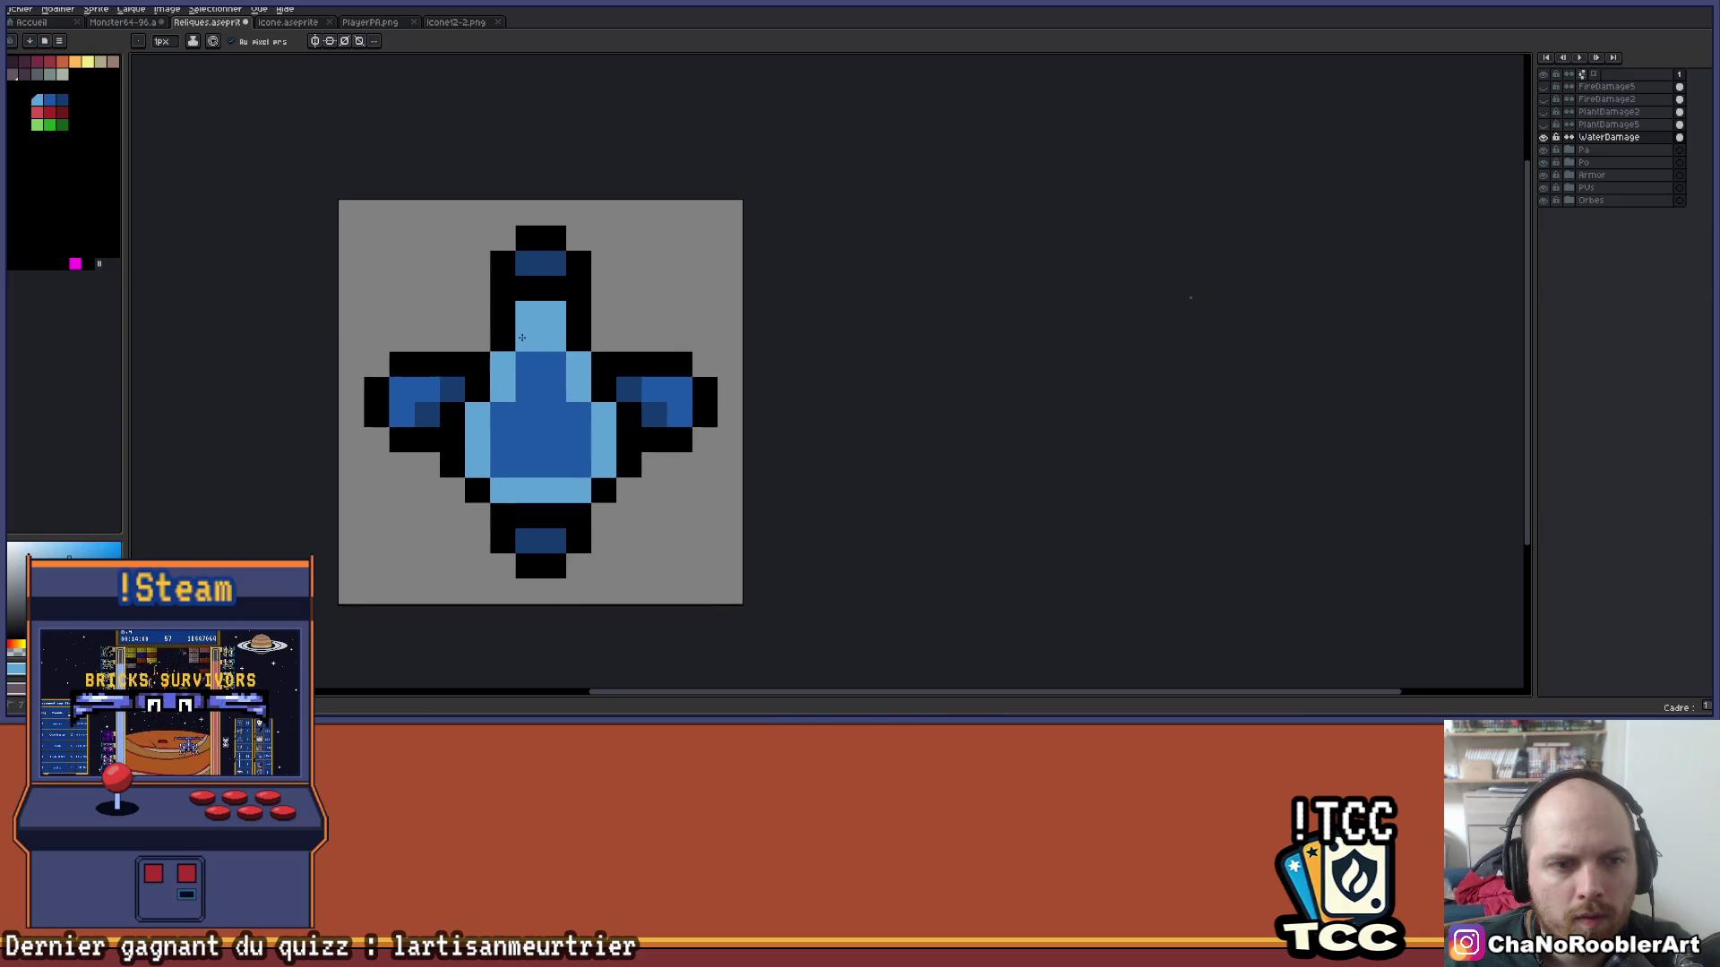
{"action": "scroll", "coordinate": [654, 294], "scroll_direction": "down", "scroll_amount": 5}
{"action": "scroll", "coordinate": [688, 261], "scroll_direction": "up", "scroll_amount": 5}
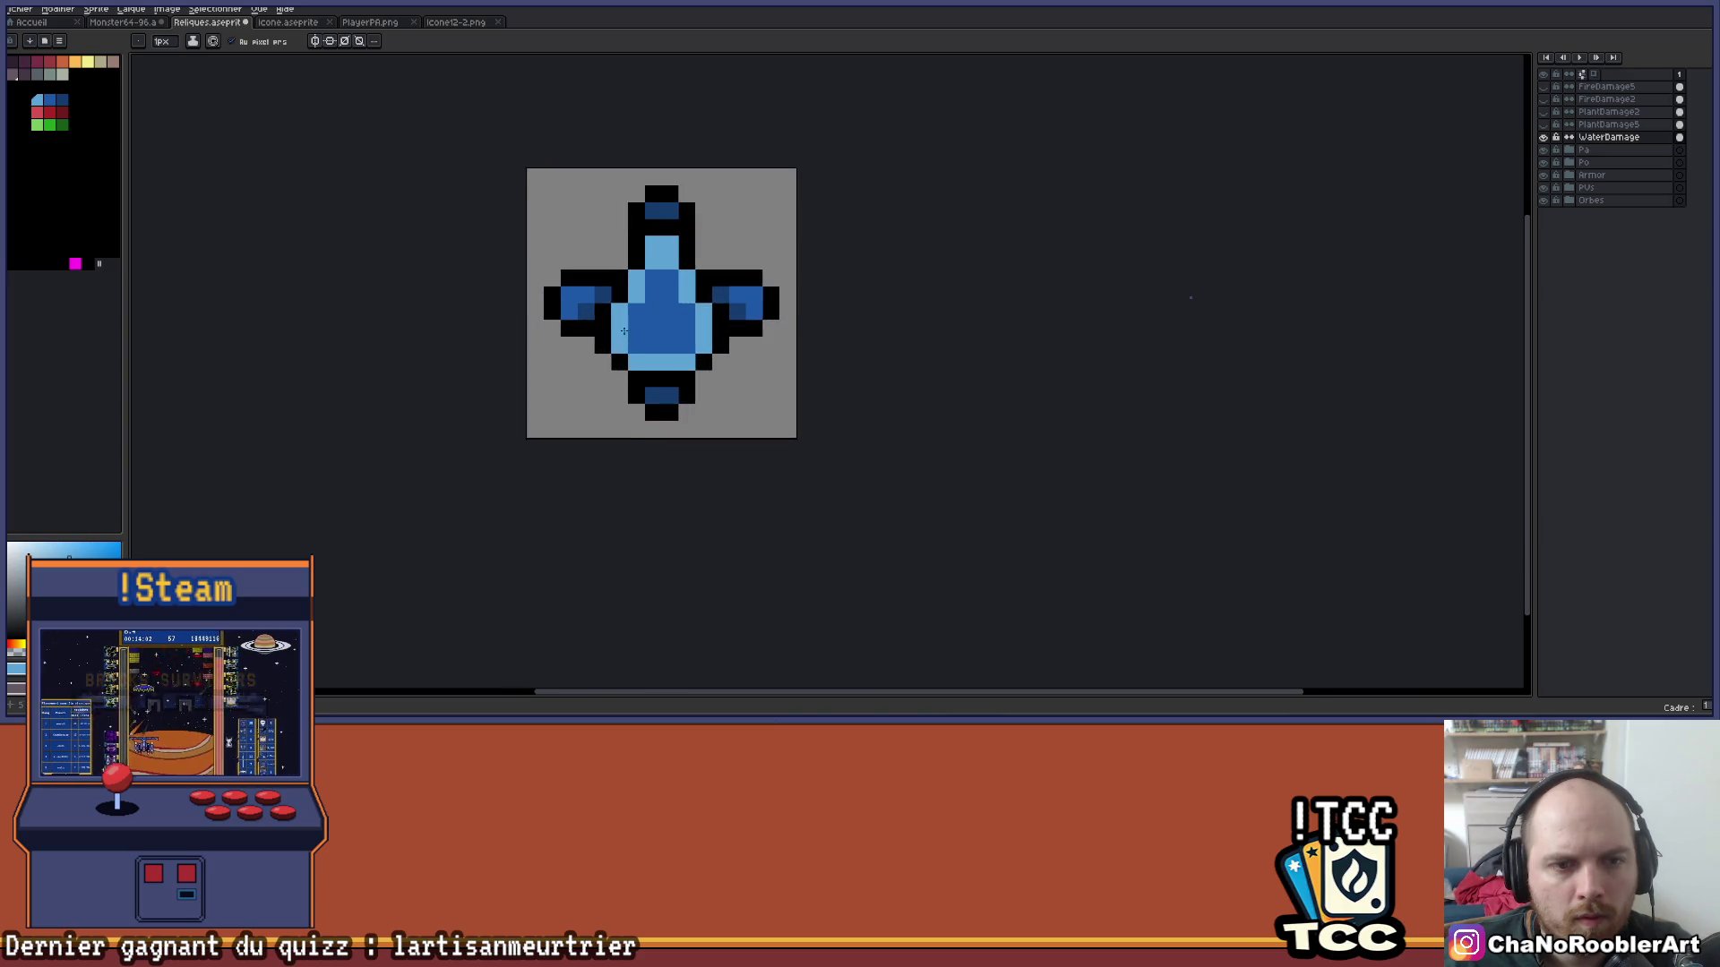
{"action": "scroll", "coordinate": [687, 261], "scroll_direction": "down", "scroll_amount": 5}
{"action": "left_click_drag", "start_coordinate": [791, 295], "coordinate": [702, 373]}
{"action": "key", "text": "v"}
{"action": "scroll", "coordinate": [693, 367], "scroll_direction": "up", "scroll_amount": 4}
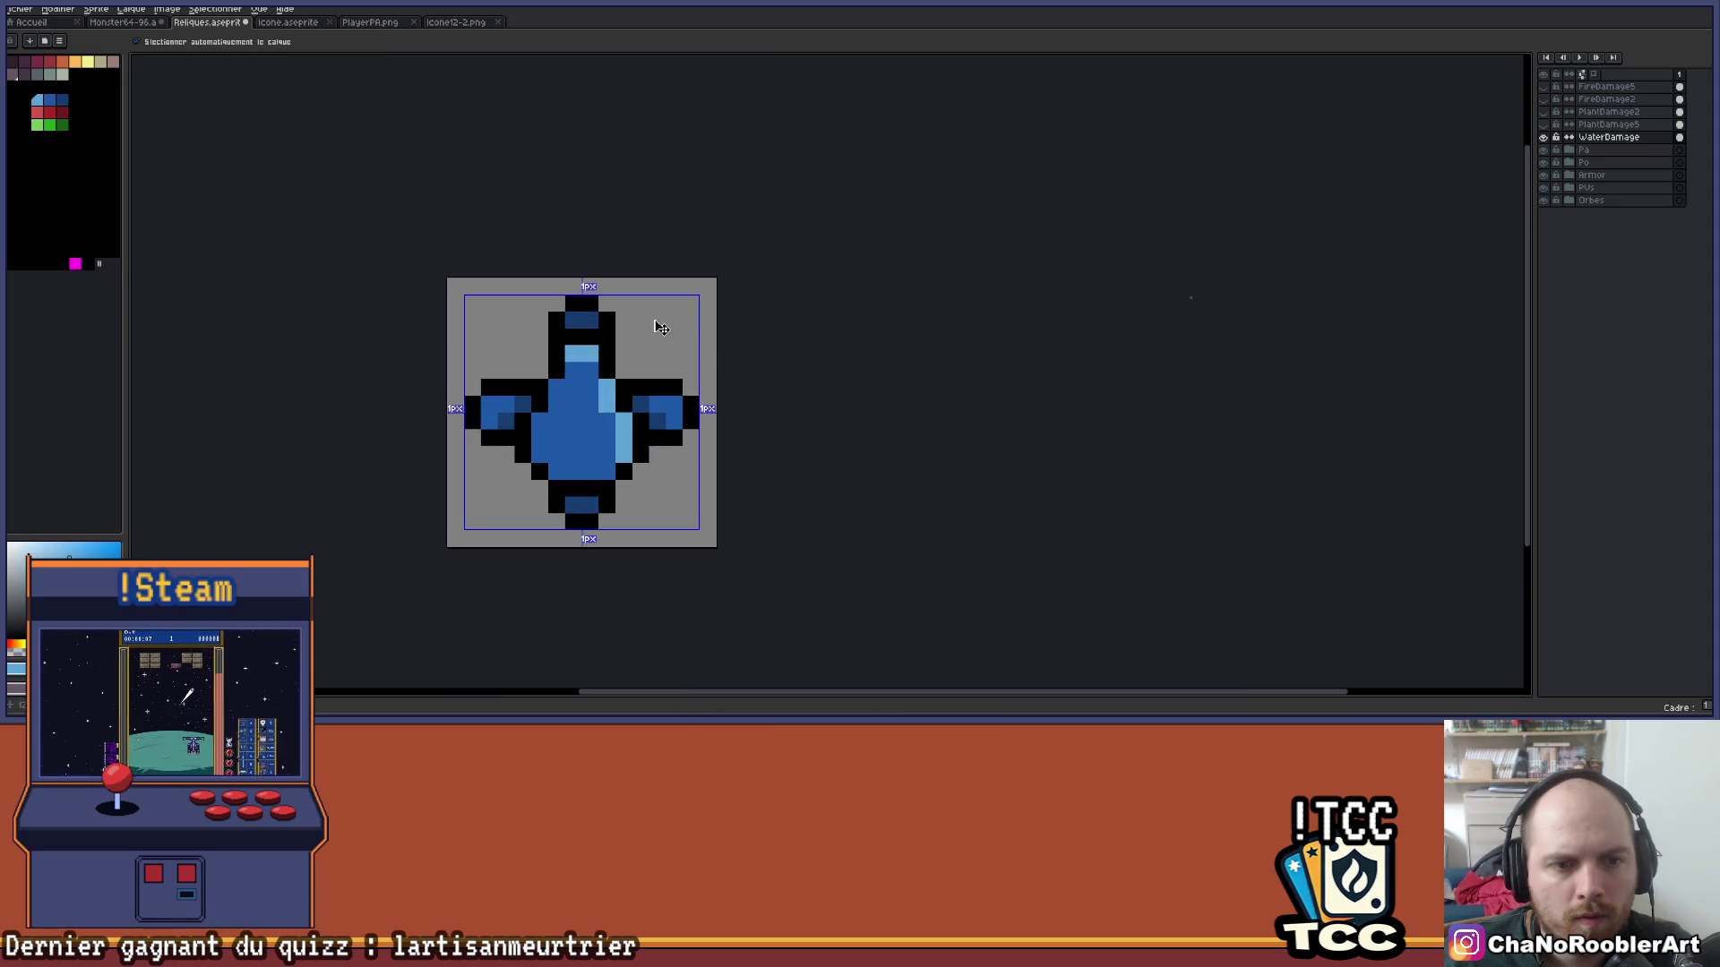
{"action": "key", "text": "b"}
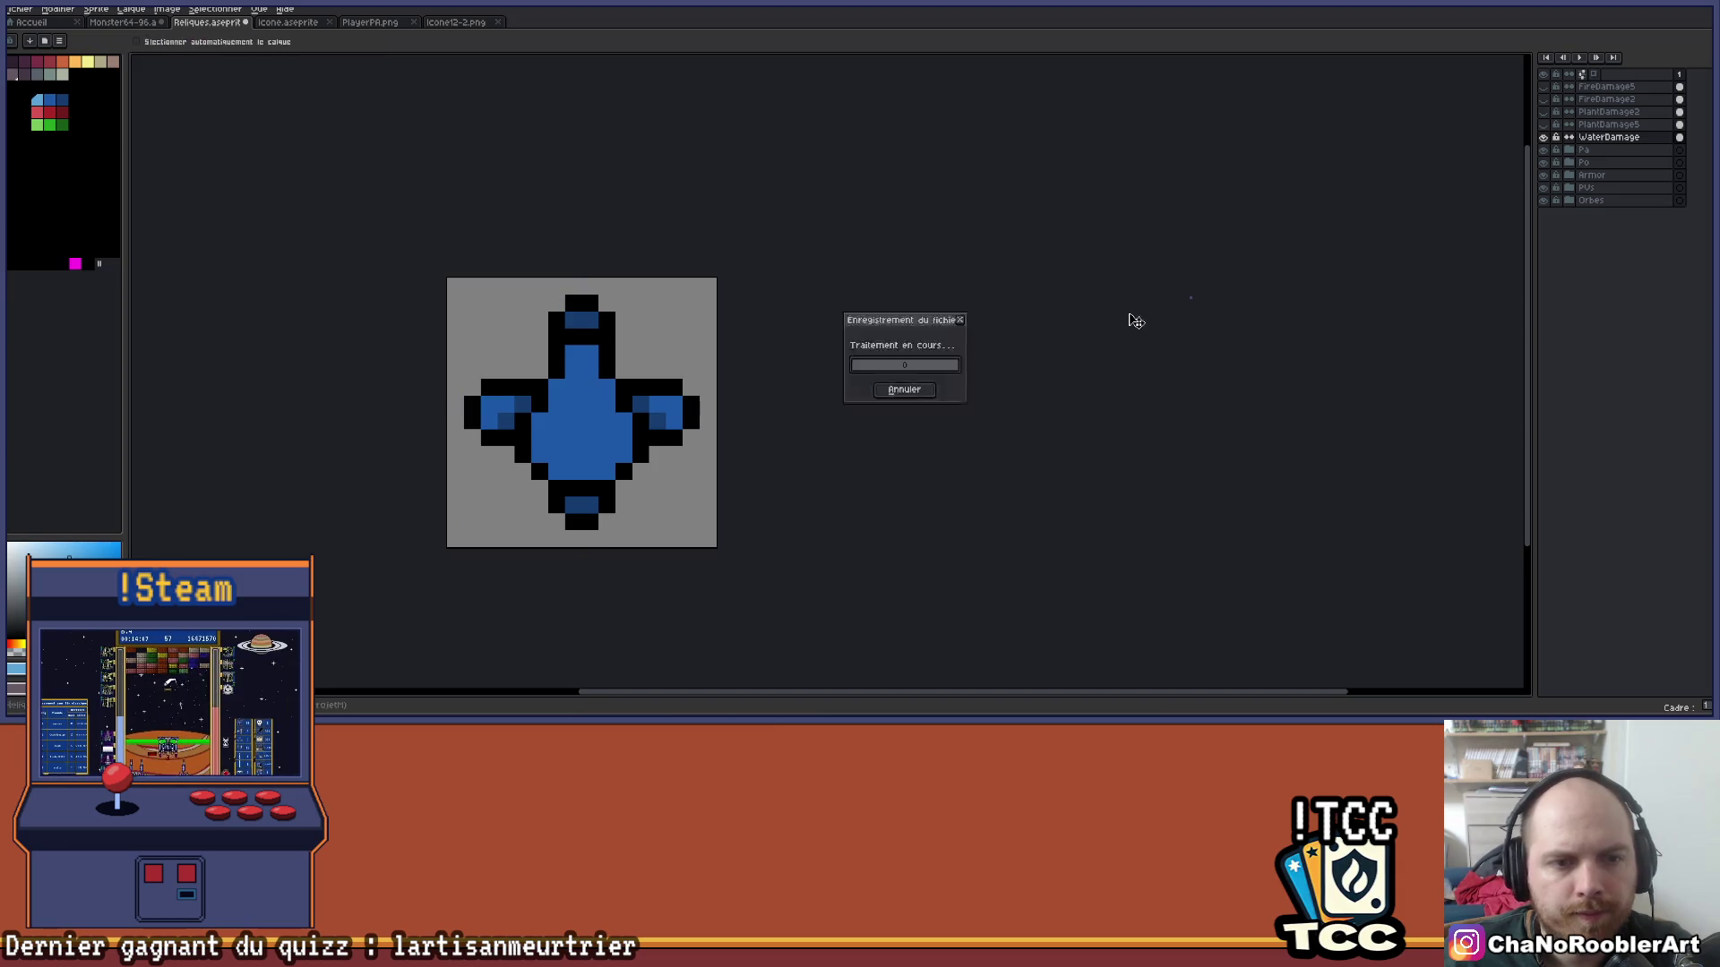
Compare against the PlantDamage5, PlantDamage2 and fire icon layers, then show WaterDamage again.
{"action": "left_click", "coordinate": [1543, 136]}
{"action": "left_click", "coordinate": [1544, 124]}
{"action": "left_click", "coordinate": [1543, 125]}
{"action": "left_click", "coordinate": [1544, 112]}
{"action": "left_click", "coordinate": [1544, 112]}
{"action": "left_click", "coordinate": [1544, 99]}
{"action": "left_click", "coordinate": [1544, 100]}
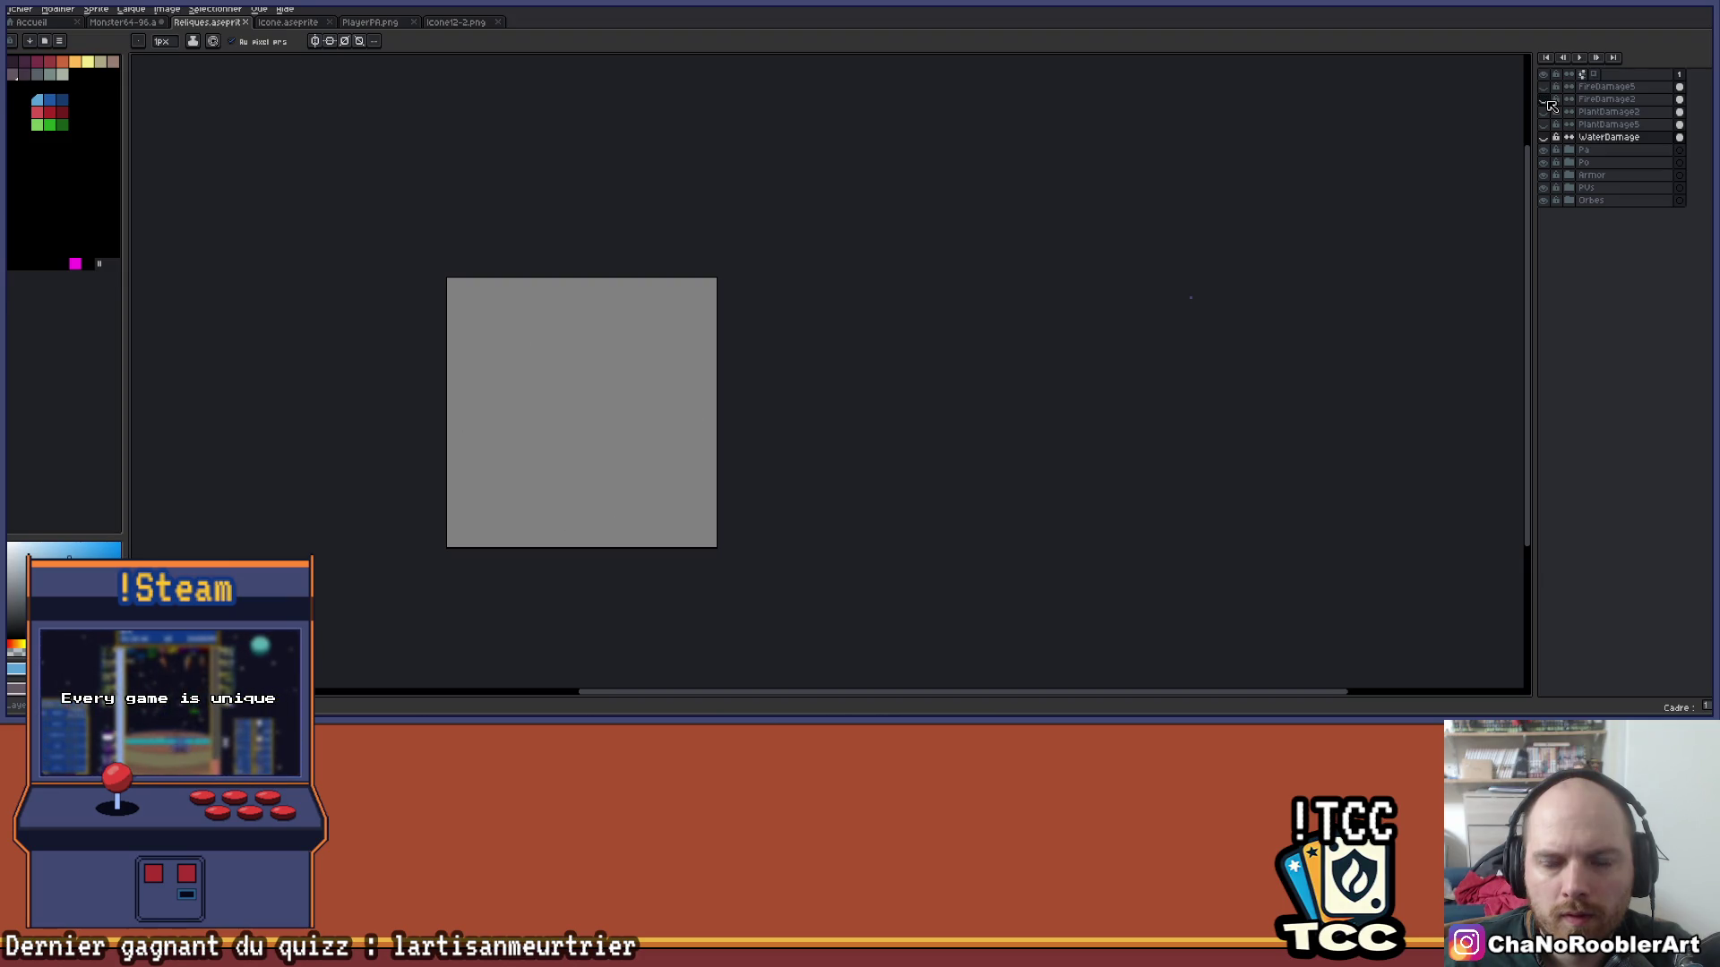
{"action": "left_click", "coordinate": [1544, 137]}
Add light-blue highlights on the body's top, right of centre and along its edges.
{"action": "scroll", "coordinate": [590, 324], "scroll_direction": "up", "scroll_amount": 2}
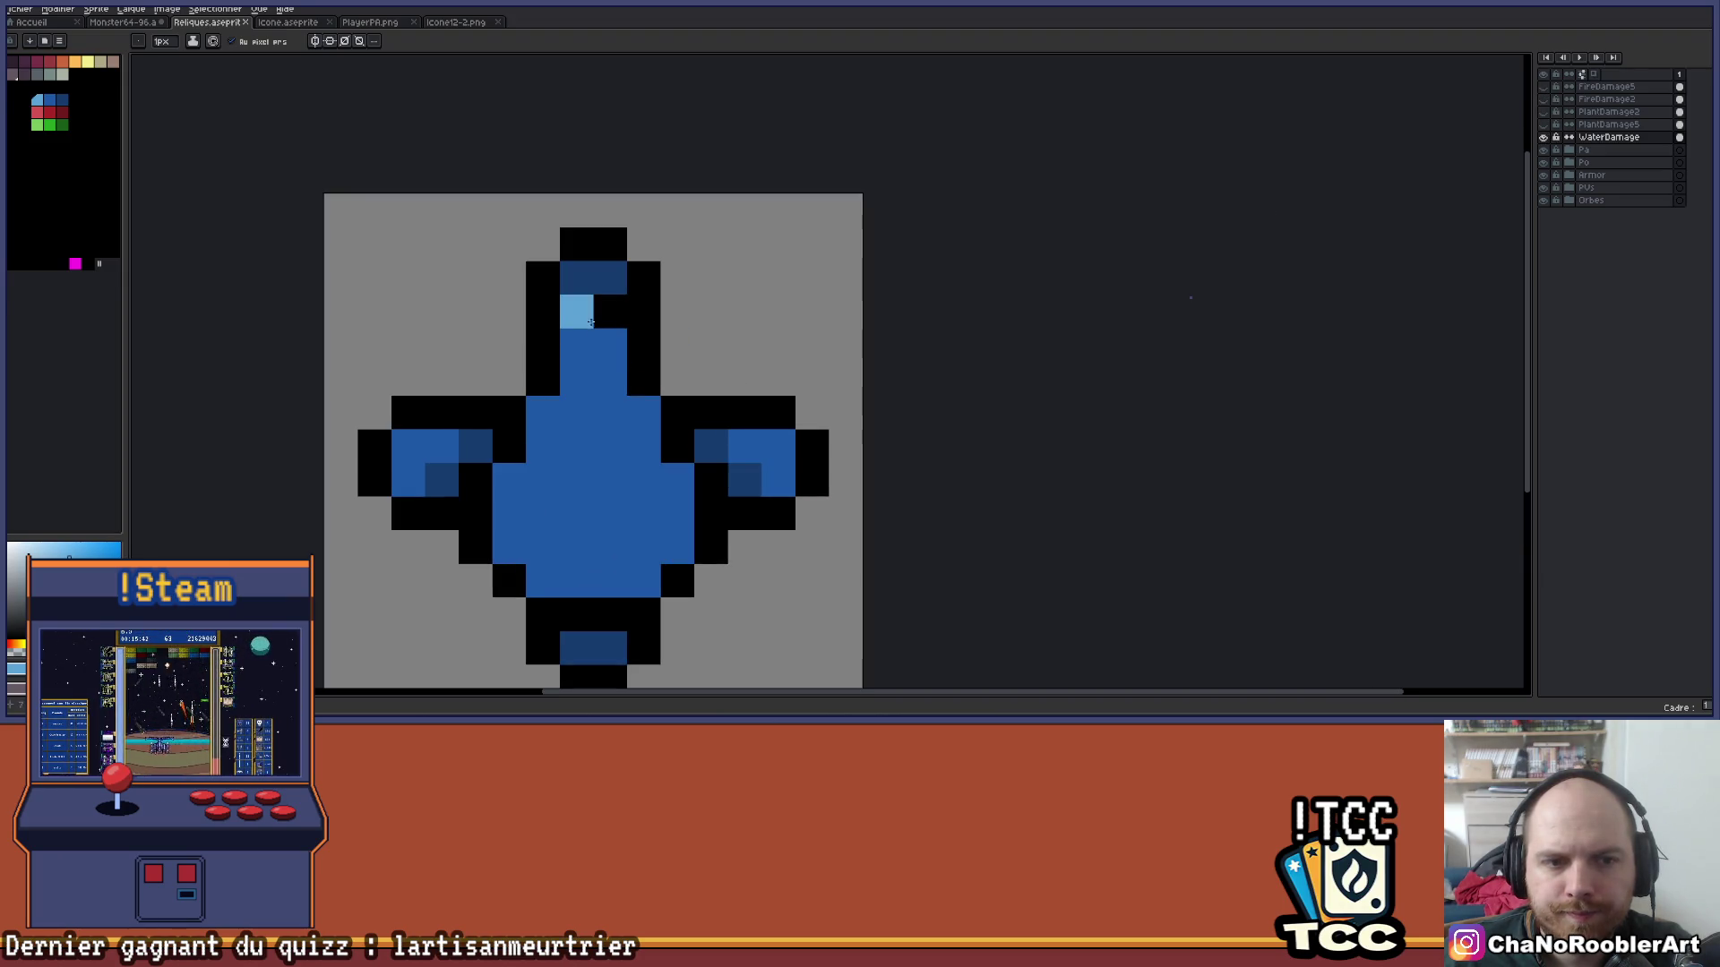
{"action": "scroll", "coordinate": [575, 461], "scroll_direction": "down", "scroll_amount": 3}
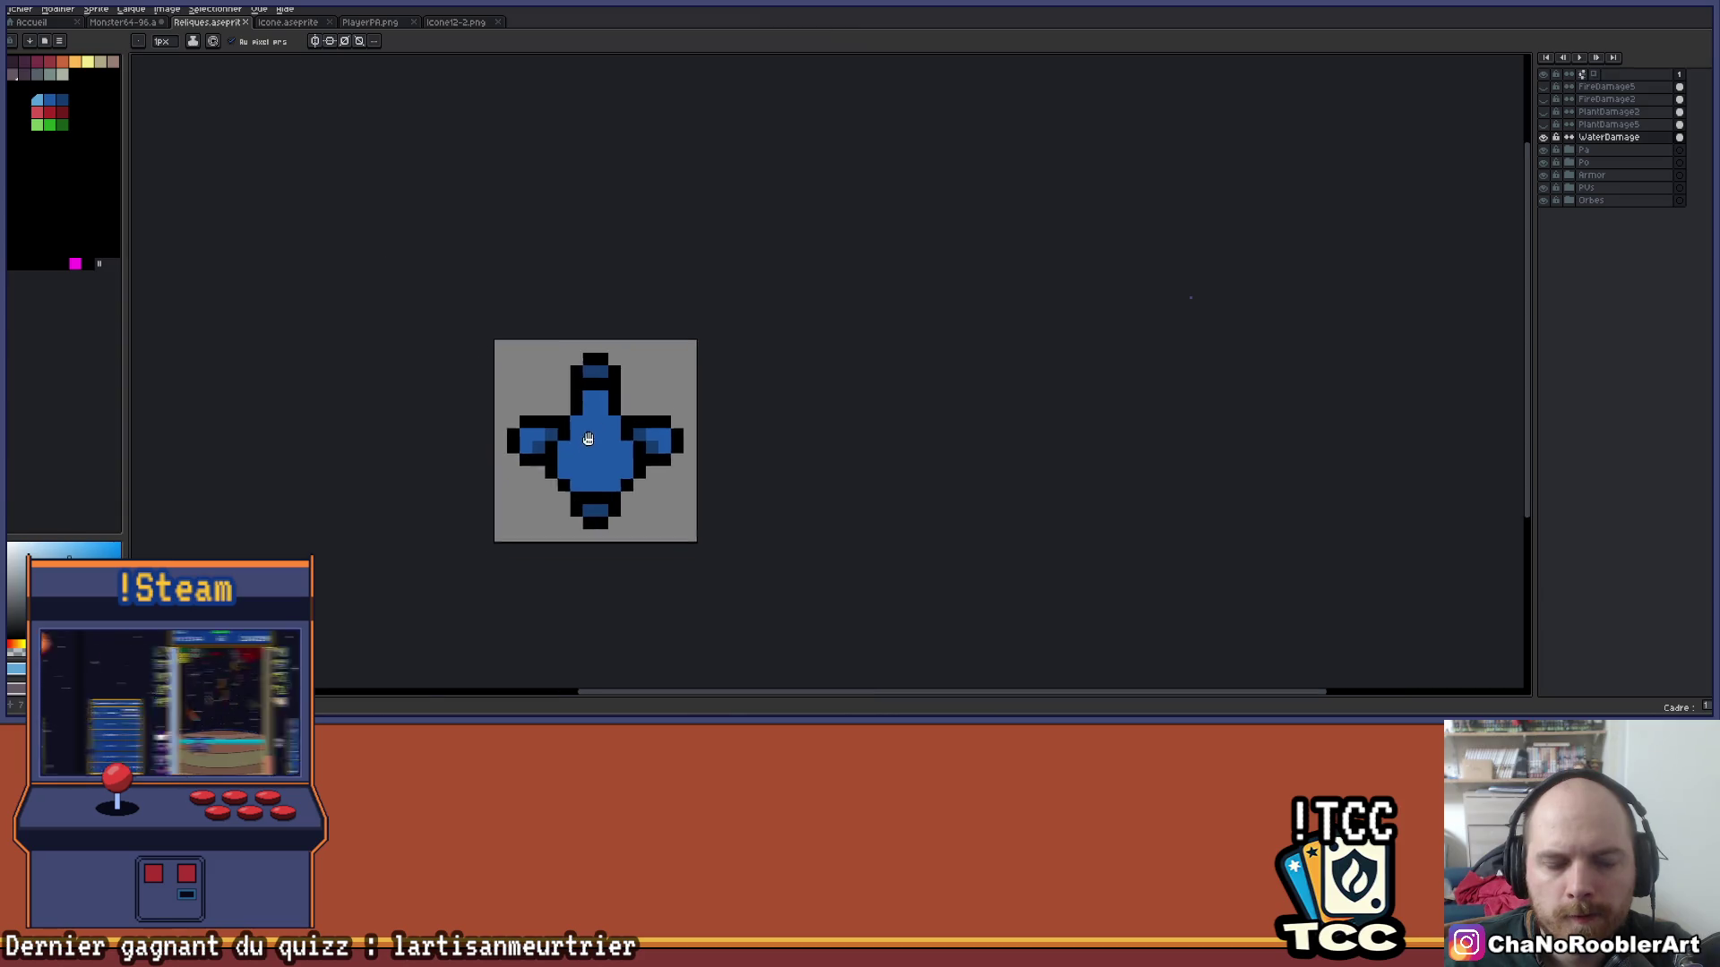
{"action": "scroll", "coordinate": [618, 367], "scroll_direction": "up", "scroll_amount": 2}
{"action": "left_click_drag", "start_coordinate": [617, 341], "coordinate": [592, 341]}
{"action": "left_click", "coordinate": [638, 403]}
{"action": "mouse_move", "coordinate": [668, 442]}
{"action": "left_mouse_down"}
{"action": "mouse_move", "coordinate": [668, 493]}
{"action": "mouse_move", "coordinate": [566, 518]}
{"action": "mouse_move", "coordinate": [543, 472]}
{"action": "left_mouse_up"}
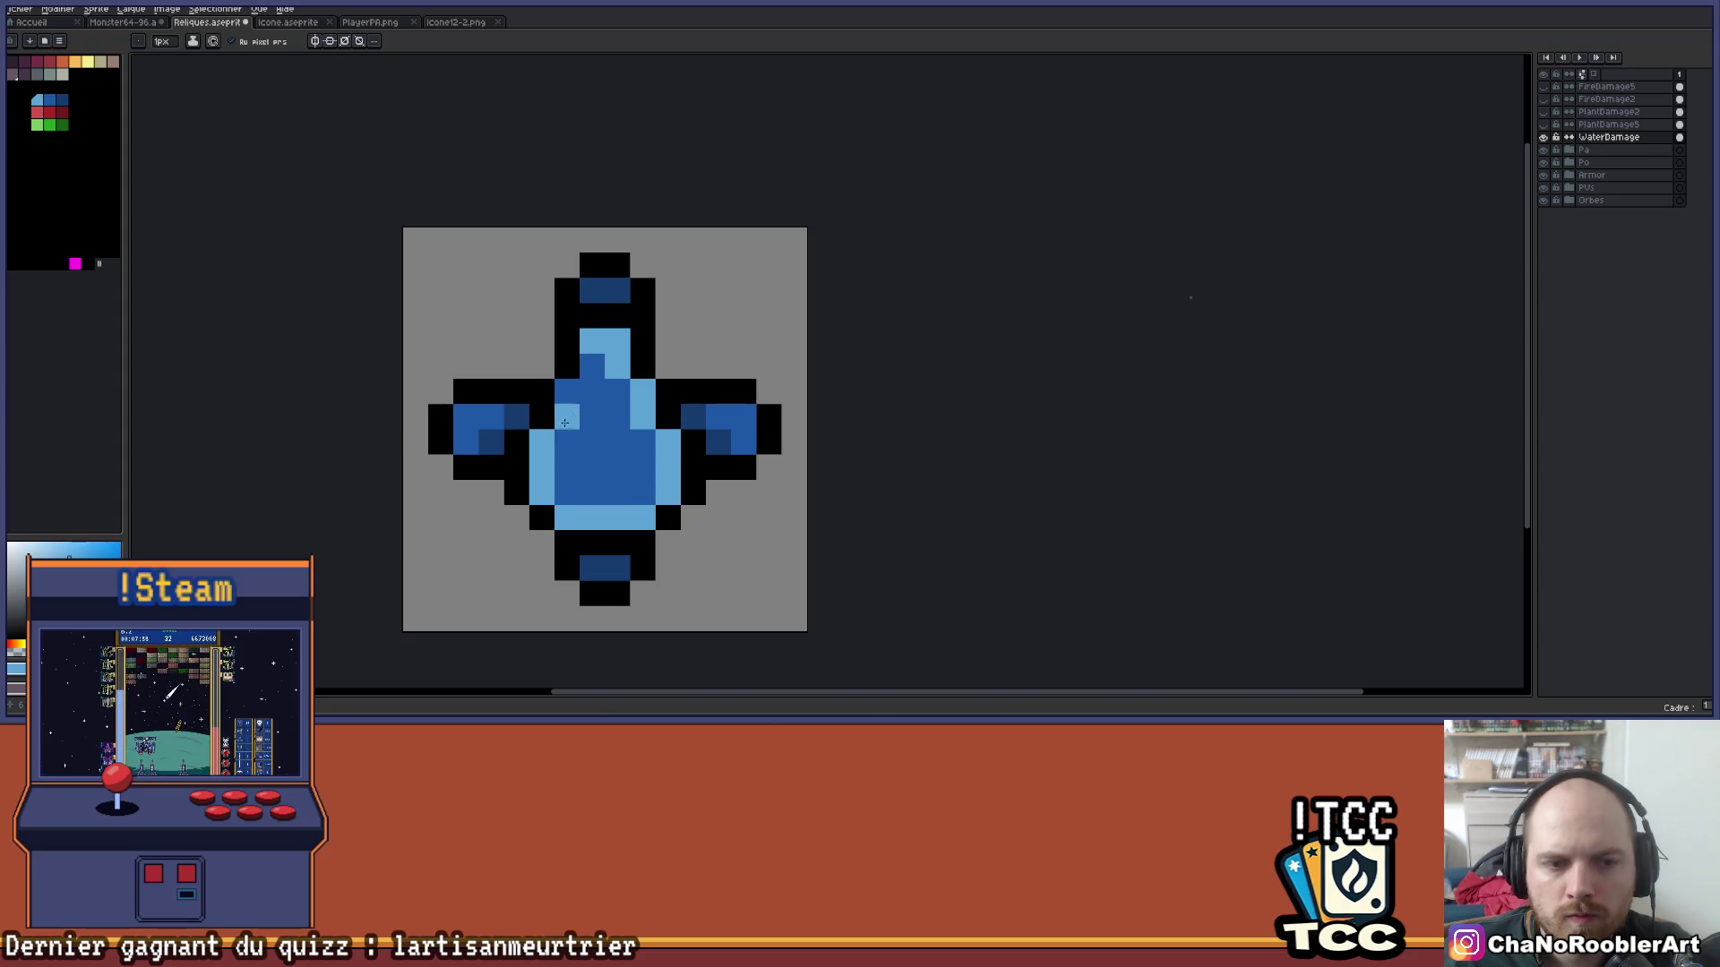
Sample the body's mid blue and repaint stray highlight pixels with it.
{"action": "scroll", "coordinate": [562, 427], "scroll_direction": "down", "scroll_amount": 3}
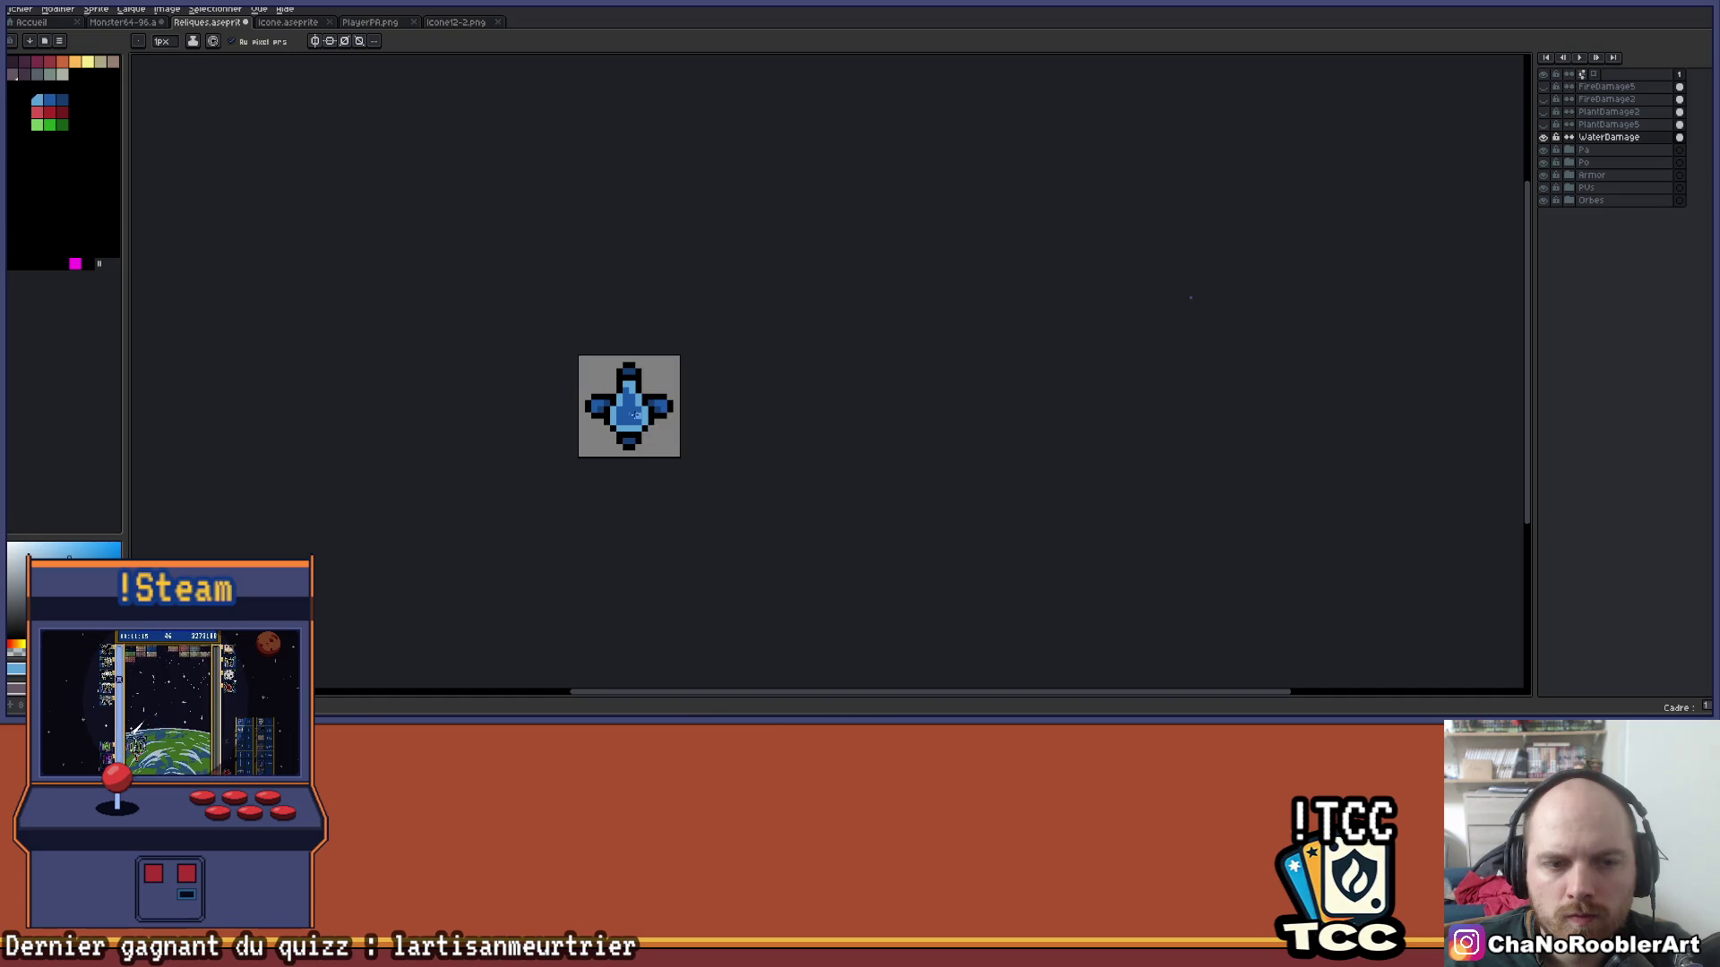
{"action": "scroll", "coordinate": [636, 415], "scroll_direction": "up", "scroll_amount": 4}
{"action": "scroll", "coordinate": [623, 401], "scroll_direction": "down", "scroll_amount": 4}
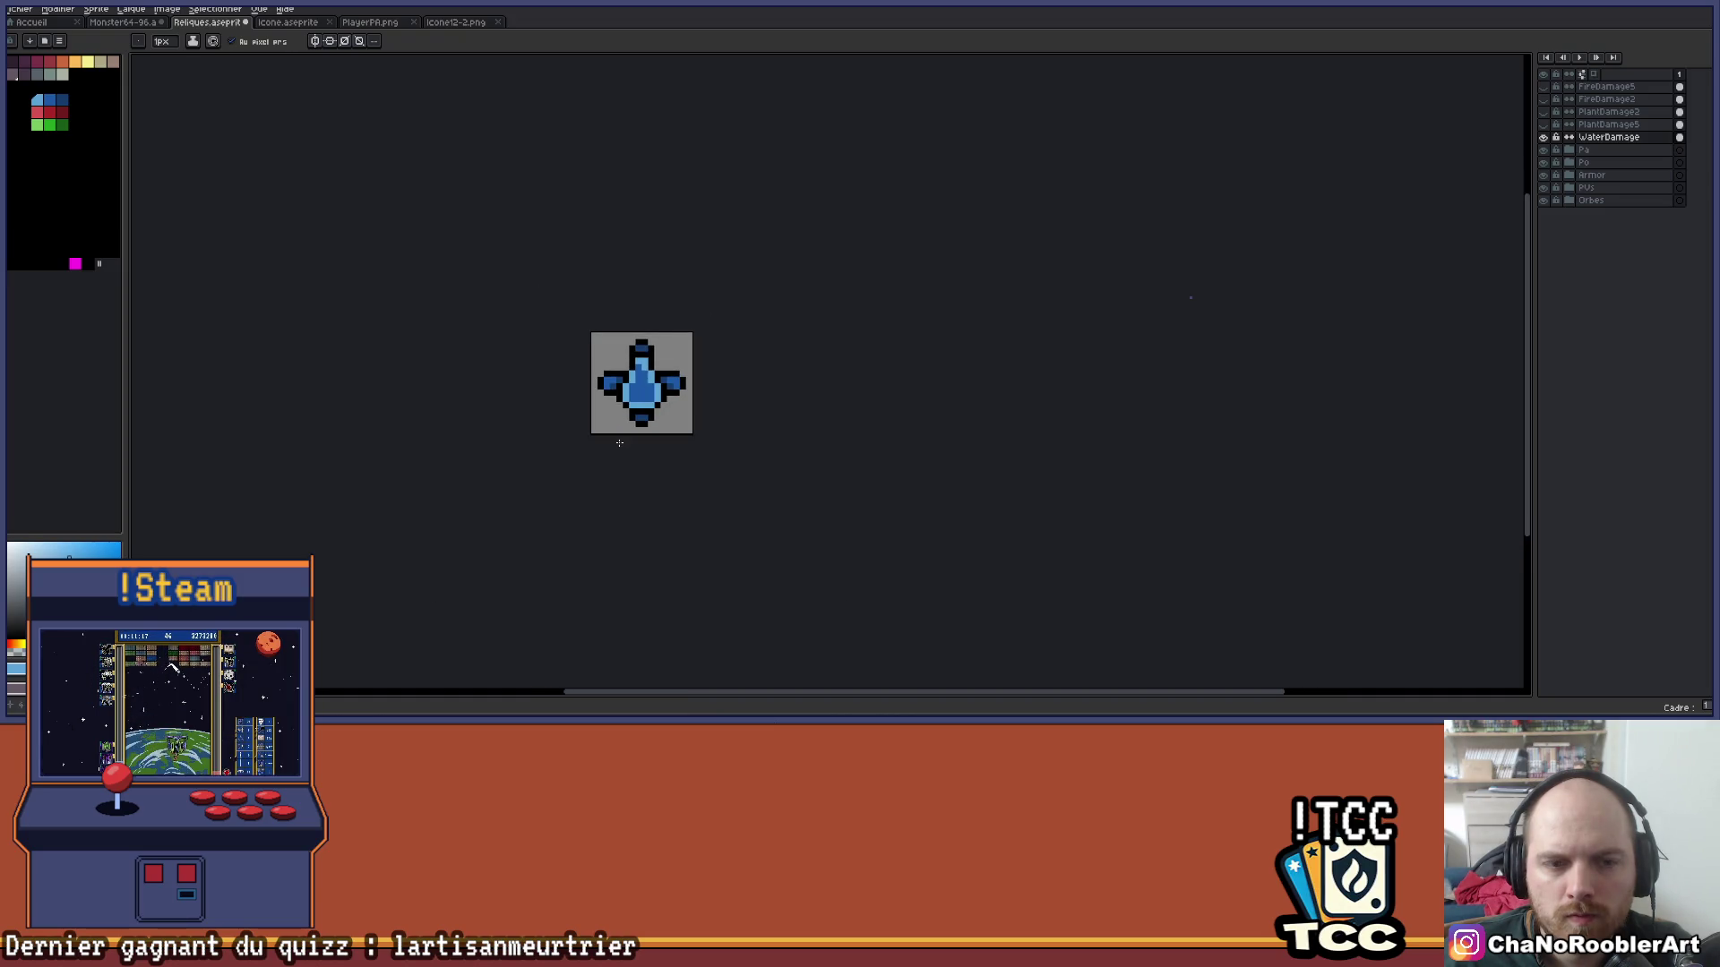
{"action": "scroll", "coordinate": [619, 443], "scroll_direction": "up", "scroll_amount": 3}
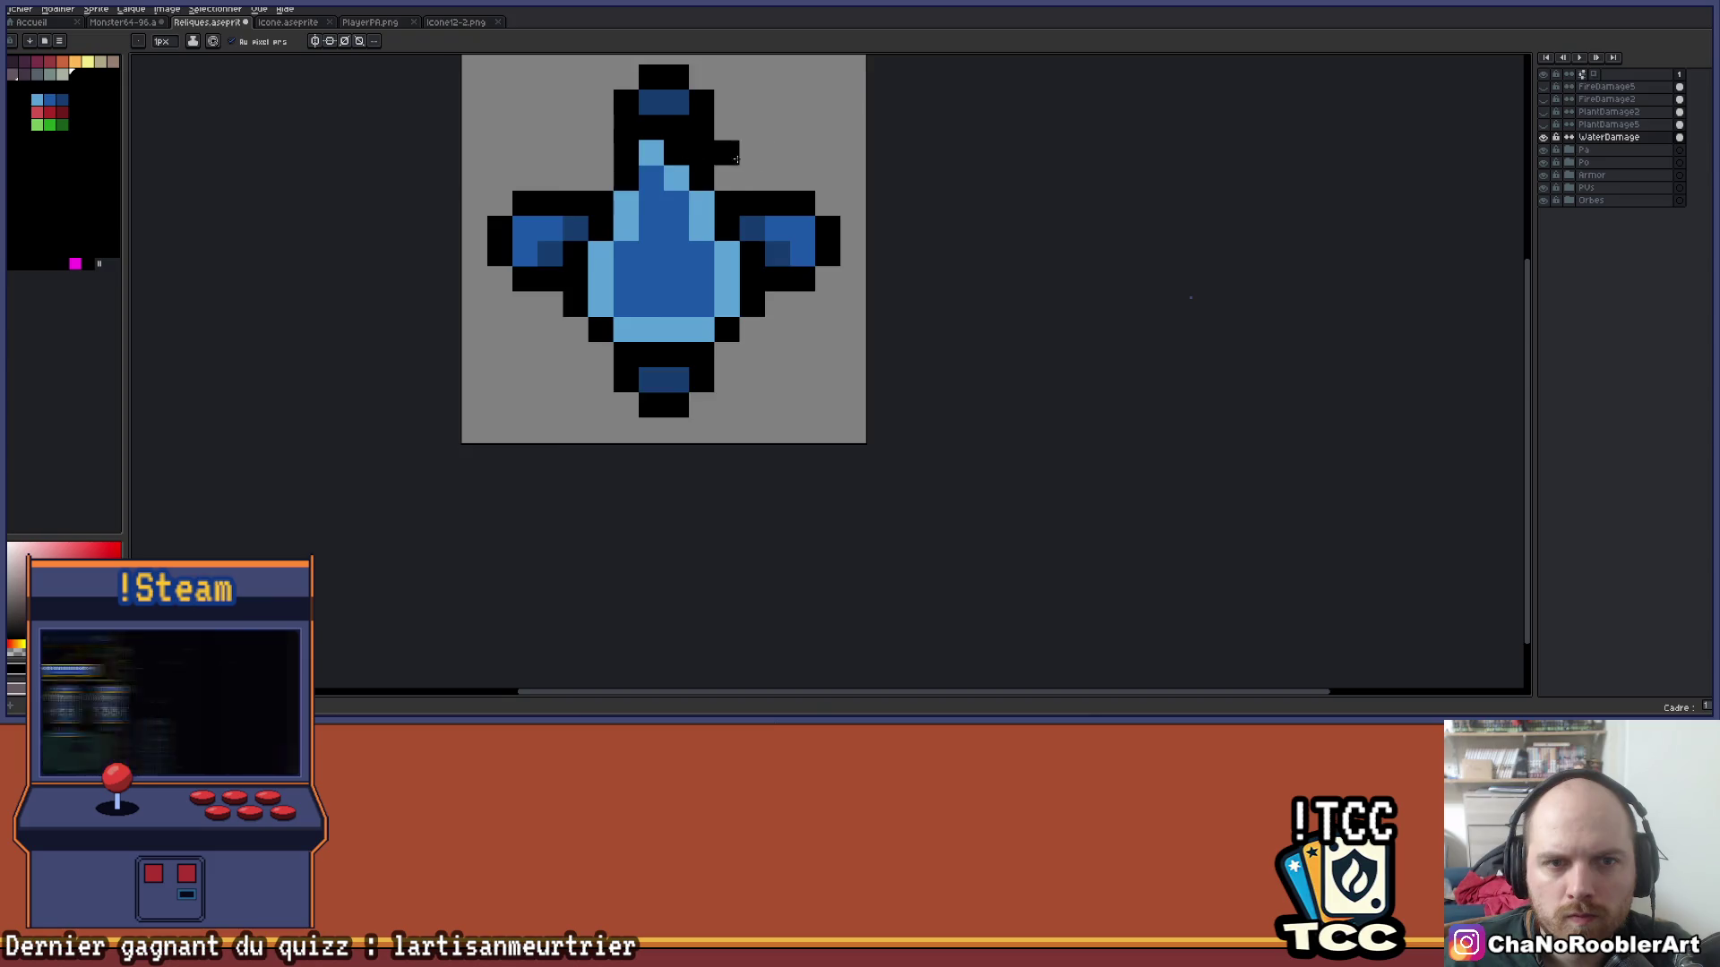
{"action": "scroll", "coordinate": [743, 266], "scroll_direction": "down", "scroll_amount": 3}
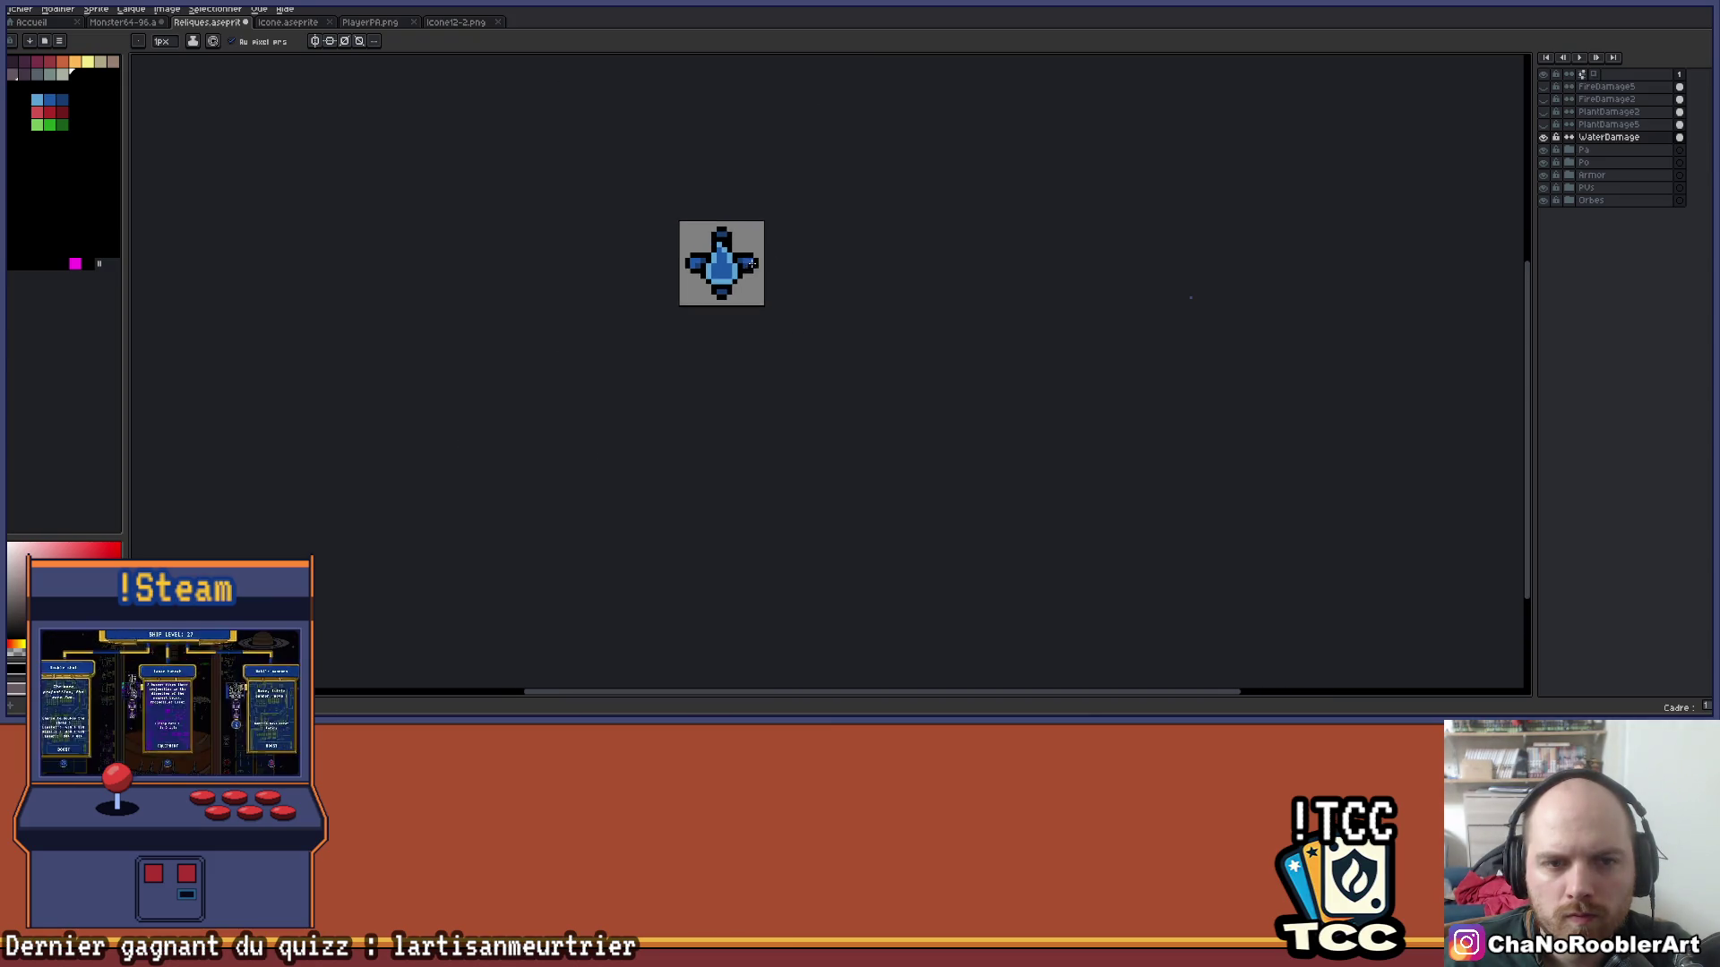
{"action": "scroll", "coordinate": [698, 252], "scroll_direction": "up", "scroll_amount": 3}
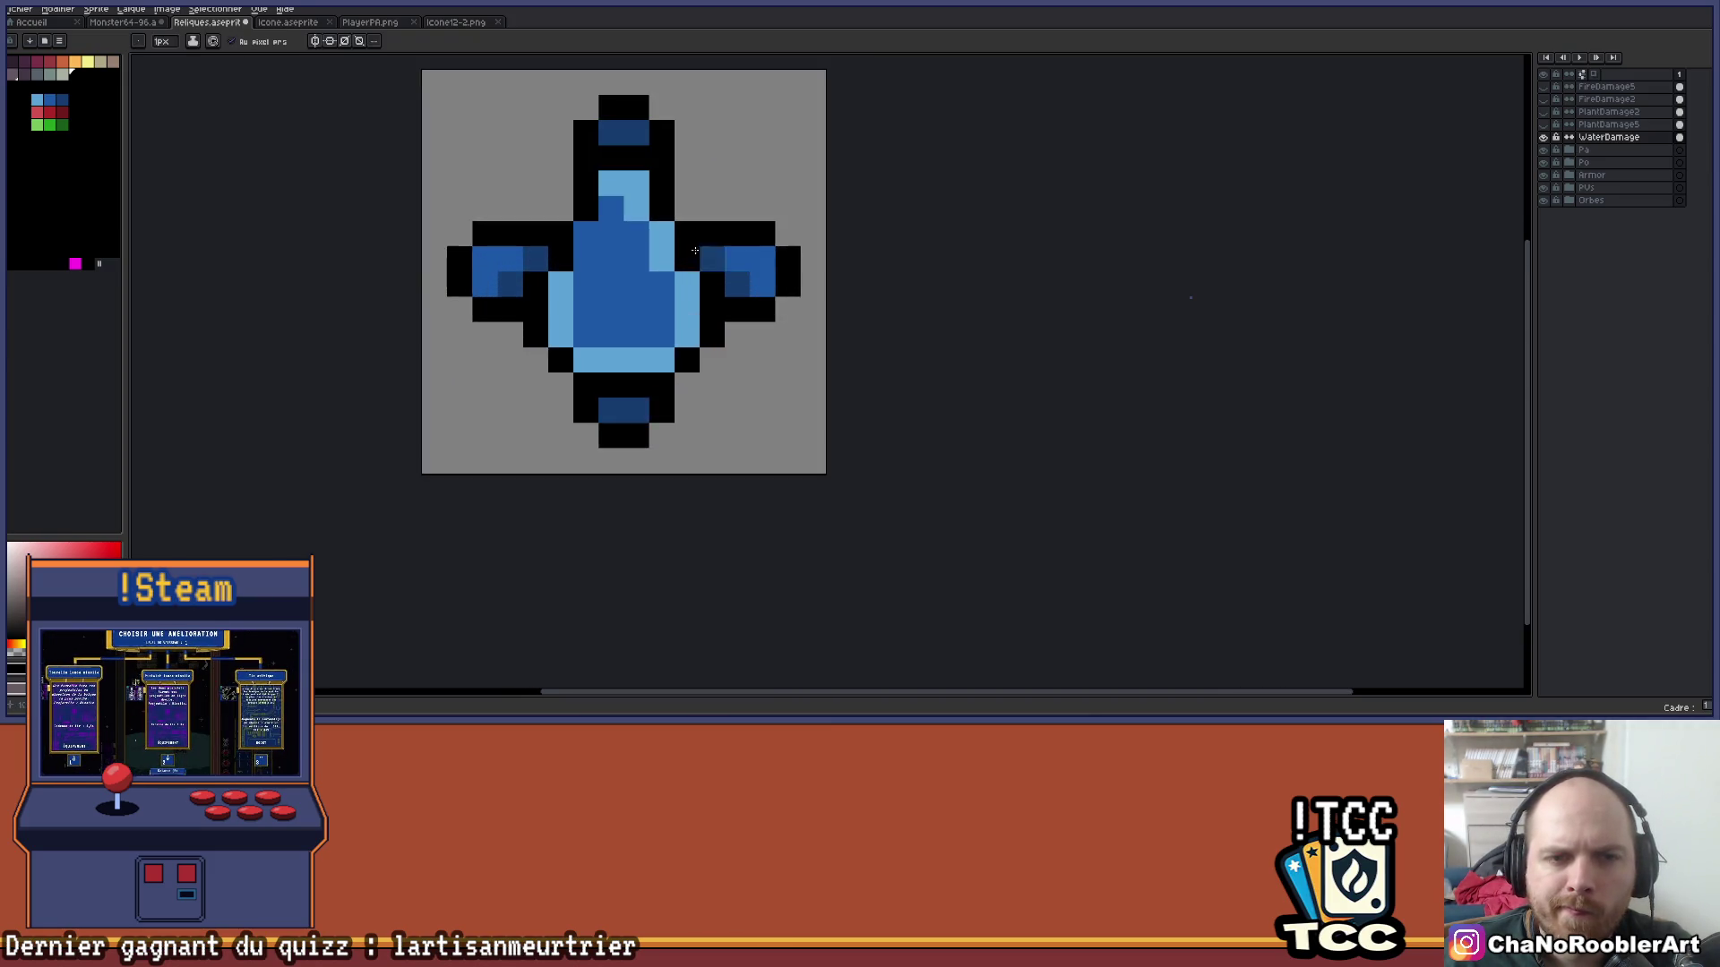
{"action": "left_click", "coordinate": [701, 303], "text": "alt"}
{"action": "left_click", "coordinate": [637, 331]}
{"action": "left_click", "coordinate": [688, 331]}
{"action": "left_click", "coordinate": [685, 284]}
Paint mid blue over the remaining light-blue highlights on the body.
{"action": "scroll", "coordinate": [670, 260], "scroll_direction": "down", "scroll_amount": 4}
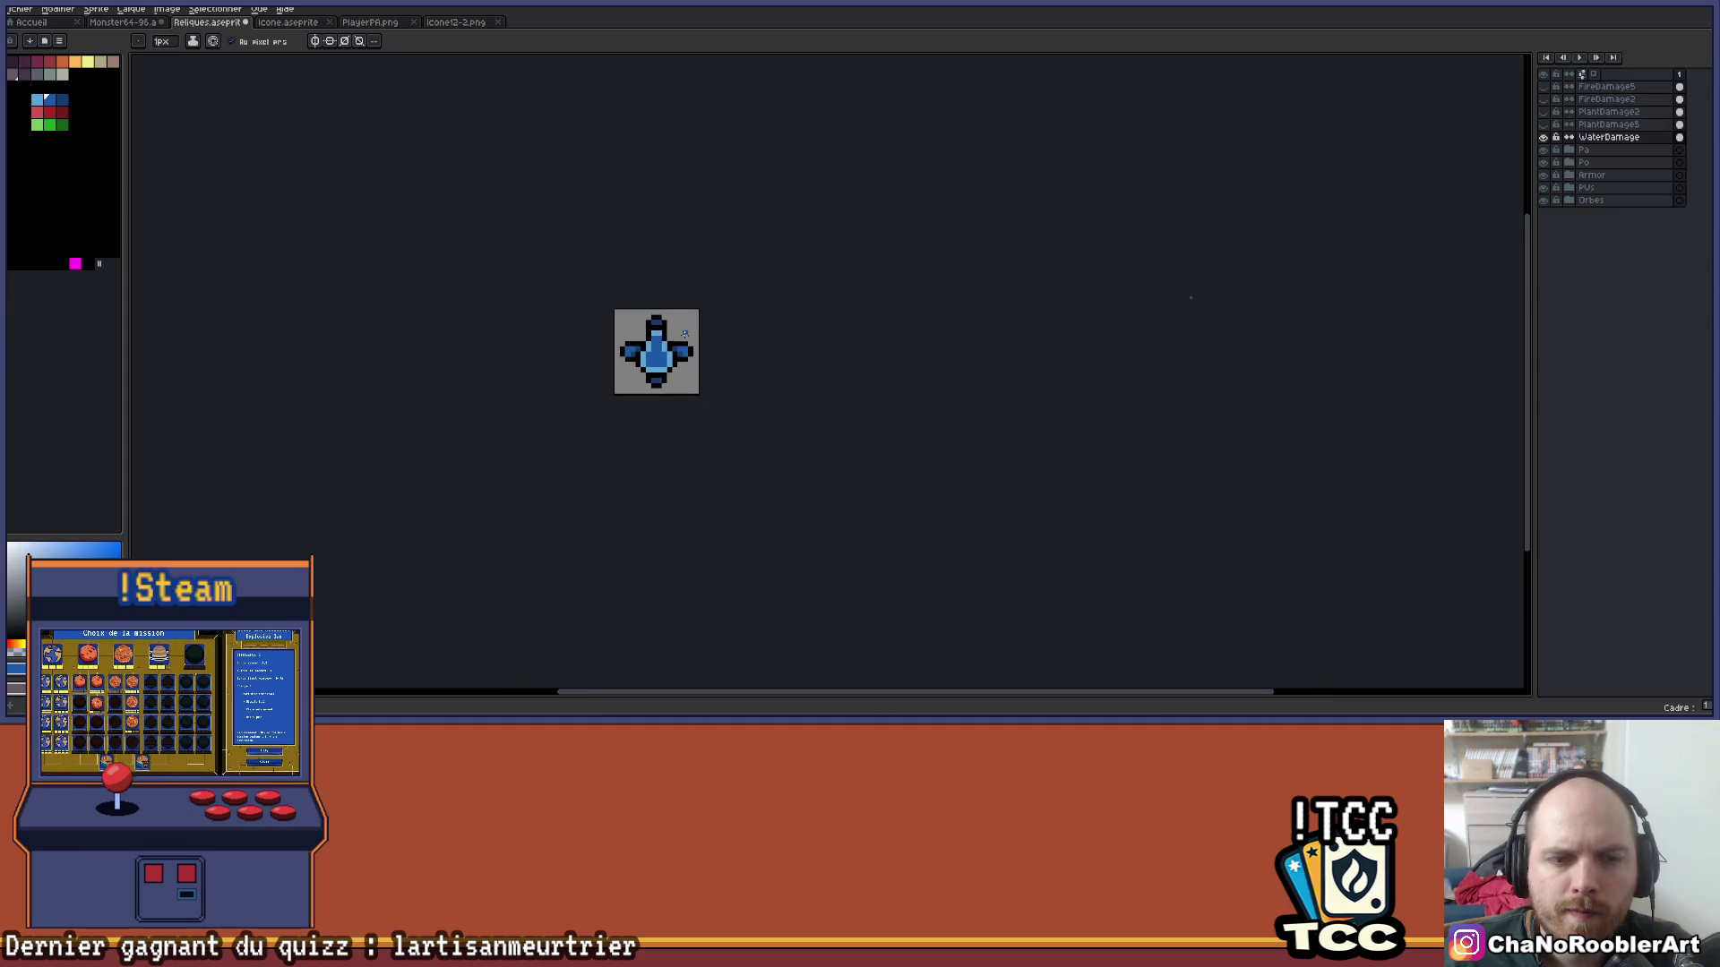
{"action": "scroll", "coordinate": [650, 335], "scroll_direction": "up", "scroll_amount": 4}
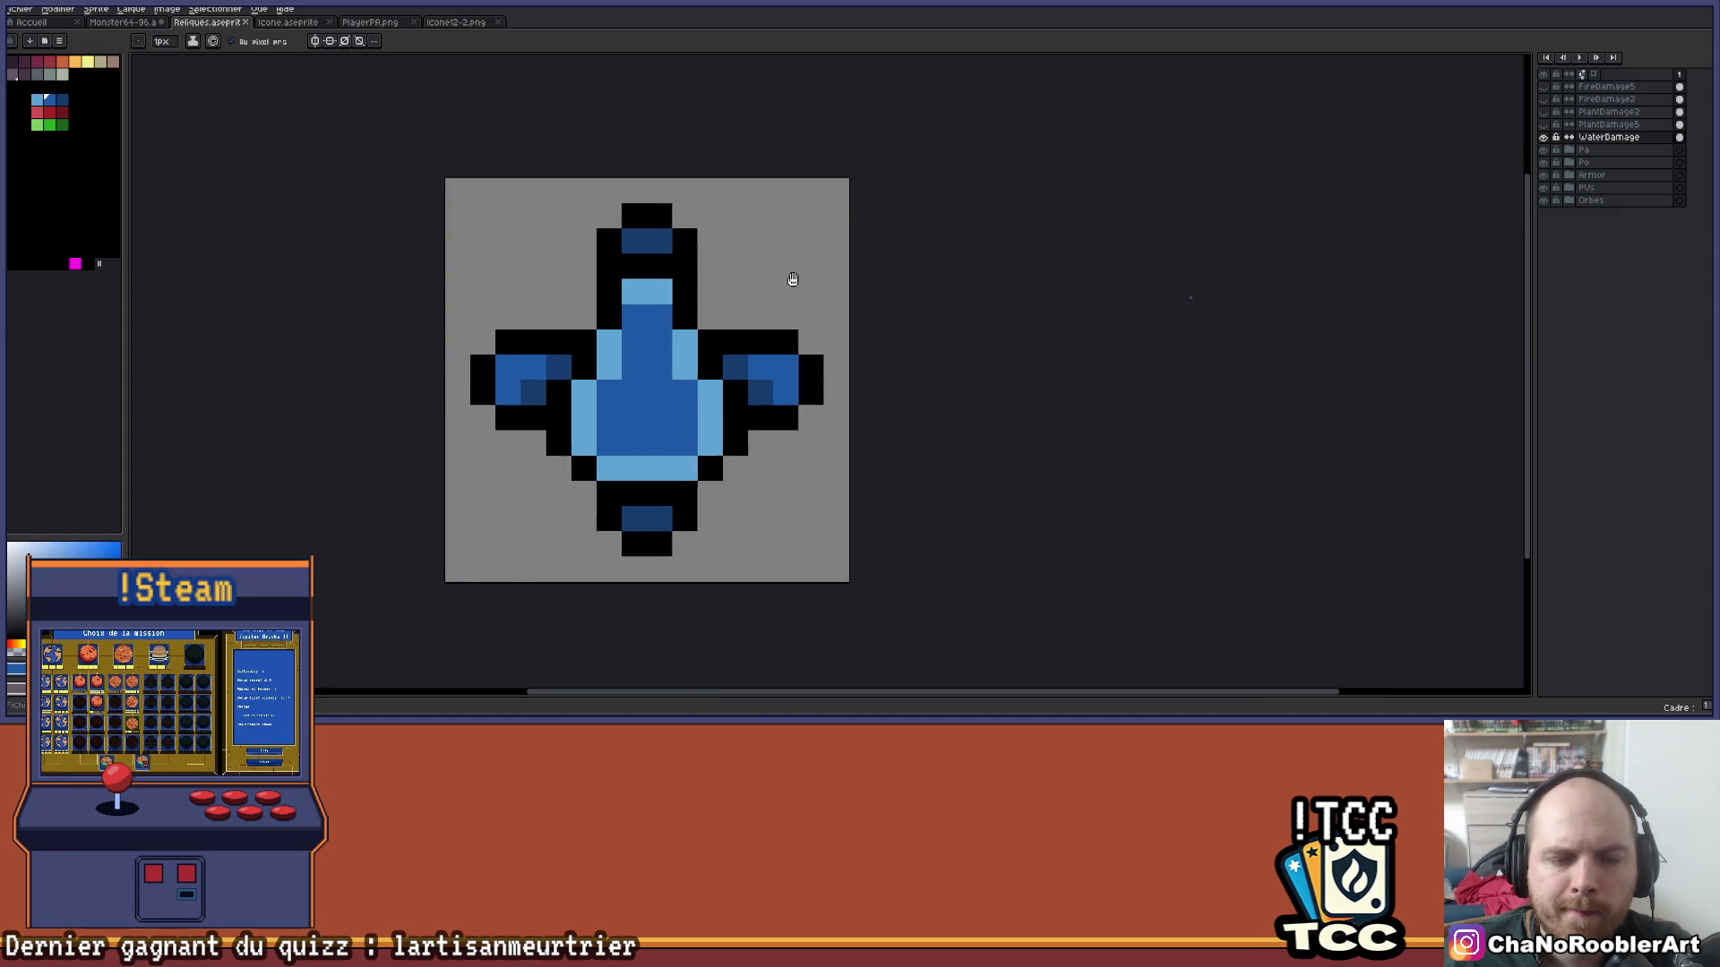
{"action": "scroll", "coordinate": [794, 281], "scroll_direction": "down", "scroll_amount": 4}
{"action": "left_click_drag", "start_coordinate": [831, 319], "coordinate": [790, 337]}
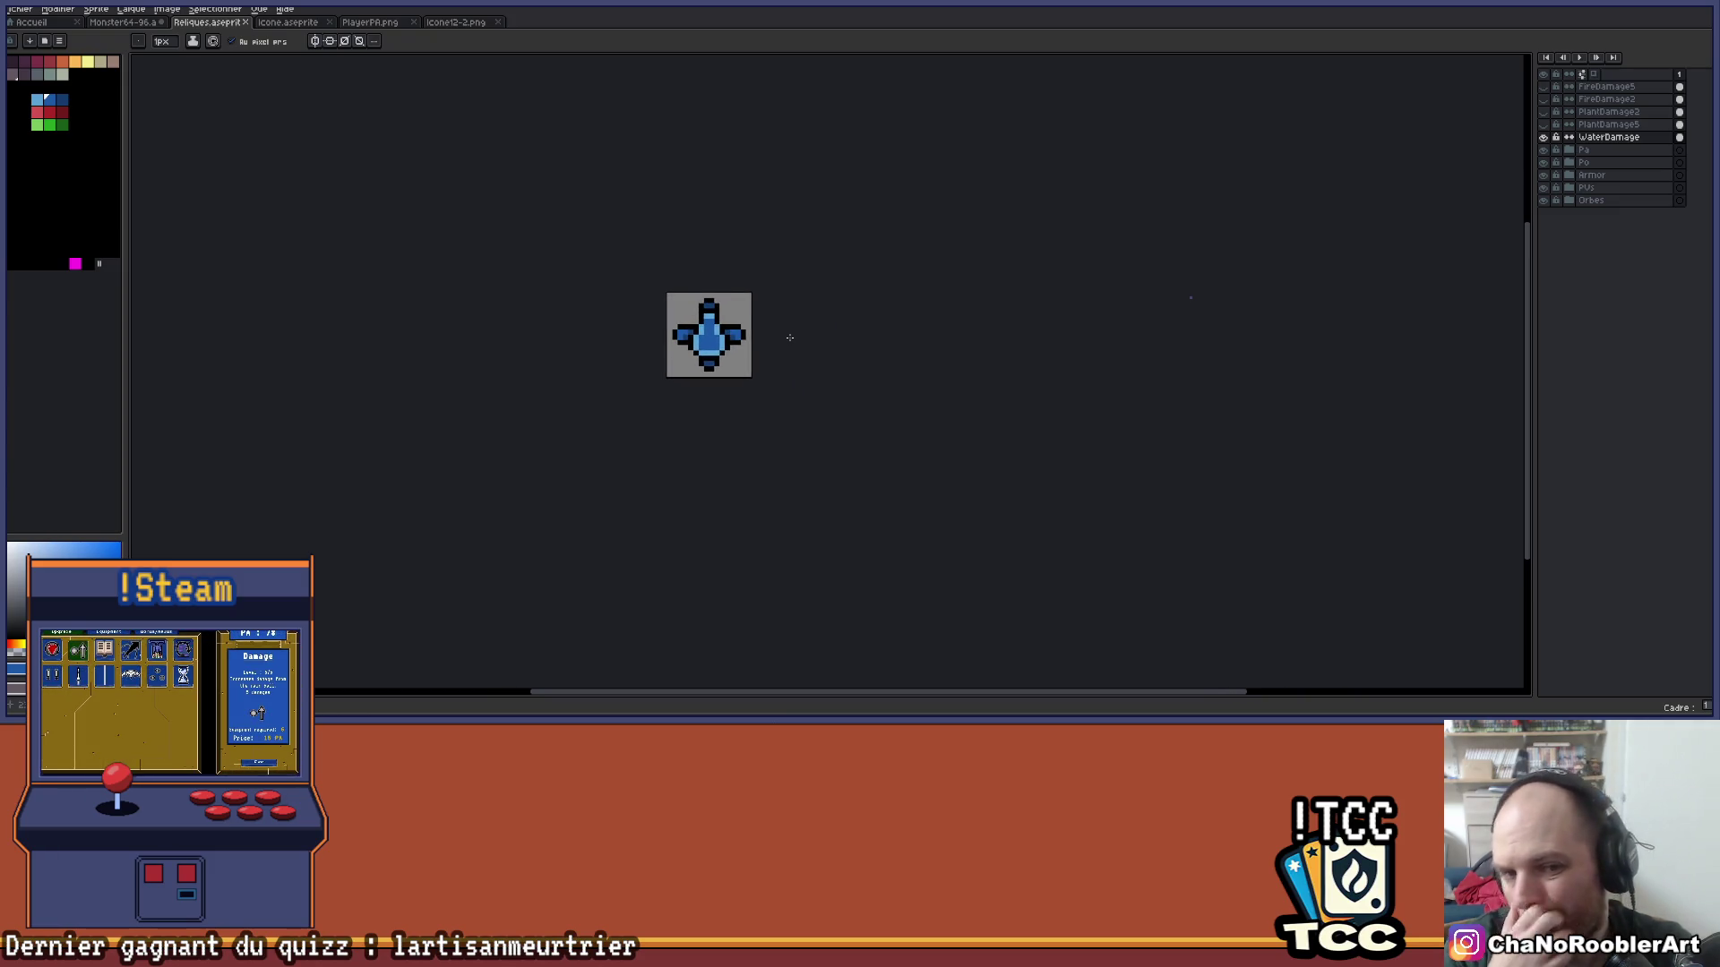
{"action": "scroll", "coordinate": [707, 372], "scroll_direction": "up", "scroll_amount": 4}
{"action": "left_click_drag", "start_coordinate": [706, 372], "coordinate": [694, 372]}
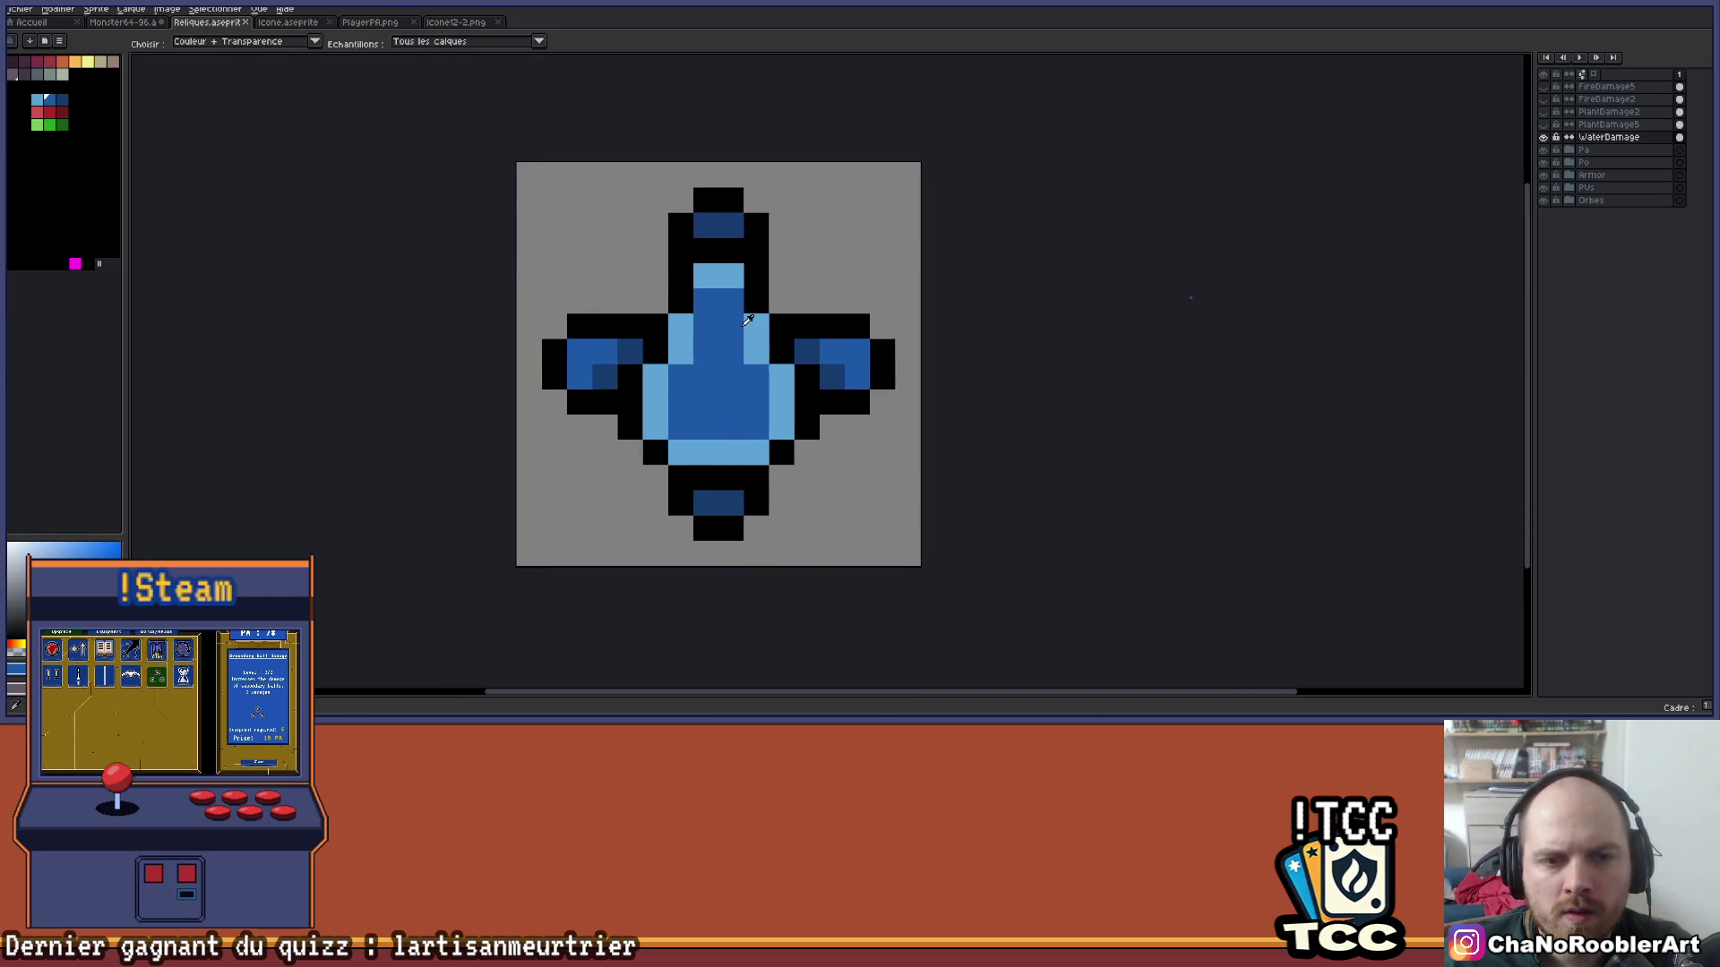
{"action": "mouse_move", "coordinate": [706, 276]}
{"action": "left_mouse_down"}
{"action": "mouse_move", "coordinate": [731, 276]}
{"action": "mouse_move", "coordinate": [655, 431]}
{"action": "mouse_move", "coordinate": [781, 401]}
{"action": "mouse_move", "coordinate": [769, 388]}
{"action": "left_mouse_up"}
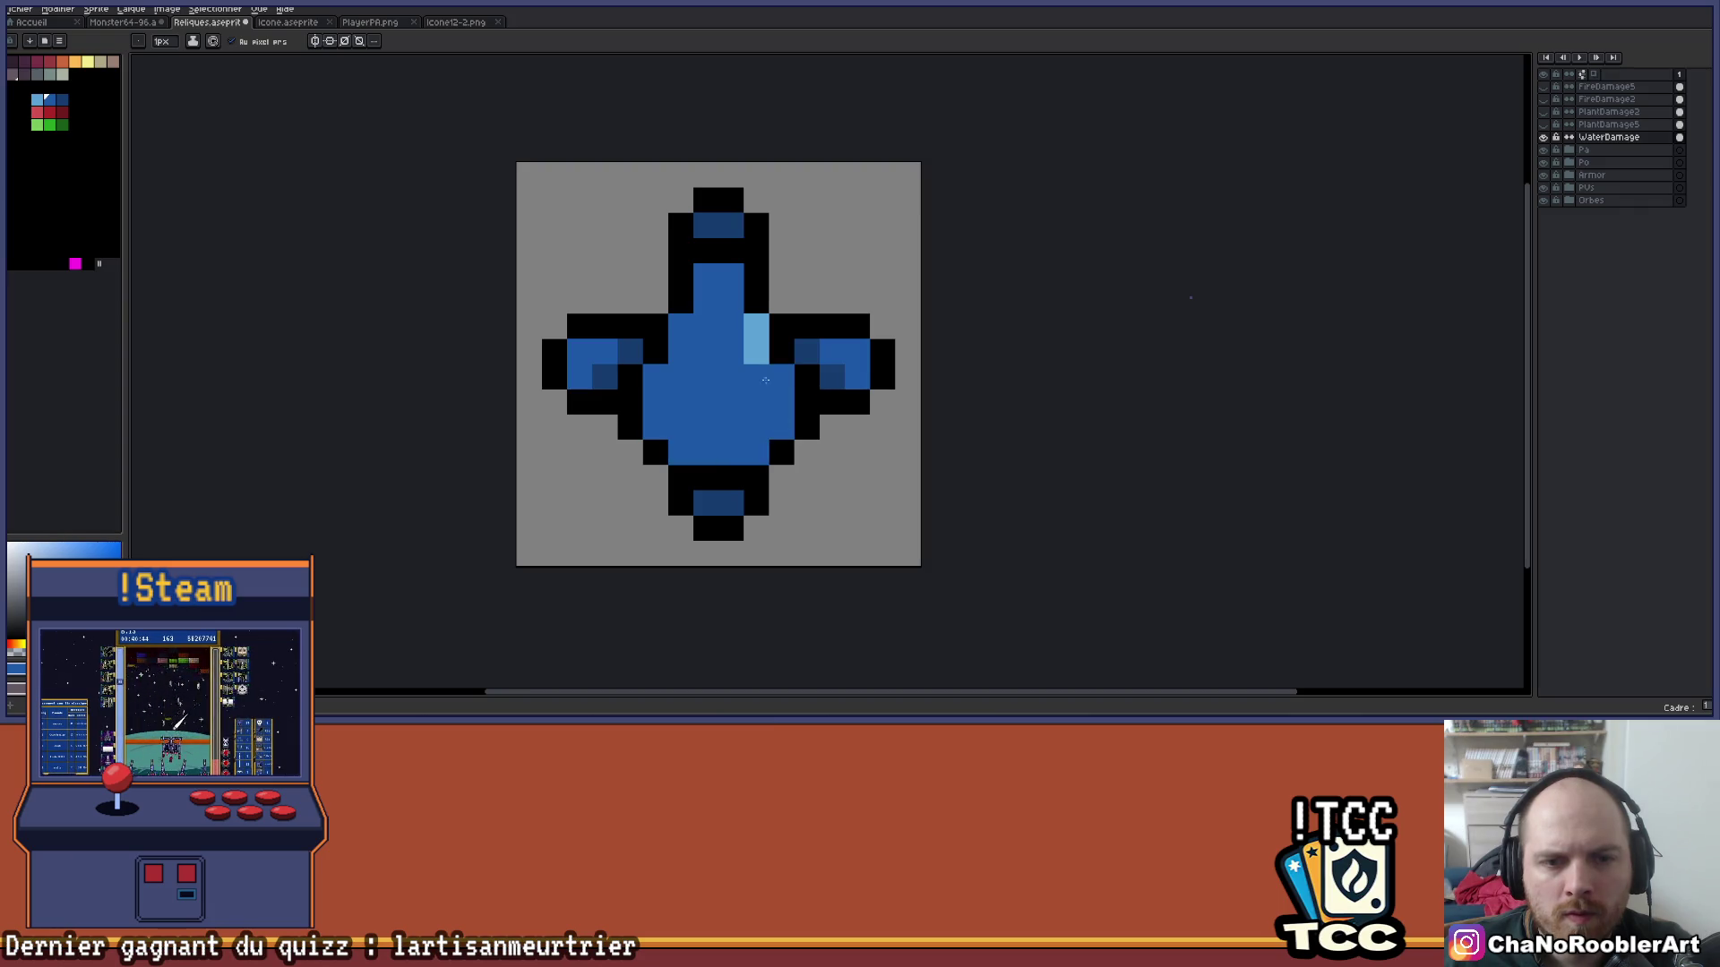
Fix a misplaced highlight pixel and cover the right light-blue column in mid blue.
{"action": "left_click", "coordinate": [681, 328]}
{"action": "key", "text": "ctrl+z"}
{"action": "left_click", "coordinate": [712, 378]}
{"action": "scroll", "coordinate": [737, 399], "scroll_direction": "down", "scroll_amount": 3}
{"action": "key", "text": "v"}
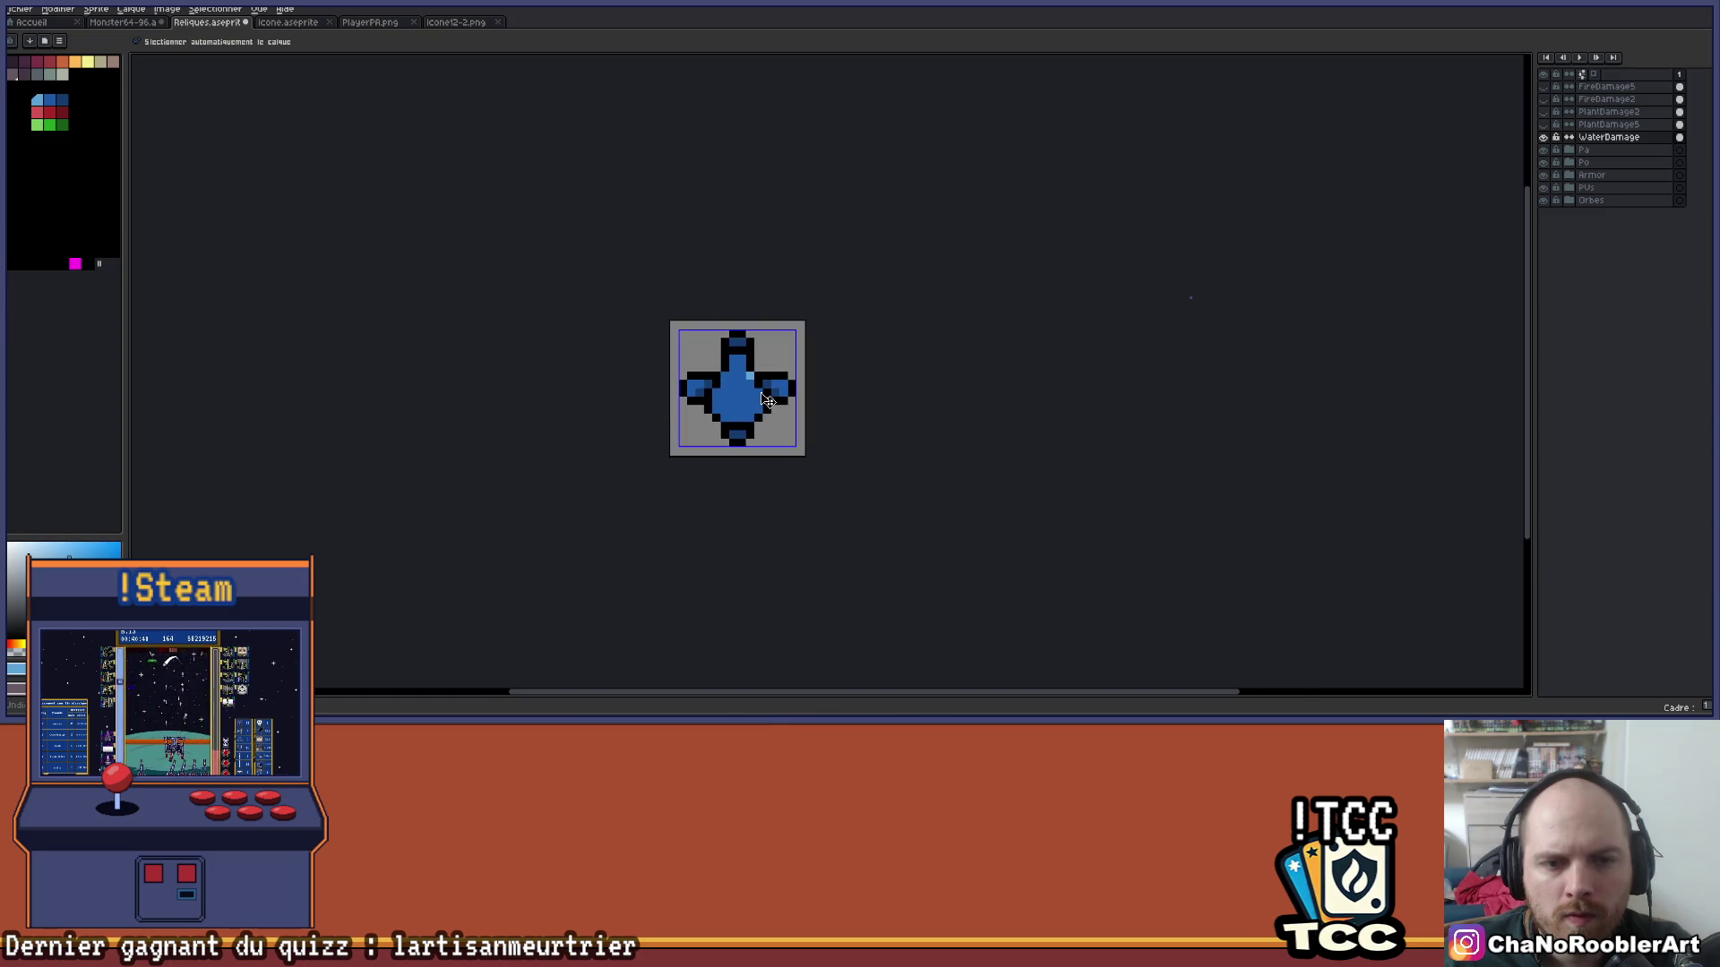
{"action": "scroll", "coordinate": [744, 397], "scroll_direction": "up", "scroll_amount": 3}
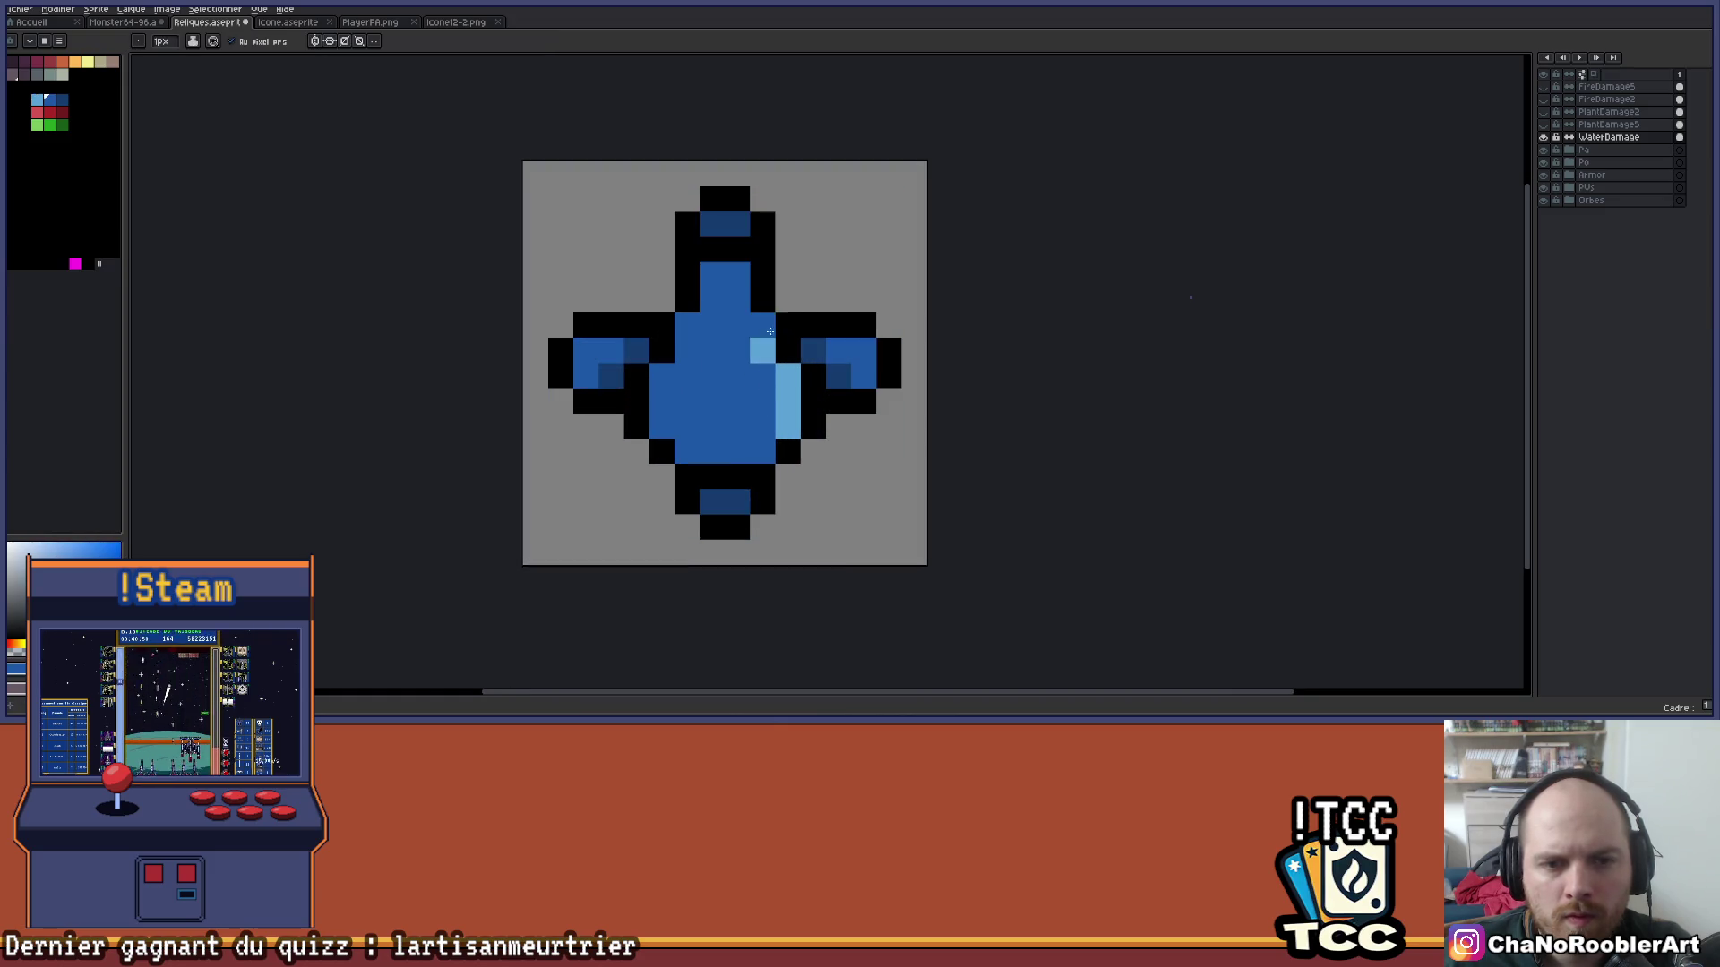
{"action": "left_click_drag", "start_coordinate": [784, 374], "coordinate": [743, 424]}
{"action": "key", "text": "alt"}
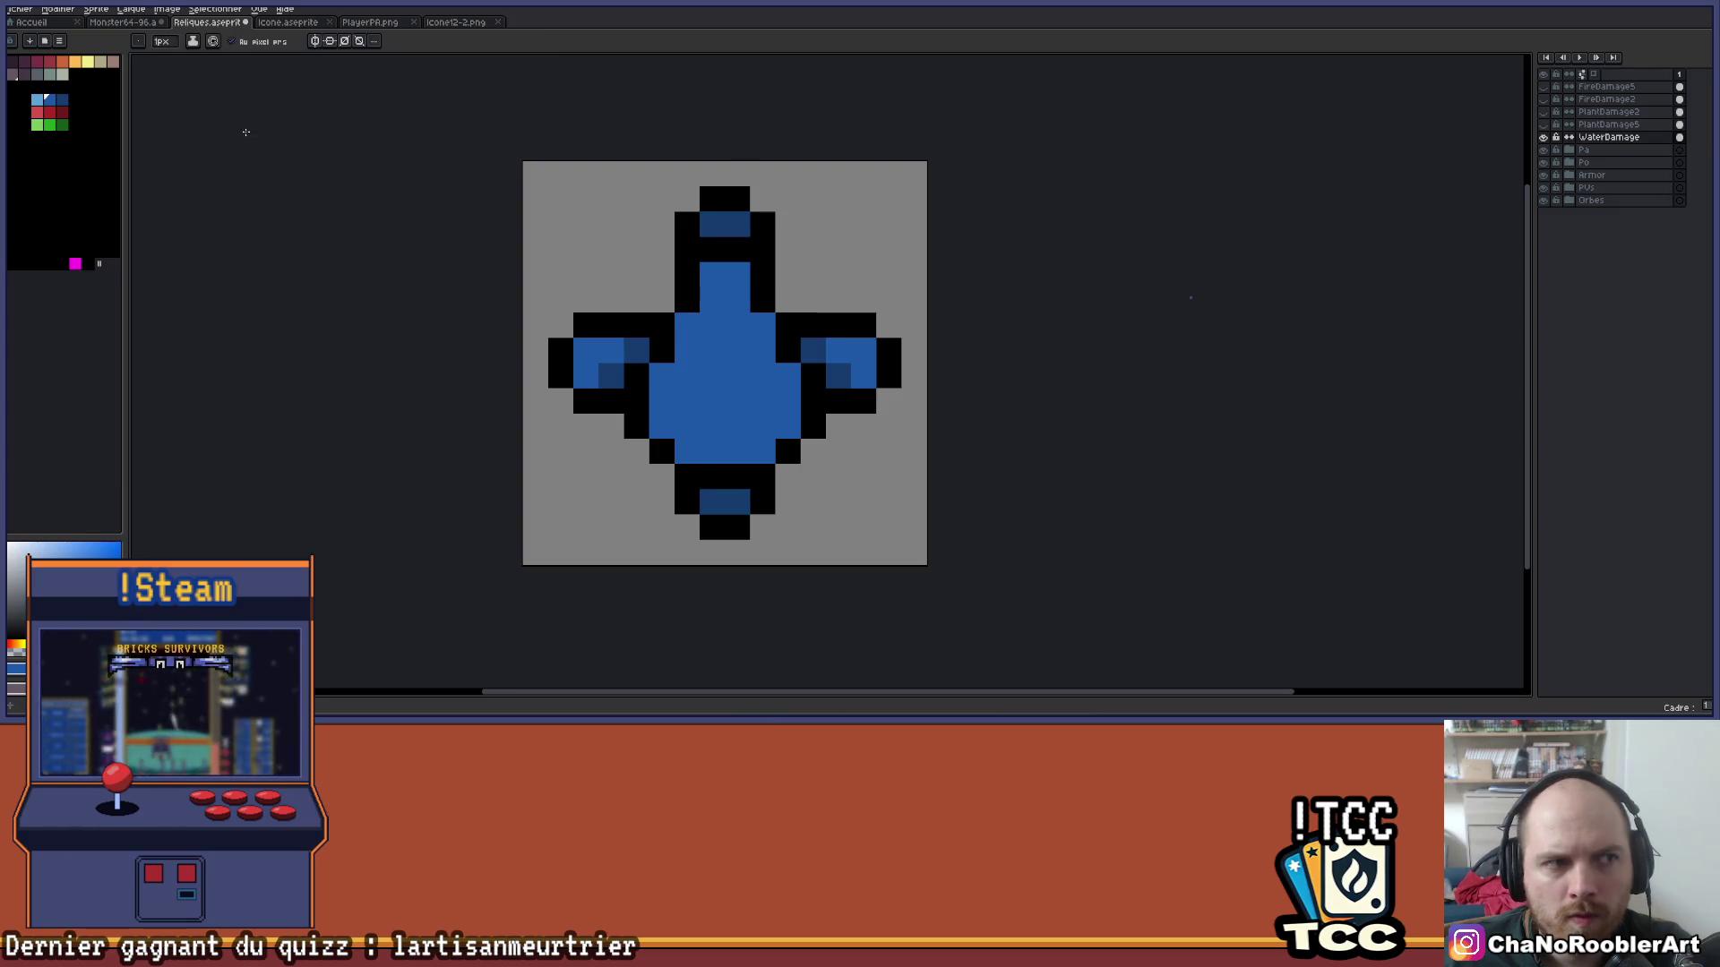
Try light-blue highlight pixels on the body, then undo them.
{"action": "left_click", "coordinate": [36, 99]}
{"action": "left_click", "coordinate": [737, 350]}
{"action": "left_click", "coordinate": [762, 376]}
{"action": "key", "text": "ctrl+z"}
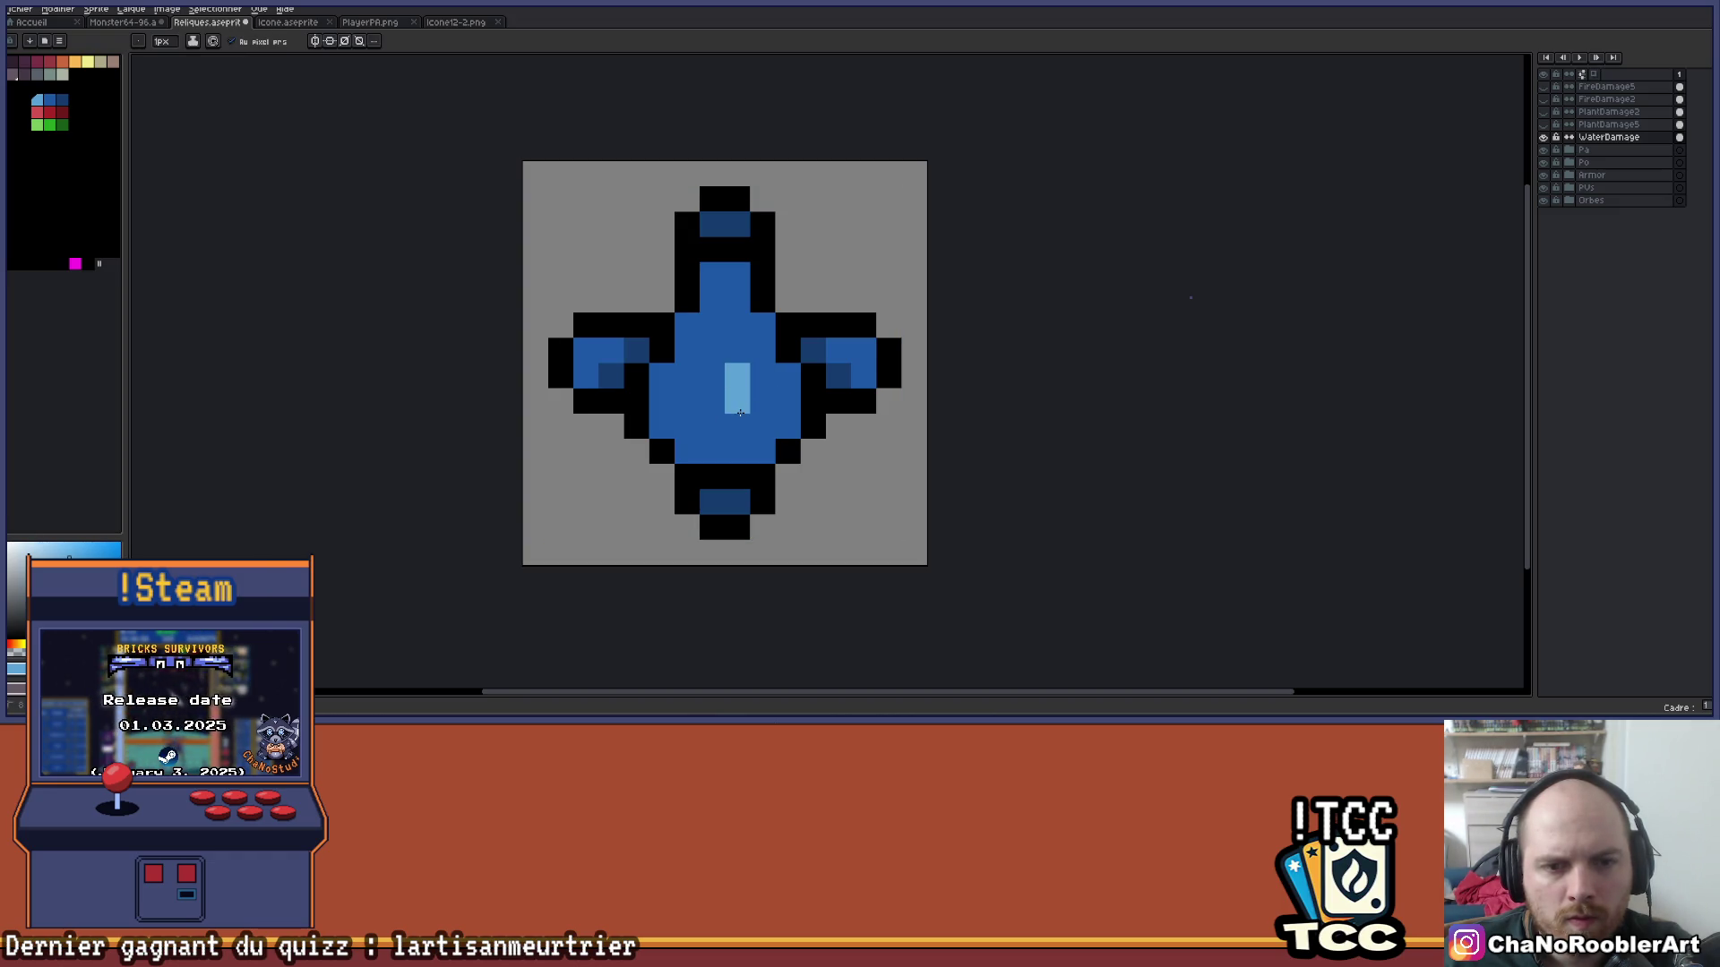
{"action": "key", "text": "ctrl+z"}
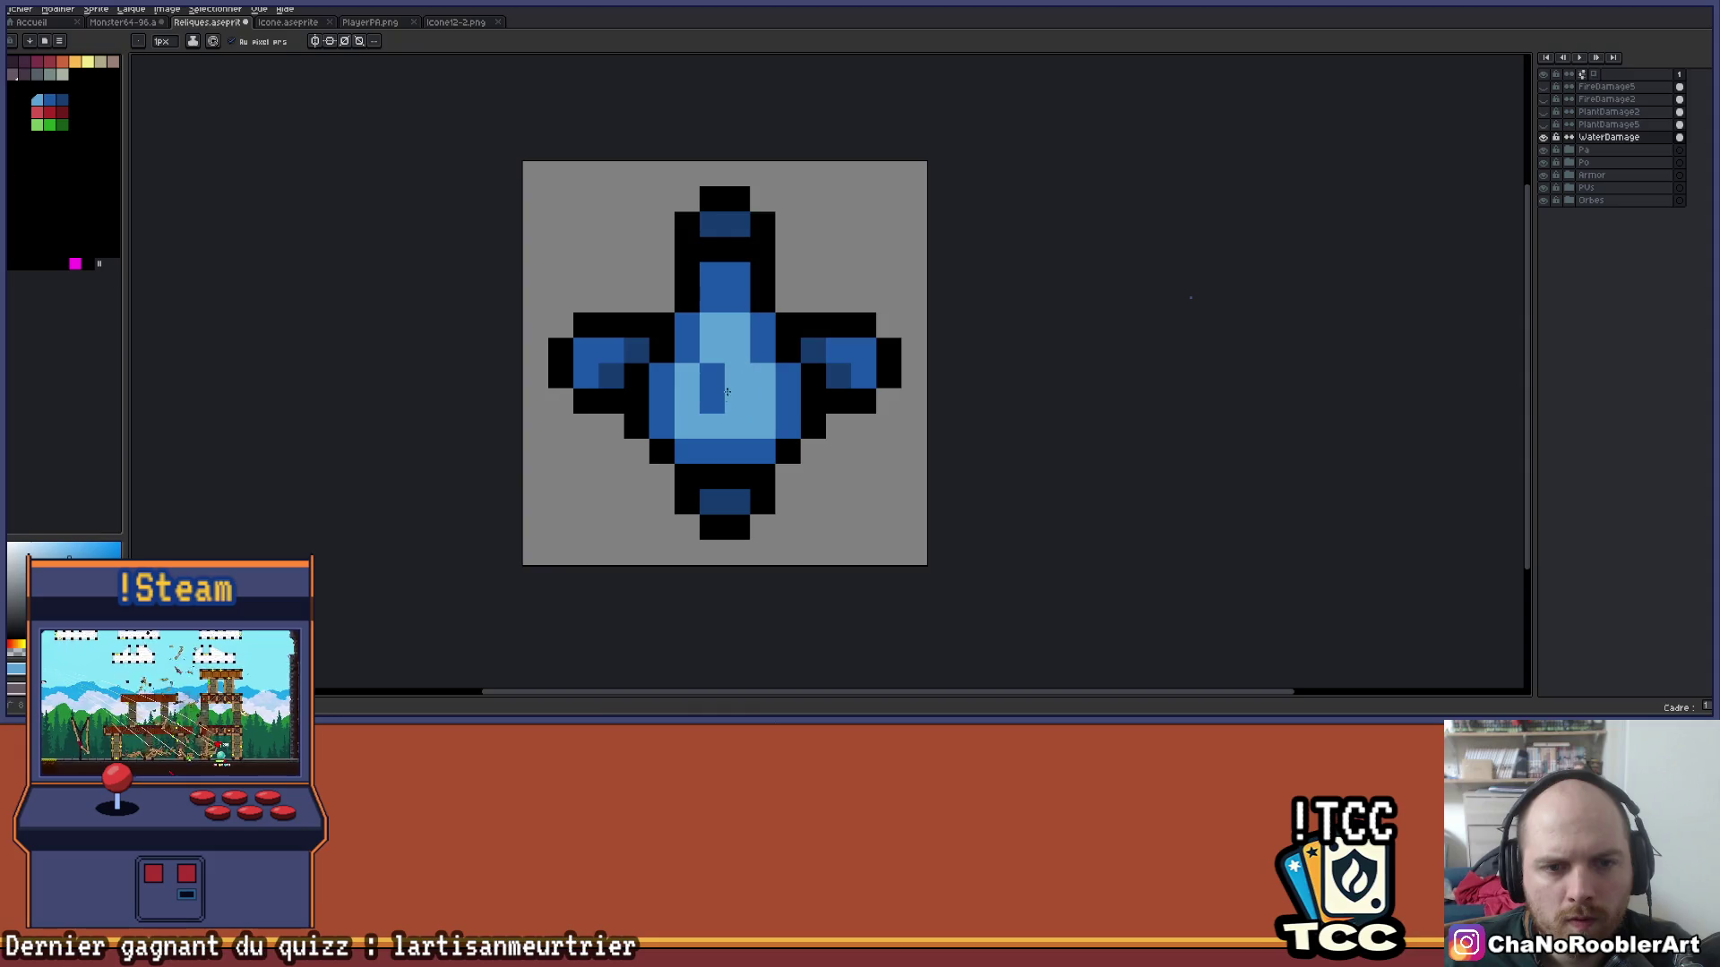
Eyedrop mid blue, turn a stray light-blue pixel back, and inspect the result.
{"action": "scroll", "coordinate": [714, 409], "scroll_direction": "down", "scroll_amount": 2}
{"action": "scroll", "coordinate": [752, 407], "scroll_direction": "up", "scroll_amount": 3}
{"action": "key", "text": "i"}
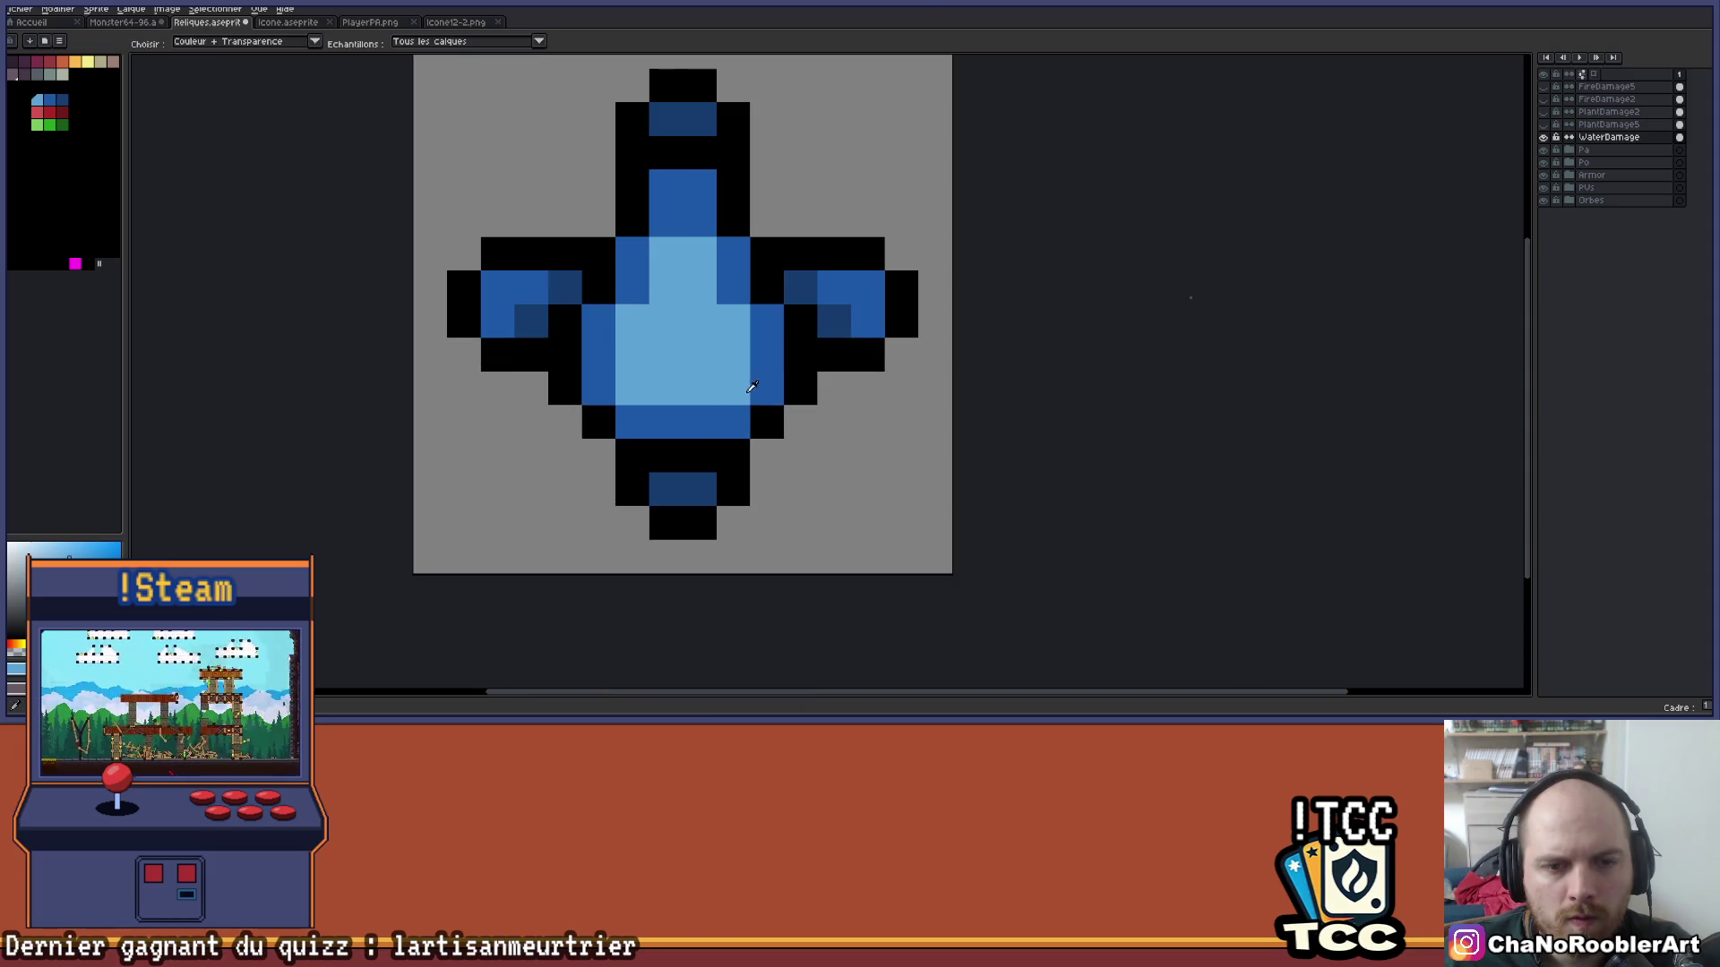
{"action": "left_click", "coordinate": [745, 403]}
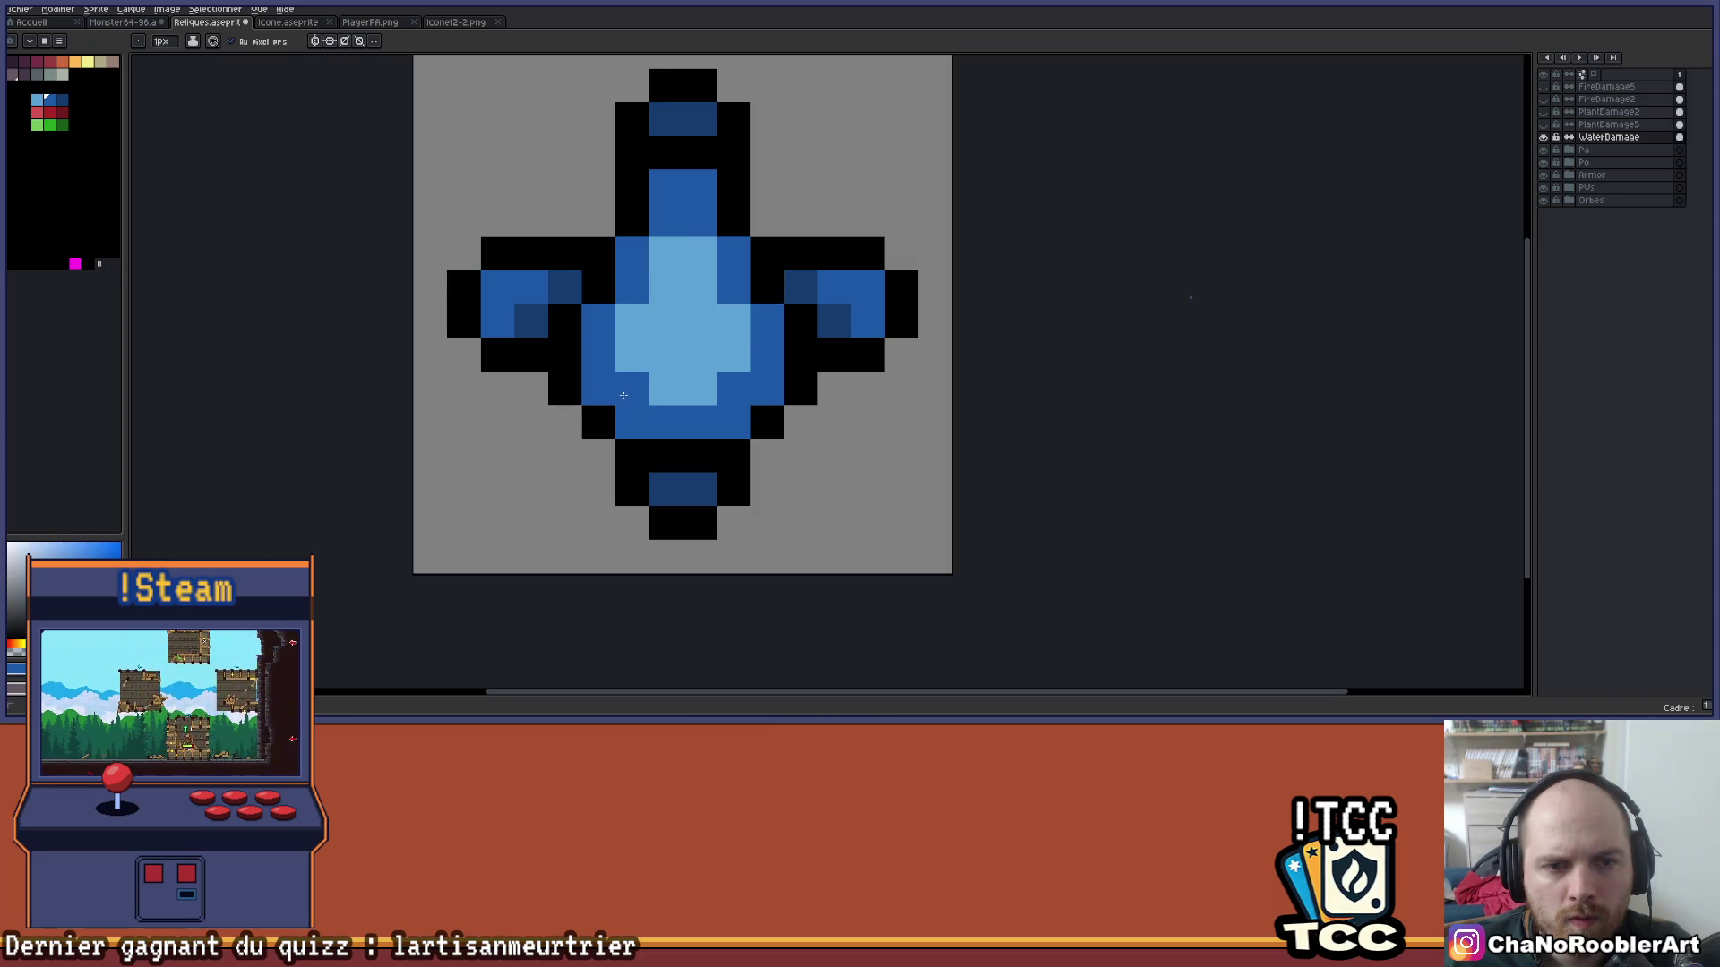
{"action": "scroll", "coordinate": [713, 406], "scroll_direction": "down", "scroll_amount": 5}
{"action": "scroll", "coordinate": [673, 377], "scroll_direction": "up", "scroll_amount": 4}
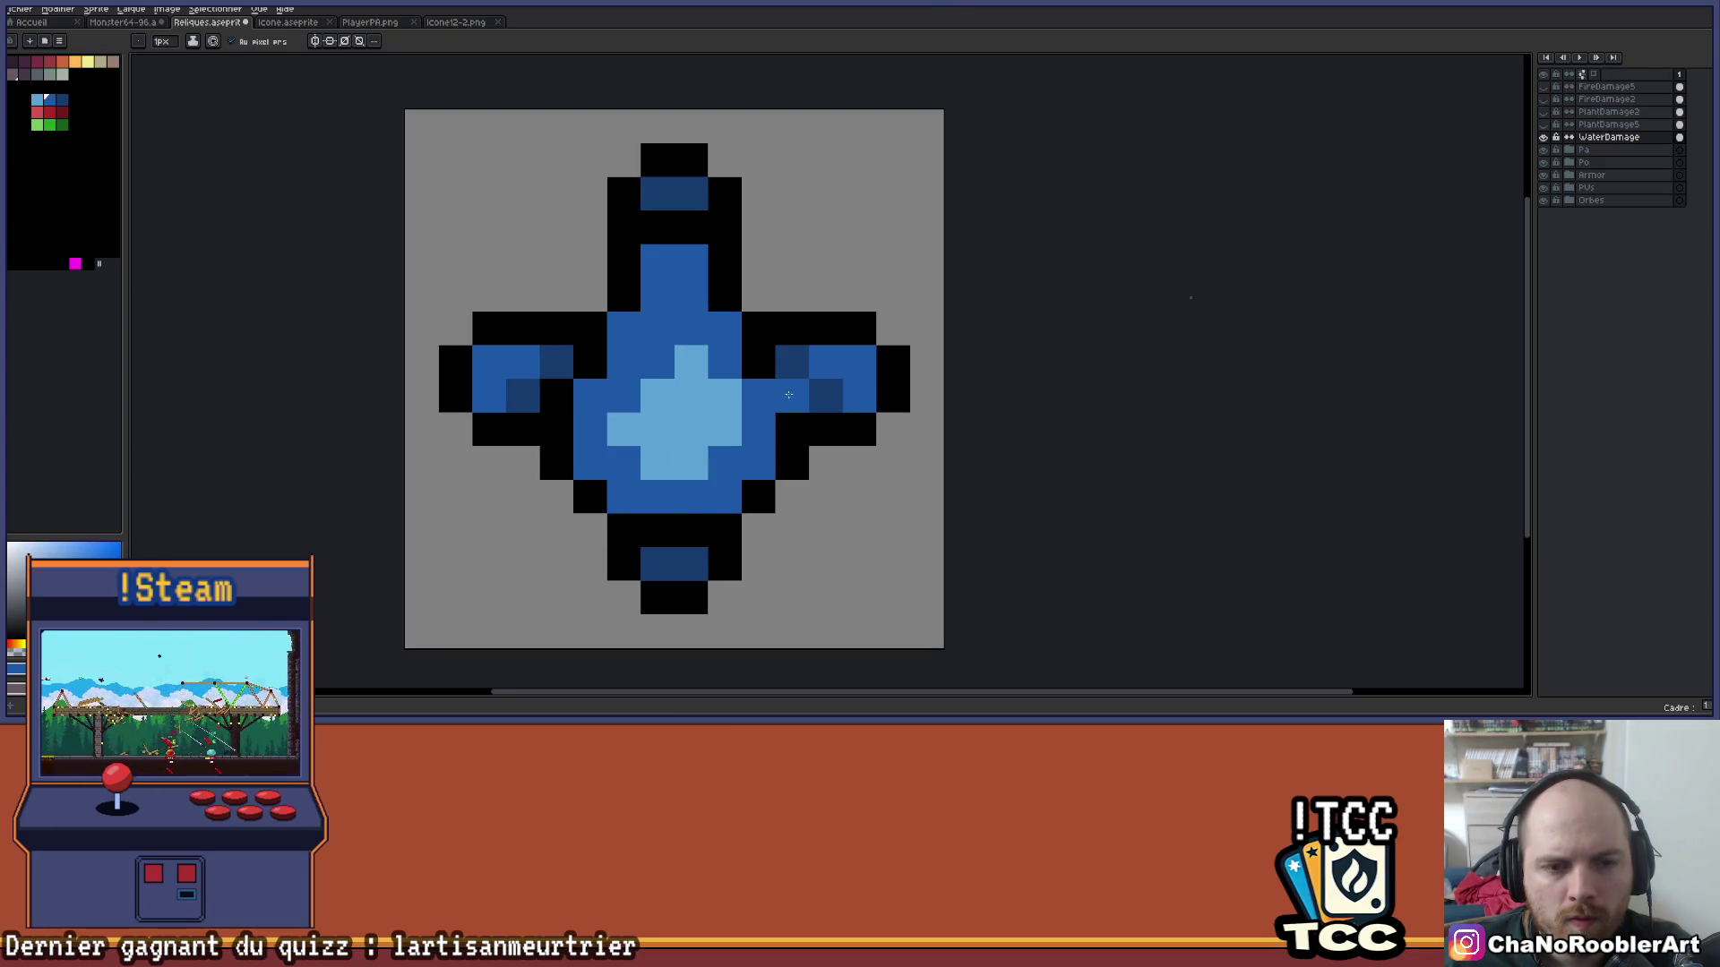
{"action": "scroll", "coordinate": [776, 374], "scroll_direction": "down", "scroll_amount": 1}
{"action": "scroll", "coordinate": [670, 414], "scroll_direction": "down", "scroll_amount": 3}
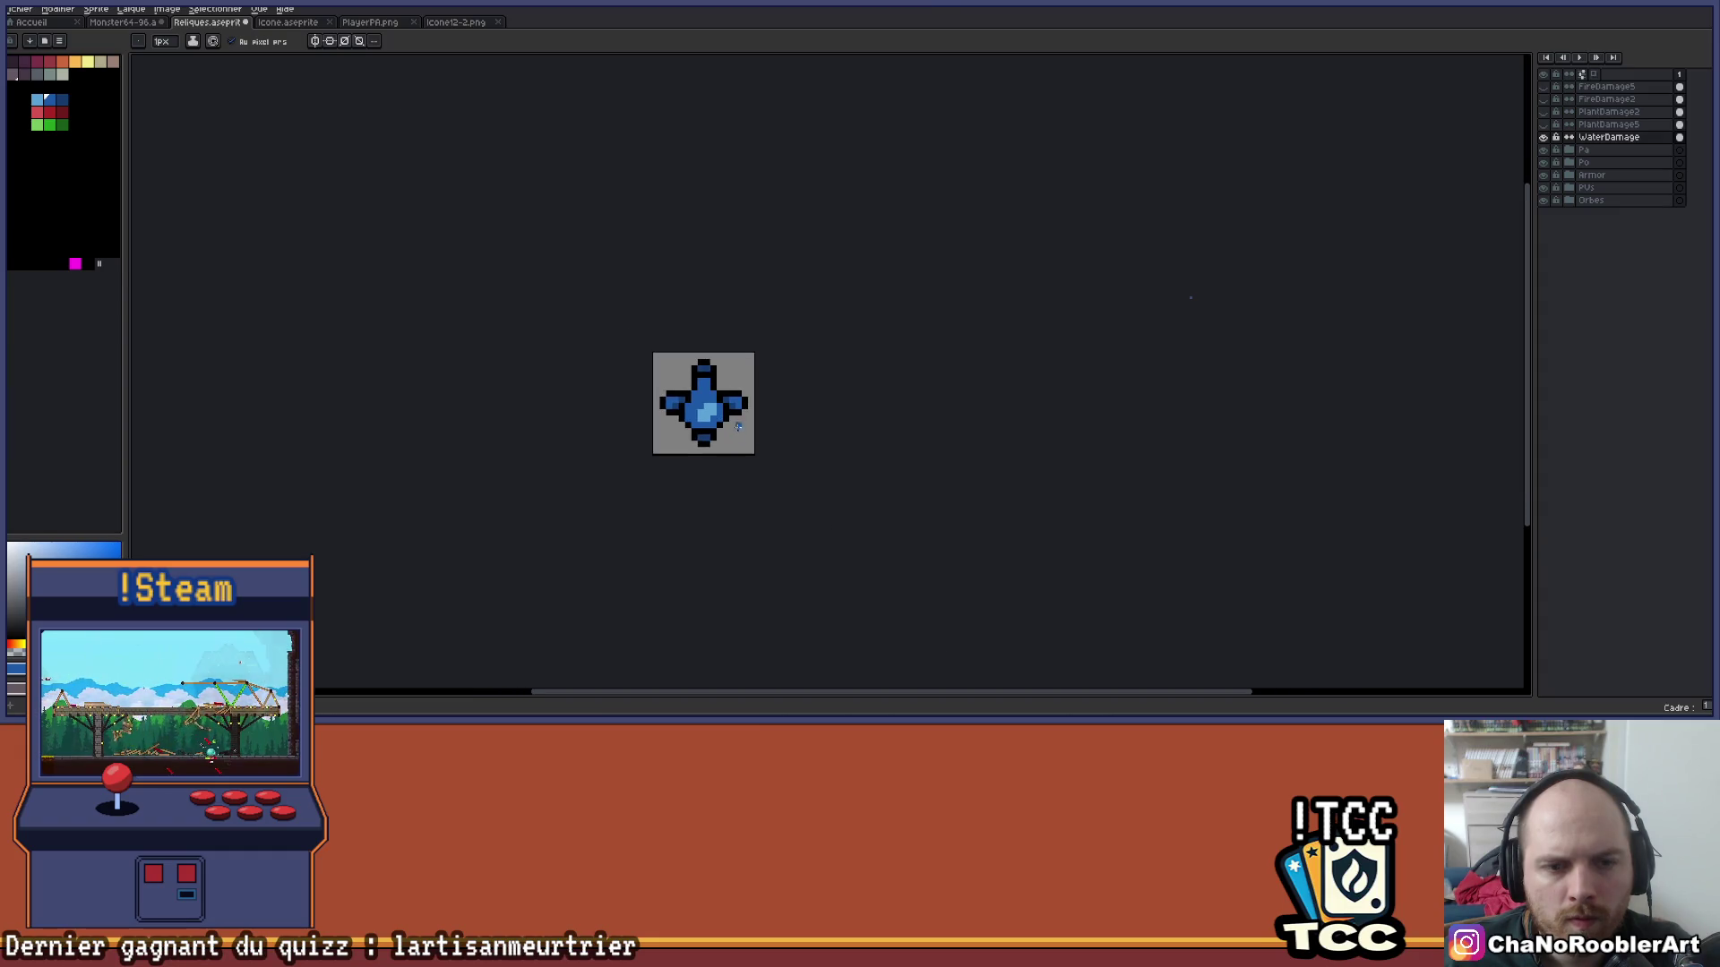
{"action": "scroll", "coordinate": [703, 421], "scroll_direction": "up", "scroll_amount": 3}
{"action": "scroll", "coordinate": [712, 421], "scroll_direction": "down", "scroll_amount": 2}
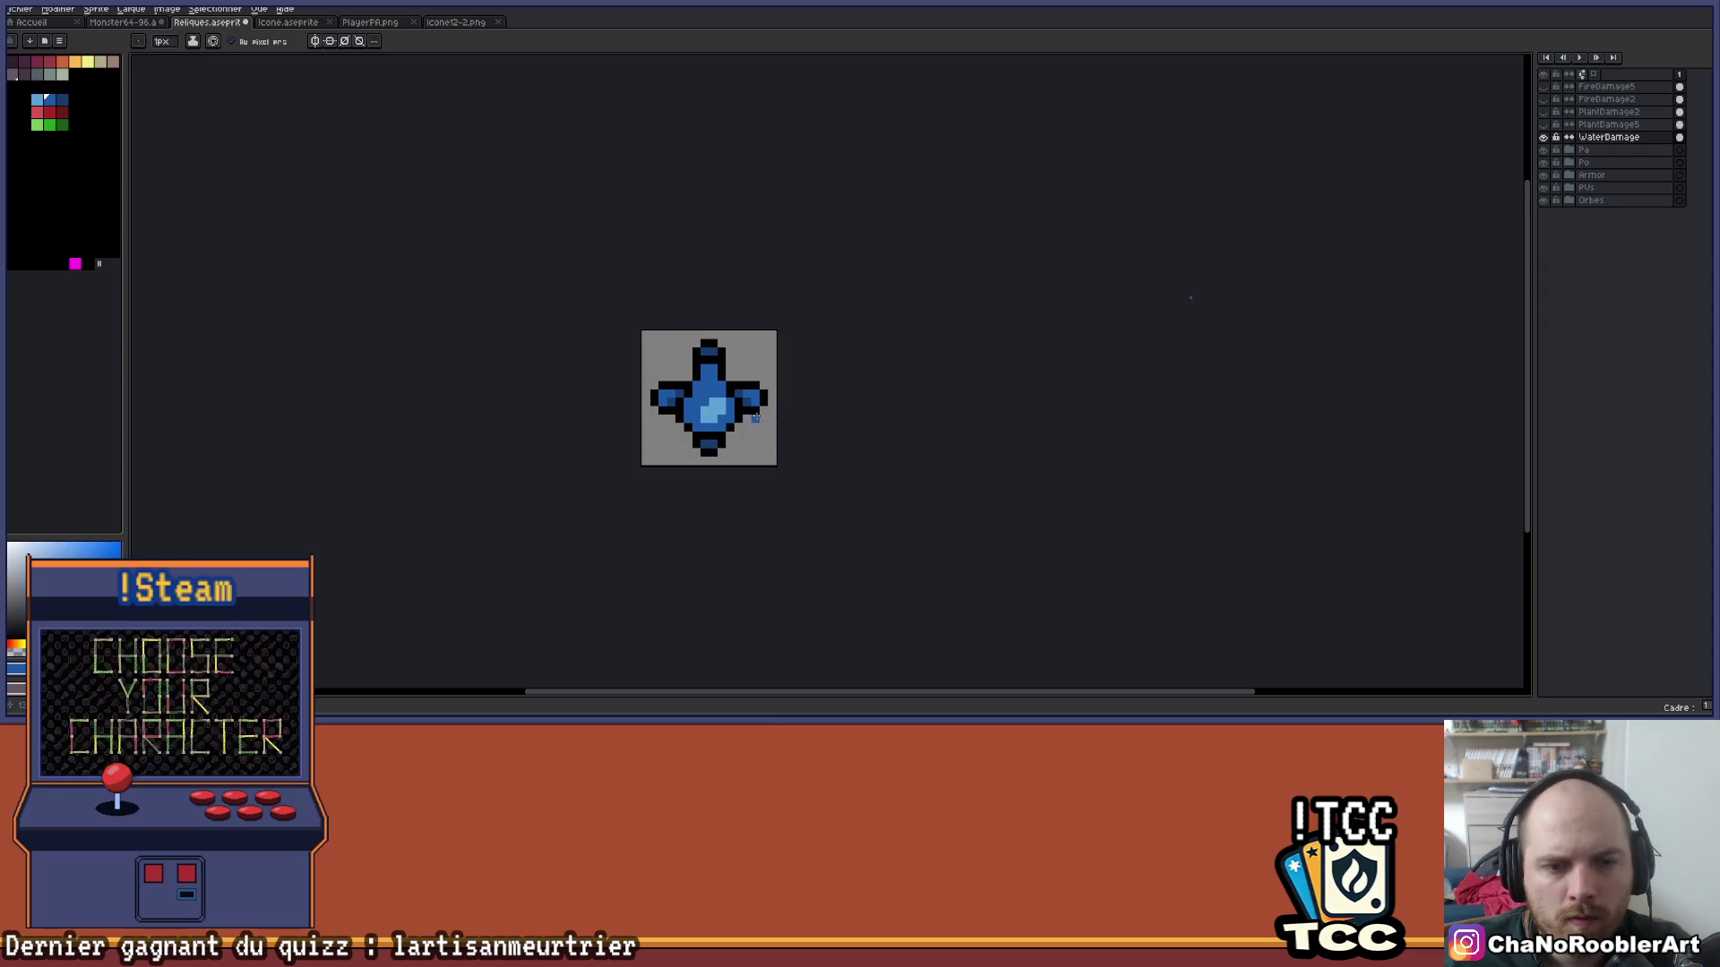
{"action": "scroll", "coordinate": [722, 412], "scroll_direction": "down", "scroll_amount": 2}
{"action": "scroll", "coordinate": [722, 412], "scroll_direction": "up", "scroll_amount": 2}
{"action": "scroll", "coordinate": [722, 412], "scroll_direction": "up", "scroll_amount": 1}
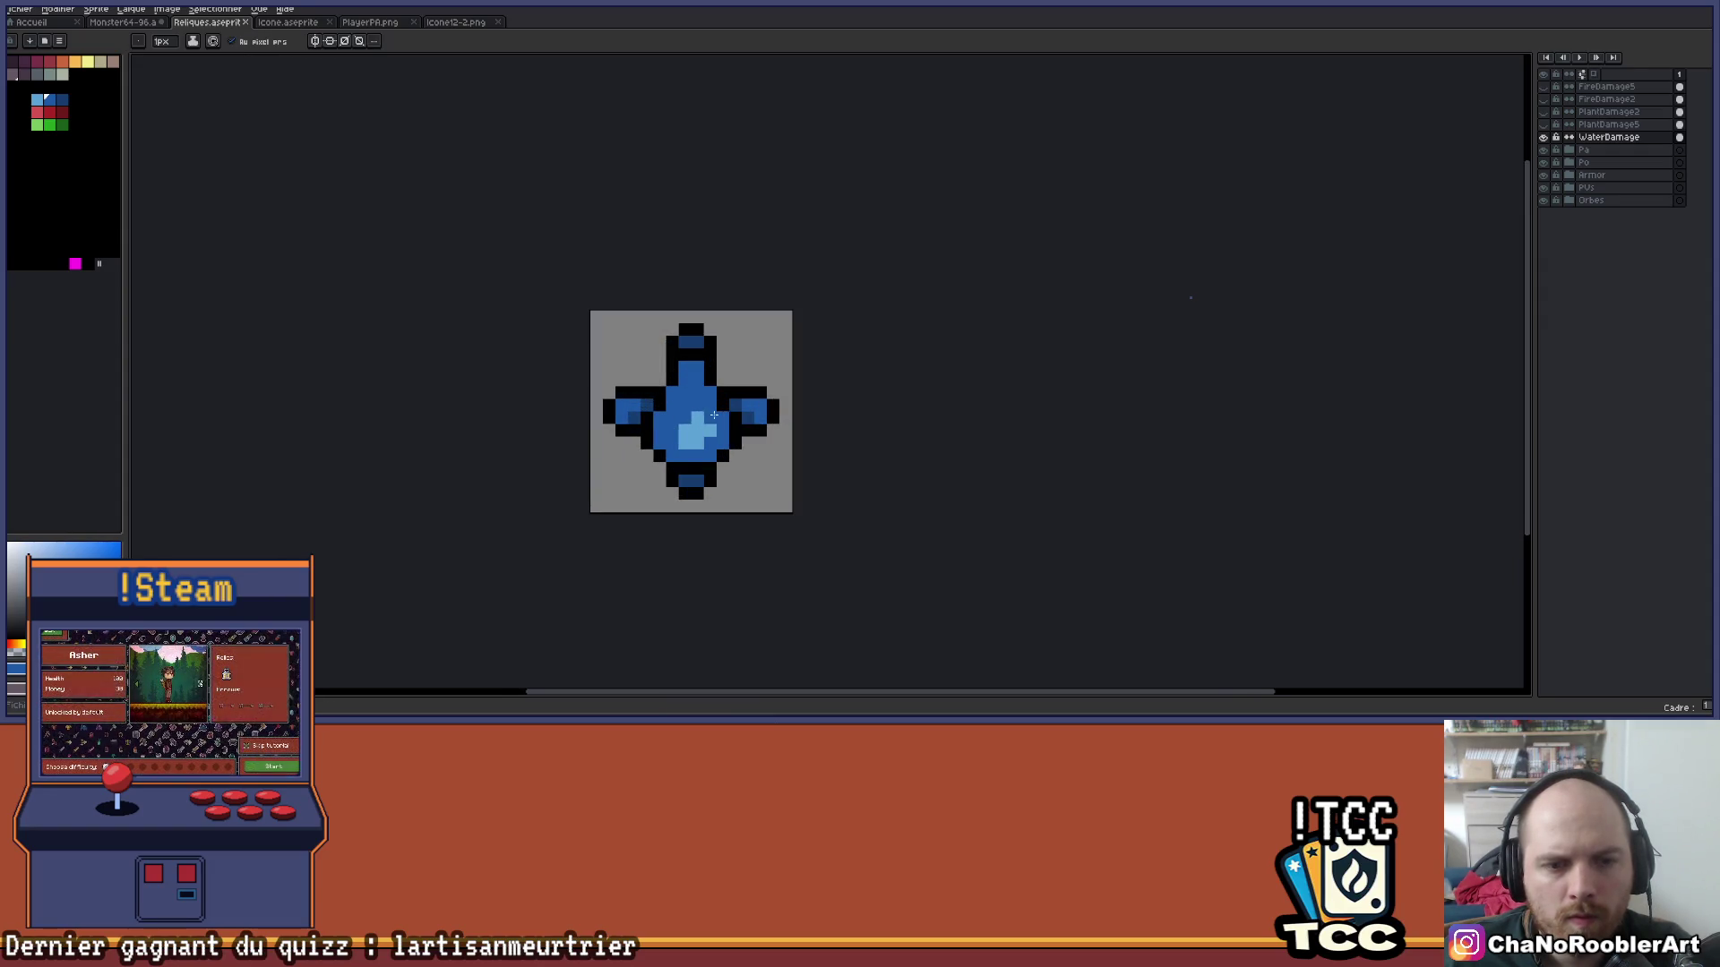
{"action": "scroll", "coordinate": [766, 404], "scroll_direction": "down", "scroll_amount": 2}
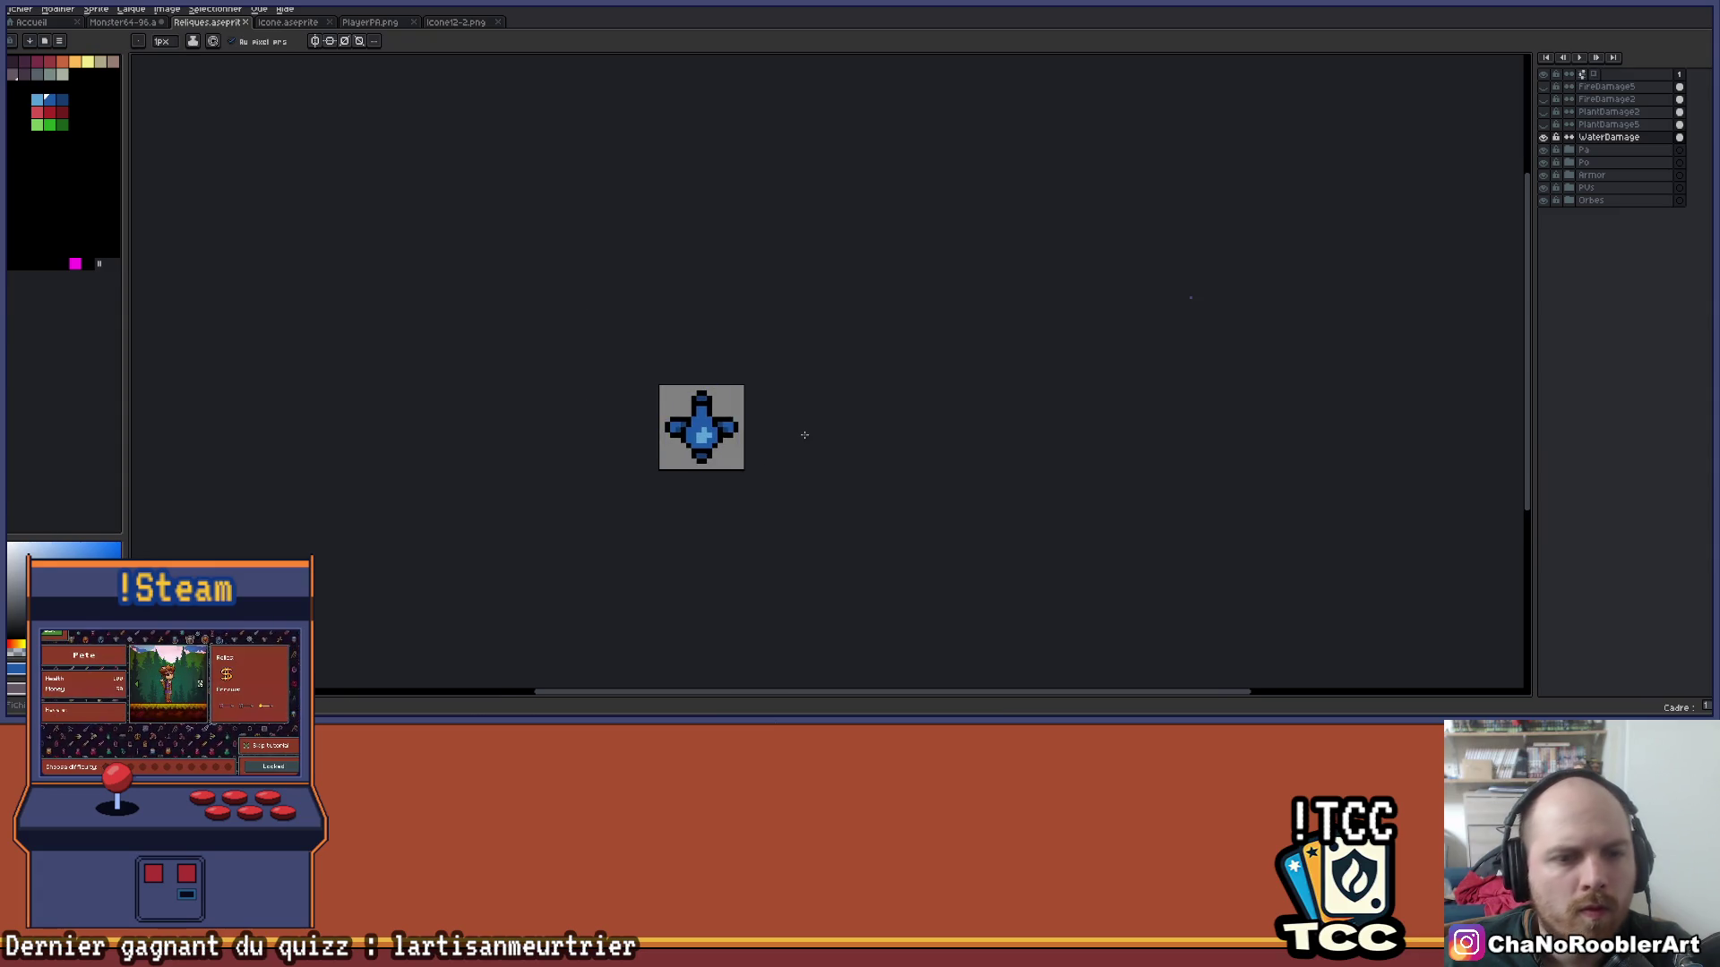
{"action": "scroll", "coordinate": [661, 405], "scroll_direction": "up", "scroll_amount": 2}
{"action": "scroll", "coordinate": [661, 406], "scroll_direction": "up", "scroll_amount": 3}
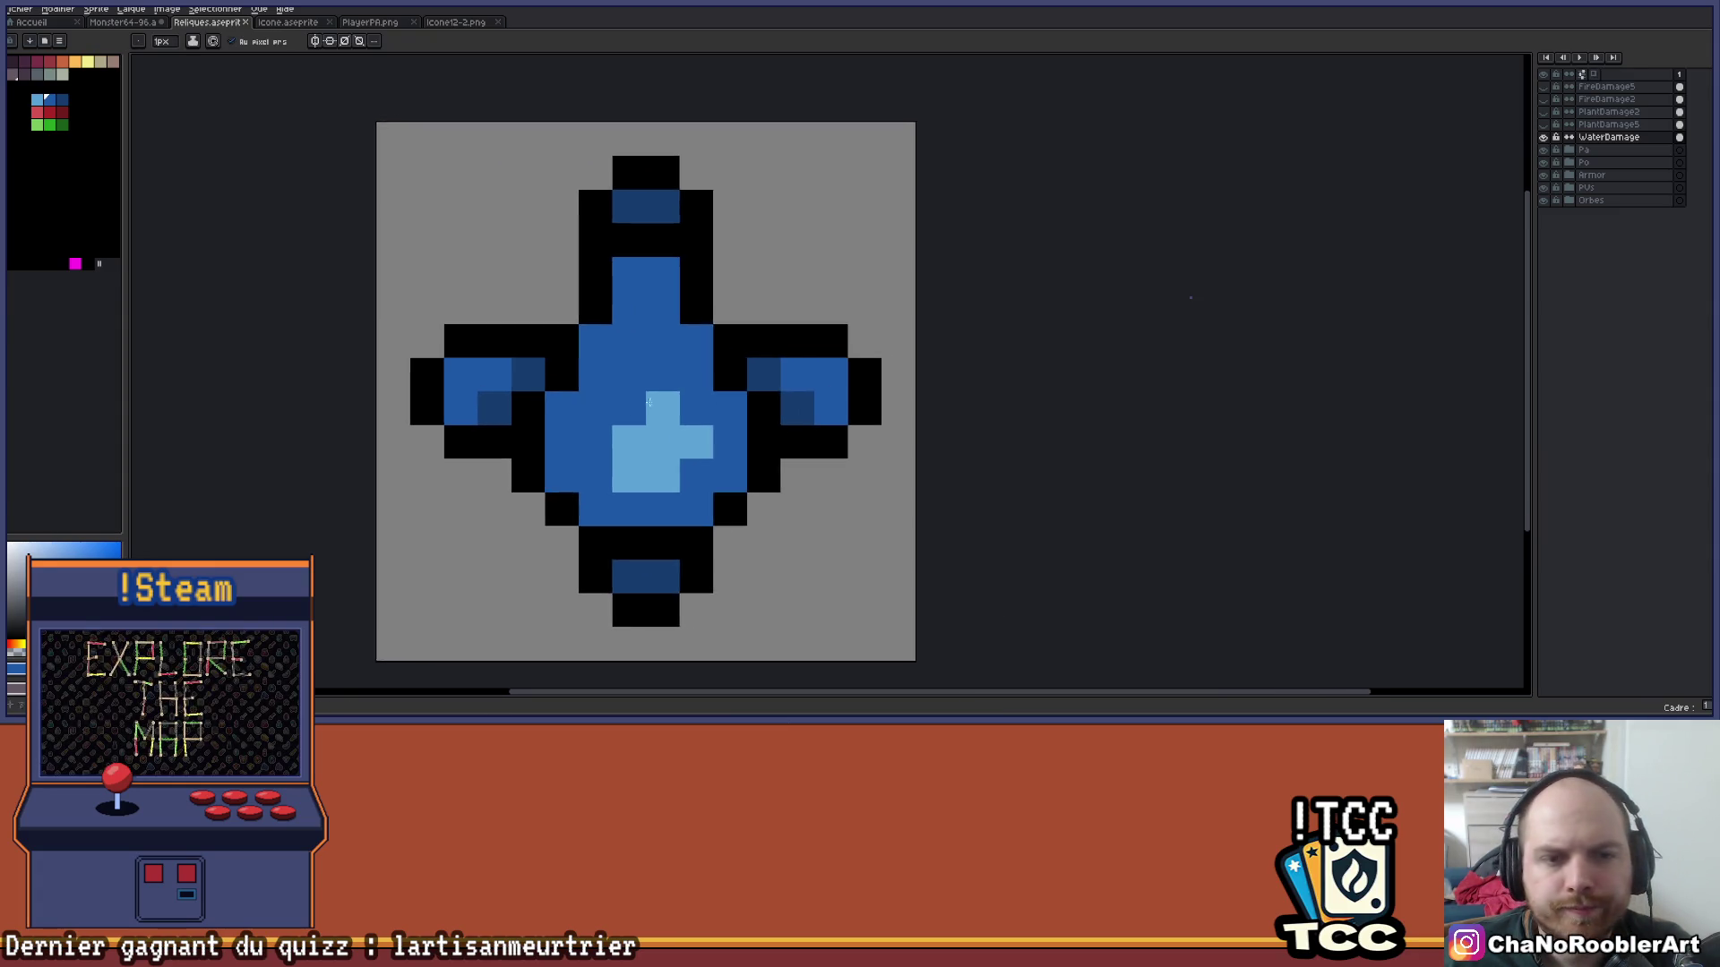
{"action": "scroll", "coordinate": [785, 351], "scroll_direction": "down", "scroll_amount": 2}
Rename the water layer to WaterDamage2.
{"action": "key", "text": "v"}
{"action": "double_click", "coordinate": [1609, 137]}
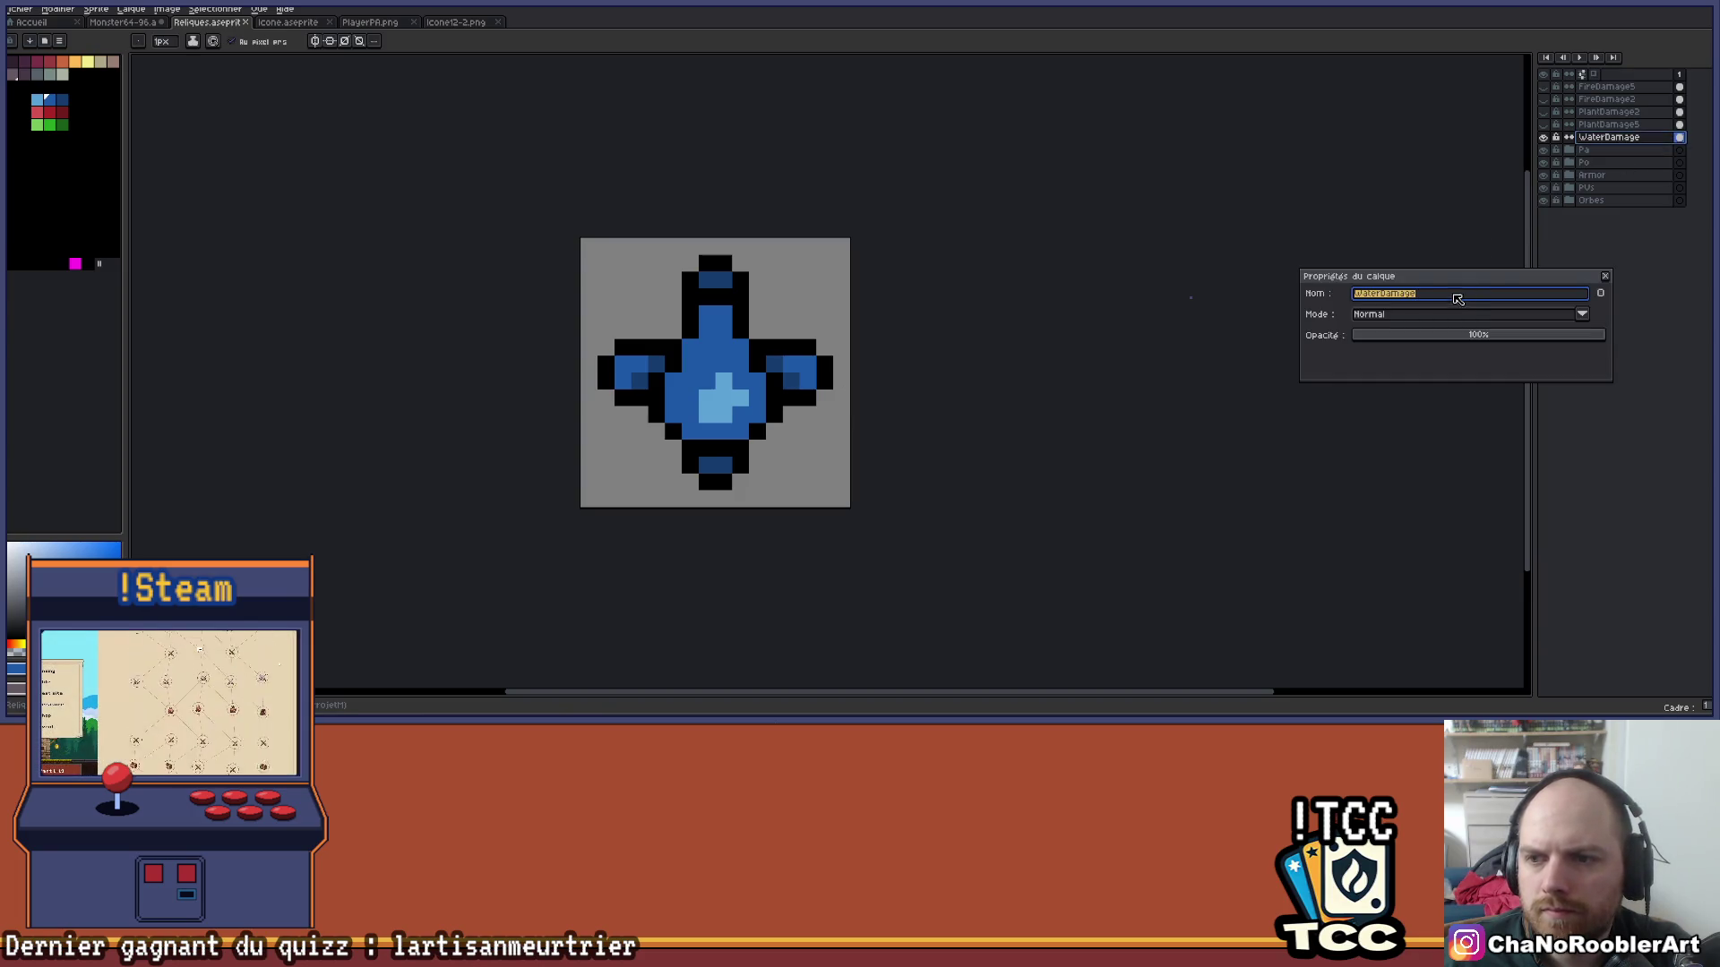
{"action": "right_click", "coordinate": [1457, 300]}
{"action": "left_click", "coordinate": [1602, 209]}
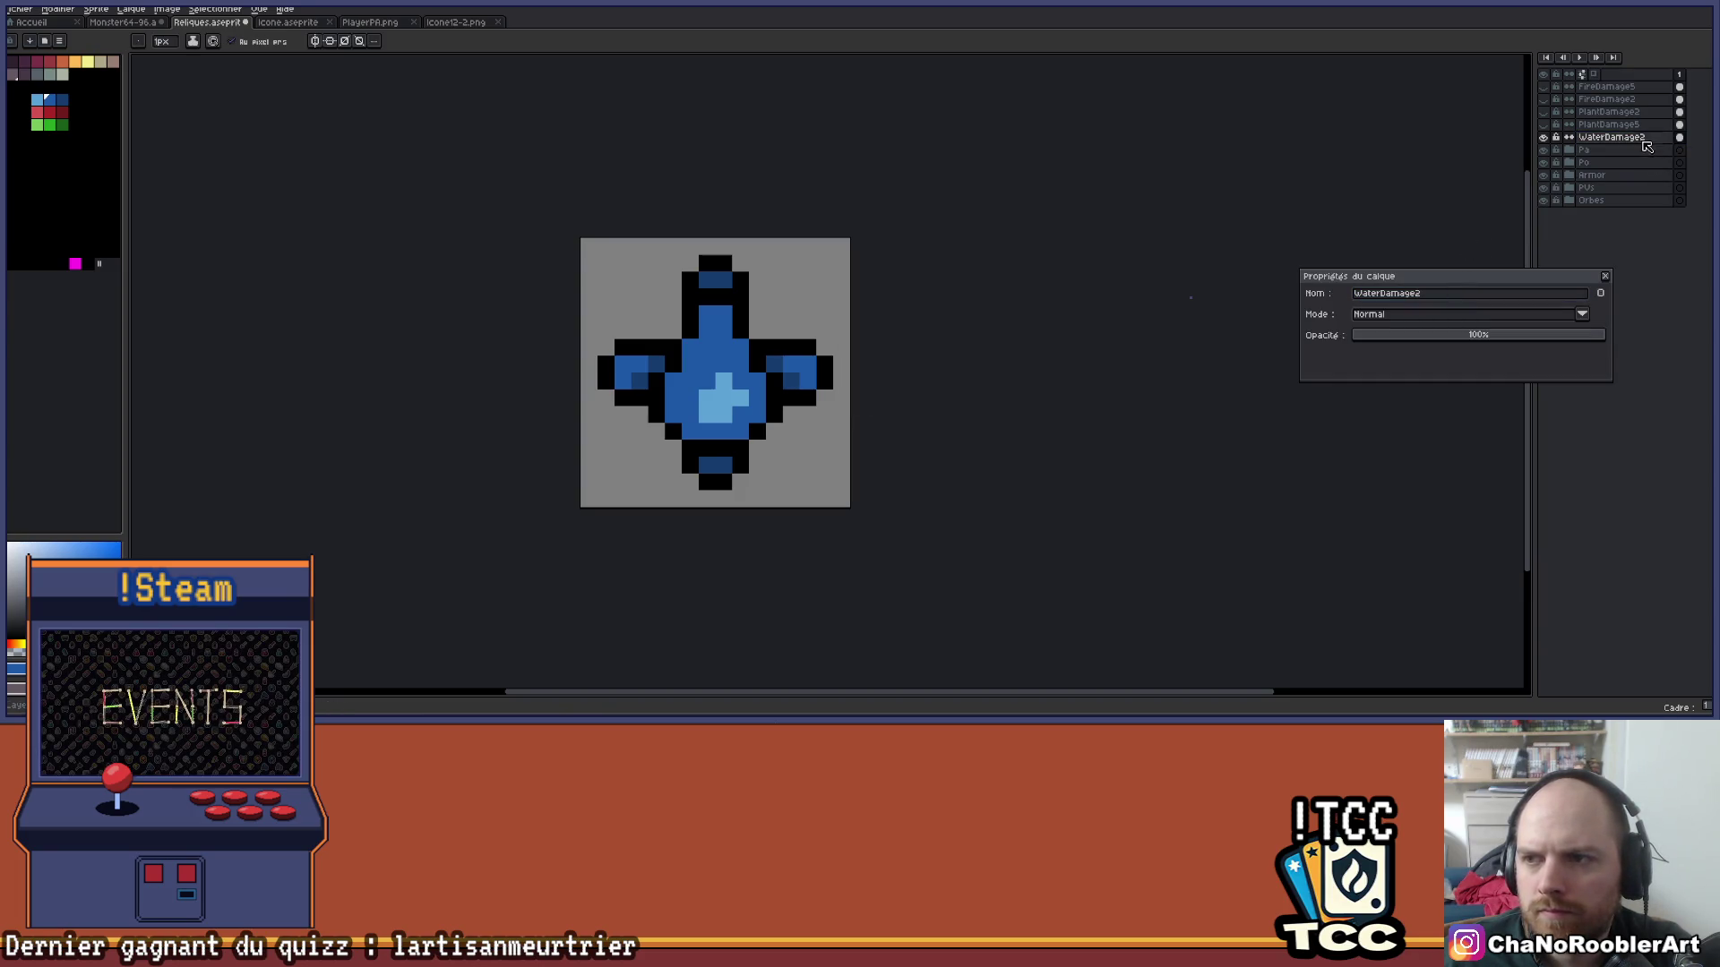
{"action": "left_click", "coordinate": [1607, 276]}
Duplicate it, place the copy just below, and name the copy WaterDamage5.
{"action": "left_click_drag", "start_coordinate": [1613, 137], "coordinate": [1632, 89]}
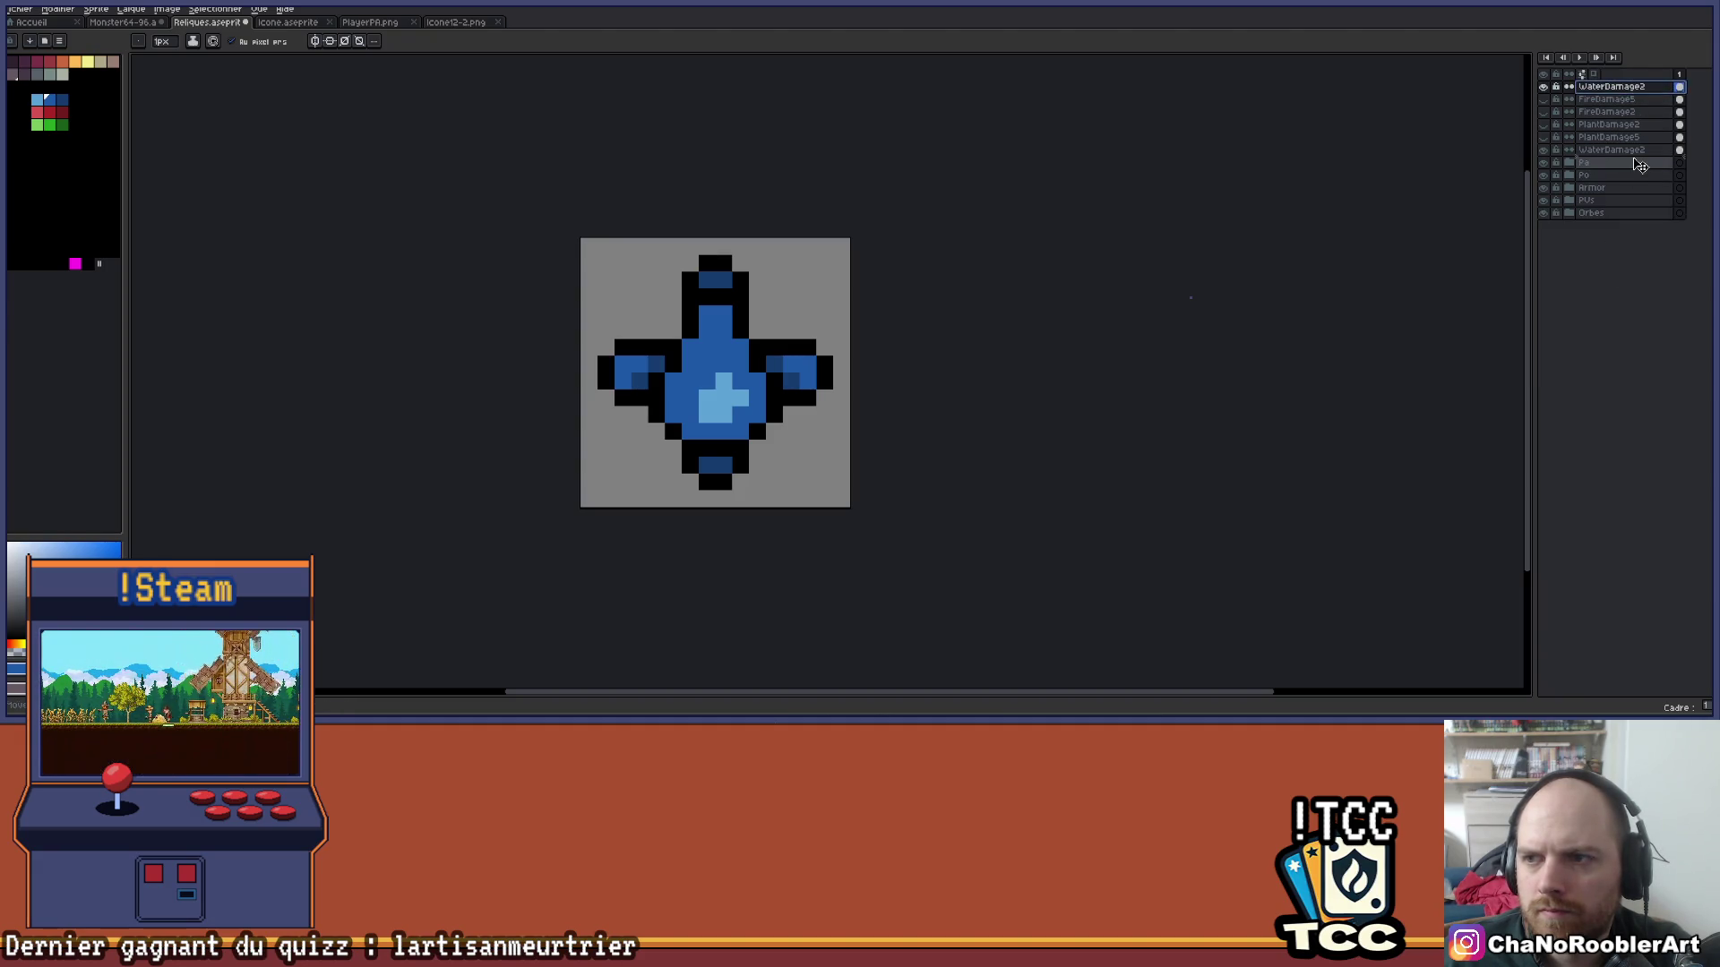
{"action": "left_click_drag", "start_coordinate": [1641, 163], "coordinate": [1644, 160]}
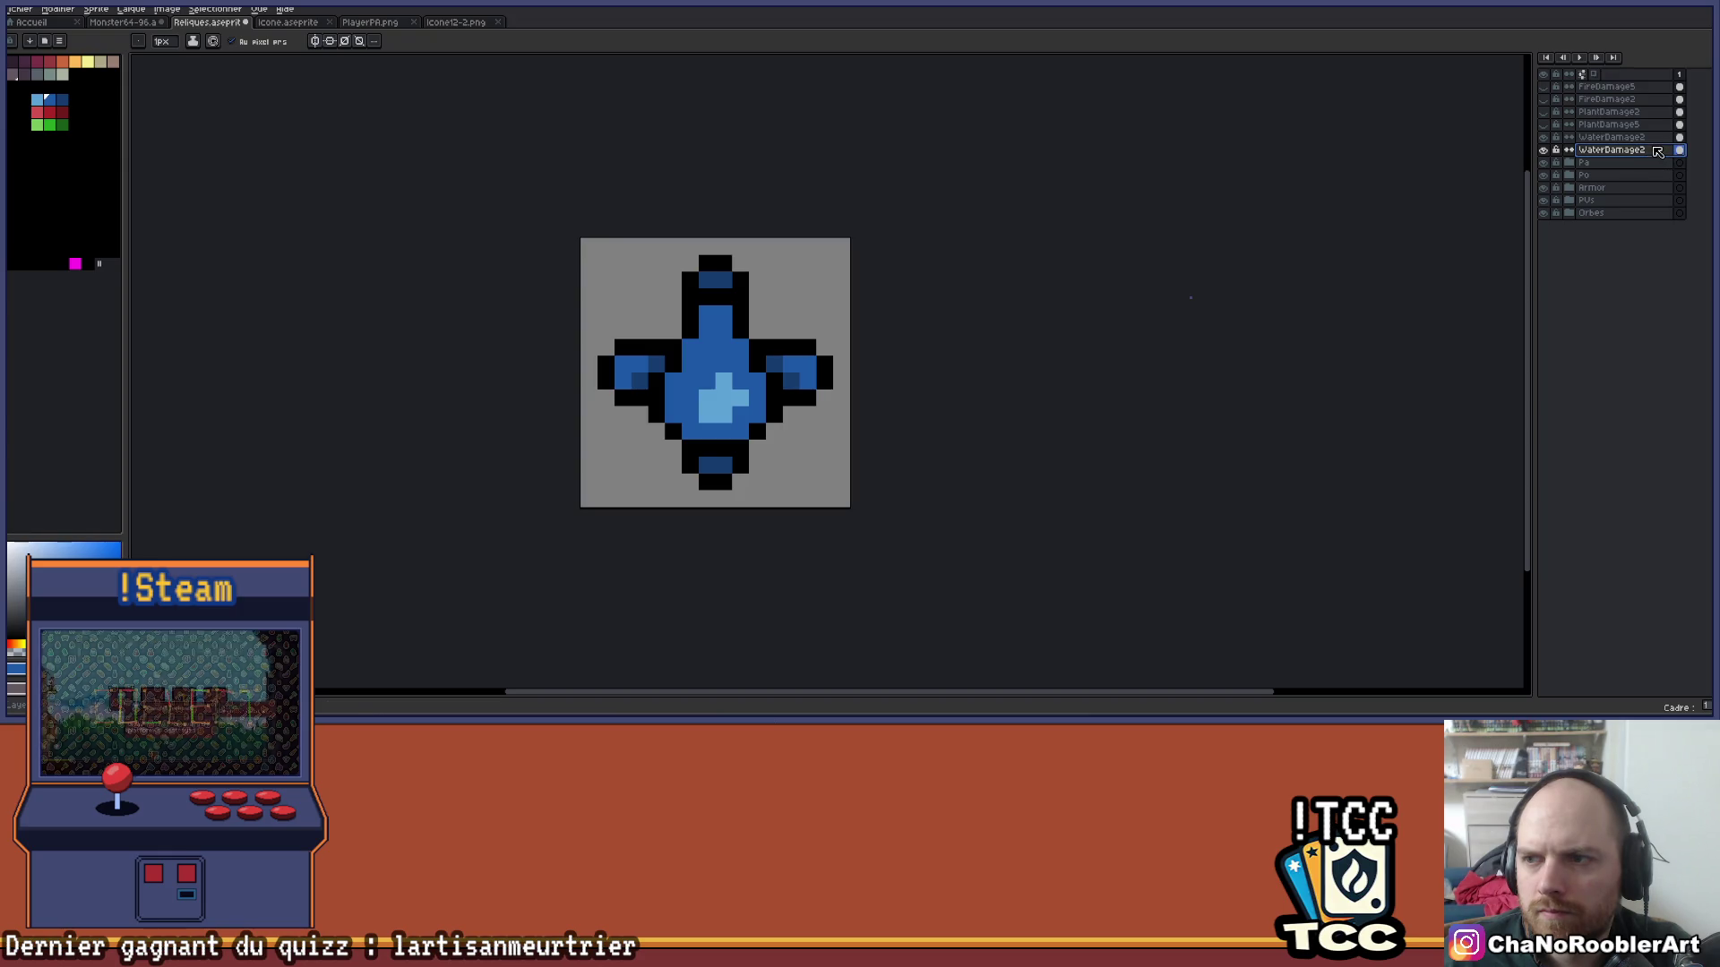
{"action": "double_click", "coordinate": [1658, 151]}
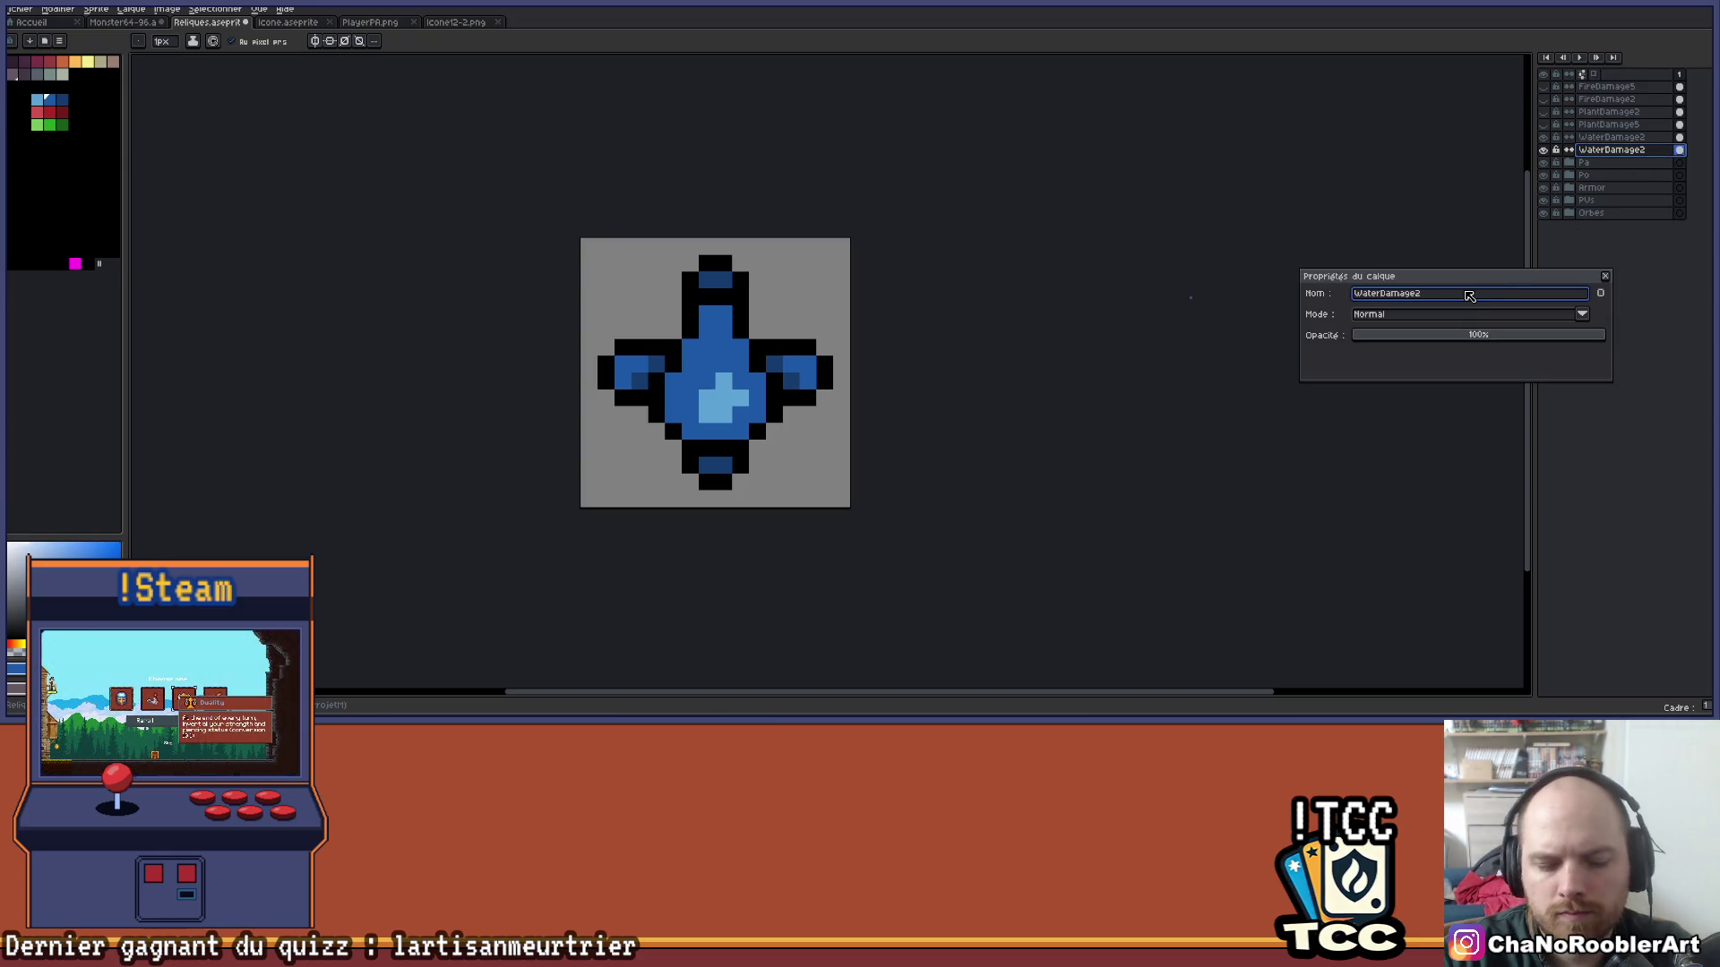
{"action": "type", "text": "5"}
{"action": "key", "text": "Return"}
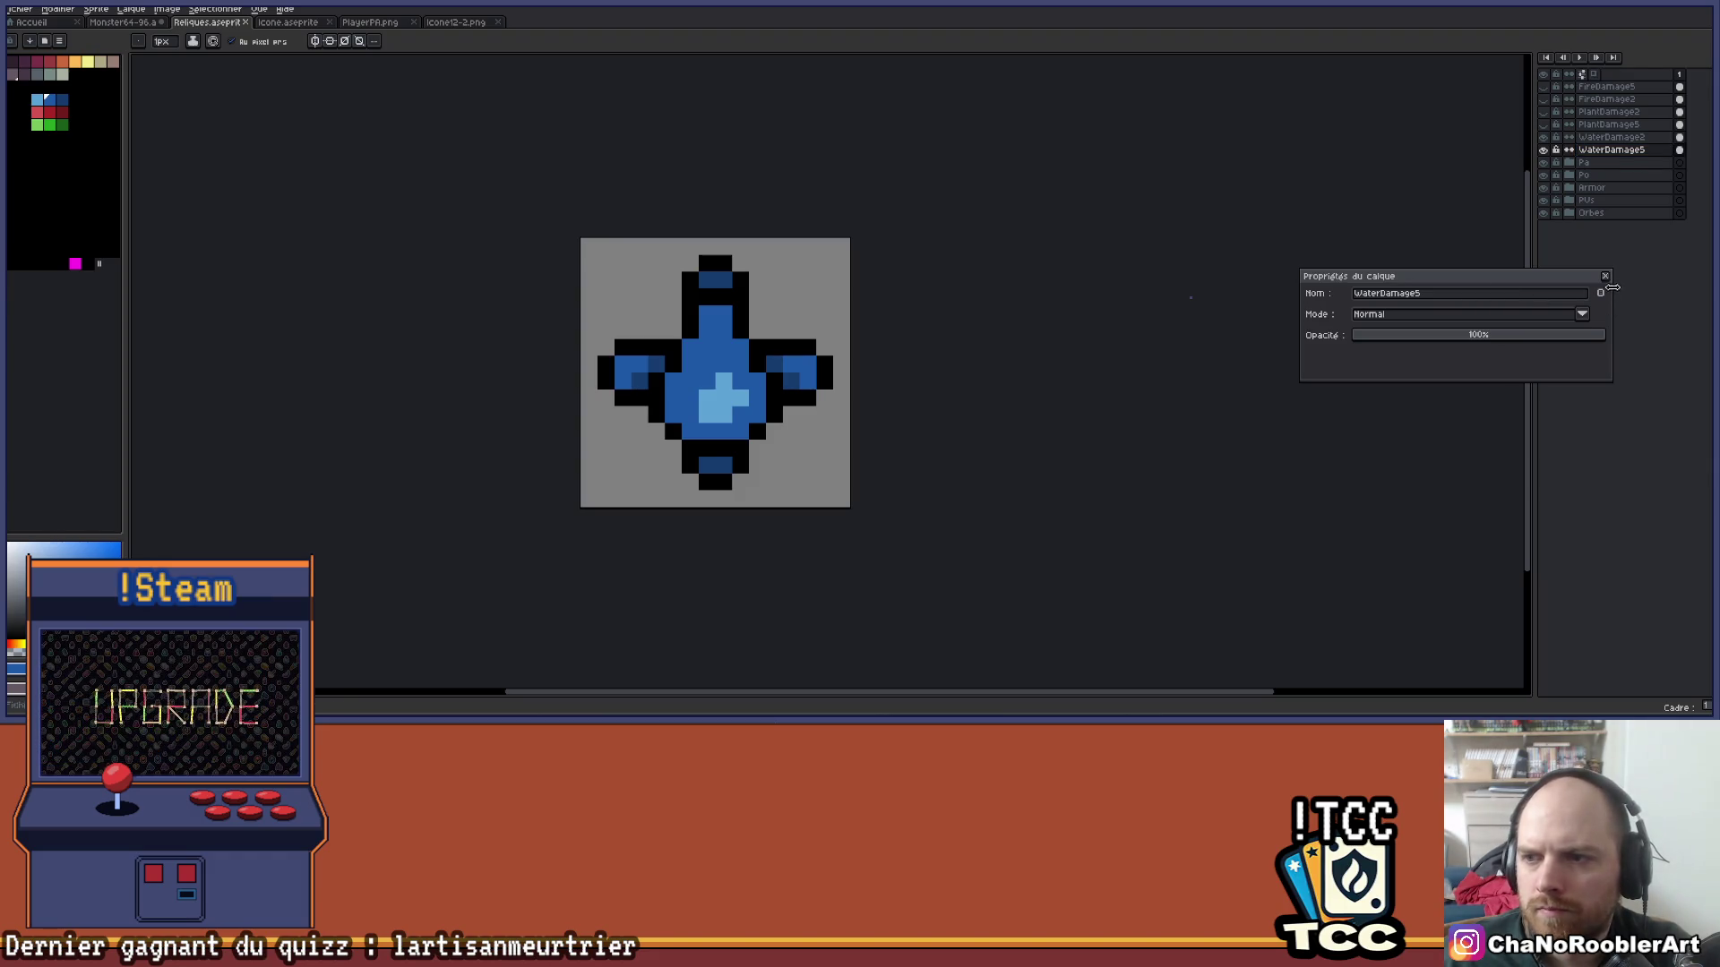
{"action": "left_click", "coordinate": [1605, 276]}
{"action": "left_click", "coordinate": [1608, 125]}
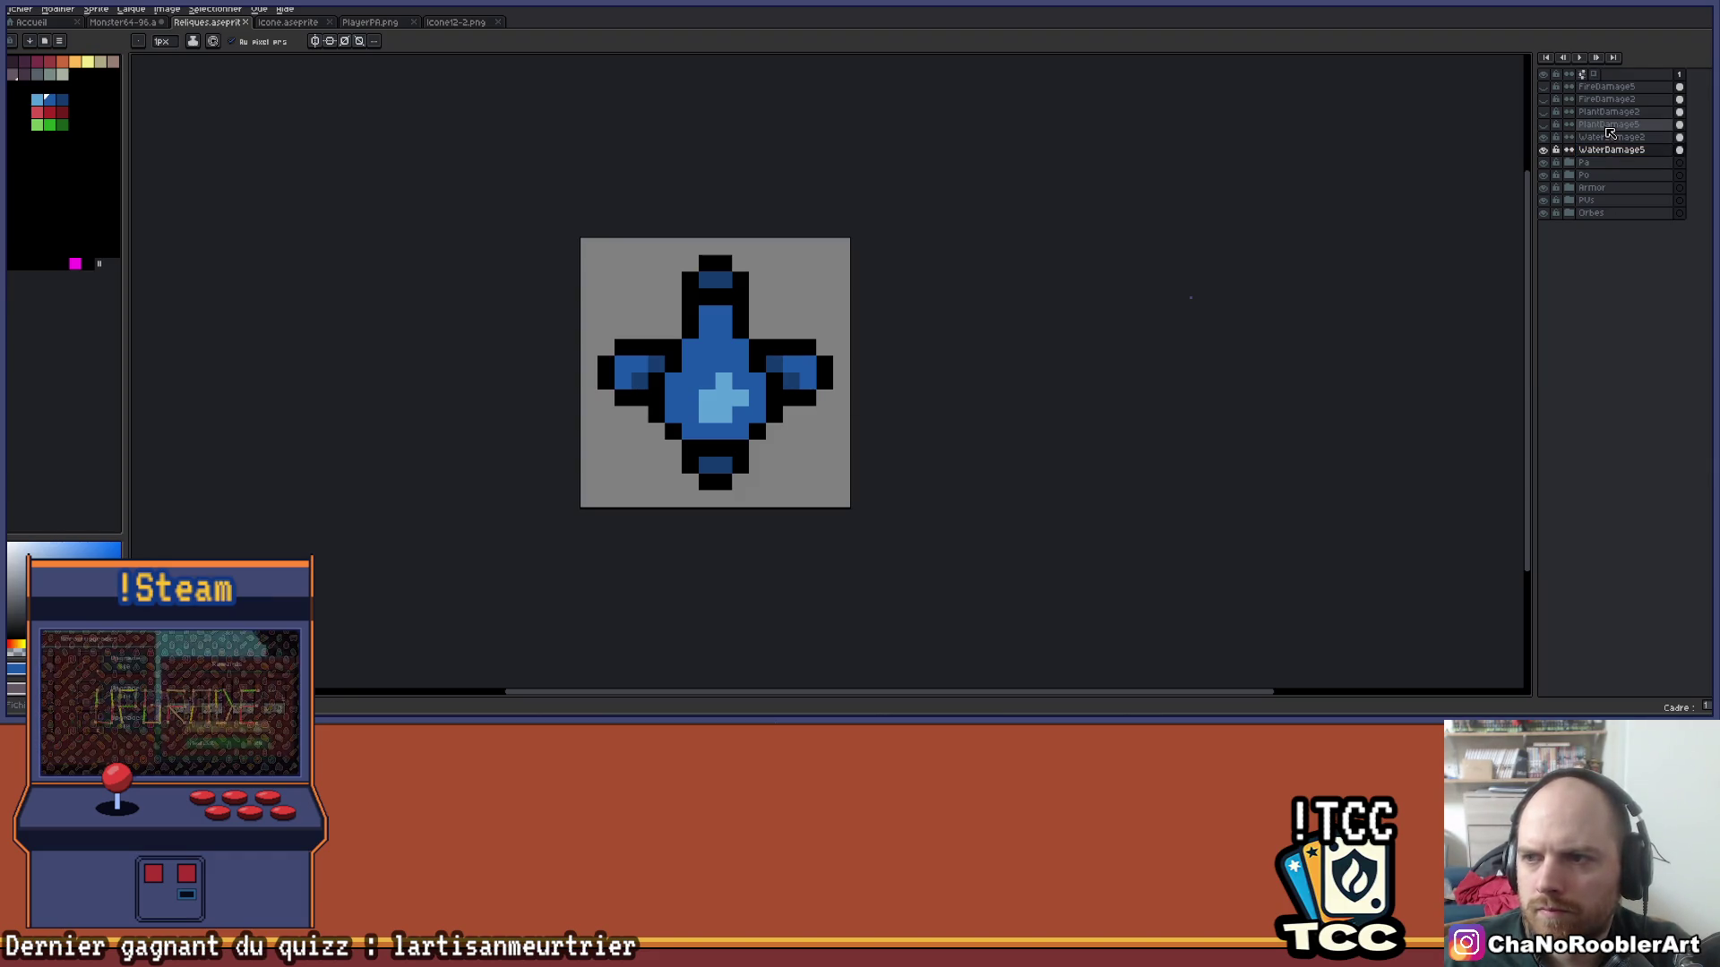
Copy the top-right corner motif of PlantDamage5 and paste it onto the WaterDamage5 layer.
{"action": "left_click", "coordinate": [1544, 126]}
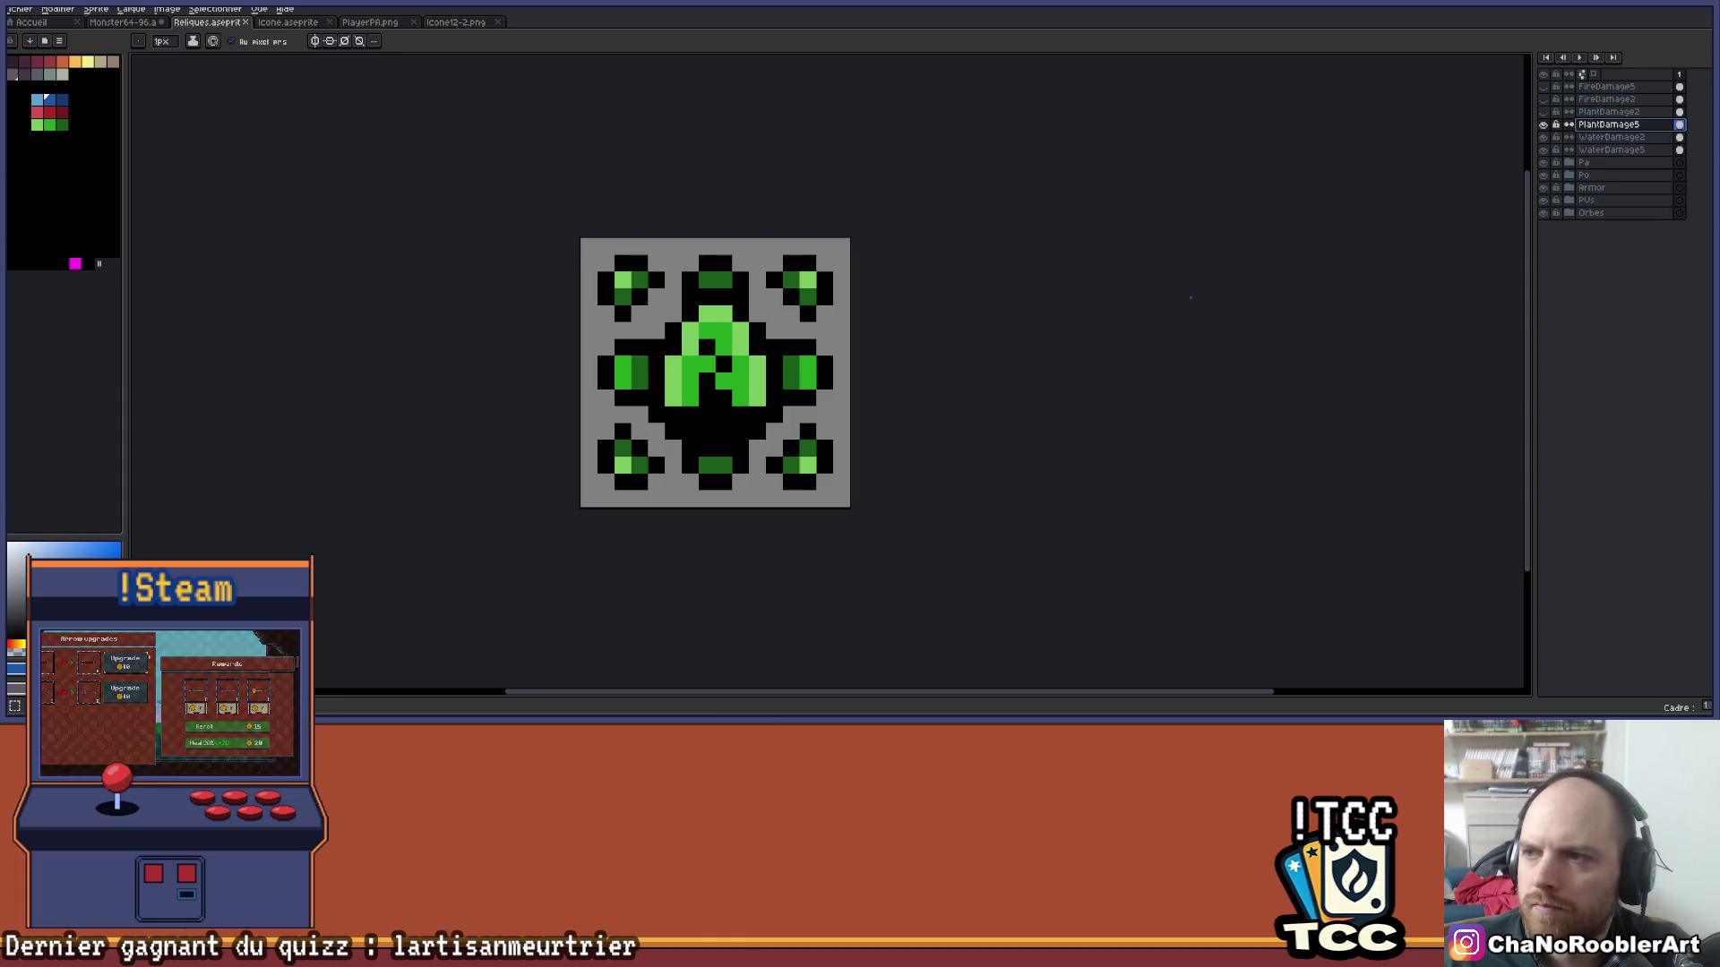
{"action": "key", "text": "q"}
{"action": "left_click_drag", "start_coordinate": [752, 238], "coordinate": [847, 327]}
{"action": "mouse_move", "coordinate": [757, 240]}
{"action": "left_mouse_down"}
{"action": "mouse_move", "coordinate": [851, 340]}
{"action": "mouse_move", "coordinate": [852, 324]}
{"action": "left_mouse_up"}
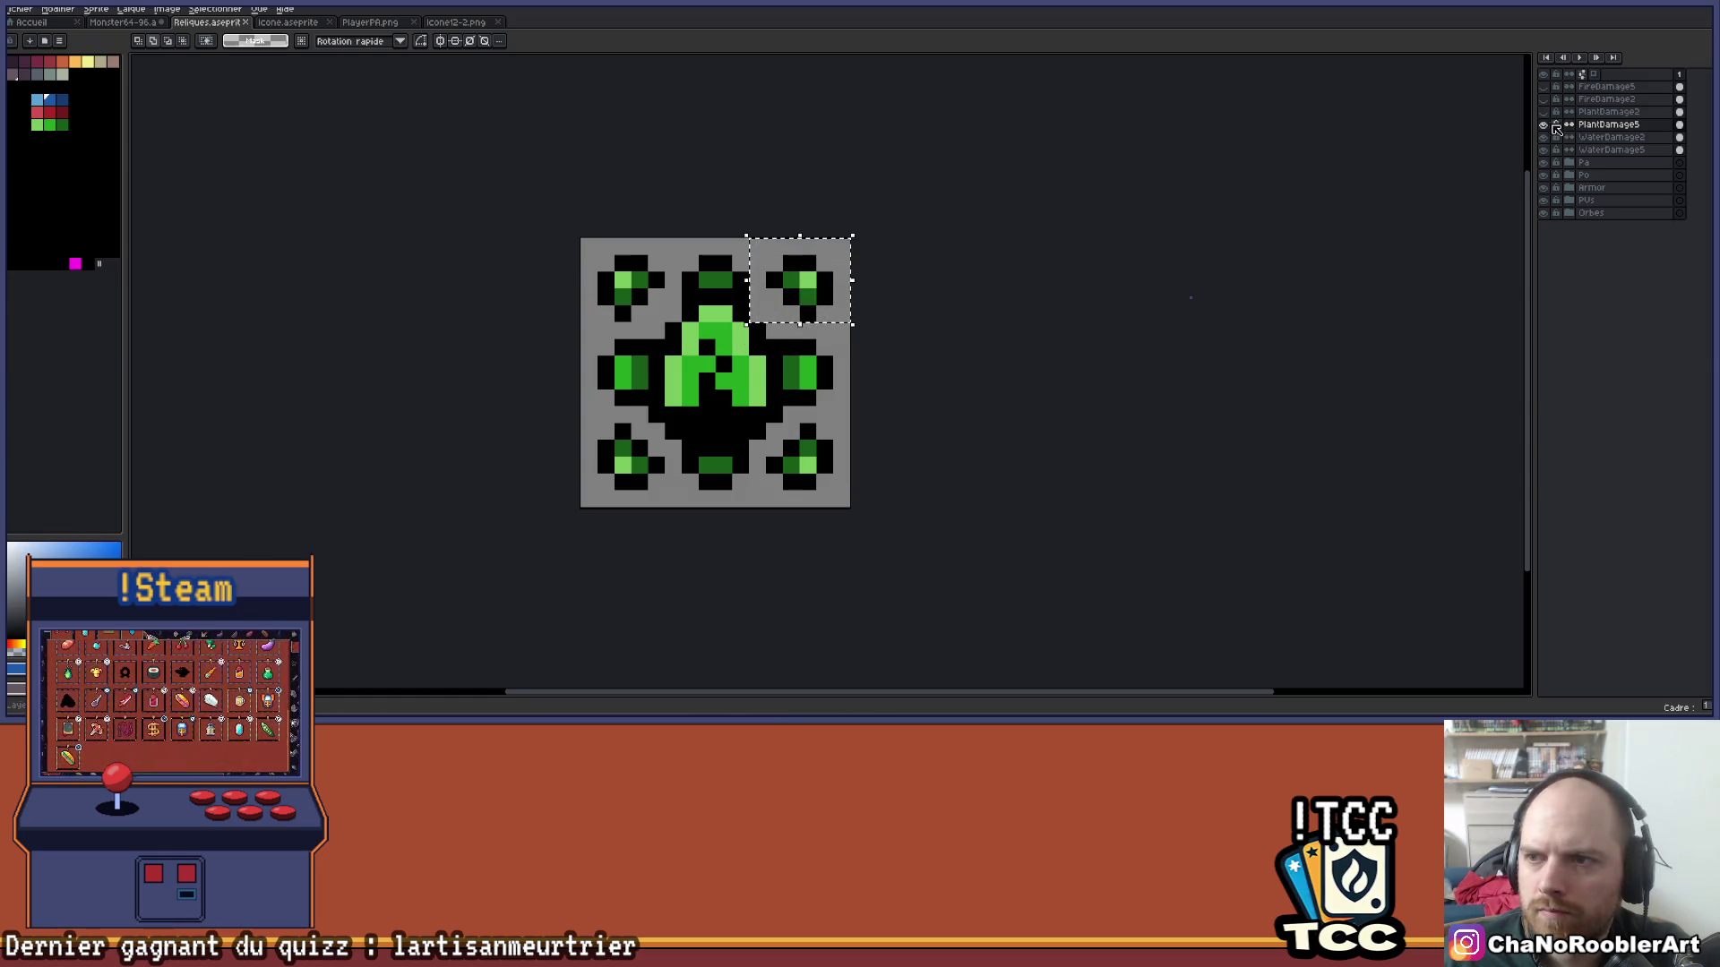
{"action": "left_click", "coordinate": [1544, 124]}
{"action": "left_click", "coordinate": [1611, 150]}
{"action": "left_click", "coordinate": [1543, 149]}
{"action": "key", "text": "ctrl+v"}
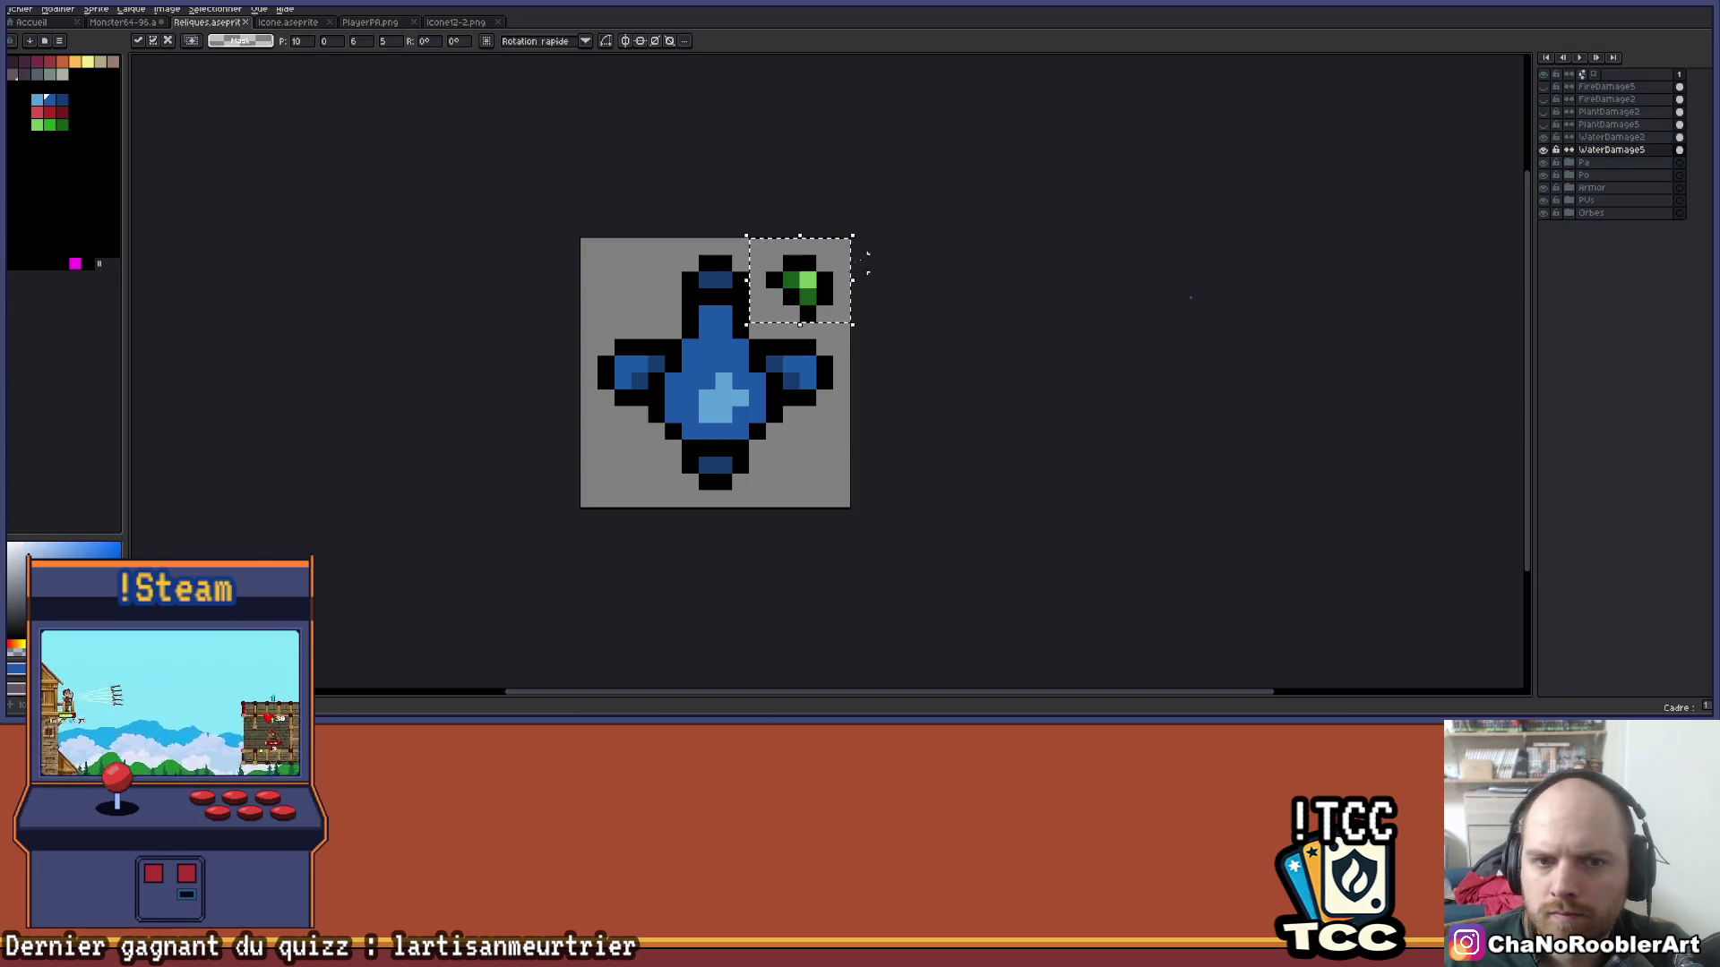
{"action": "scroll", "coordinate": [891, 261], "scroll_direction": "up", "scroll_amount": 1}
With vertical and horizontal symmetry on, pencil a black outline mirrored into all four corners.
{"action": "left_click", "coordinate": [439, 41]}
{"action": "left_click", "coordinate": [455, 40]}
{"action": "scroll", "coordinate": [809, 229], "scroll_direction": "up", "scroll_amount": 1}
{"action": "key", "text": "b"}
{"action": "left_click_drag", "start_coordinate": [784, 246], "coordinate": [735, 247]}
{"action": "left_click_drag", "start_coordinate": [834, 296], "coordinate": [820, 354]}
{"action": "left_click_drag", "start_coordinate": [229, 398], "coordinate": [329, 298]}
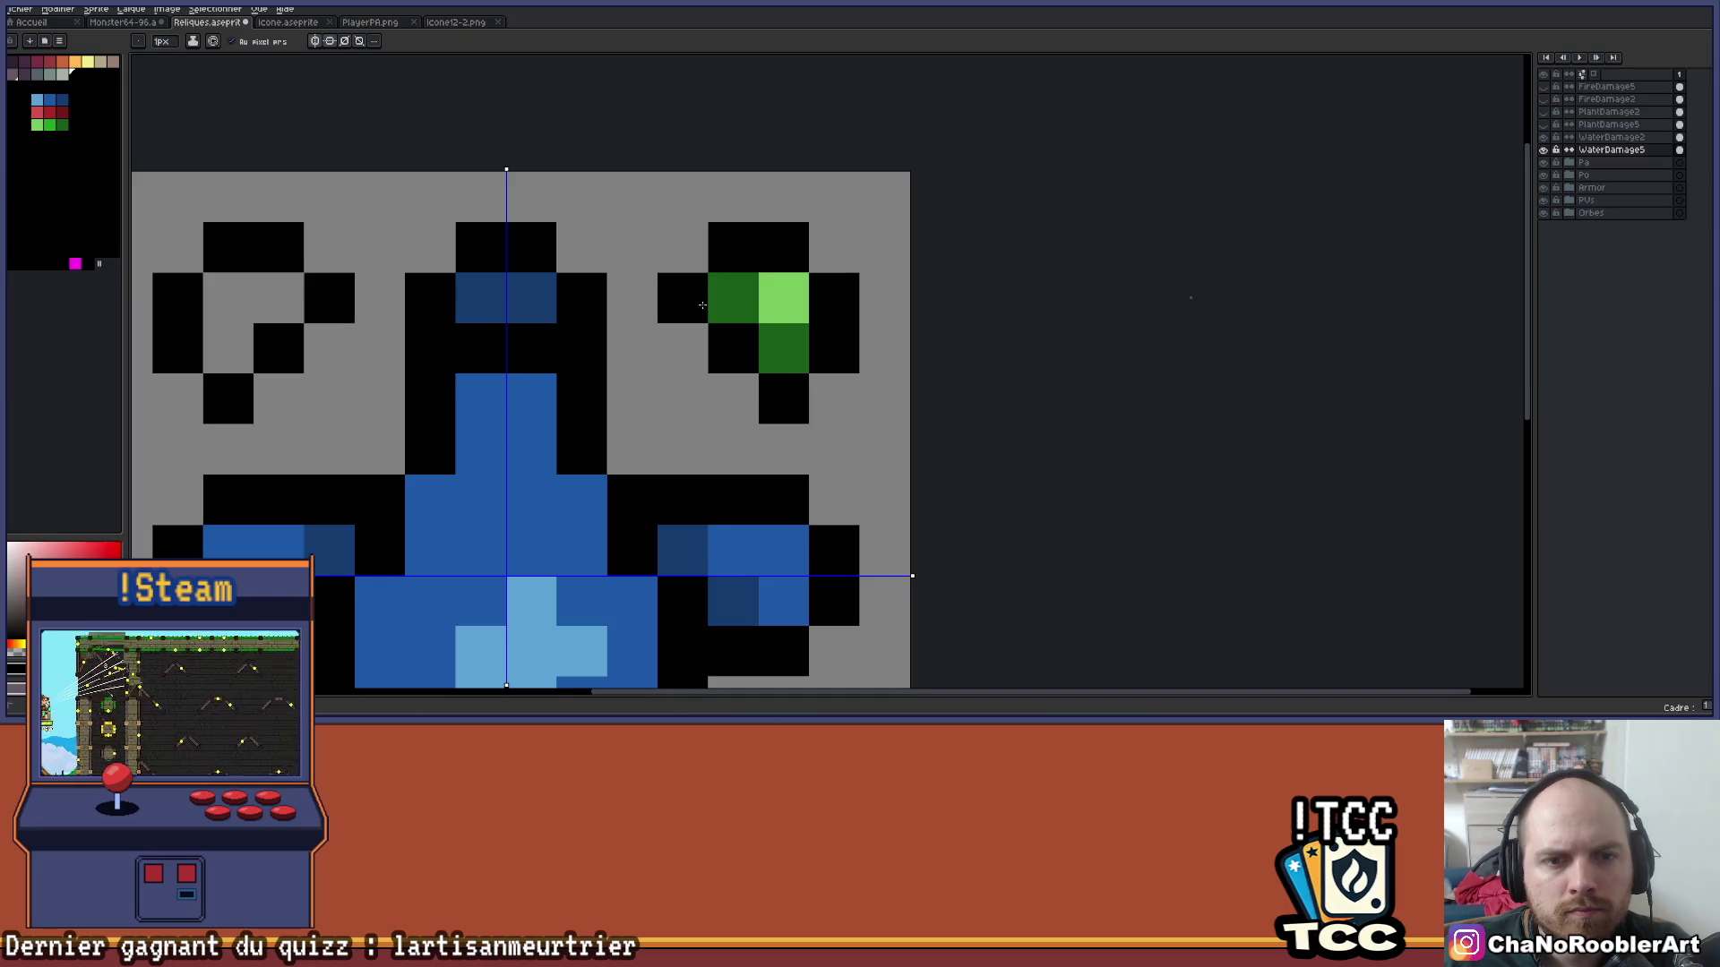
Fill the corner motifs with dark blue and add a light-blue highlight to each.
{"action": "scroll", "coordinate": [358, 304], "scroll_direction": "down", "scroll_amount": 2}
{"action": "left_click", "coordinate": [62, 99]}
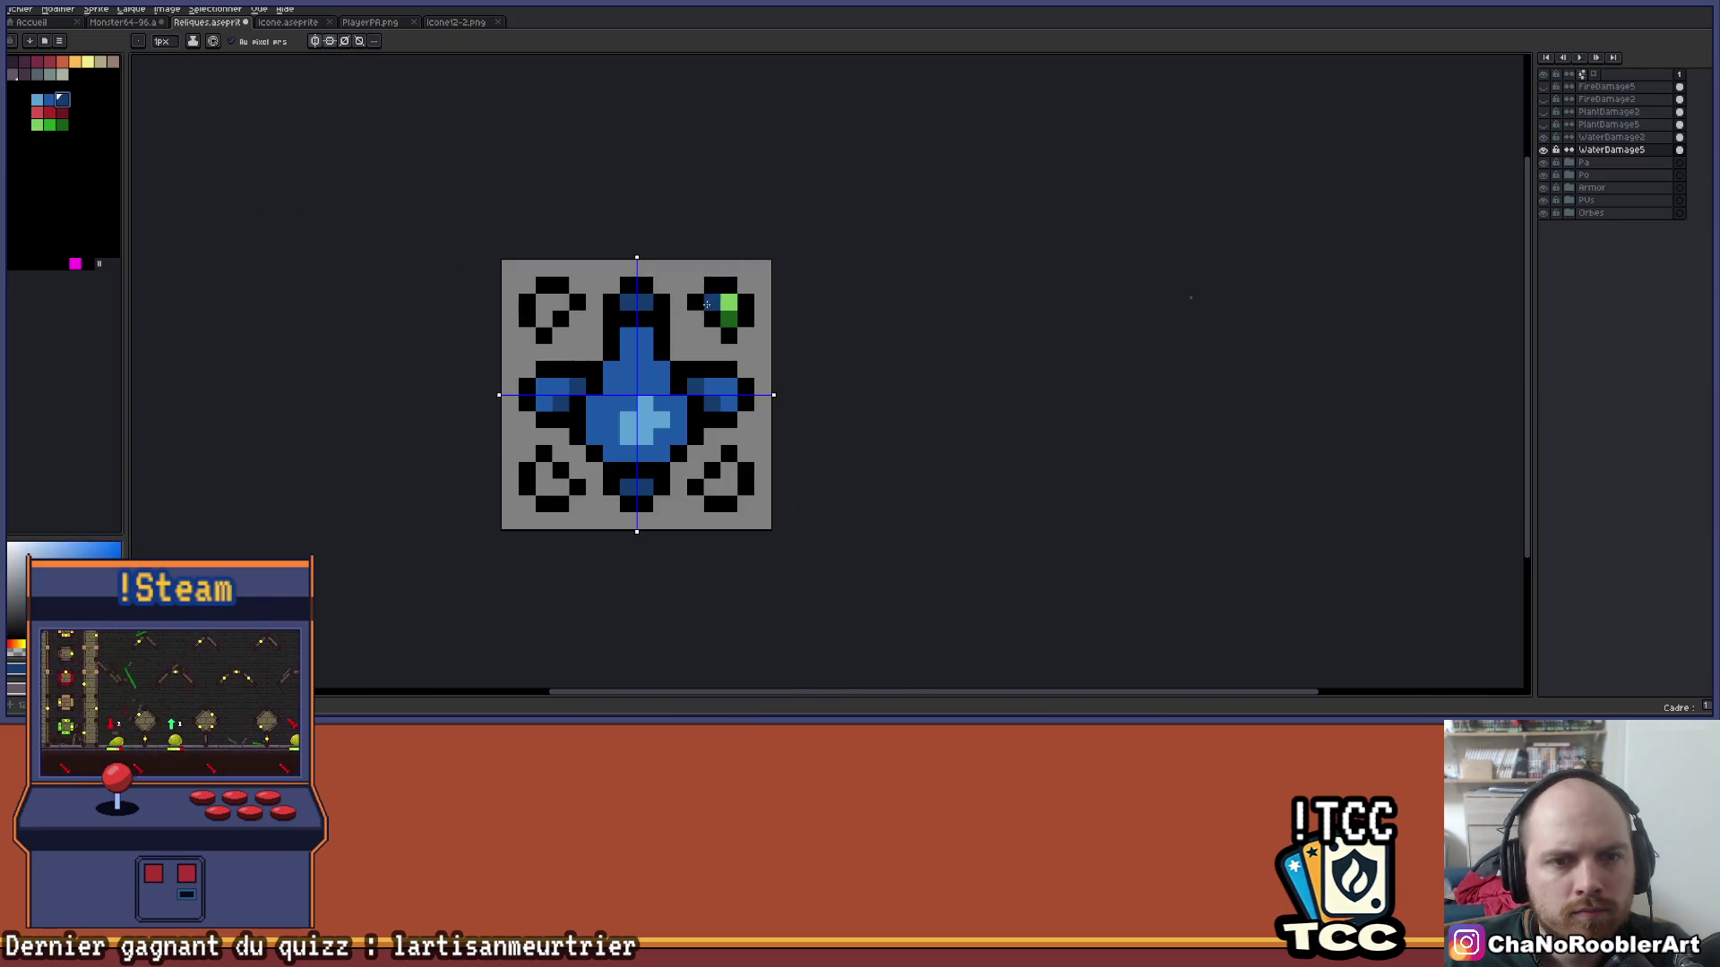
{"action": "left_click_drag", "start_coordinate": [706, 305], "coordinate": [728, 316]}
{"action": "left_click", "coordinate": [39, 100]}
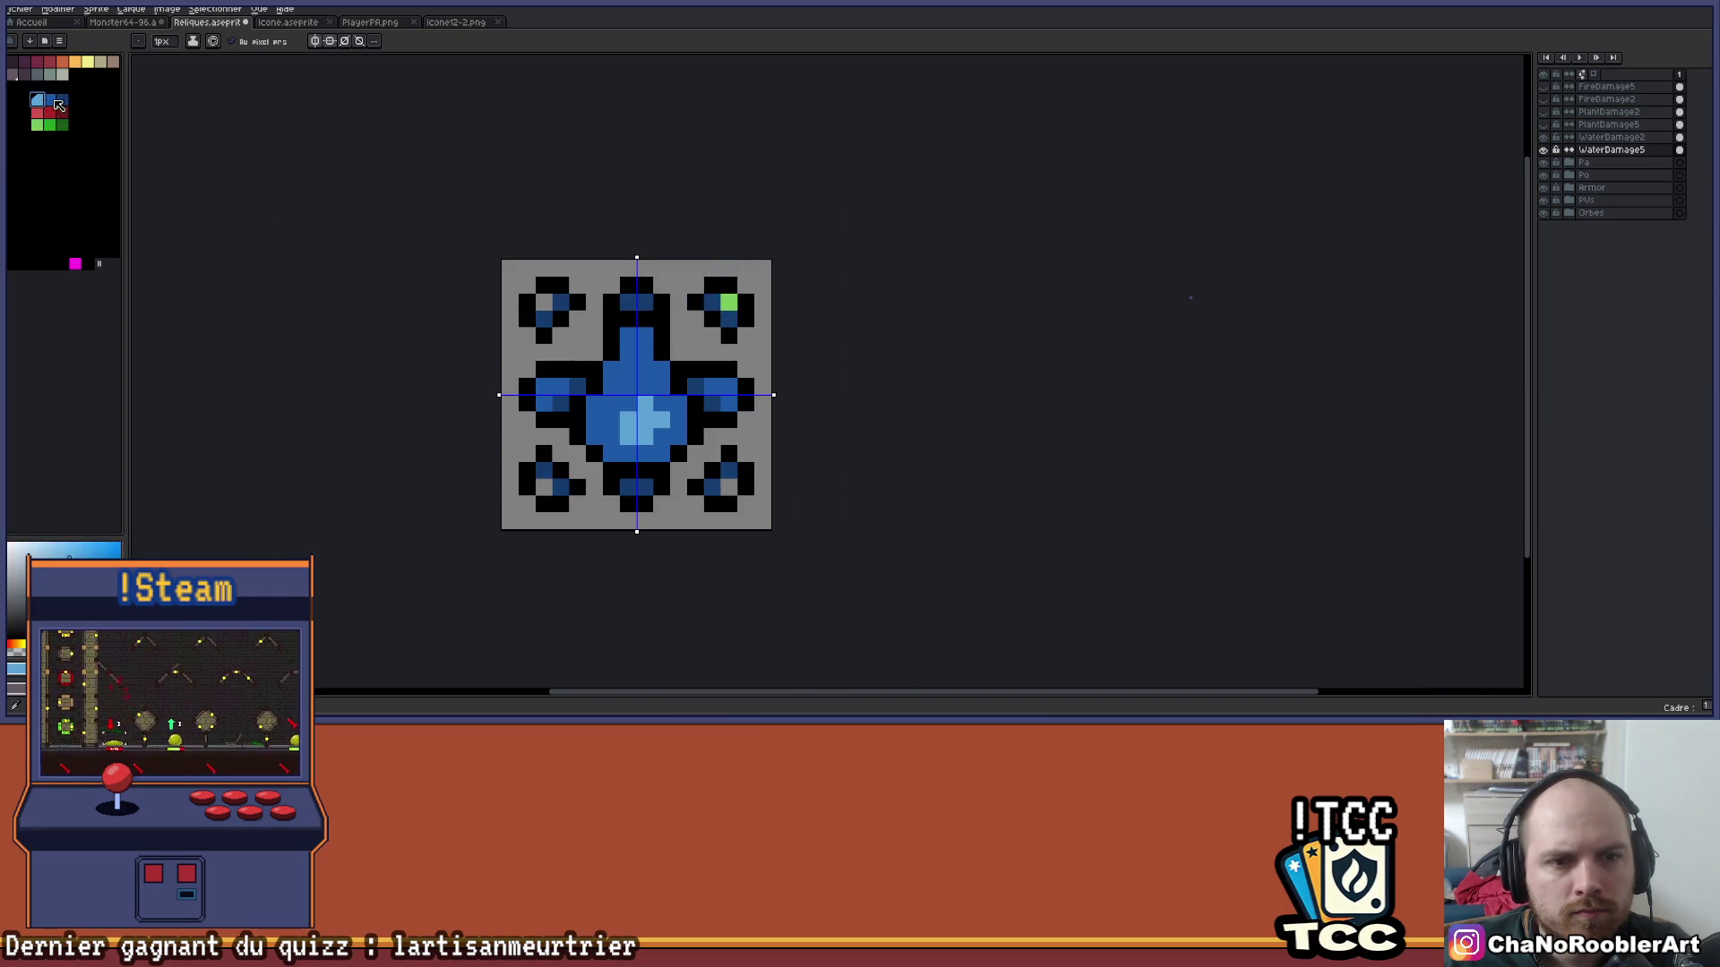
{"action": "left_click", "coordinate": [722, 305]}
{"action": "scroll", "coordinate": [721, 309], "scroll_direction": "down", "scroll_amount": 2}
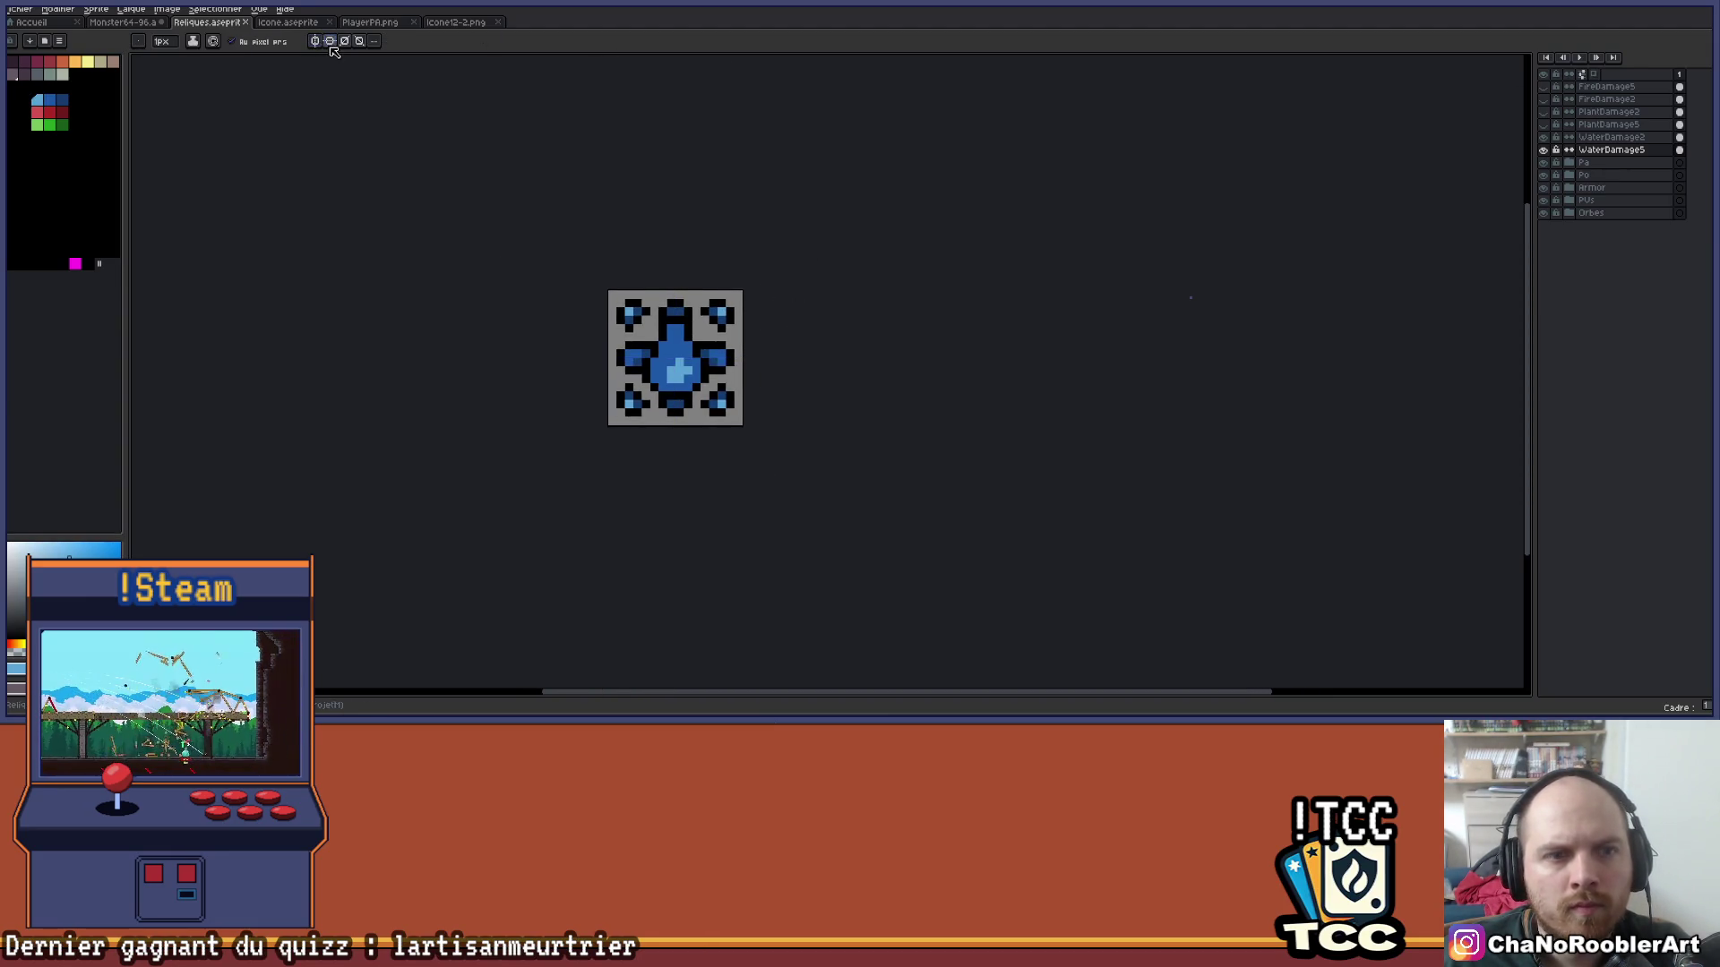
Hide the WaterDamage5 layer and check the other damage icon layers' visibility.
{"action": "scroll", "coordinate": [745, 326], "scroll_direction": "down", "scroll_amount": 1}
{"action": "scroll", "coordinate": [746, 326], "scroll_direction": "up", "scroll_amount": 1}
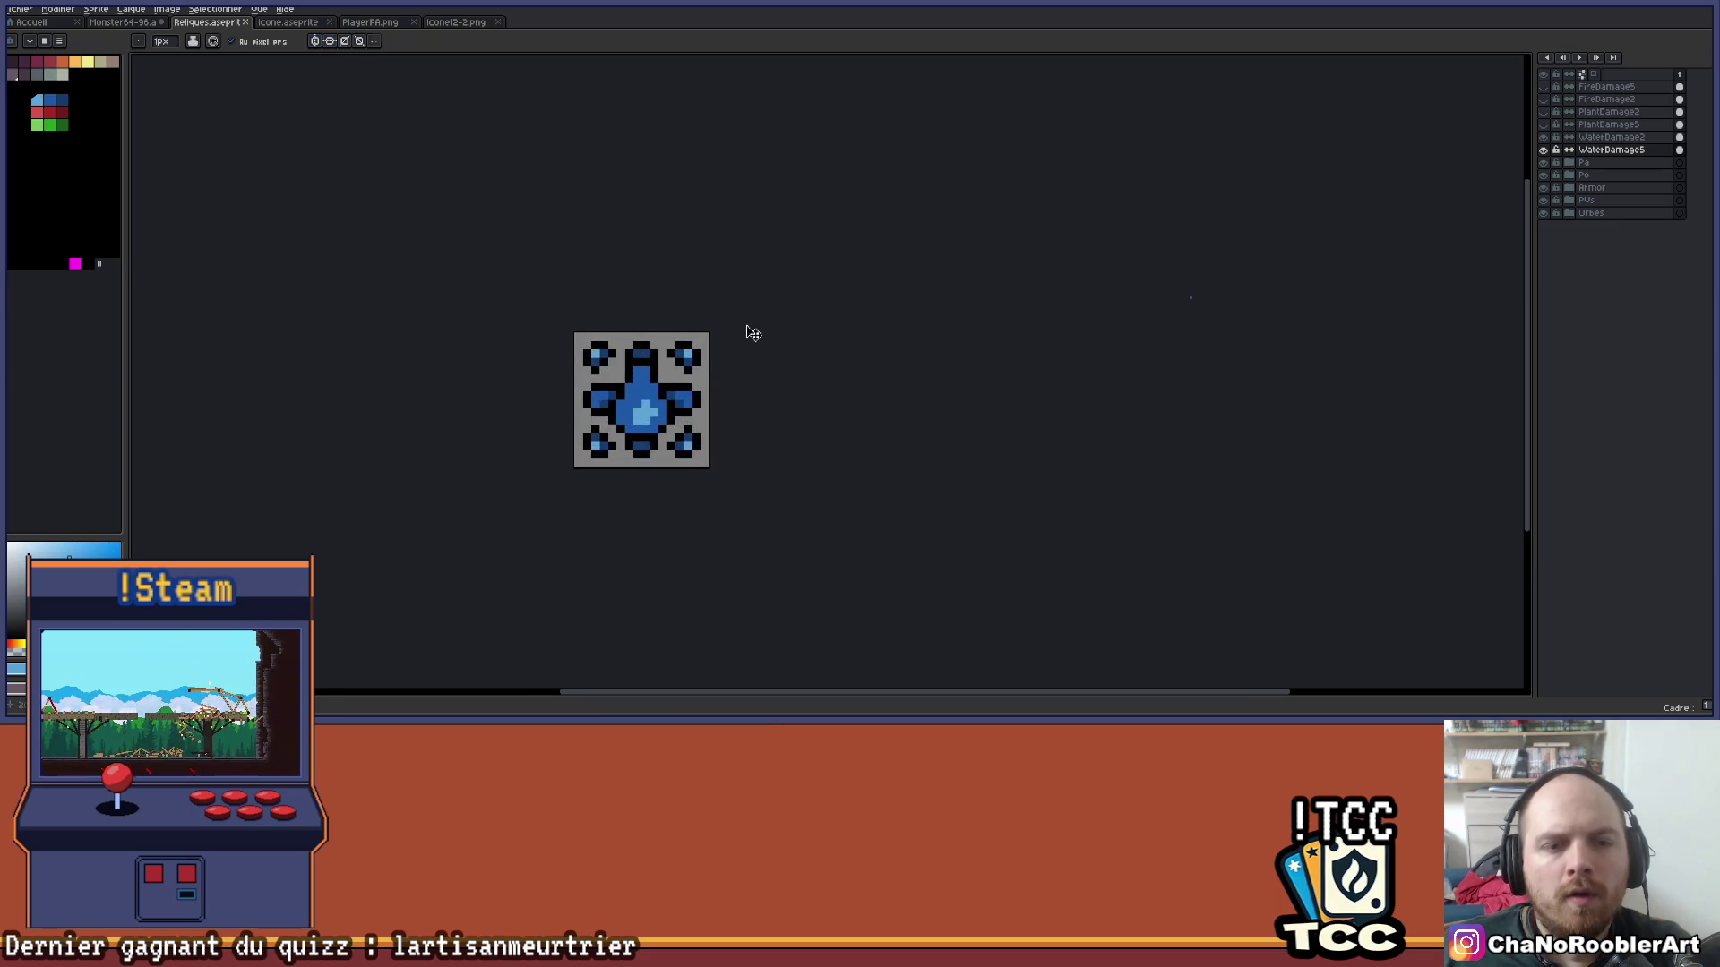
{"action": "scroll", "coordinate": [813, 284], "scroll_direction": "down", "scroll_amount": 1}
{"action": "scroll", "coordinate": [837, 246], "scroll_direction": "up", "scroll_amount": 1}
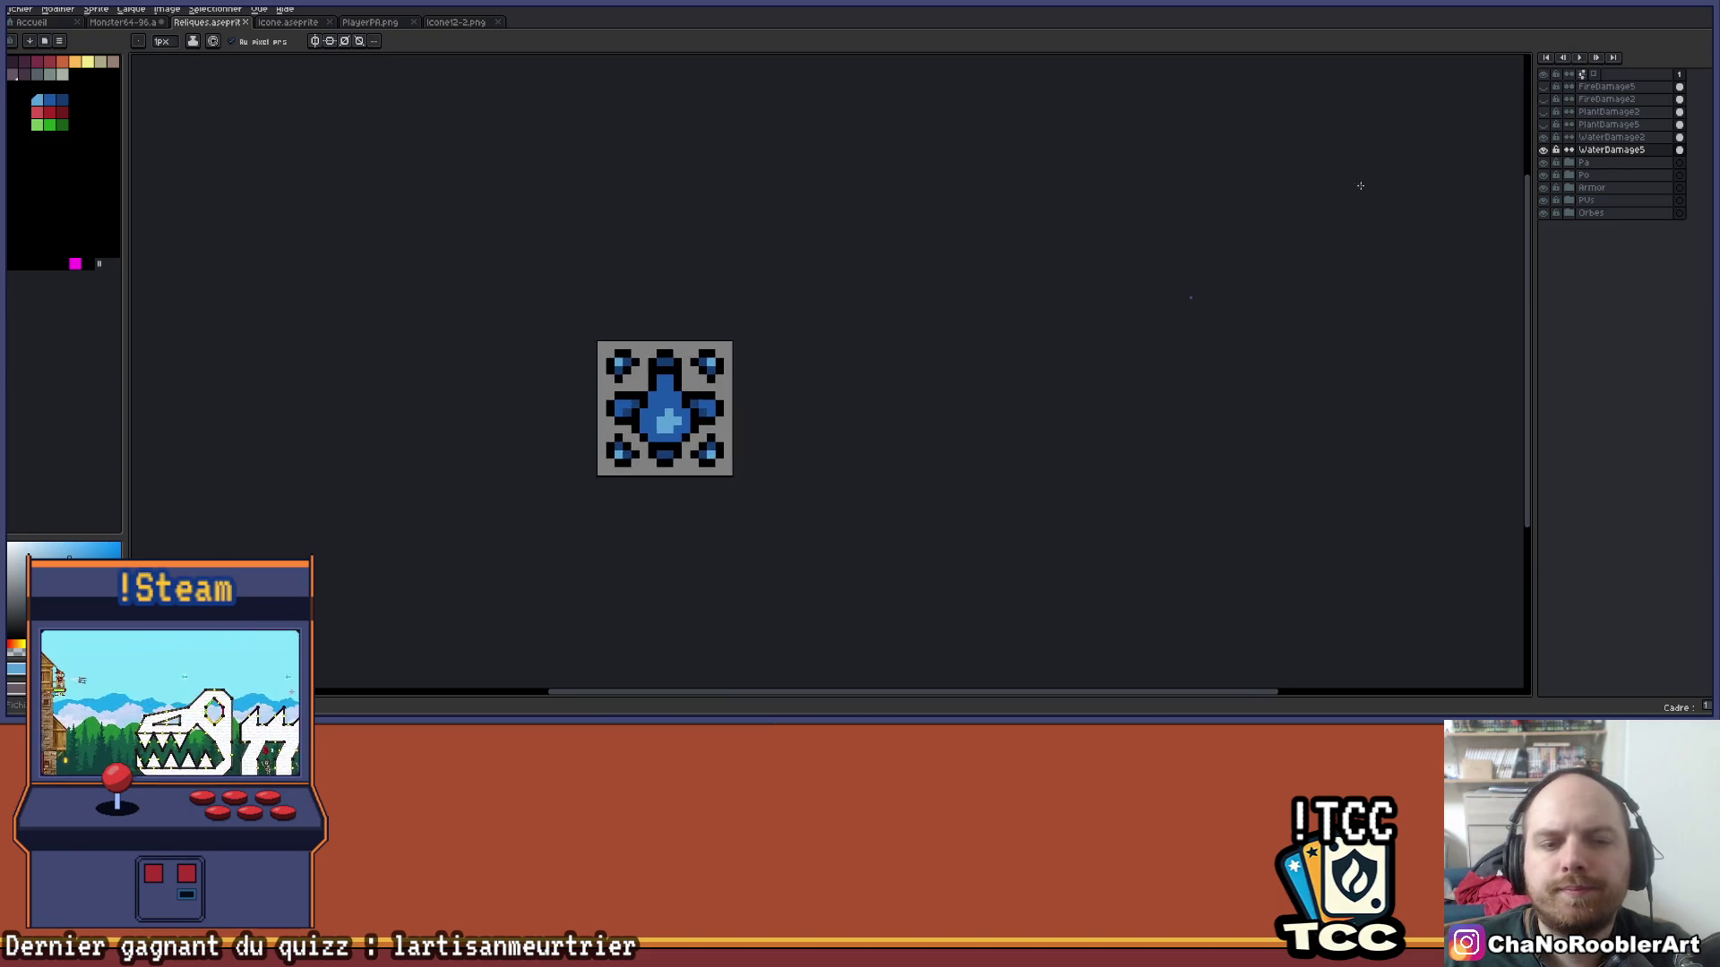
{"action": "left_click", "coordinate": [1544, 150]}
{"action": "left_click", "coordinate": [1545, 137]}
{"action": "left_click", "coordinate": [1545, 124]}
{"action": "left_click", "coordinate": [1544, 124]}
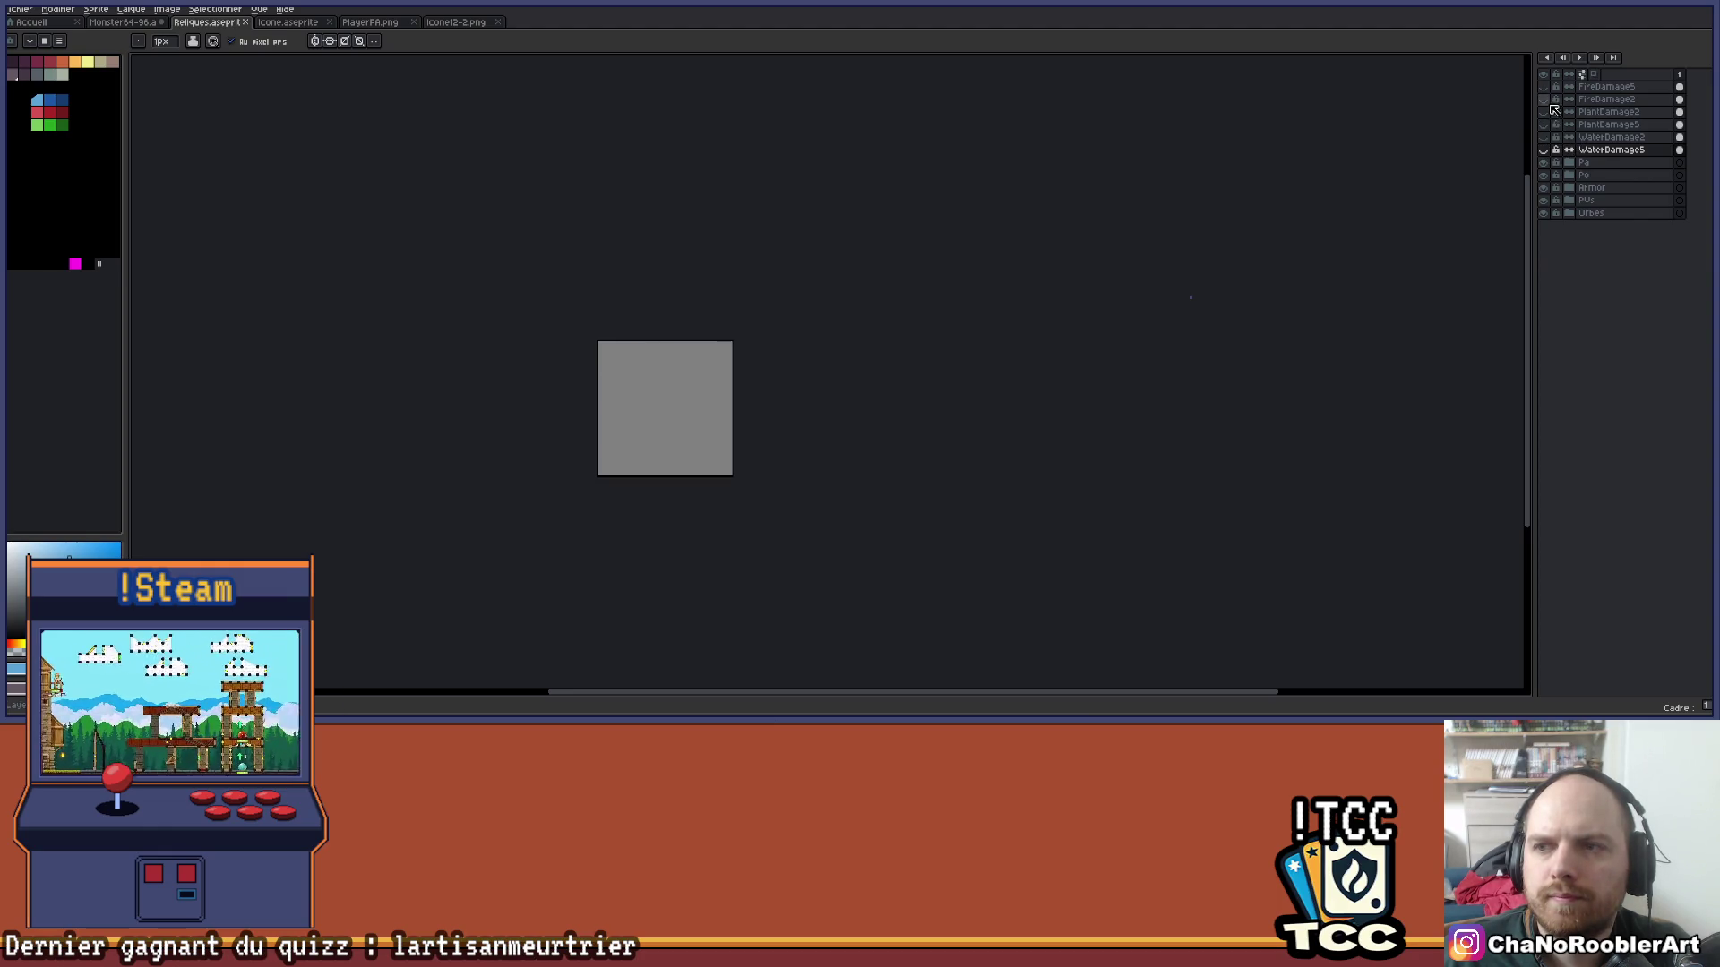
{"action": "left_click", "coordinate": [1545, 112]}
{"action": "left_click", "coordinate": [1544, 112]}
{"action": "left_click", "coordinate": [1544, 100]}
{"action": "left_click", "coordinate": [1544, 99]}
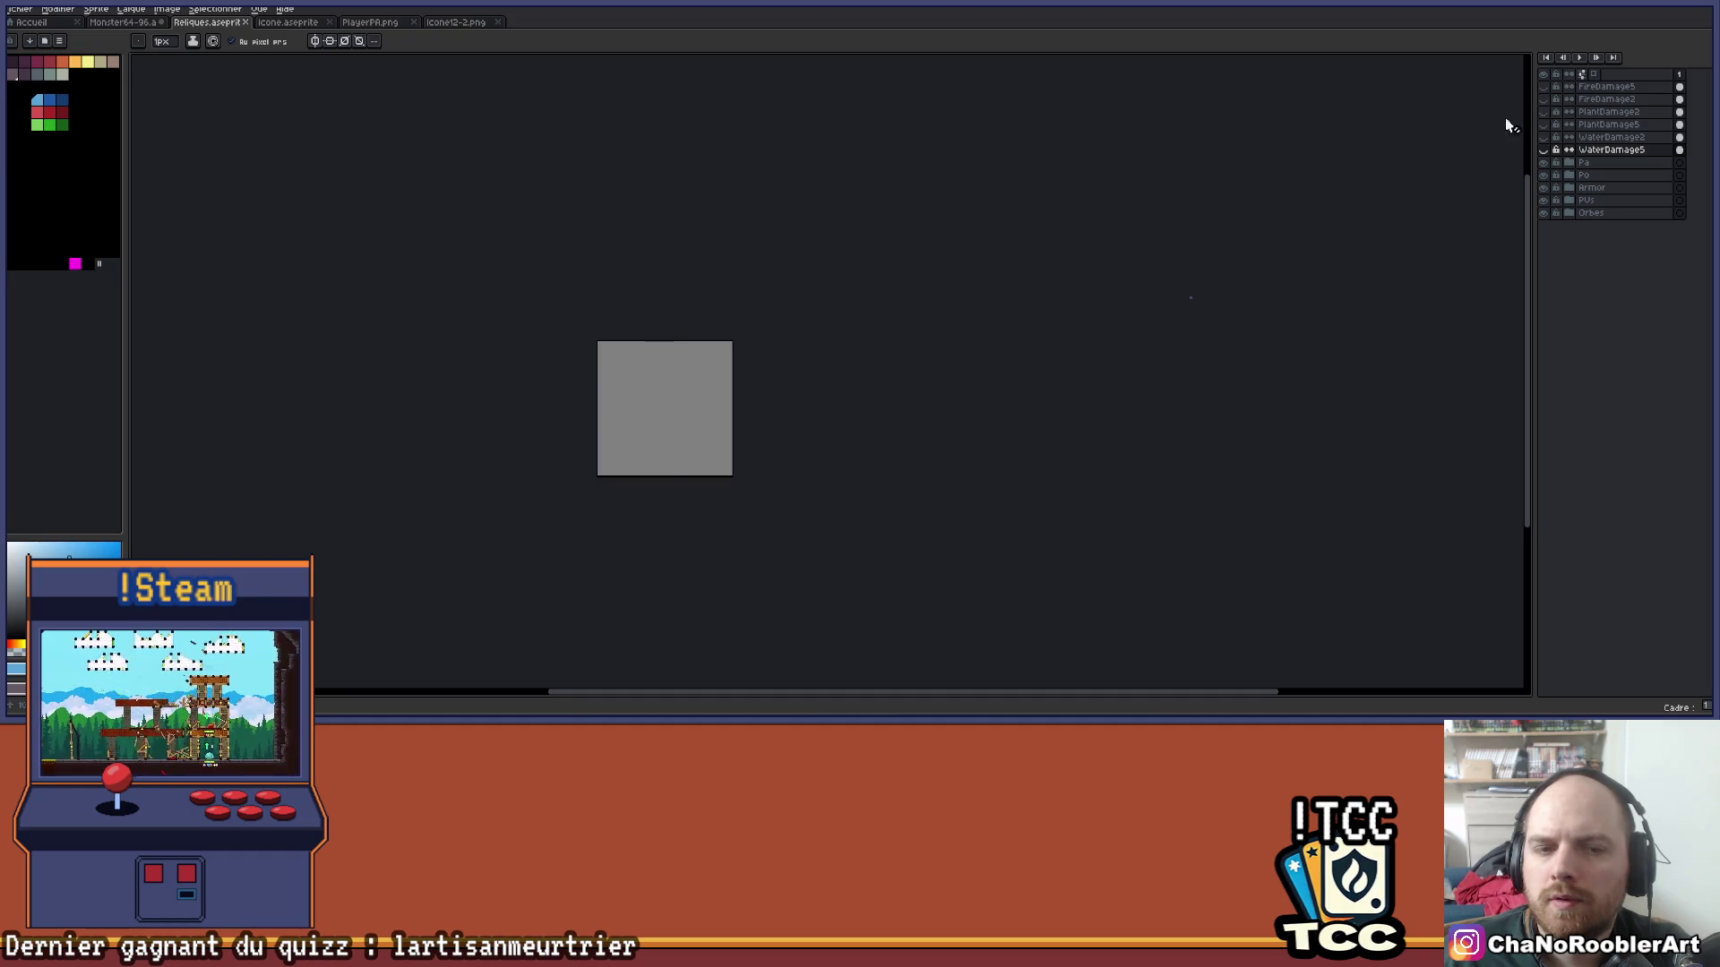
In the Reliques spreadsheet, select the Bonus feu rows C15:E17.
{"action": "key", "text": "alt+Tab"}
{"action": "scroll", "coordinate": [806, 359], "scroll_direction": "down", "scroll_amount": 1}
{"action": "scroll", "coordinate": [538, 376], "scroll_direction": "up", "scroll_amount": 1}
{"action": "left_click", "coordinate": [183, 387]}
{"action": "left_click_drag", "start_coordinate": [259, 423], "coordinate": [647, 414]}
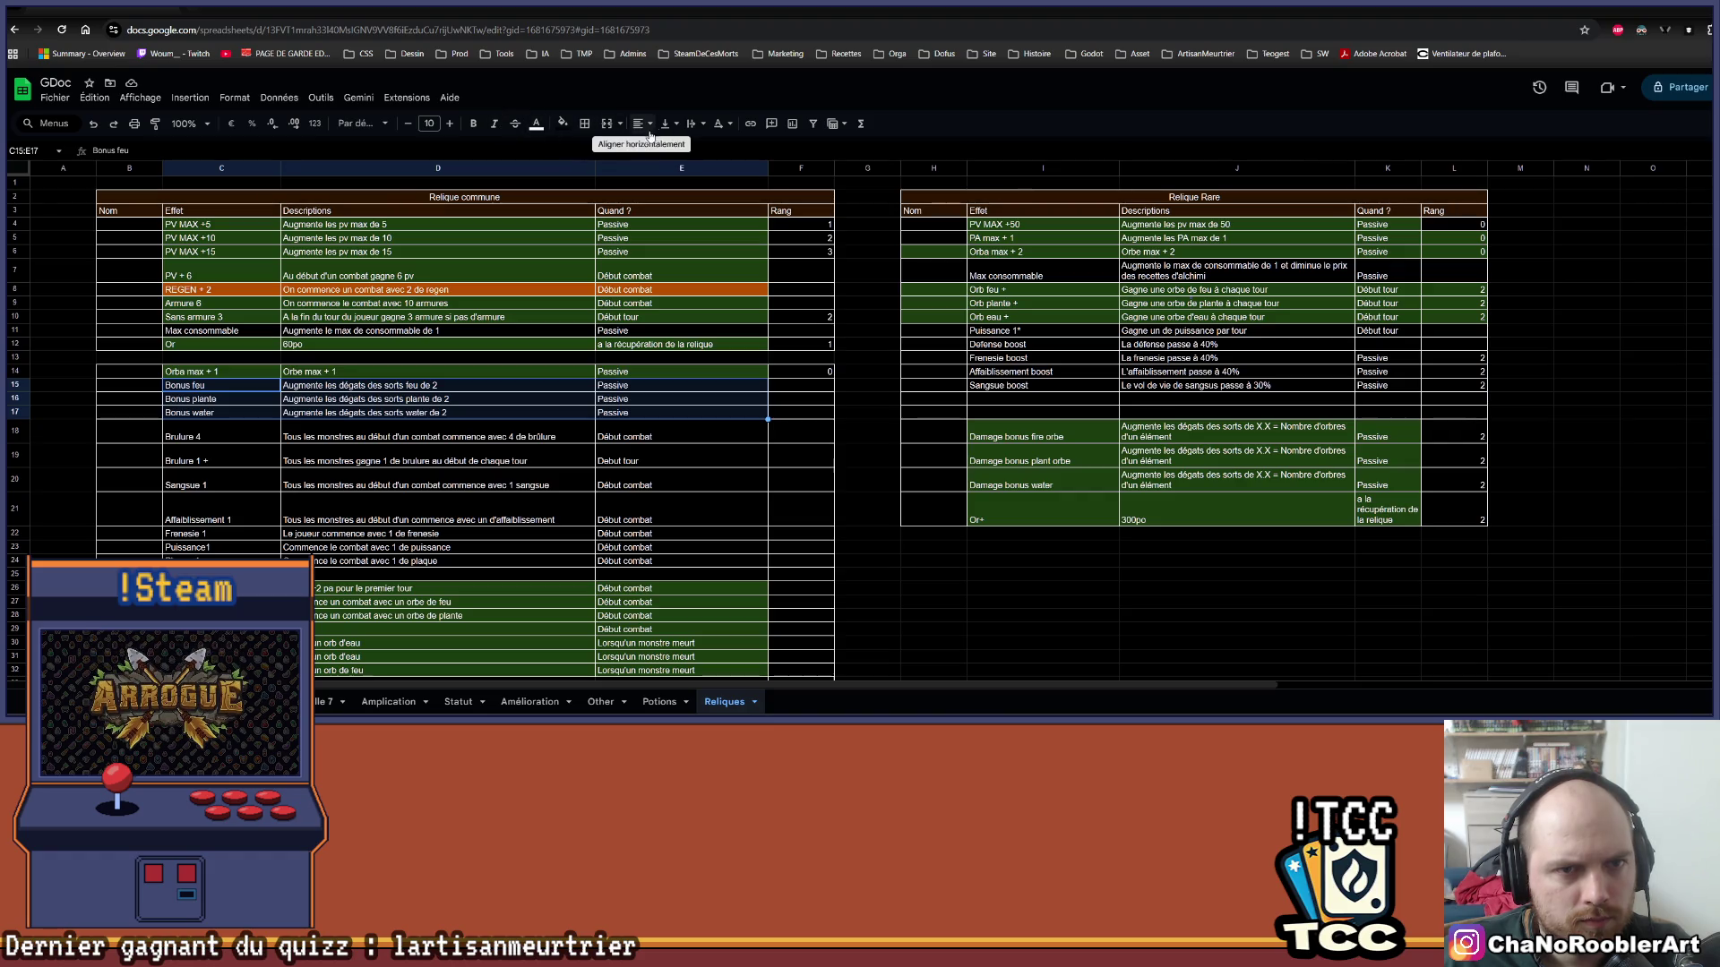
Fill the Bonus feu, plante and water rows C15:E17 with green.
{"action": "left_click", "coordinate": [562, 122]}
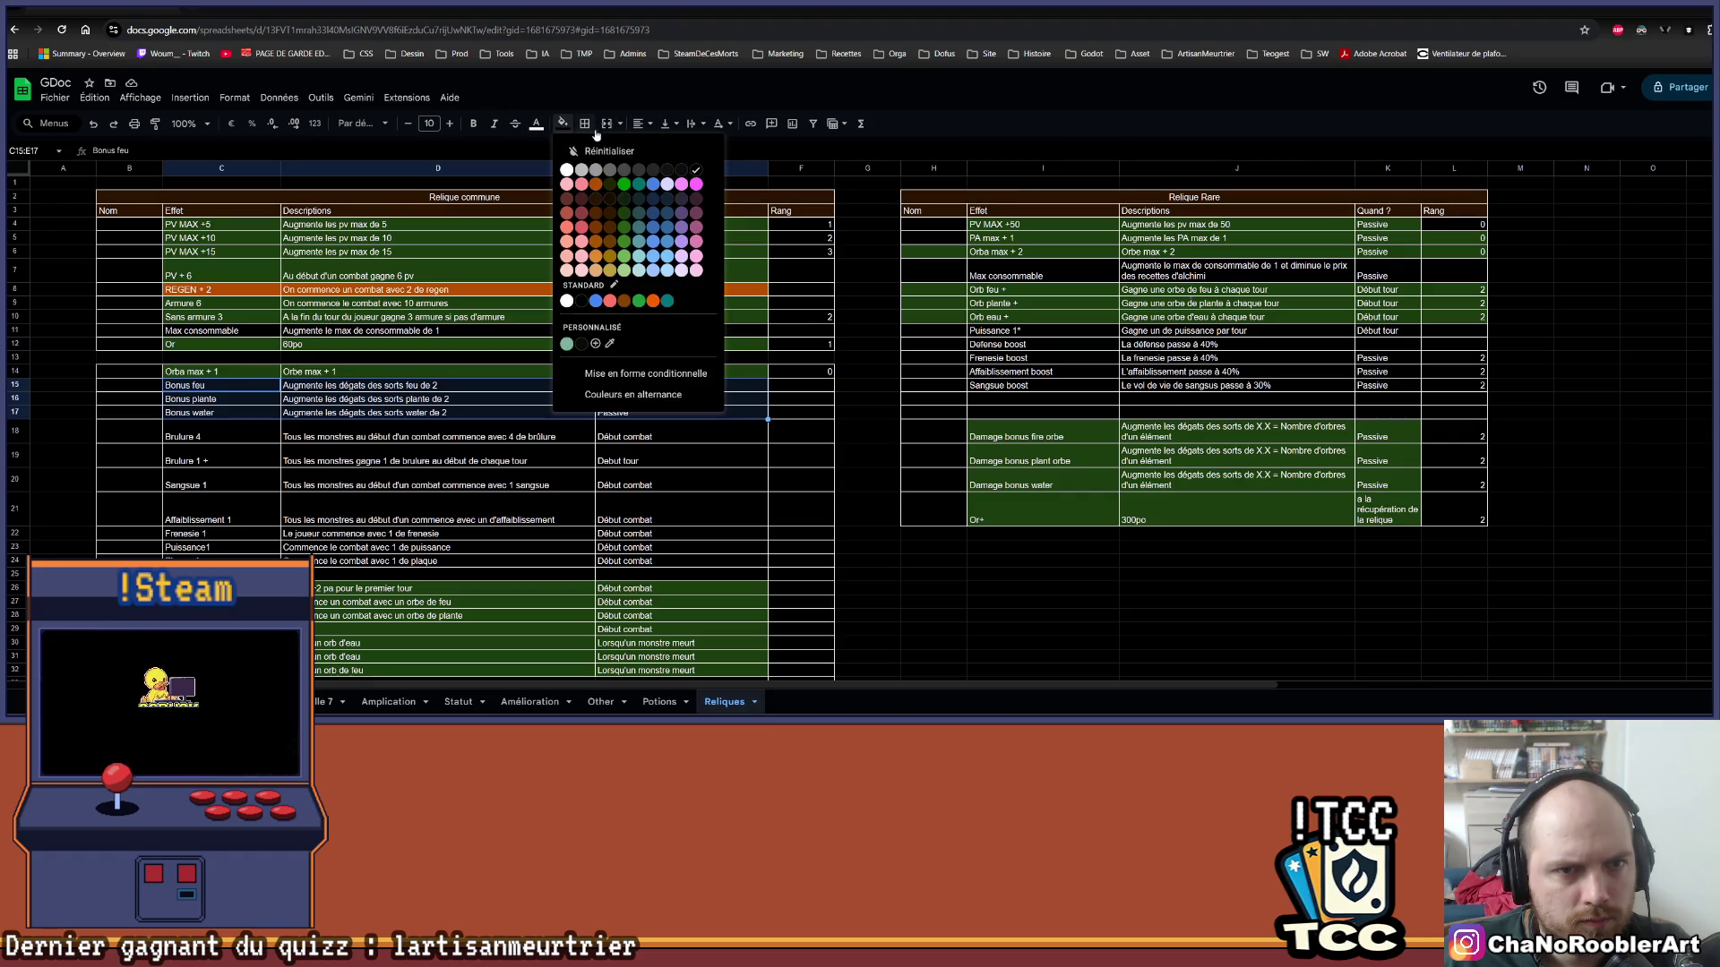
{"action": "left_click", "coordinate": [623, 218]}
{"action": "left_click", "coordinate": [681, 455]}
{"action": "scroll", "coordinate": [311, 373], "scroll_direction": "down", "scroll_amount": 3}
{"action": "scroll", "coordinate": [311, 372], "scroll_direction": "up", "scroll_amount": 3}
Copy the three Bonus rows into the Relique Rare table at I22.
{"action": "mouse_move", "coordinate": [197, 385]}
{"action": "left_mouse_down"}
{"action": "mouse_move", "coordinate": [403, 412]}
{"action": "mouse_move", "coordinate": [681, 413]}
{"action": "left_mouse_up"}
{"action": "key", "text": "ctrl+c"}
{"action": "left_click", "coordinate": [1025, 534]}
{"action": "key", "text": "ctrl+v"}
{"action": "scroll", "coordinate": [1026, 547], "scroll_direction": "down", "scroll_amount": 2}
{"action": "left_click", "coordinate": [1191, 587]}
{"action": "scroll", "coordinate": [1191, 586], "scroll_direction": "up", "scroll_amount": 2}
Change the bonus value from 2 to 5 in J22, J23 and J24.
{"action": "left_click", "coordinate": [1274, 535]}
{"action": "double_click", "coordinate": [1287, 536]}
{"action": "key", "text": "BackSpace"}
{"action": "type", "text": "5"}
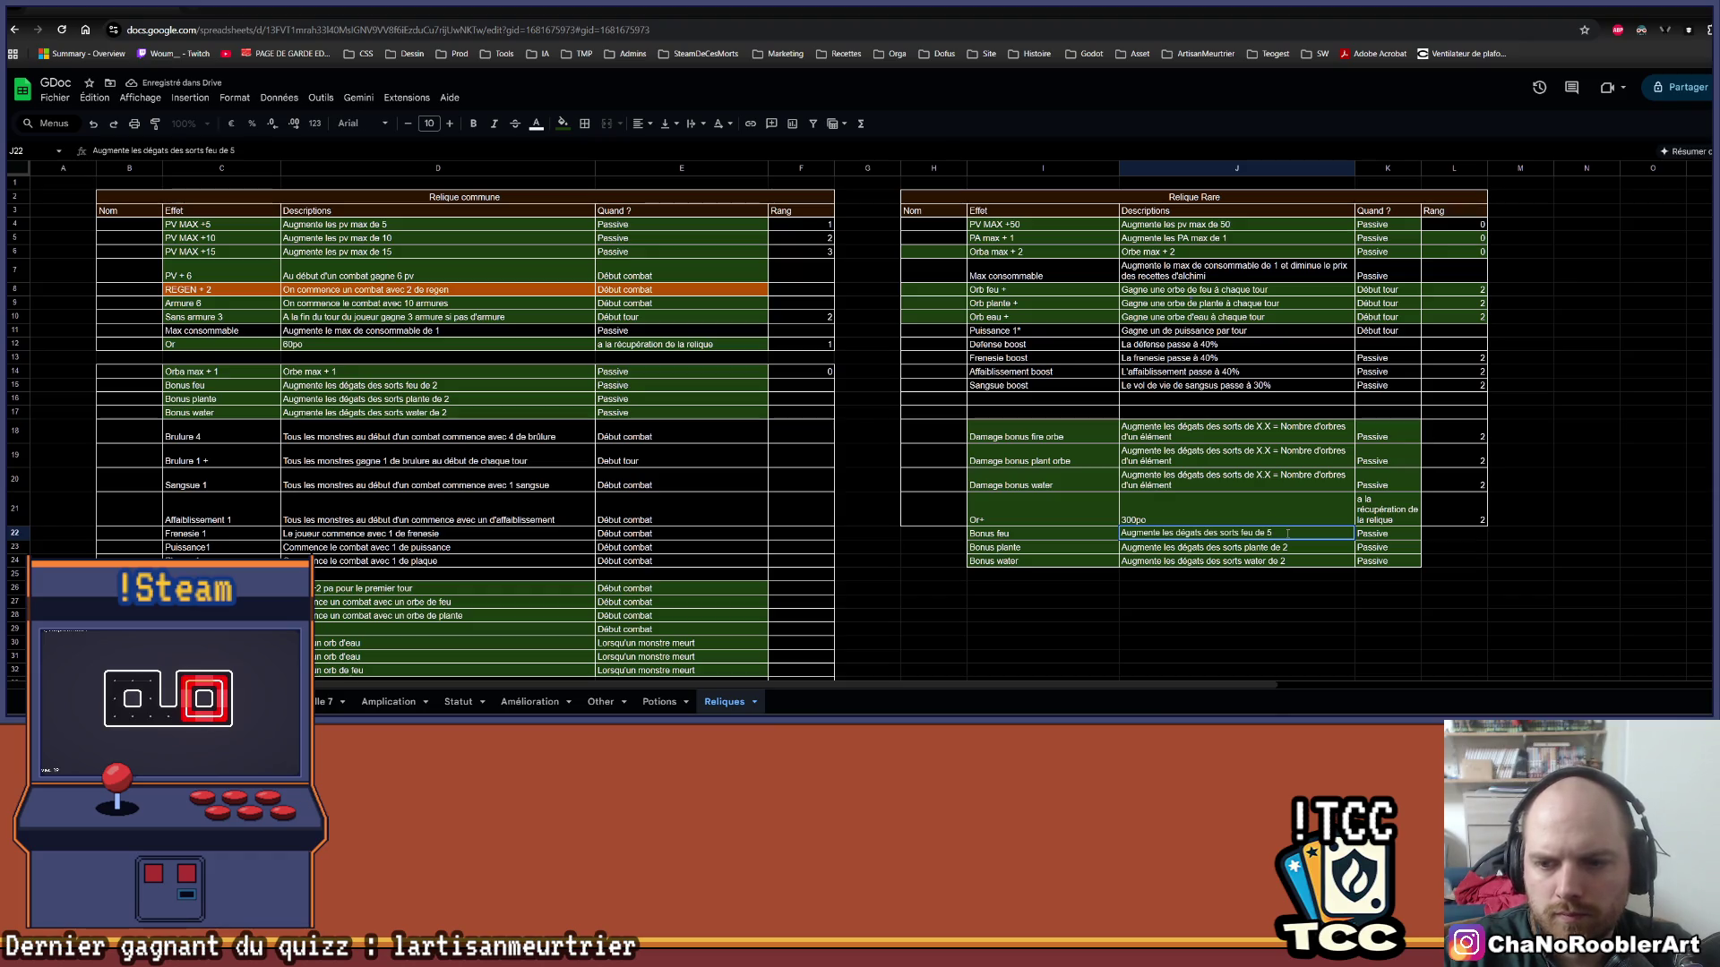
{"action": "key", "text": "Return"}
{"action": "key", "text": "Return"}
{"action": "key", "text": "BackSpace"}
{"action": "type", "text": "5"}
{"action": "double_click", "coordinate": [1313, 561]}
{"action": "key", "text": "BackSpace"}
{"action": "type", "text": "5"}
{"action": "key", "text": "Return"}
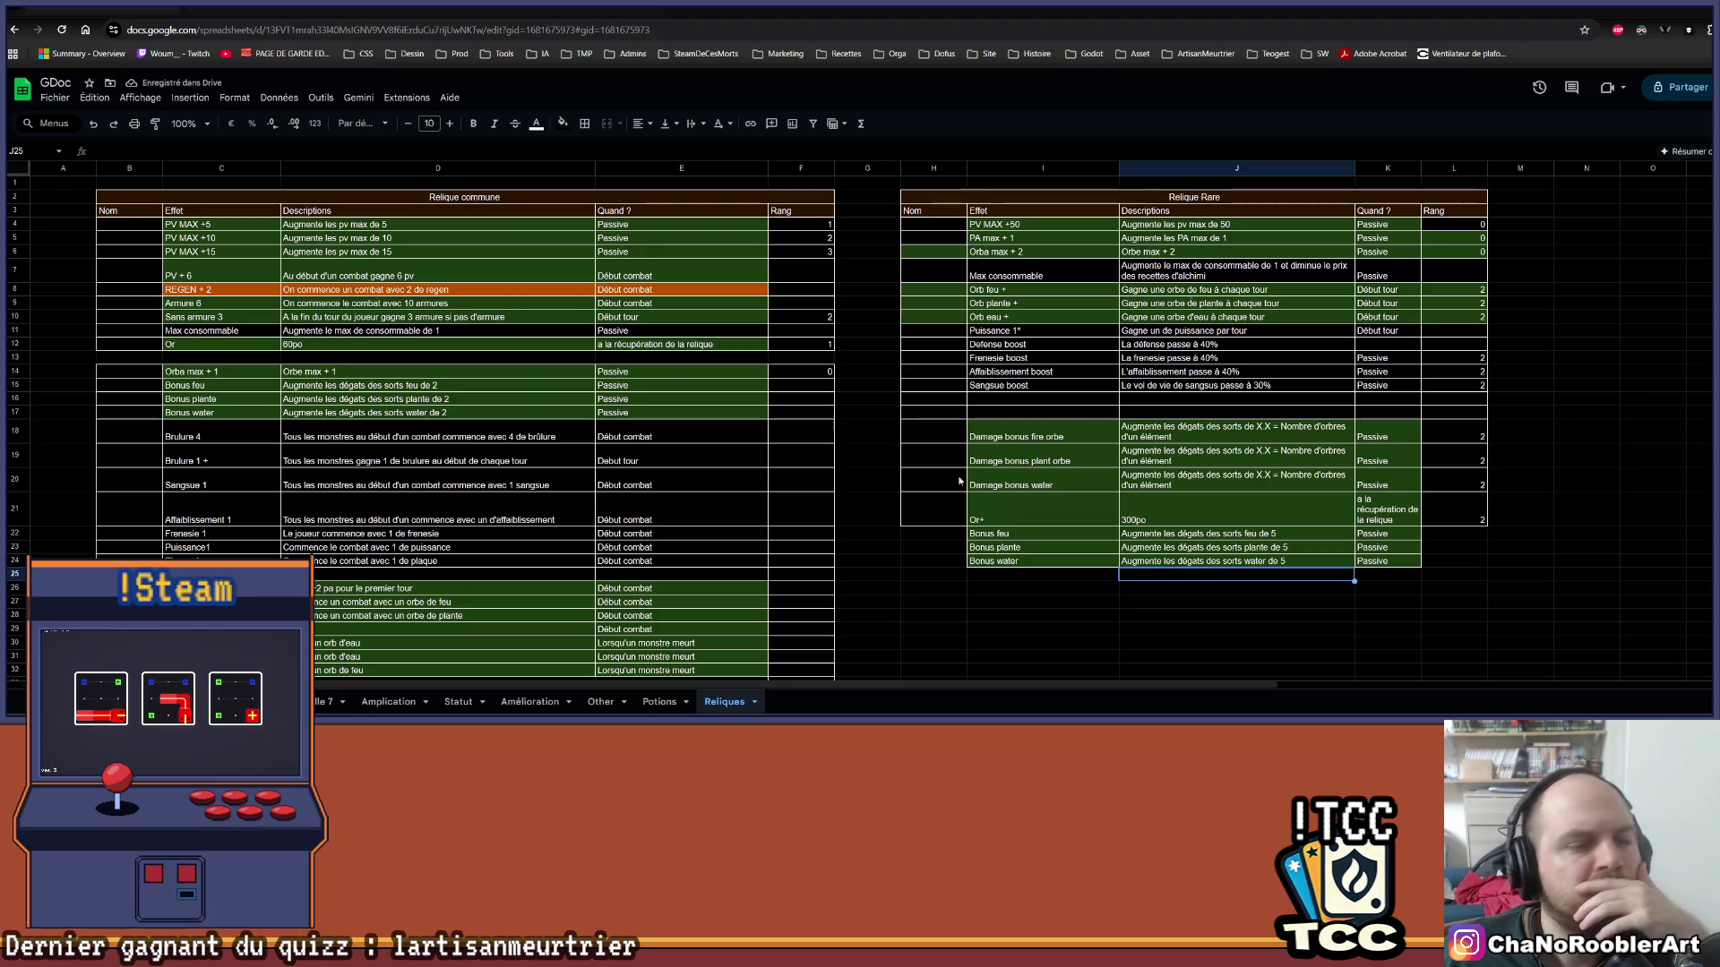
{"action": "scroll", "coordinate": [800, 453], "scroll_direction": "down", "scroll_amount": 1}
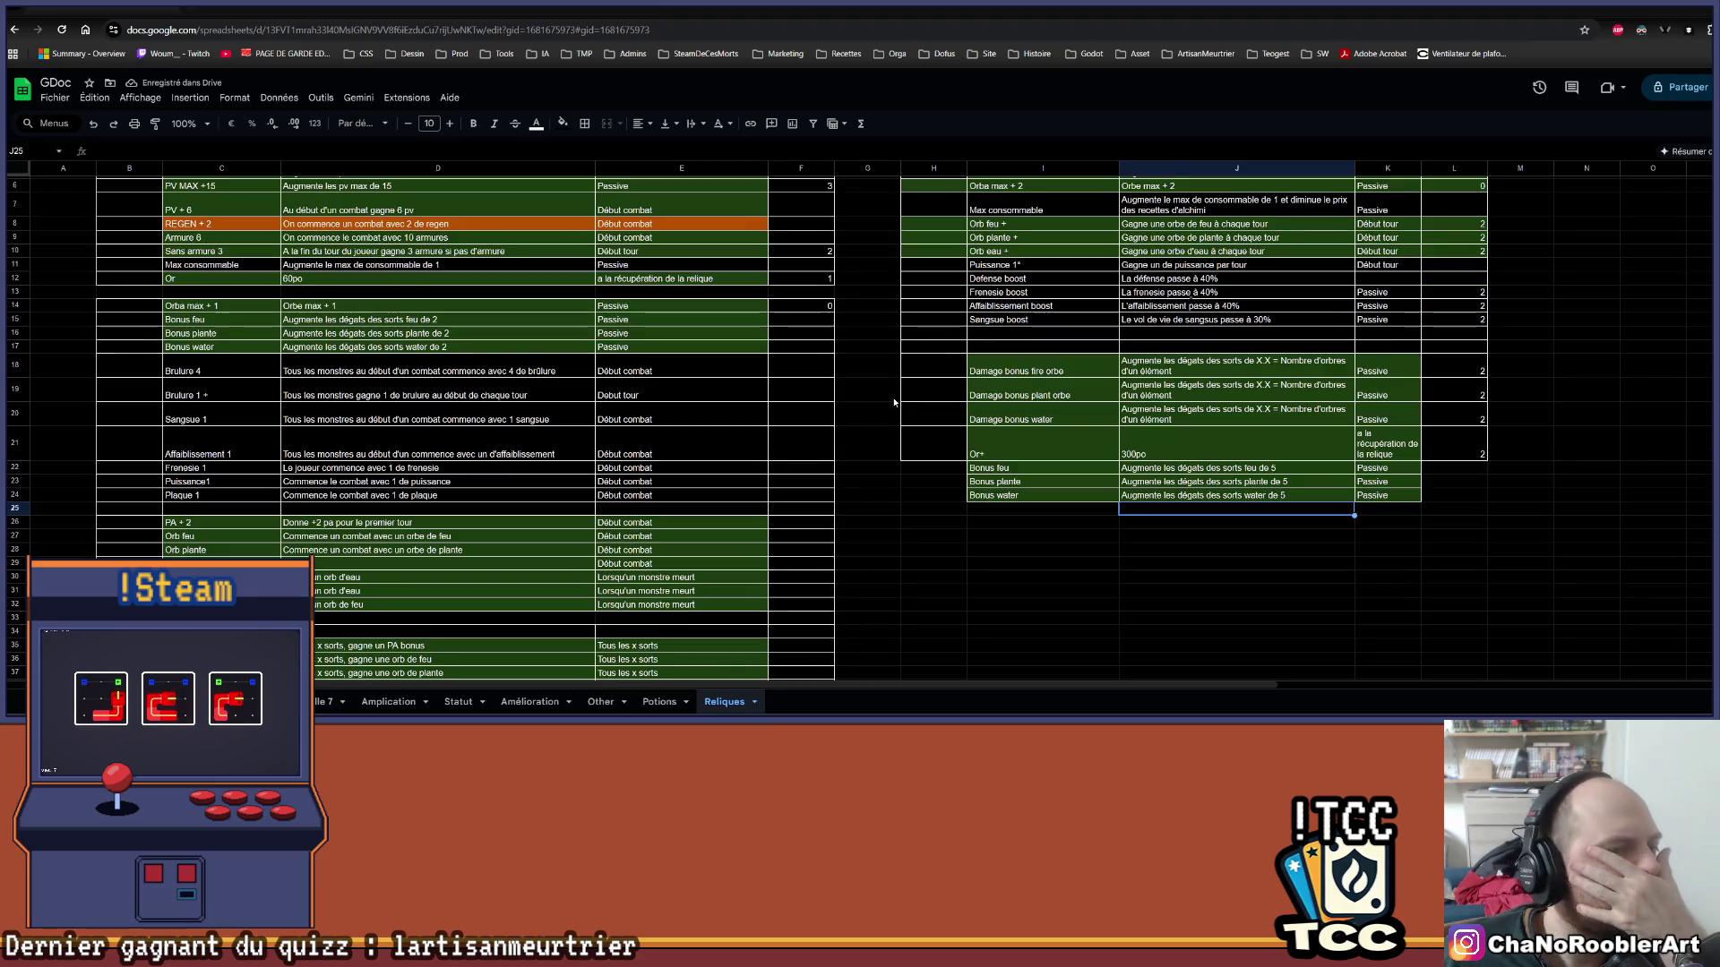
{"action": "scroll", "coordinate": [893, 421], "scroll_direction": "down", "scroll_amount": 3}
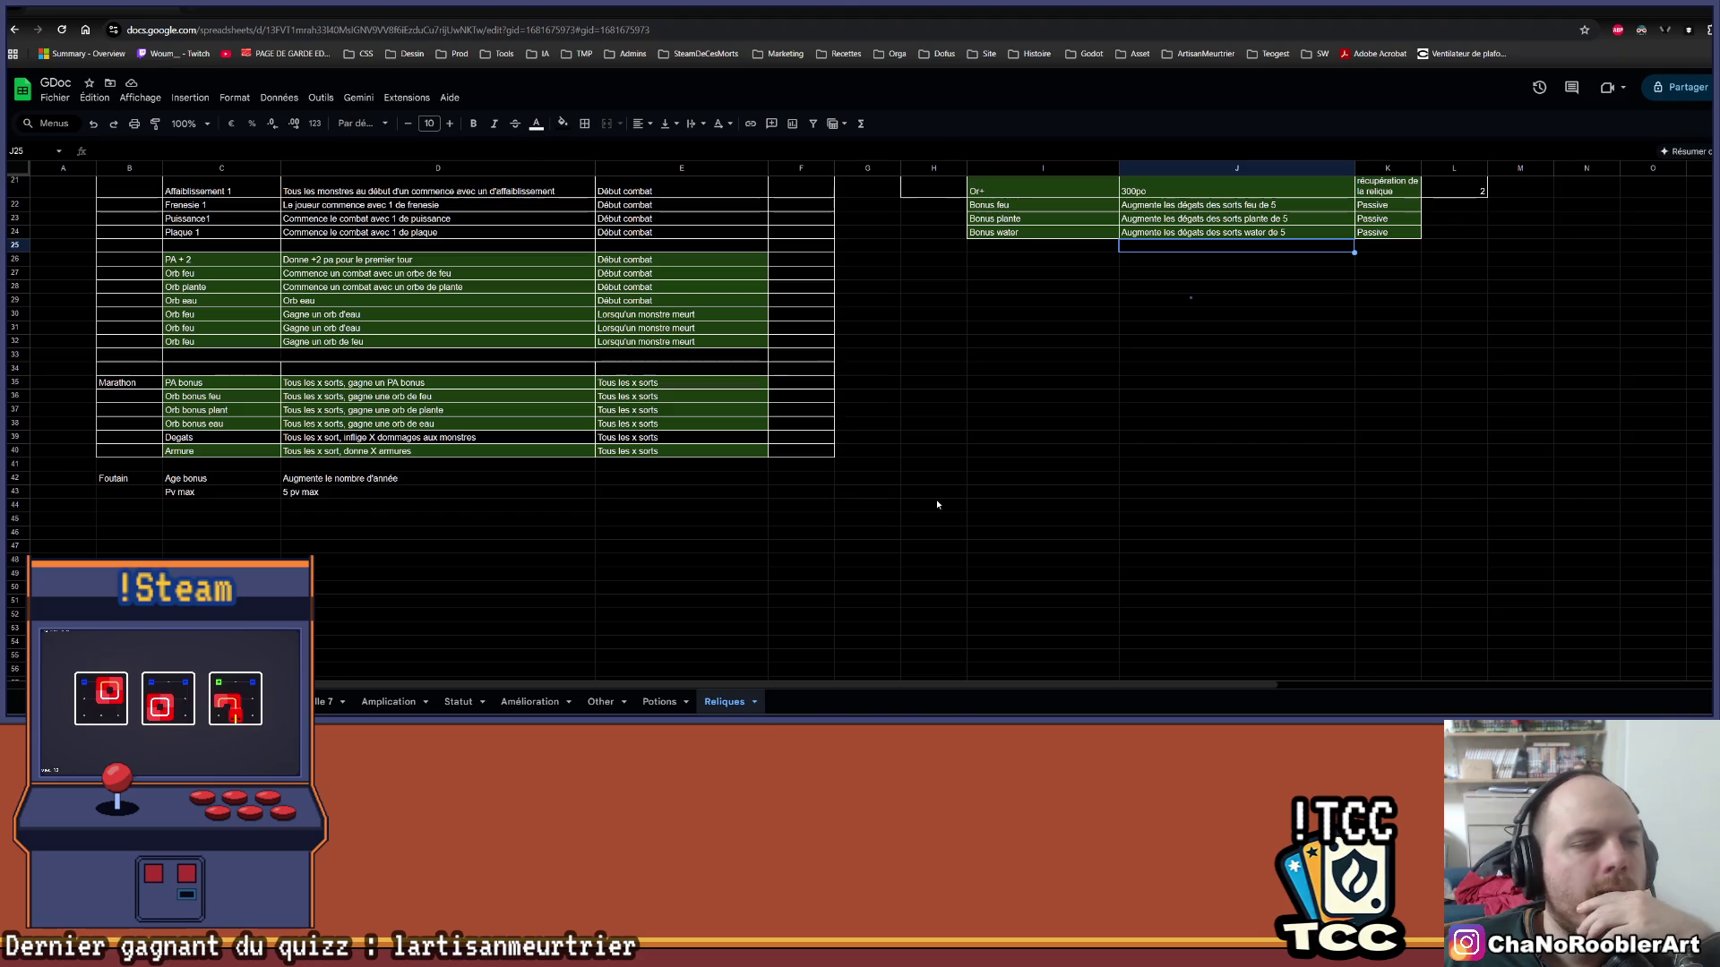
{"action": "scroll", "coordinate": [1018, 538], "scroll_direction": "up", "scroll_amount": 4}
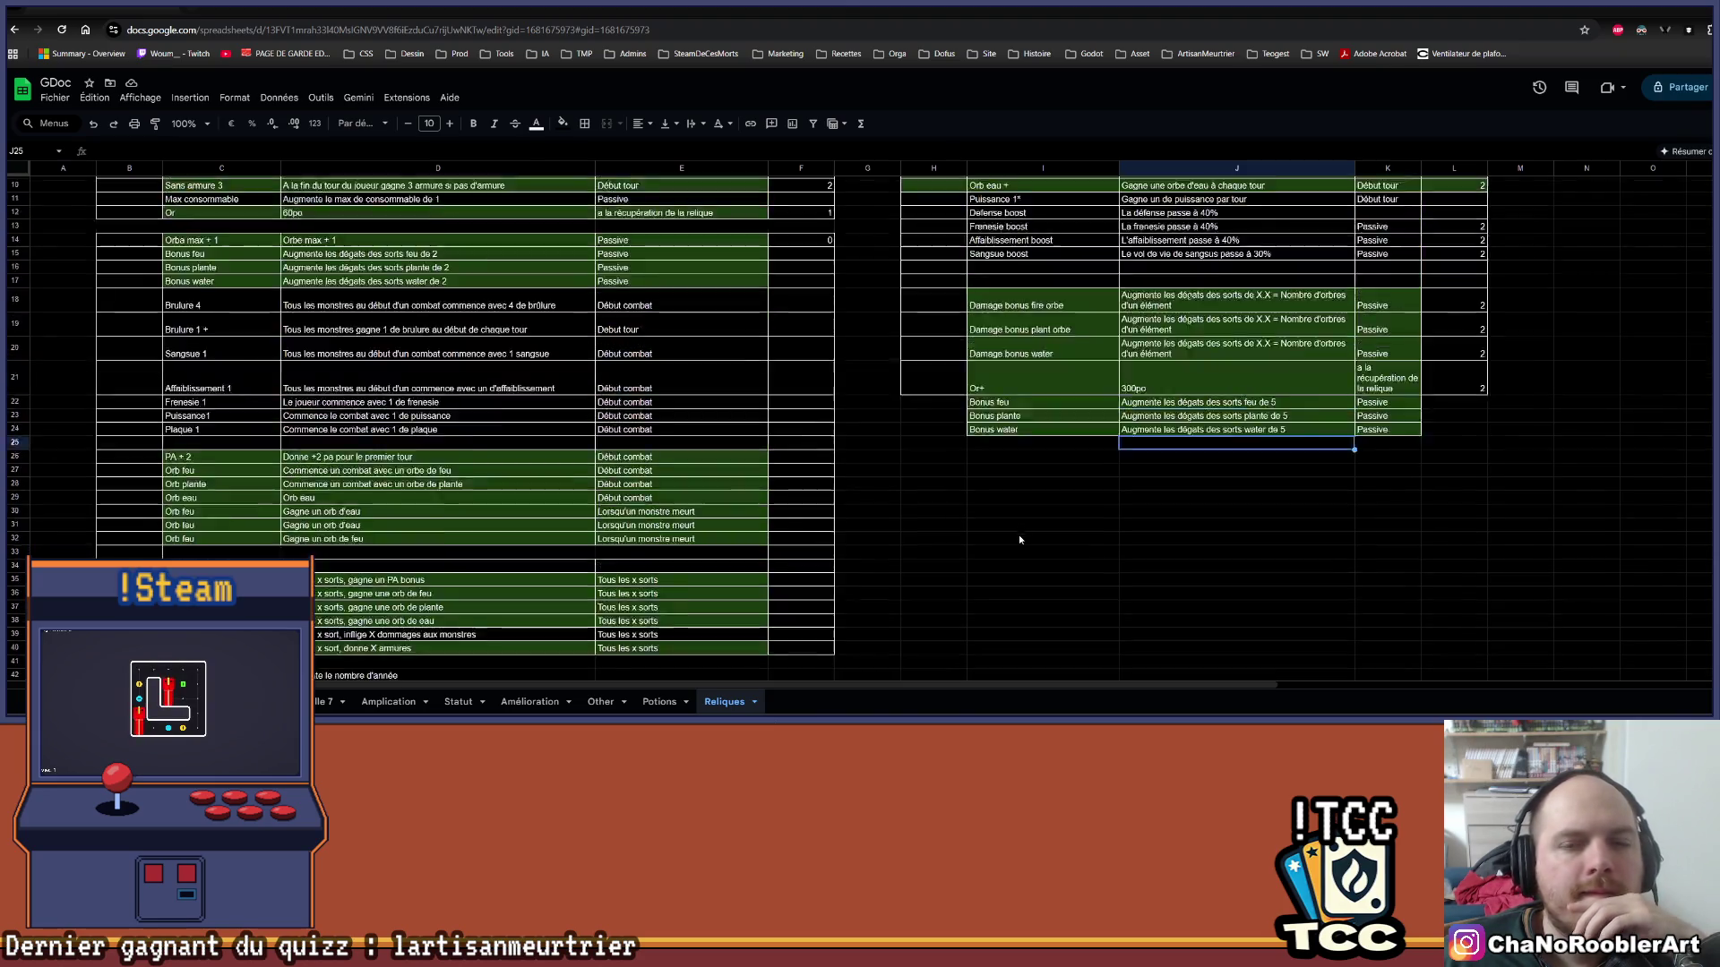
{"action": "left_click", "coordinate": [927, 574]}
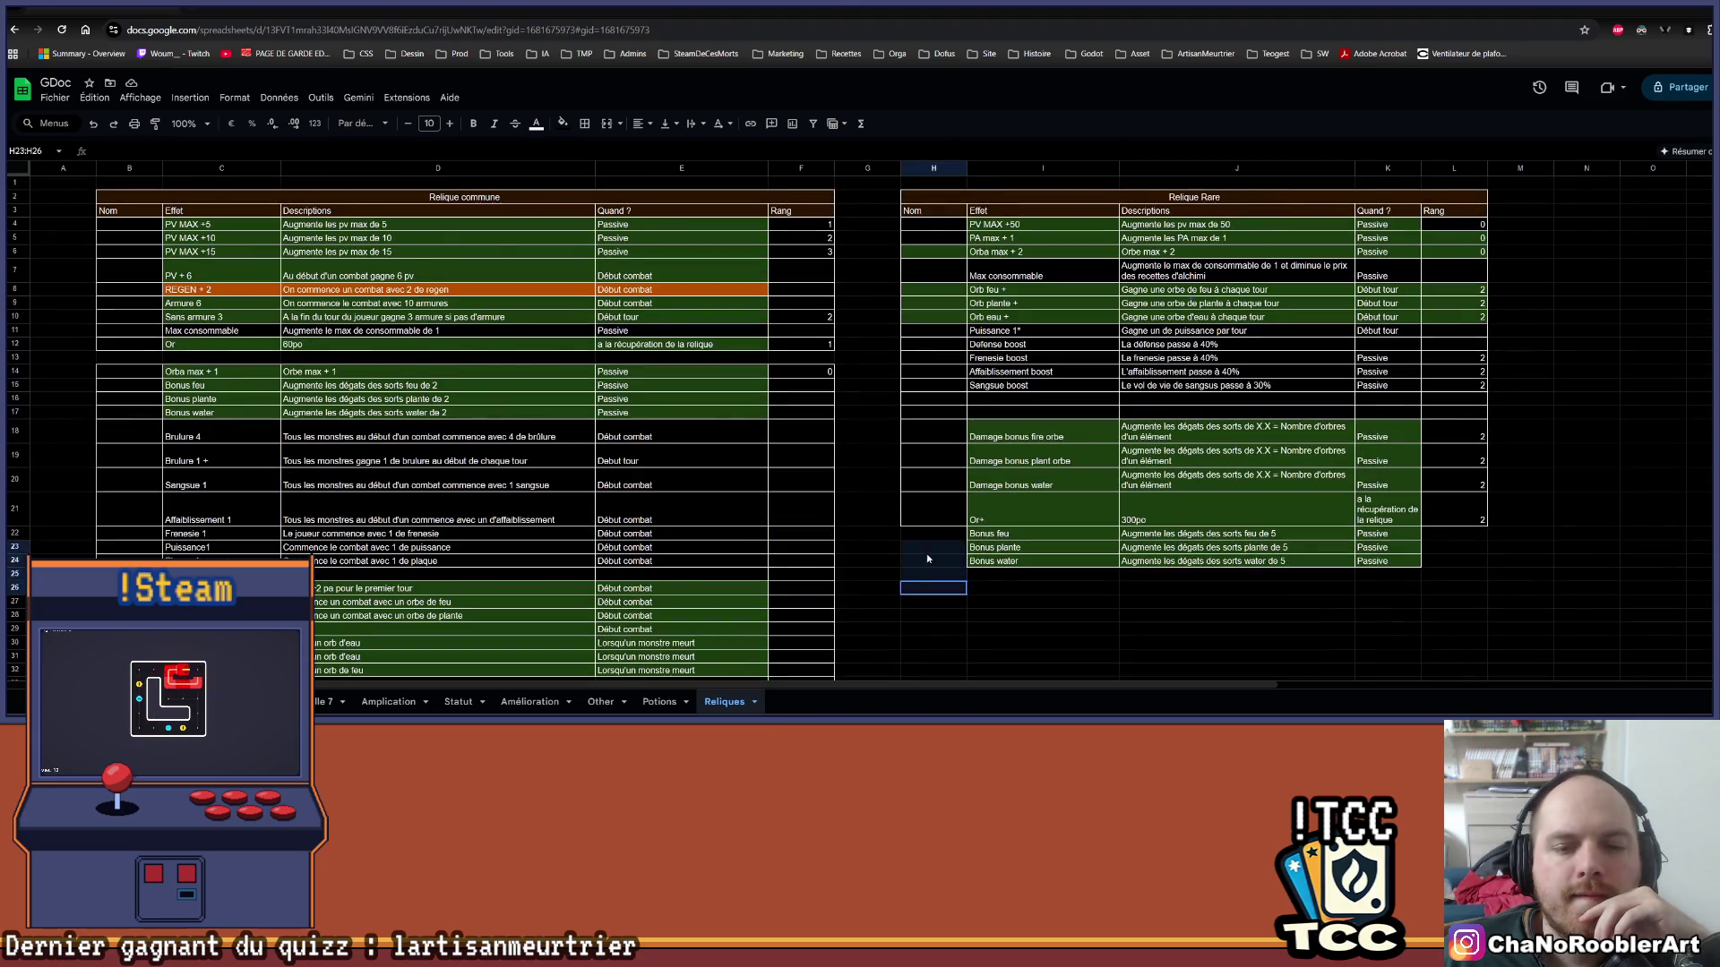
Apply All borders to the new Bonus rows H22:L24.
{"action": "scroll", "coordinate": [958, 537], "scroll_direction": "down", "scroll_amount": 2}
{"action": "left_click", "coordinate": [996, 512]}
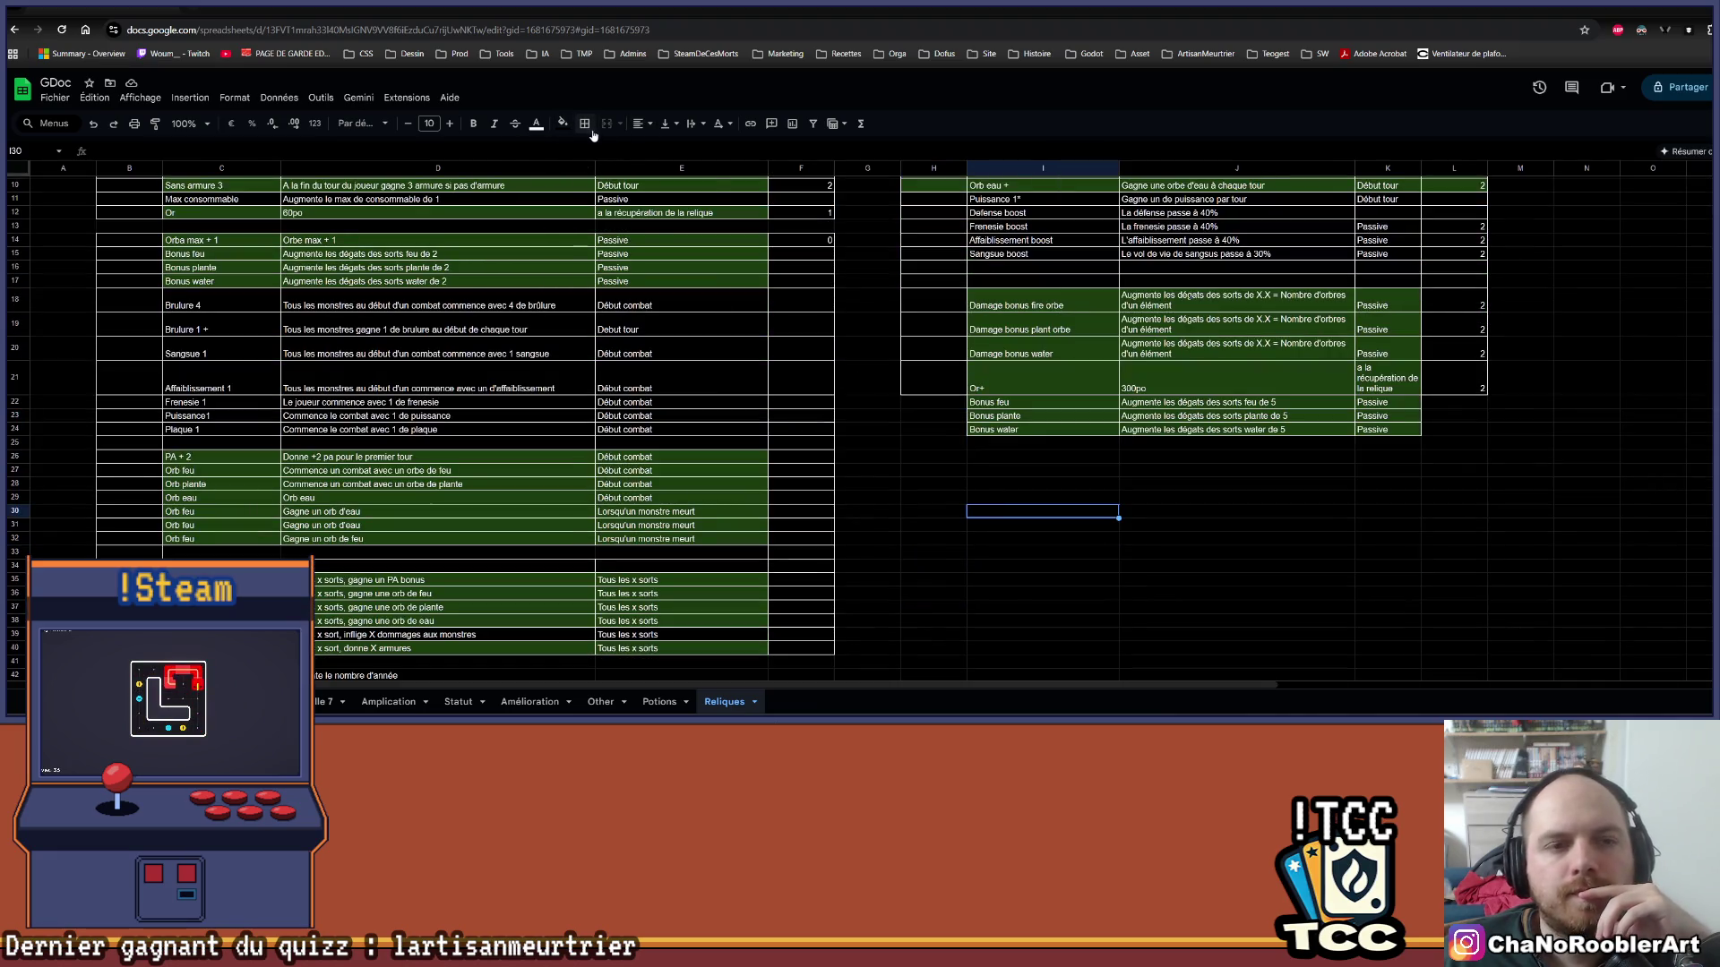
{"action": "left_click", "coordinate": [583, 130]}
{"action": "mouse_move", "coordinate": [927, 402]}
{"action": "left_mouse_down"}
{"action": "mouse_move", "coordinate": [1221, 441]}
{"action": "mouse_move", "coordinate": [1453, 437]}
{"action": "left_mouse_up"}
{"action": "left_click", "coordinate": [1392, 499]}
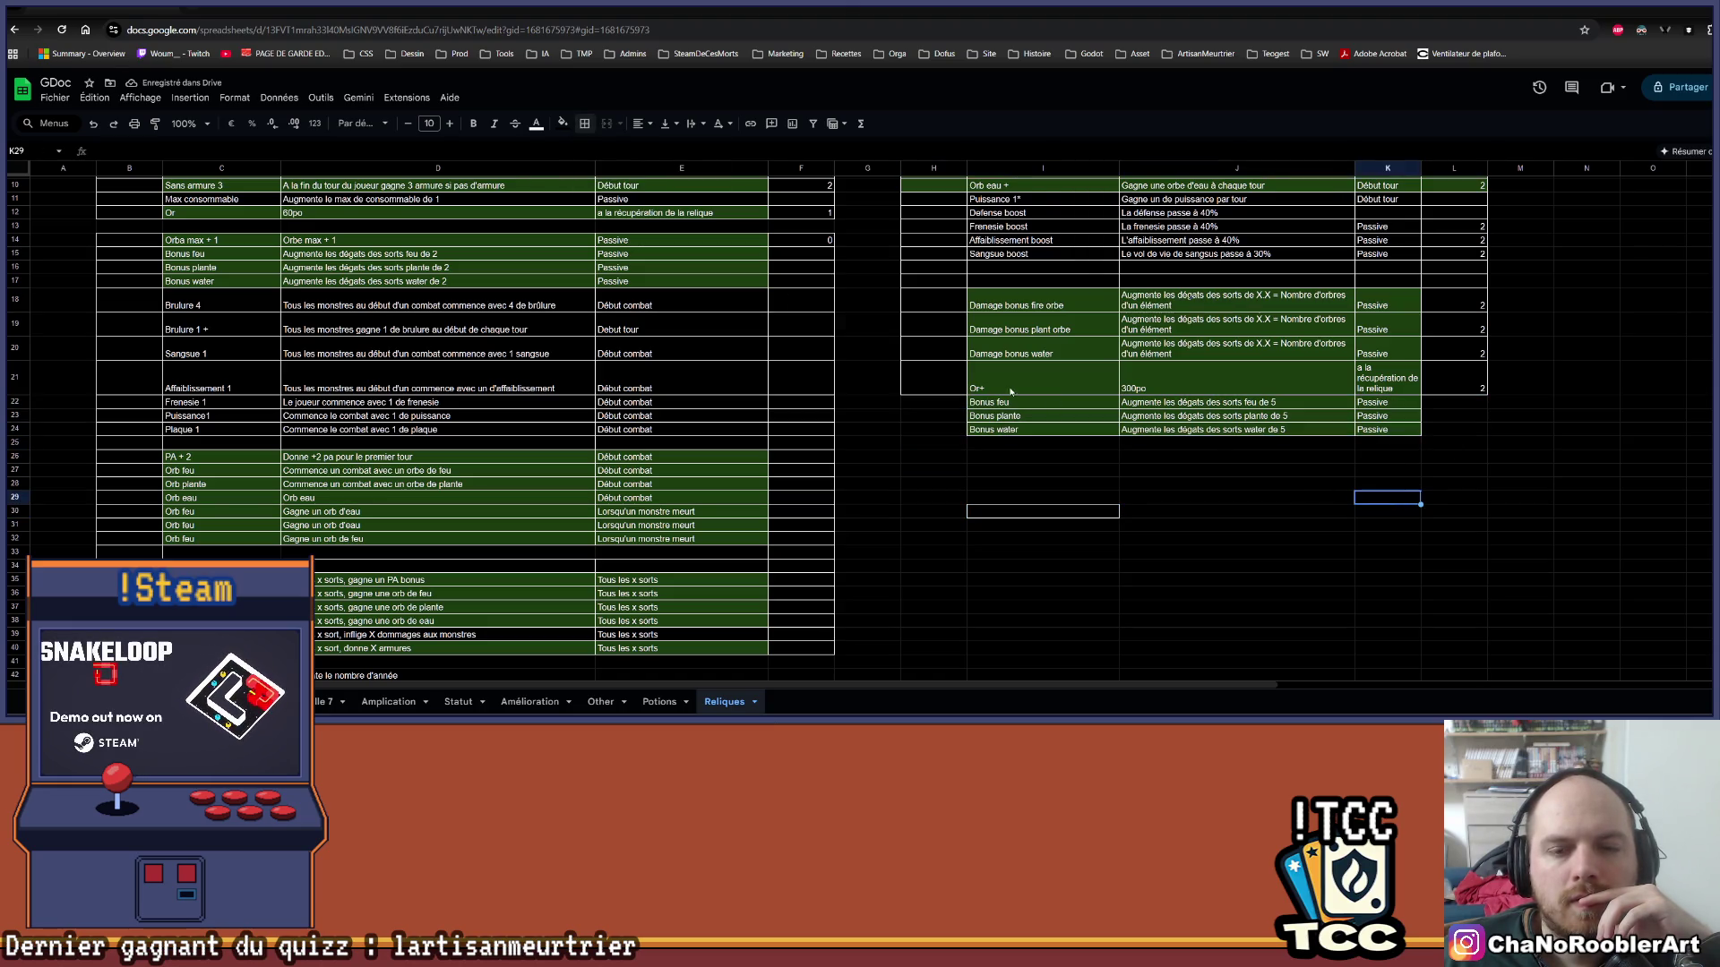
{"action": "key", "text": "ctrl+z"}
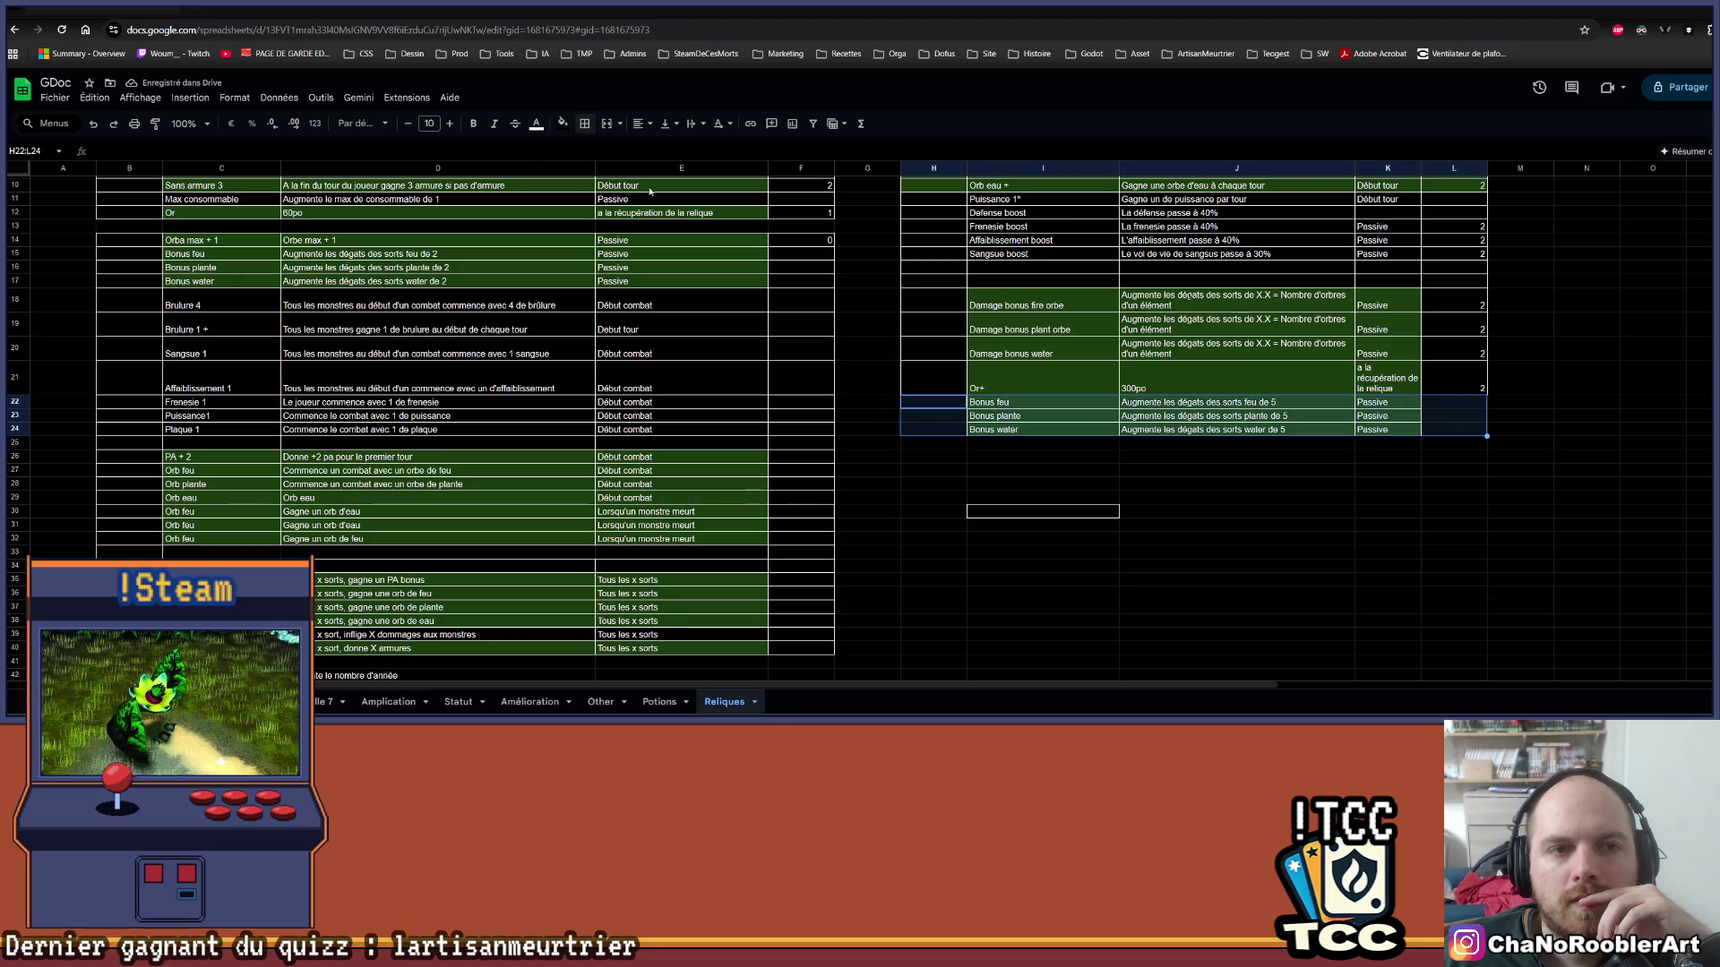
{"action": "left_click", "coordinate": [584, 123]}
{"action": "left_click", "coordinate": [598, 159]}
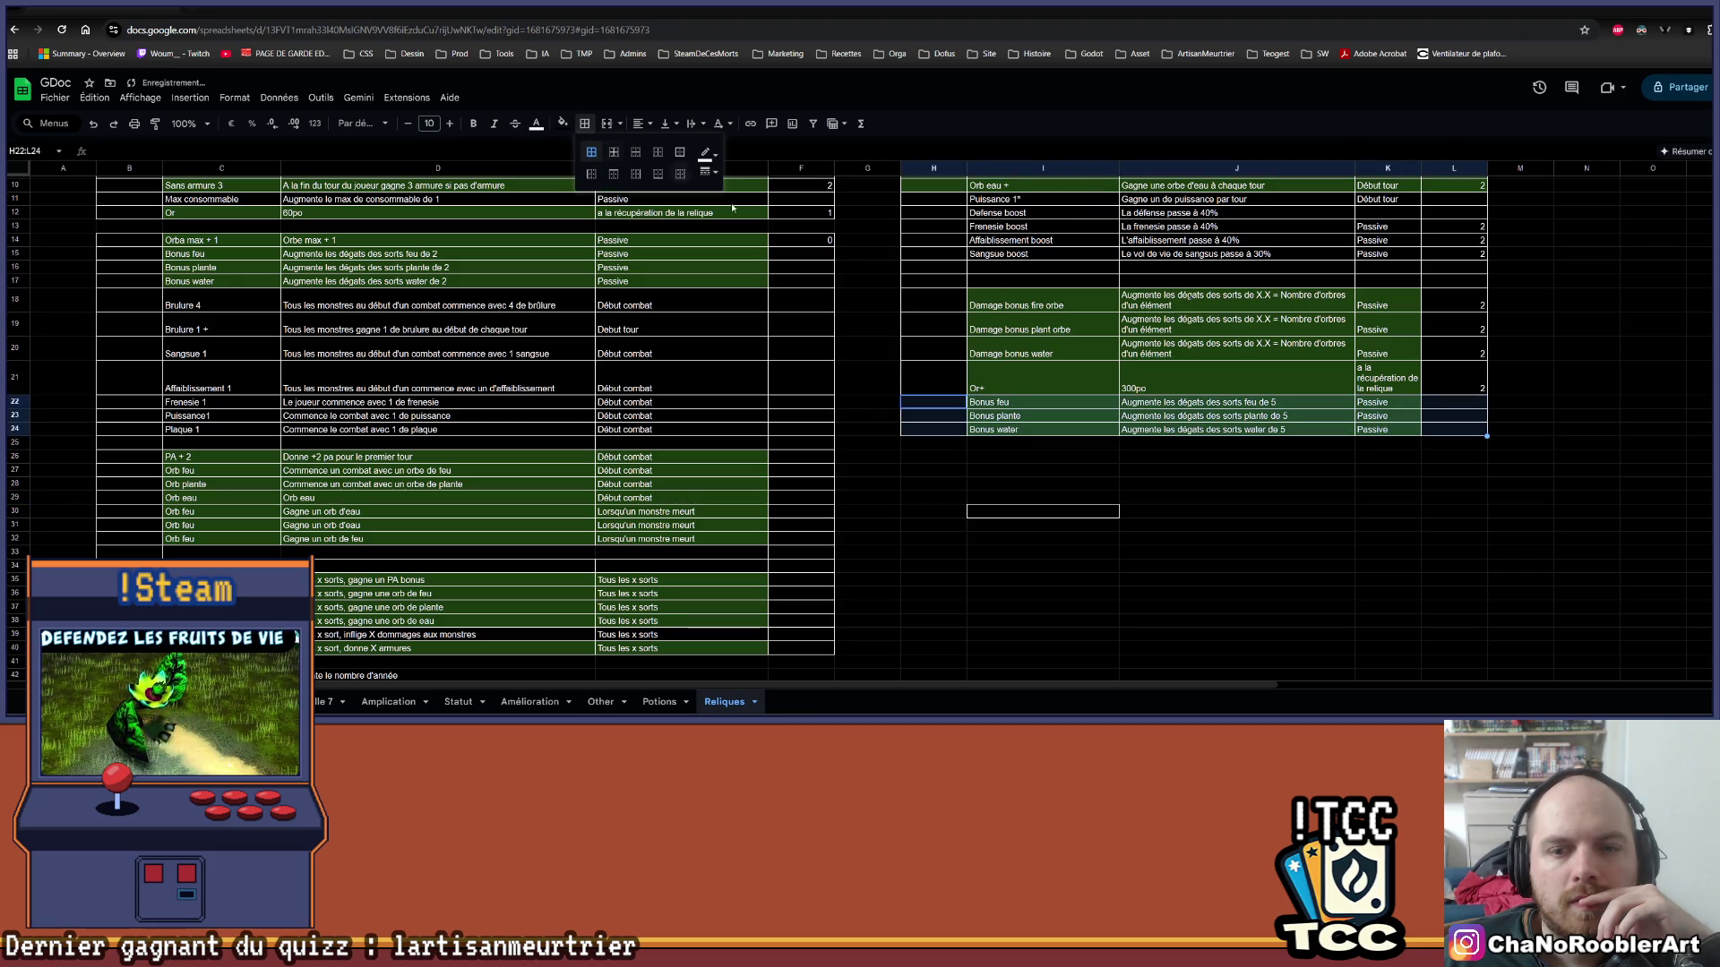
{"action": "left_click", "coordinate": [1248, 499]}
Review the Puissance1 and Max consommable entries, then return to Aseprite.
{"action": "scroll", "coordinate": [1248, 499], "scroll_direction": "up", "scroll_amount": 3}
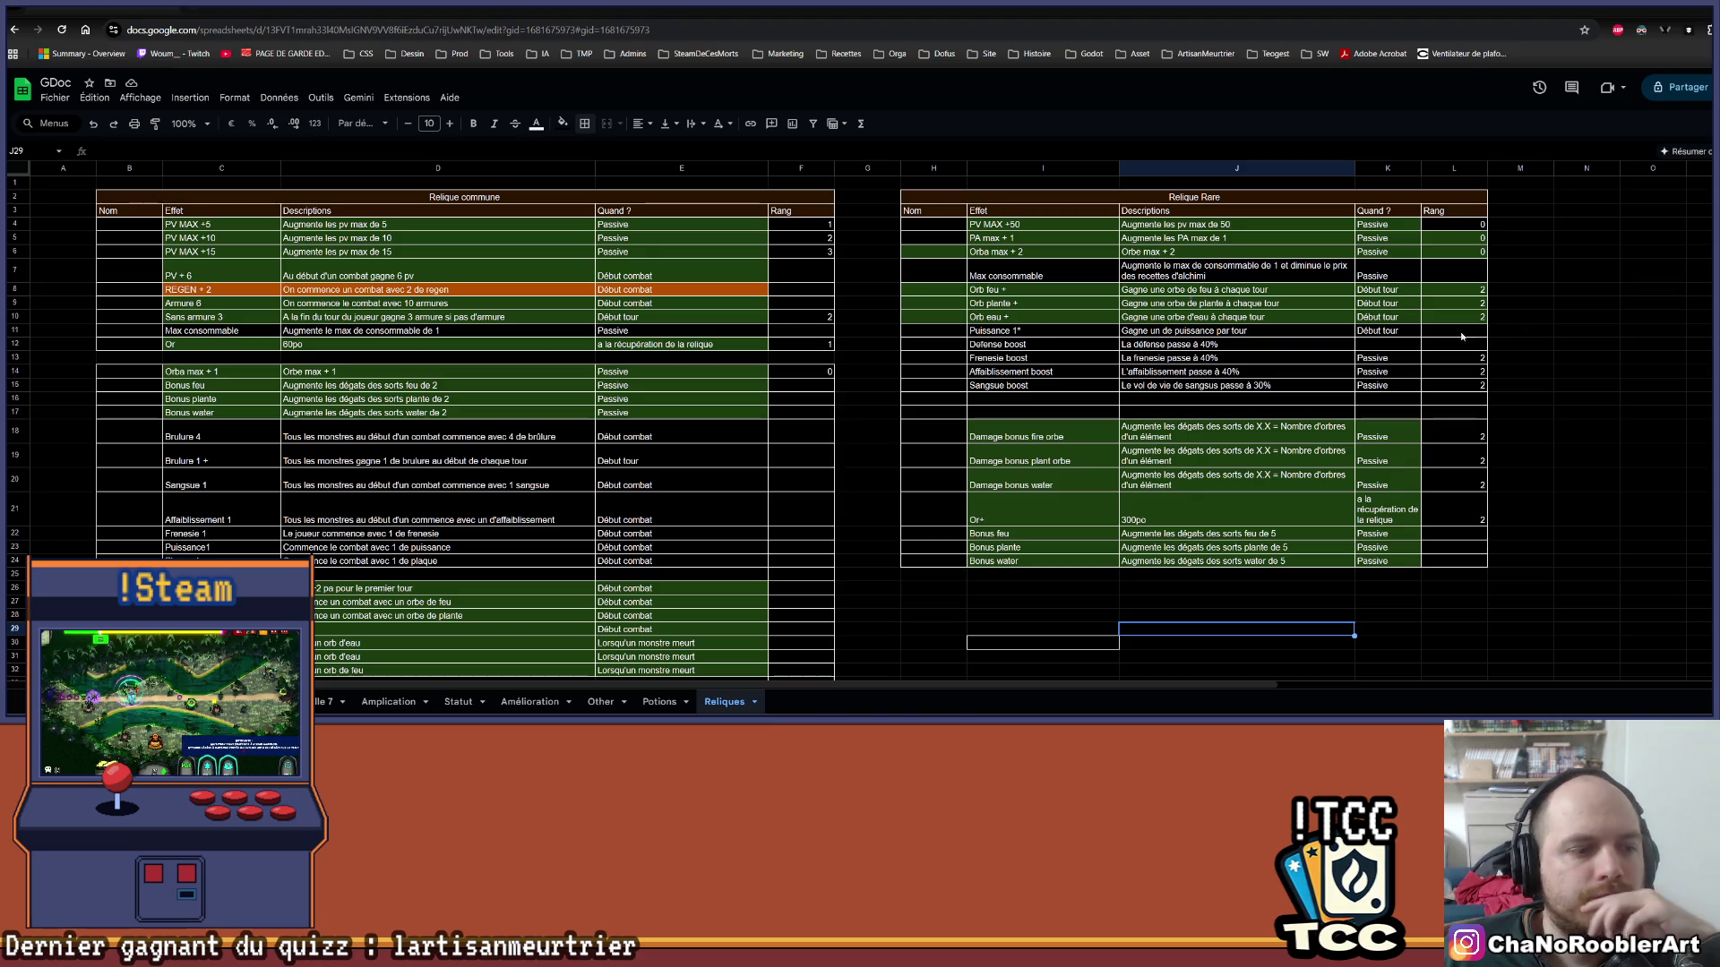
{"action": "scroll", "coordinate": [303, 383], "scroll_direction": "down", "scroll_amount": 3}
{"action": "left_click", "coordinate": [208, 418]}
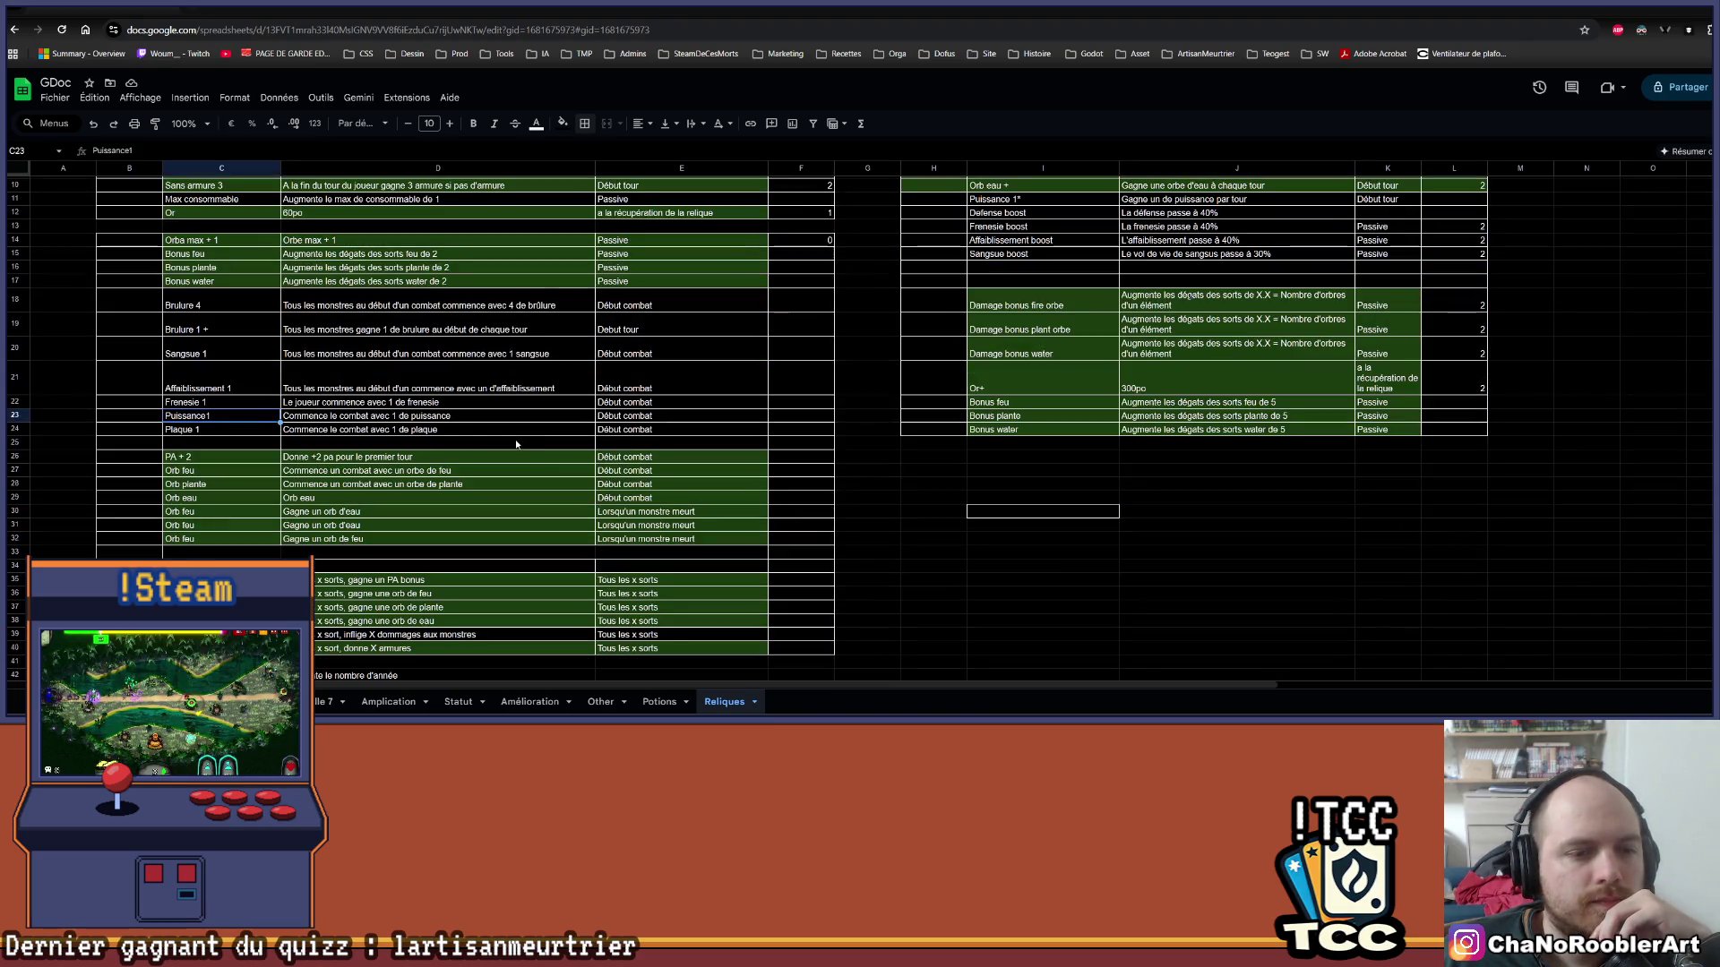
{"action": "scroll", "coordinate": [516, 440], "scroll_direction": "up", "scroll_amount": 3}
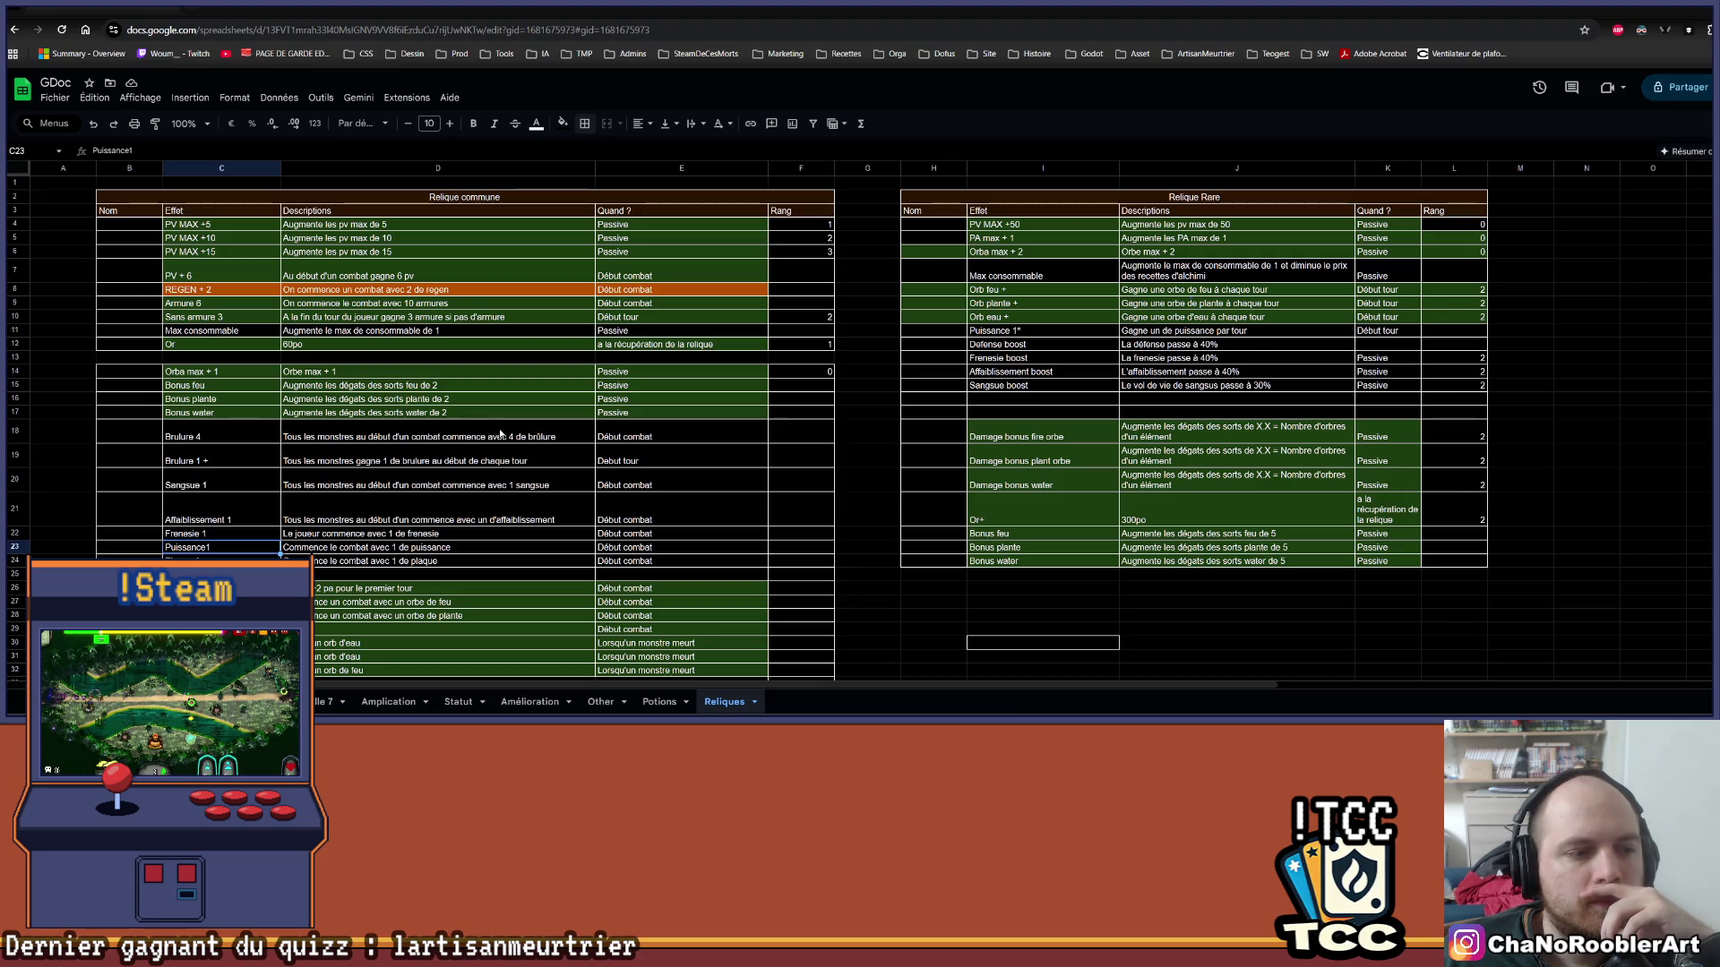
{"action": "left_click", "coordinate": [213, 337]}
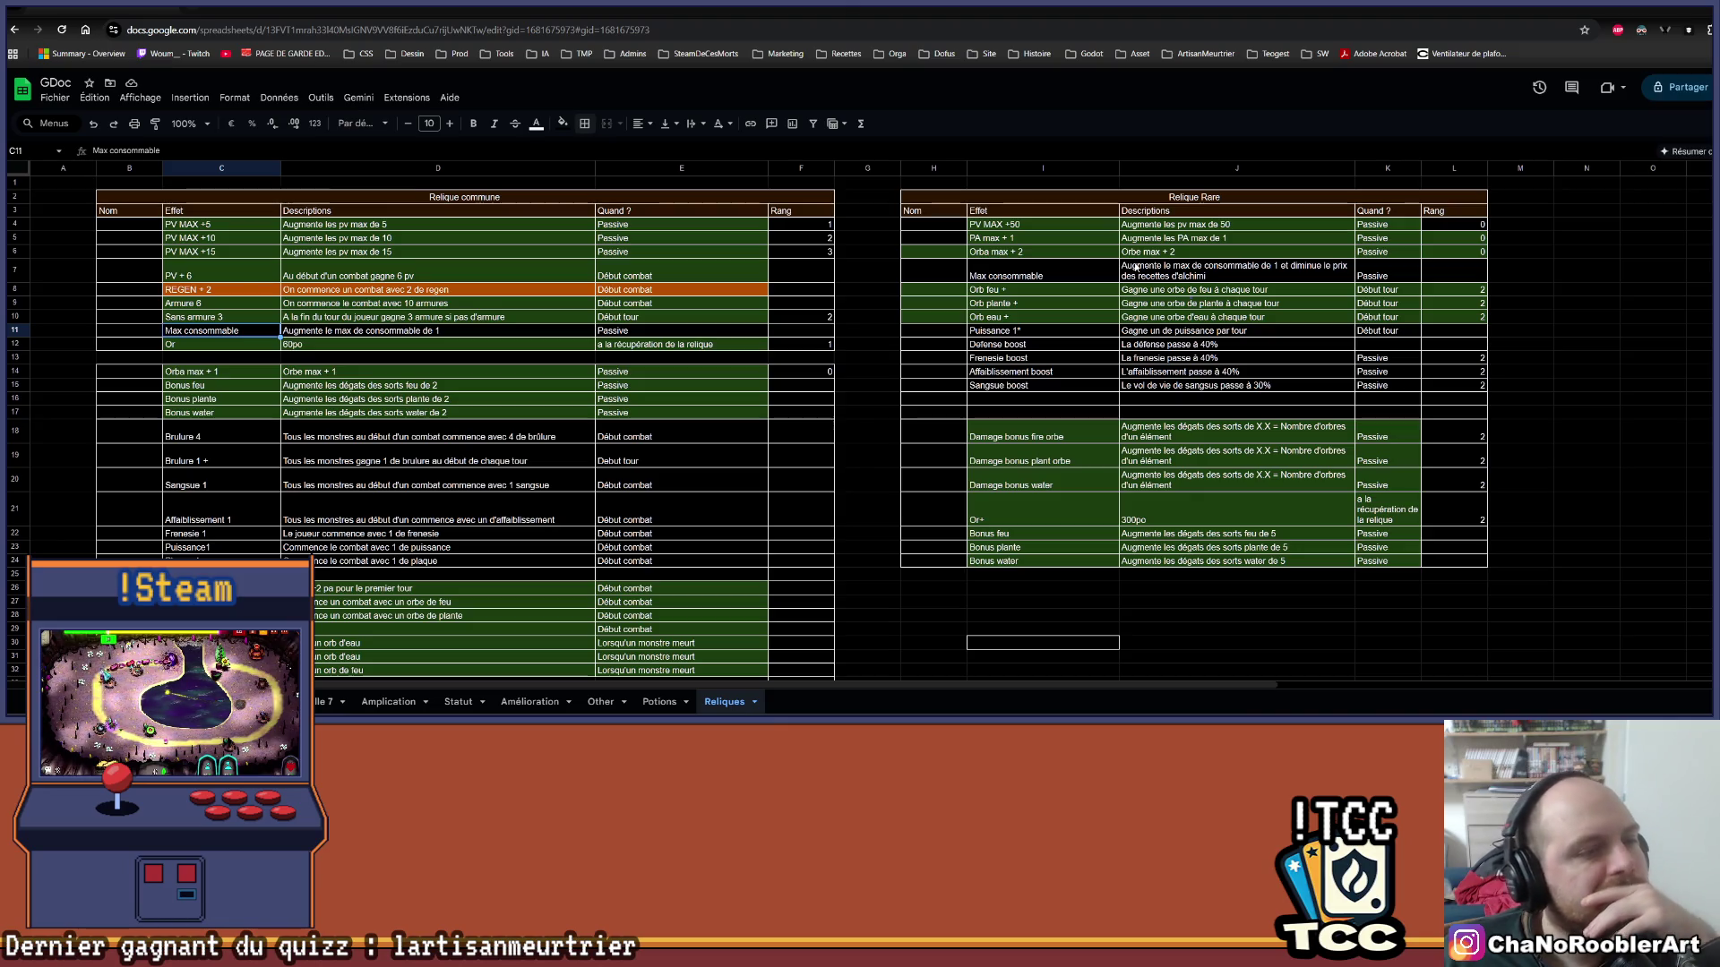
{"action": "left_click", "coordinate": [898, 305]}
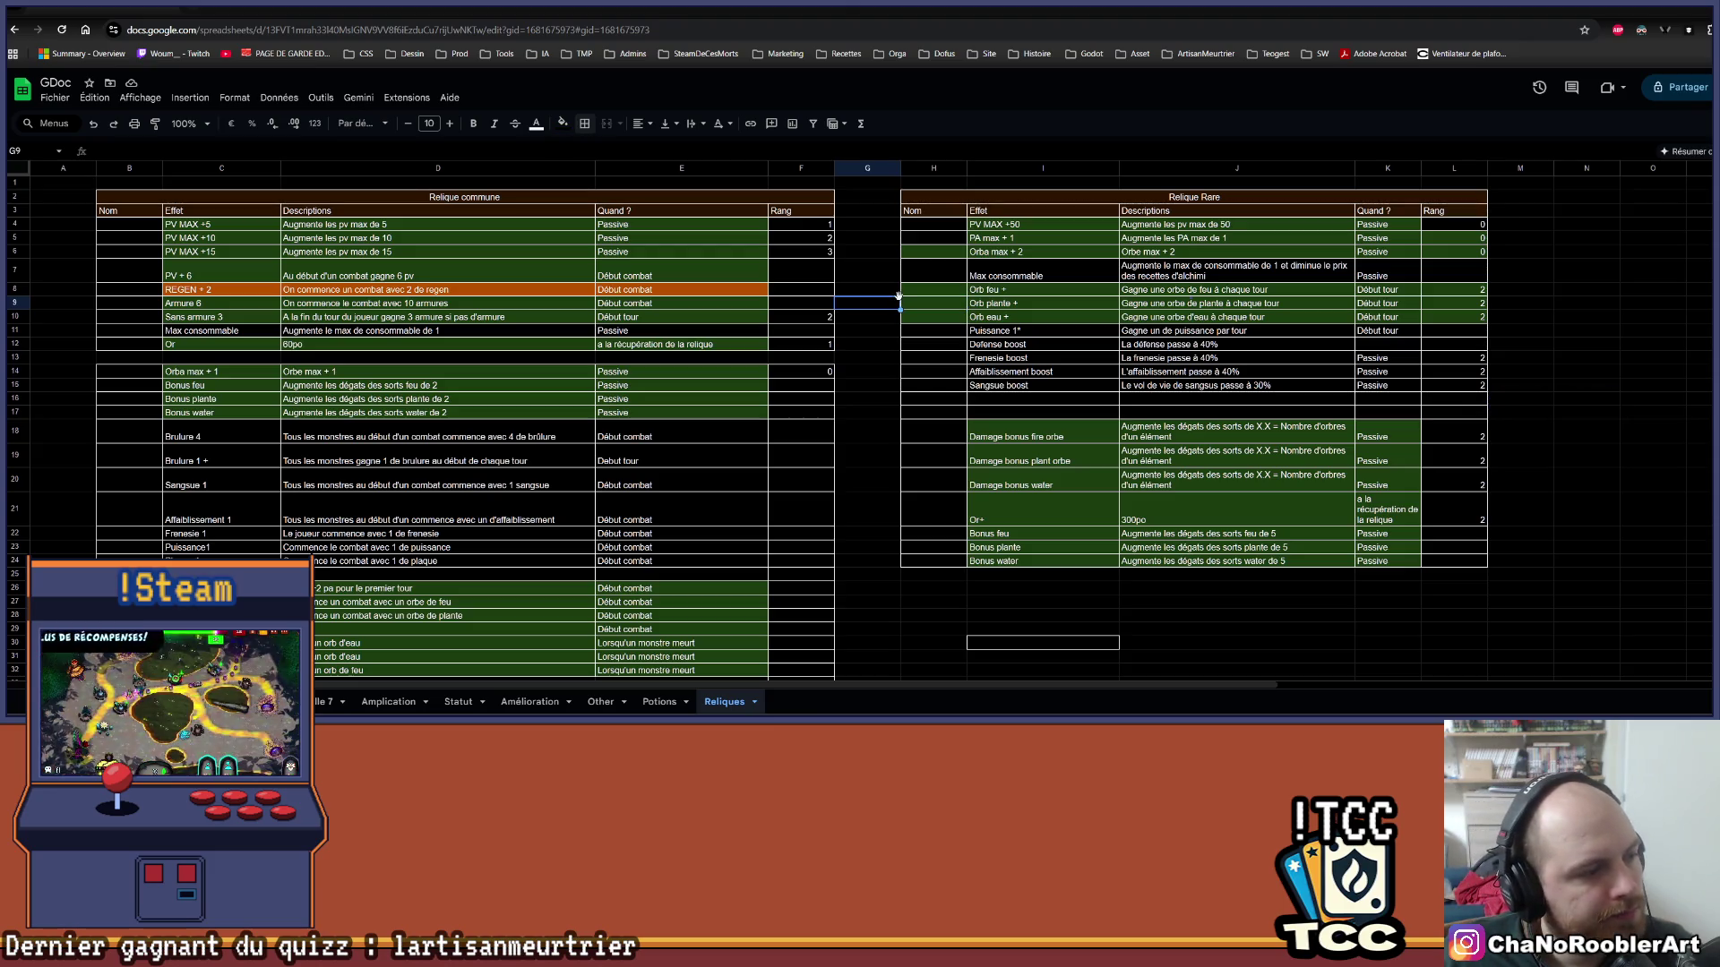
{"action": "key", "text": "alt+Tab"}
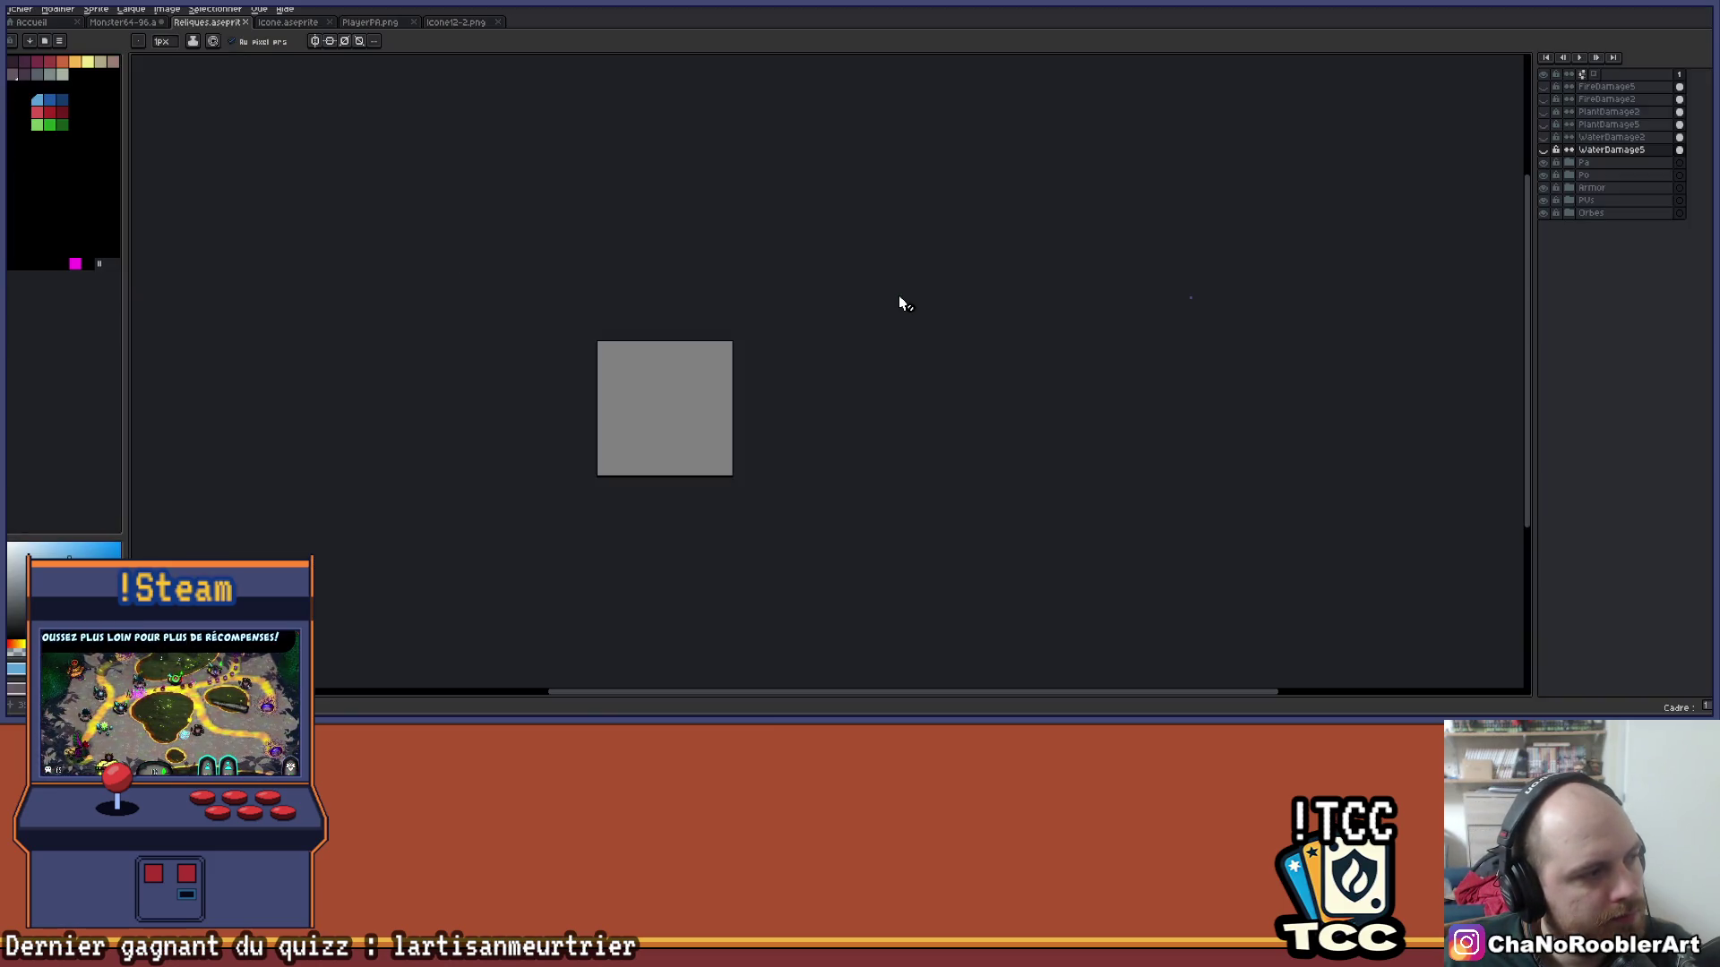
Put FireDamage5 into a new layer group named Damages.
{"action": "scroll", "coordinate": [855, 433], "scroll_direction": "up", "scroll_amount": 1}
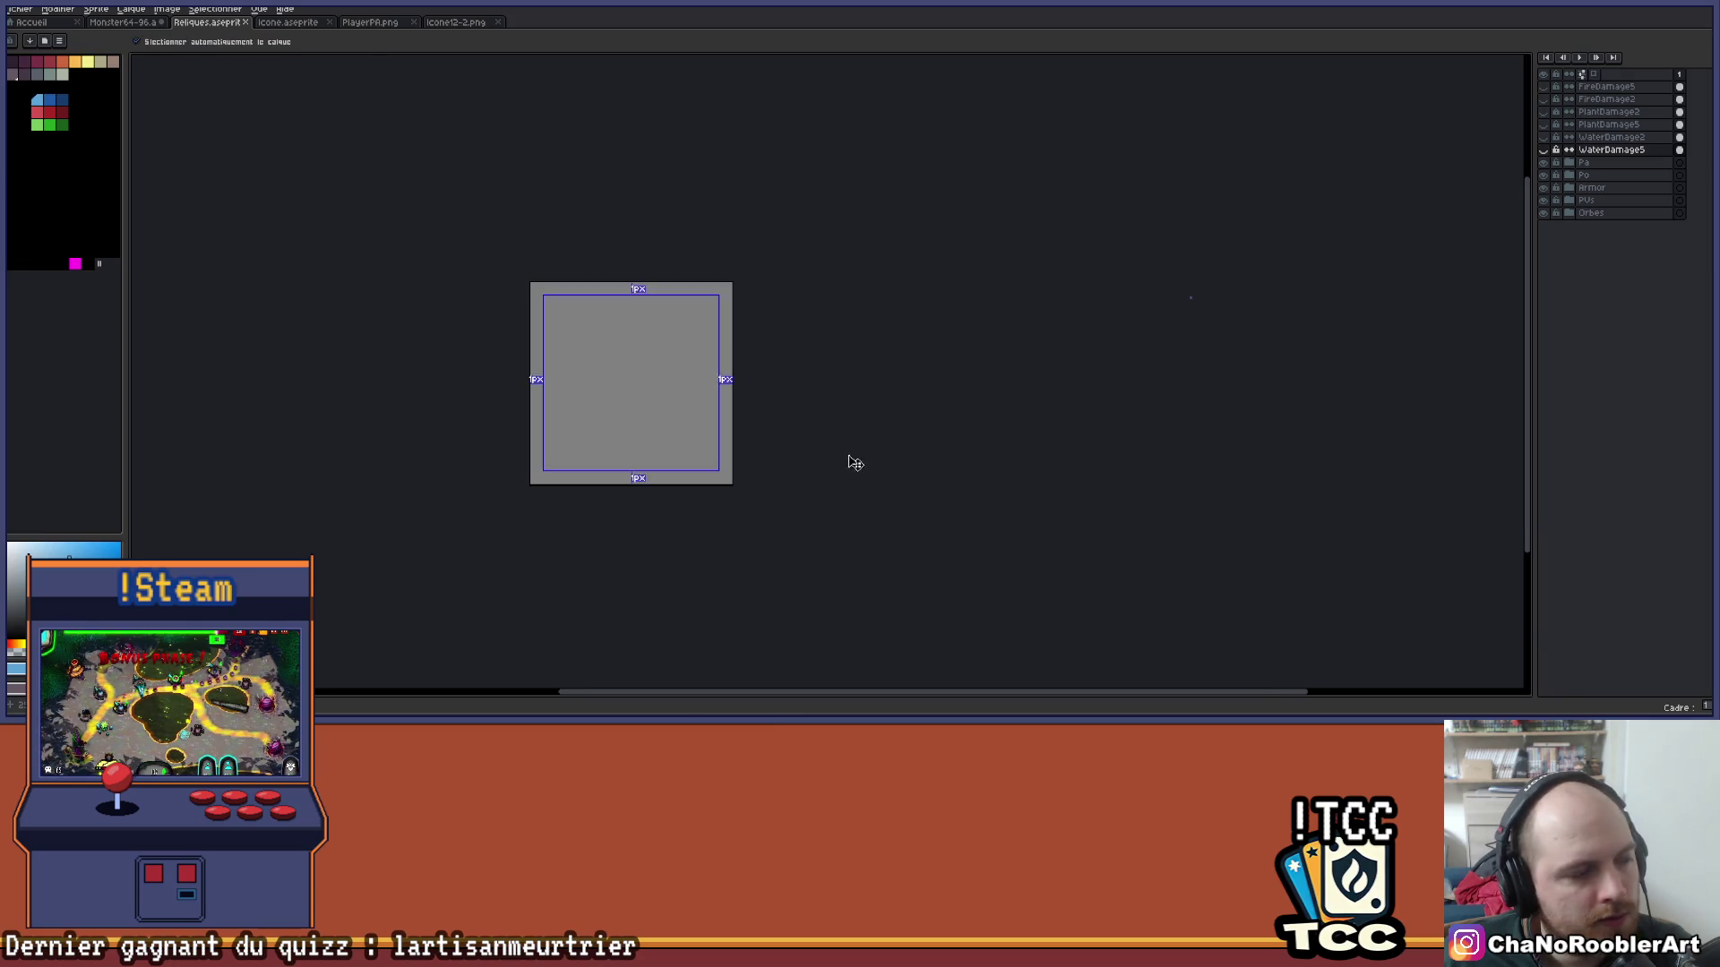
{"action": "mouse_move", "coordinate": [934, 376]}
{"action": "left_mouse_down"}
{"action": "mouse_move", "coordinate": [902, 427]}
{"action": "mouse_move", "coordinate": [969, 402]}
{"action": "left_mouse_up"}
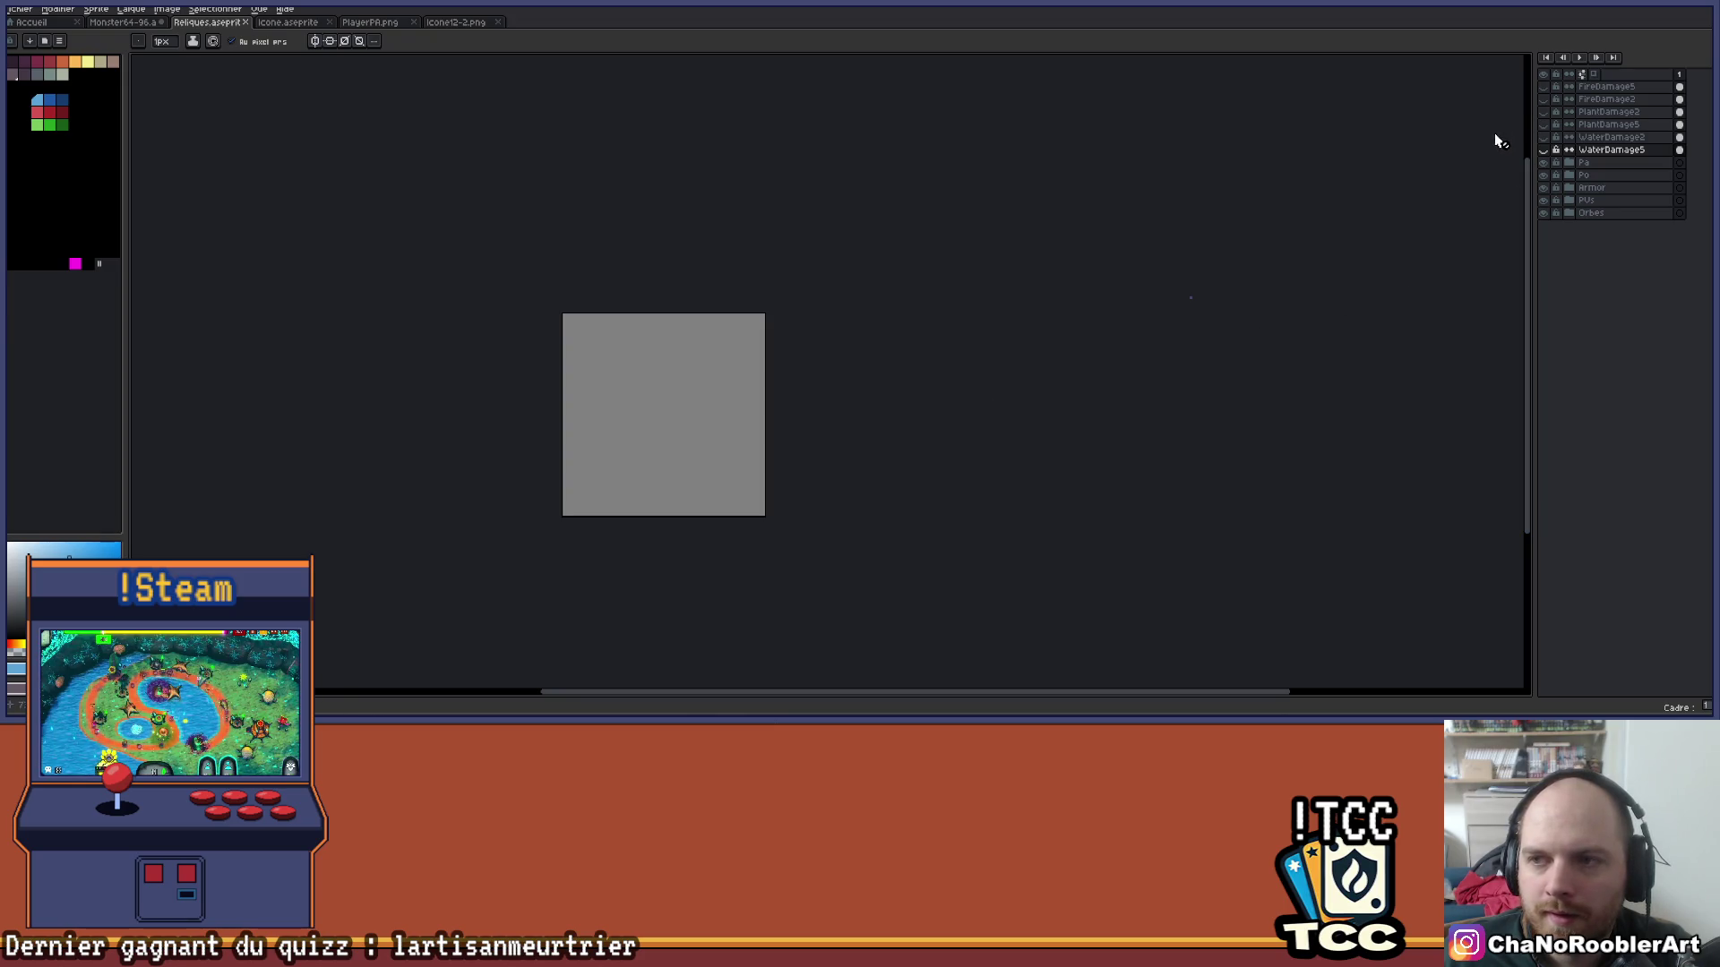
{"action": "left_click", "coordinate": [1608, 87]}
{"action": "right_click", "coordinate": [1608, 87]}
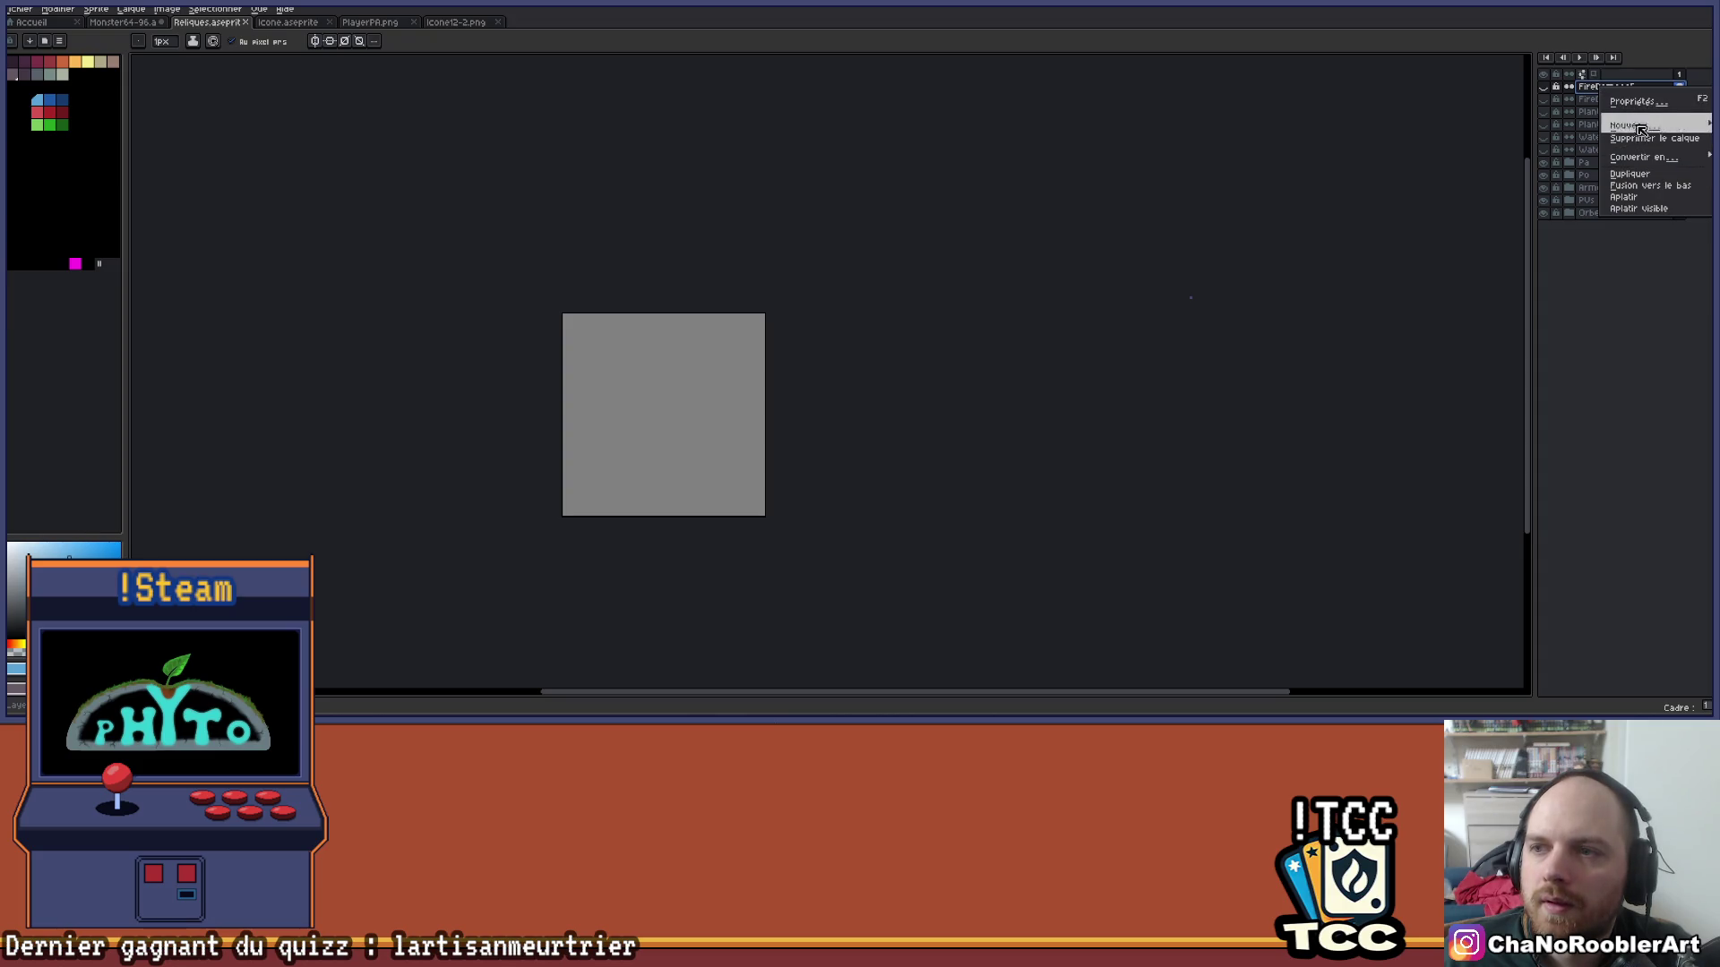
{"action": "mouse_move", "coordinate": [1648, 126]}
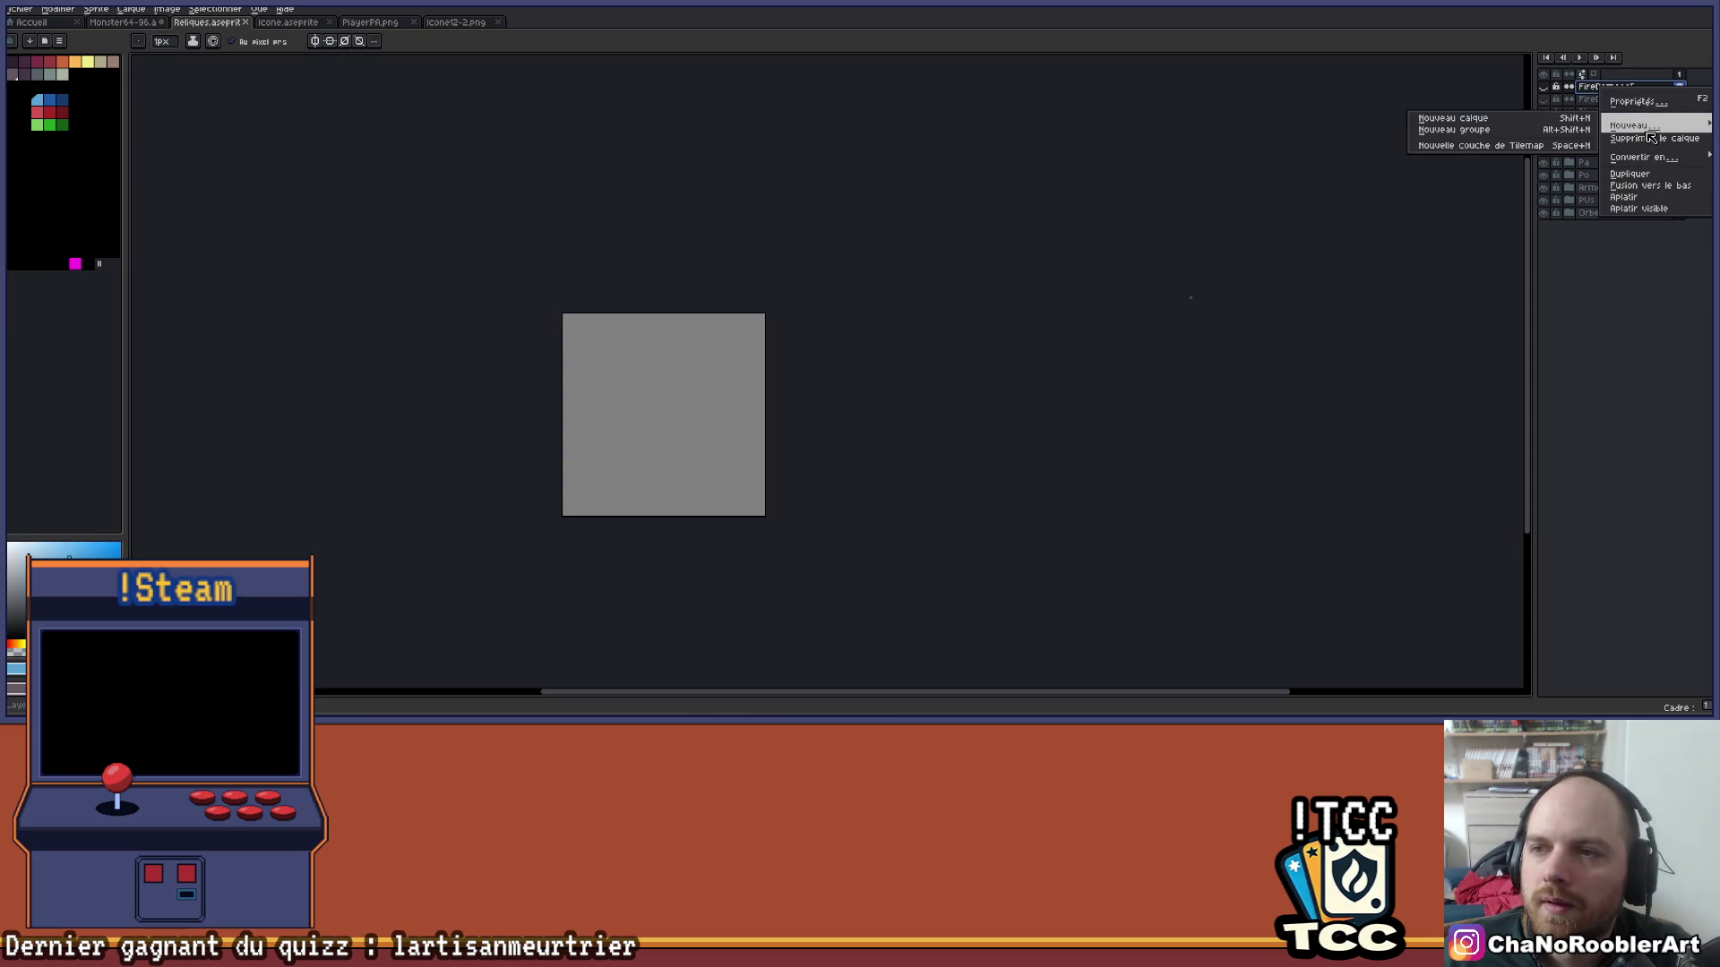
{"action": "left_click", "coordinate": [1483, 131]}
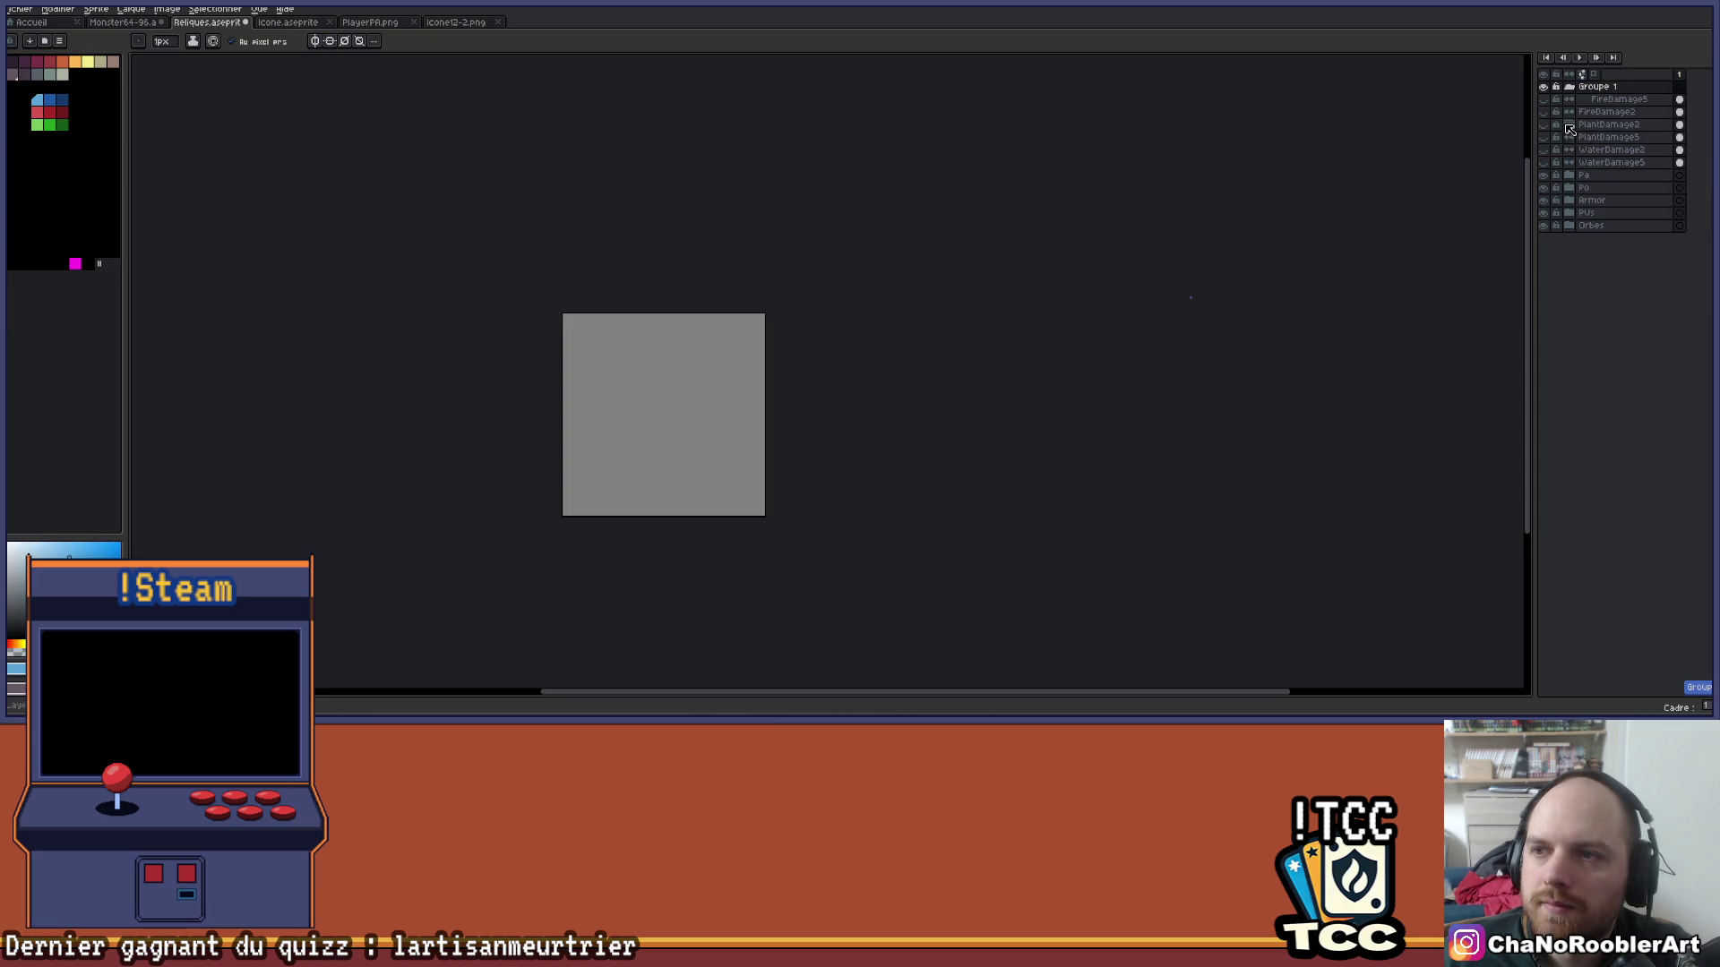
{"action": "double_click", "coordinate": [1636, 87]}
{"action": "type", "text": "Damage"}
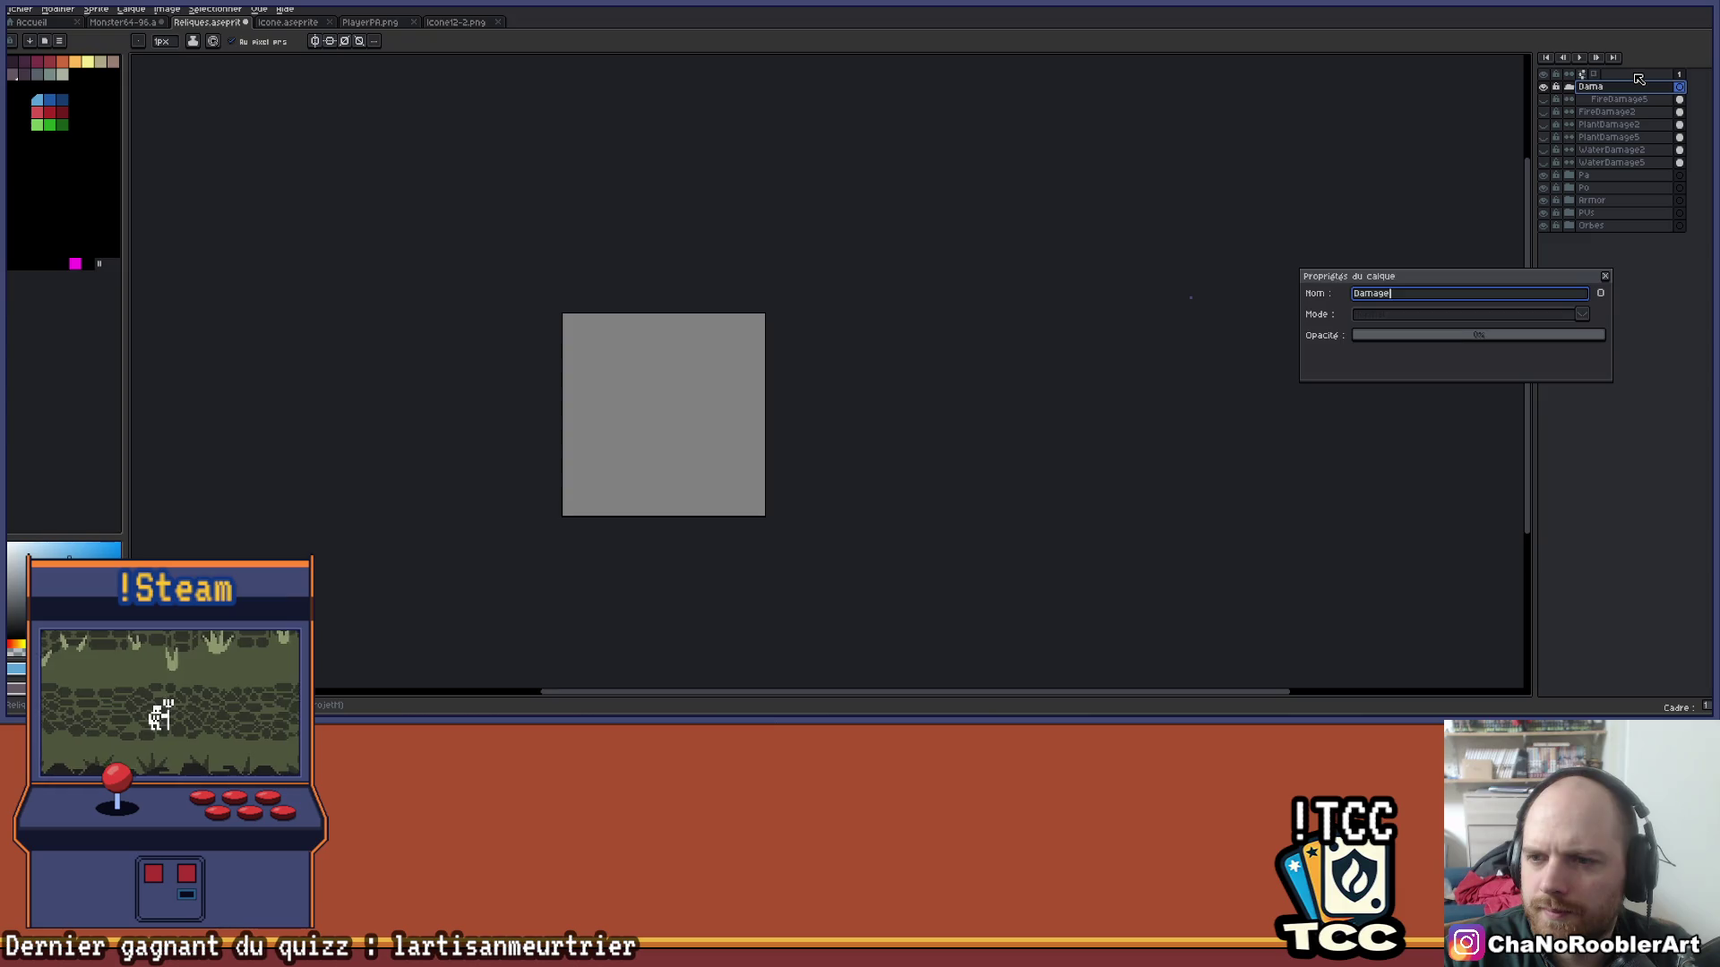
{"action": "type", "text": "s"}
{"action": "key", "text": "Return"}
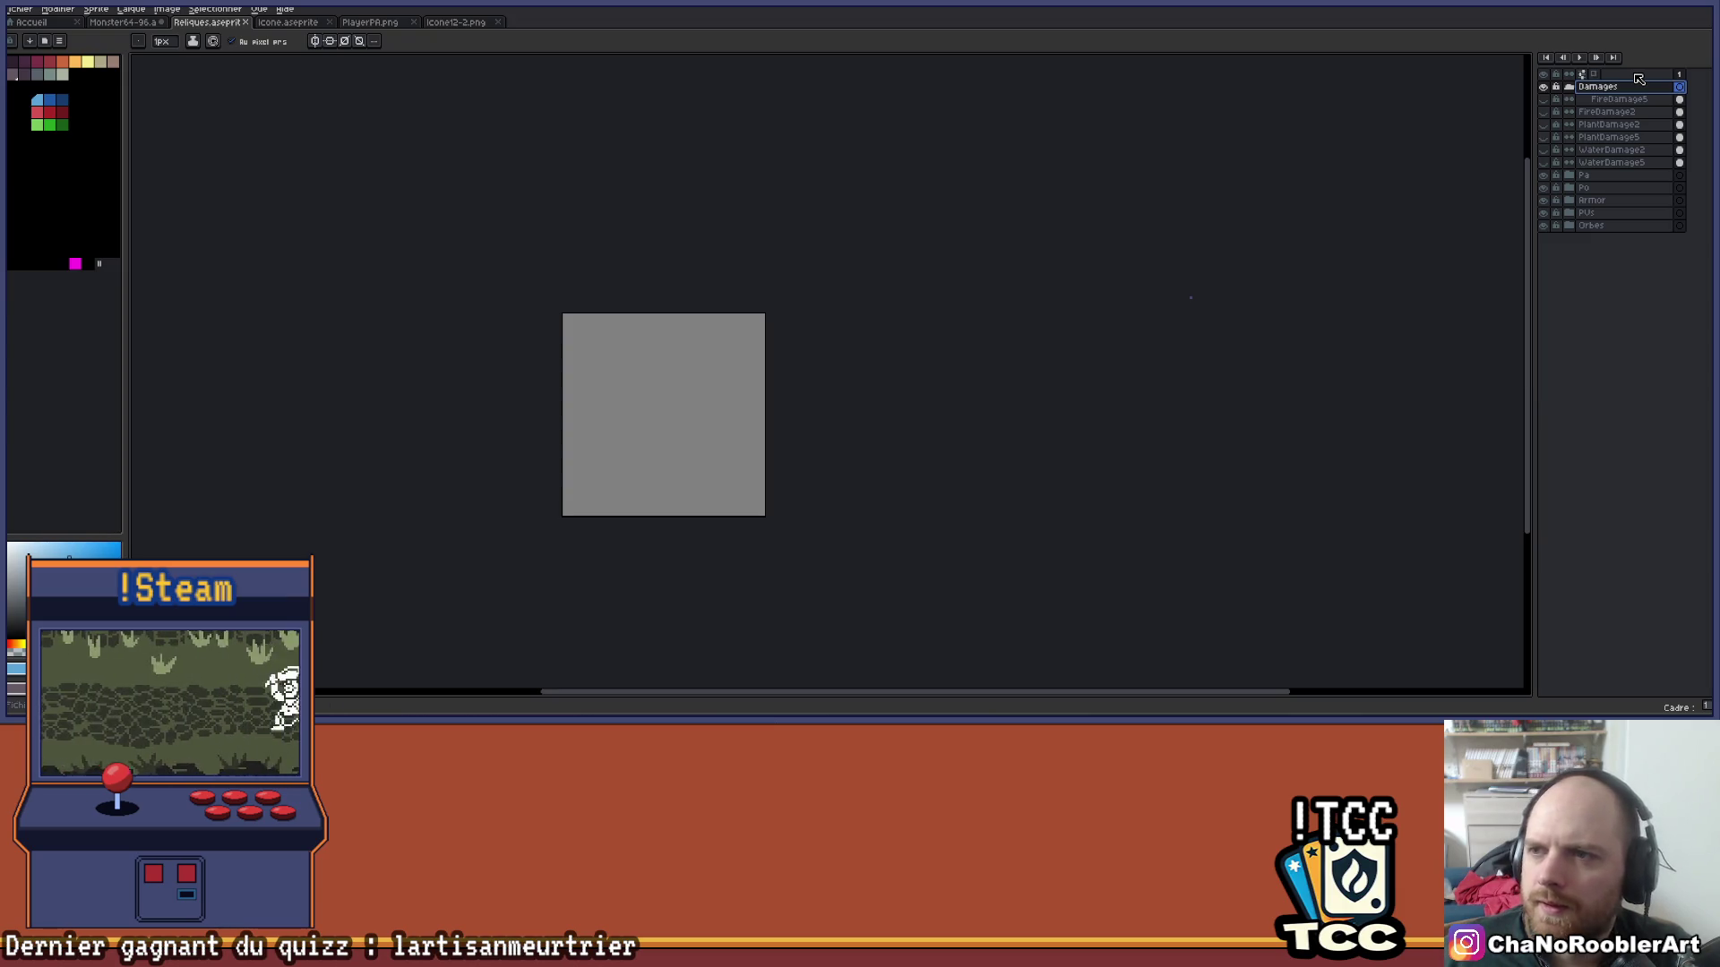
Move FireDamage2, PlantDamage2, PlantDamage5, WaterDamage2 and WaterDamage5 into the Damages group.
{"action": "left_click", "coordinate": [1629, 114]}
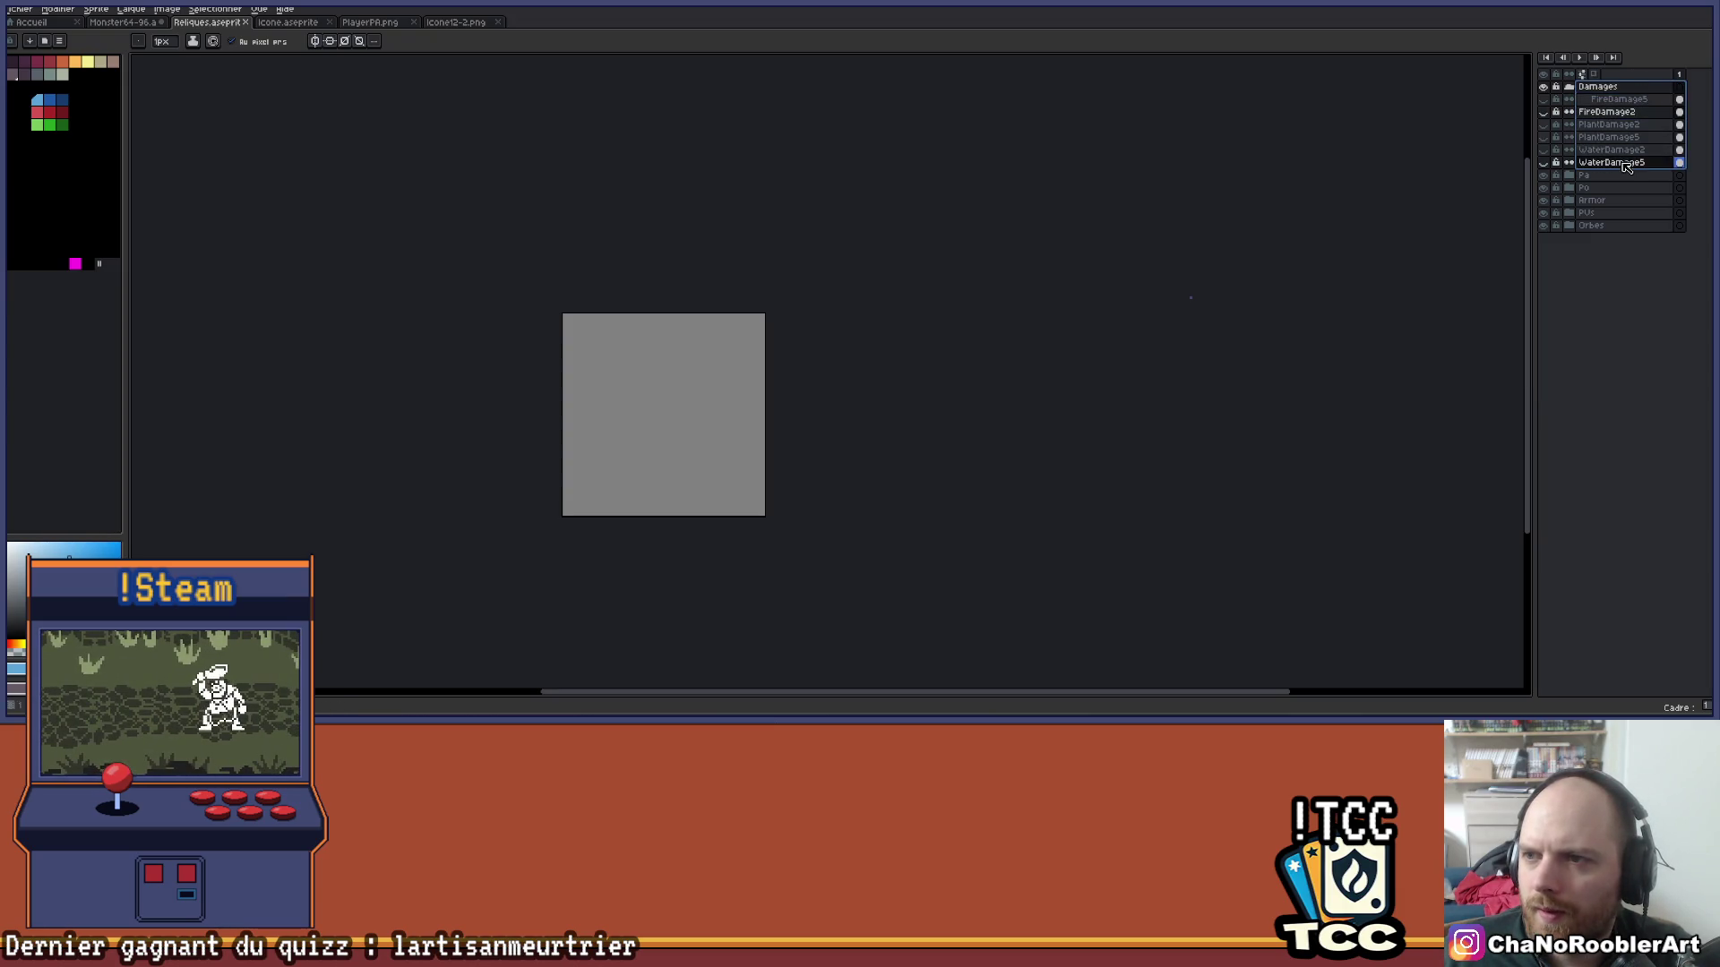
{"action": "left_click_drag", "start_coordinate": [1626, 114], "coordinate": [1655, 150]}
{"action": "left_click", "coordinate": [1632, 127]}
{"action": "left_click", "coordinate": [1637, 139]}
{"action": "left_click", "coordinate": [1653, 152]}
{"action": "left_click", "coordinate": [1657, 164]}
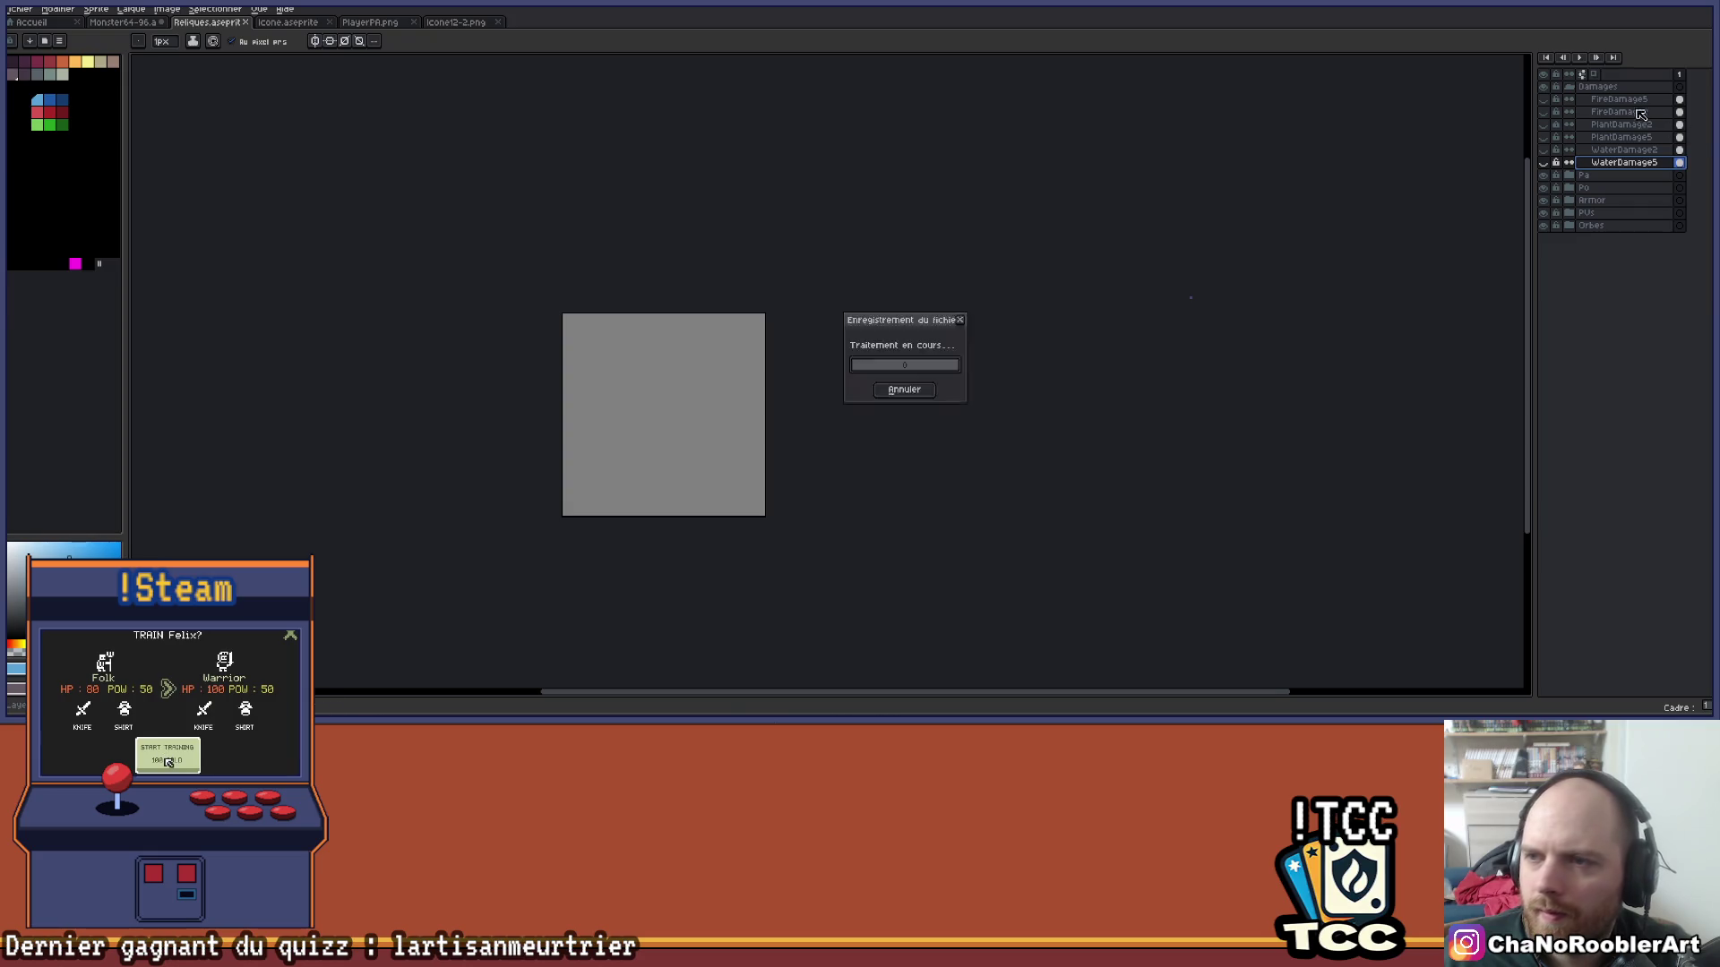
{"action": "left_click", "coordinate": [1570, 86]}
Add the new layer Calque 1 at the top of the Reliques layer list.
{"action": "key", "text": "shift+n"}
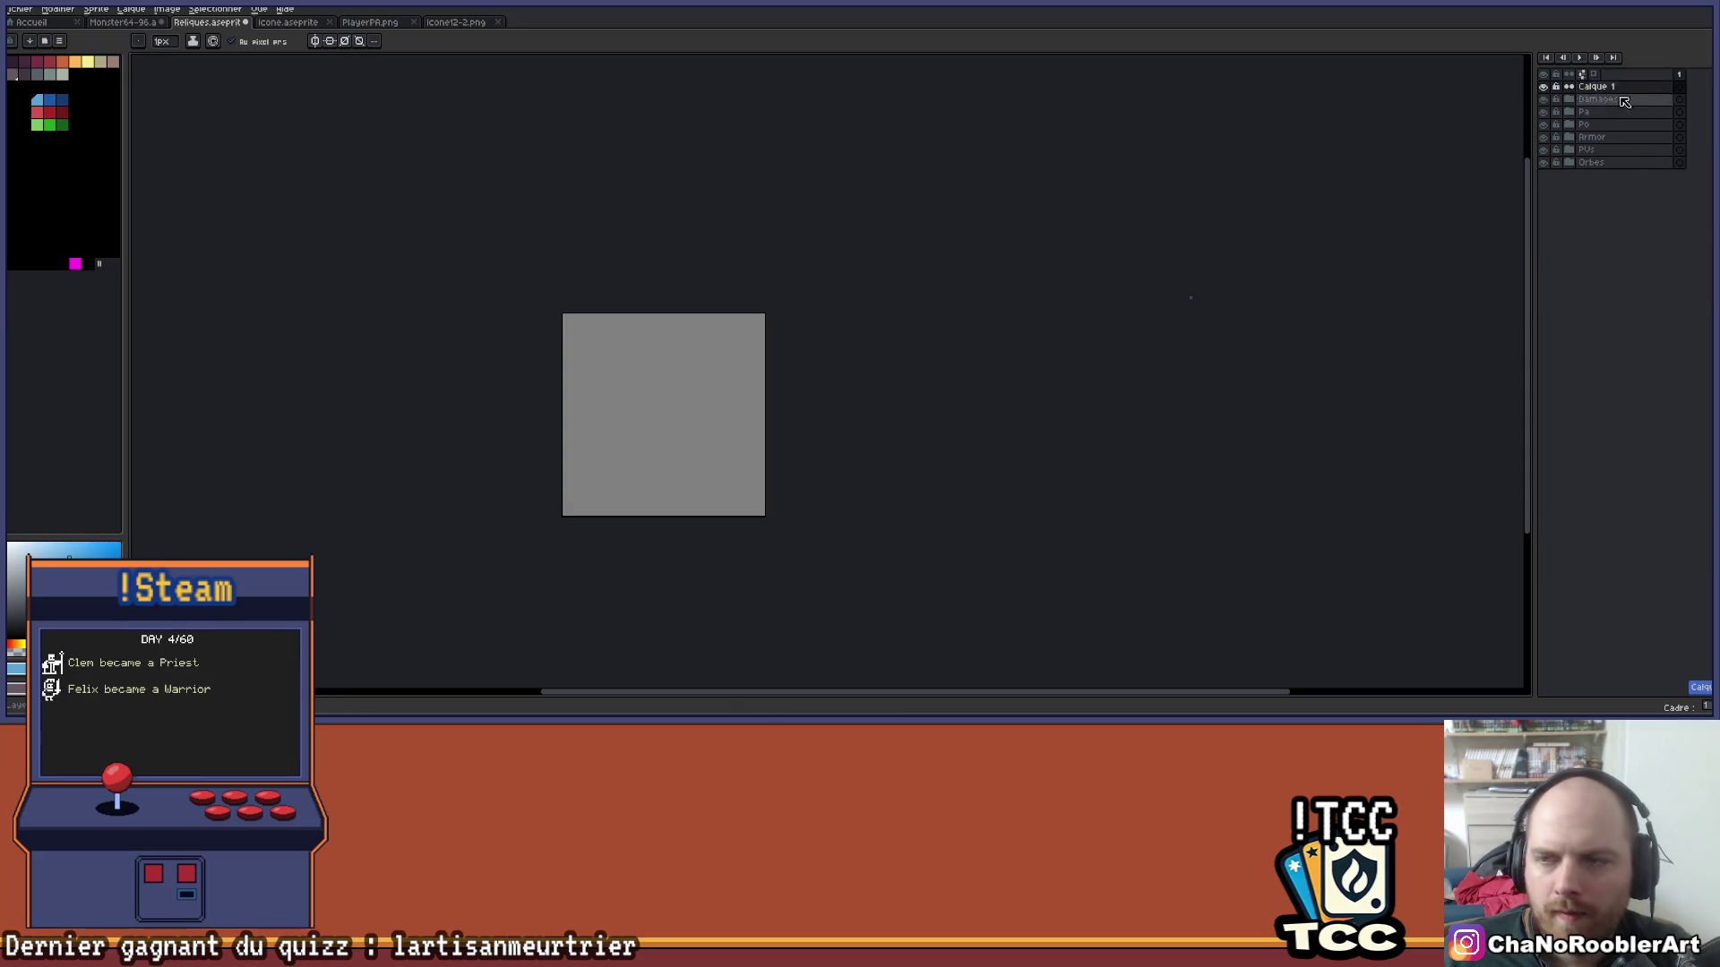
{"action": "key", "text": "alt+Tab"}
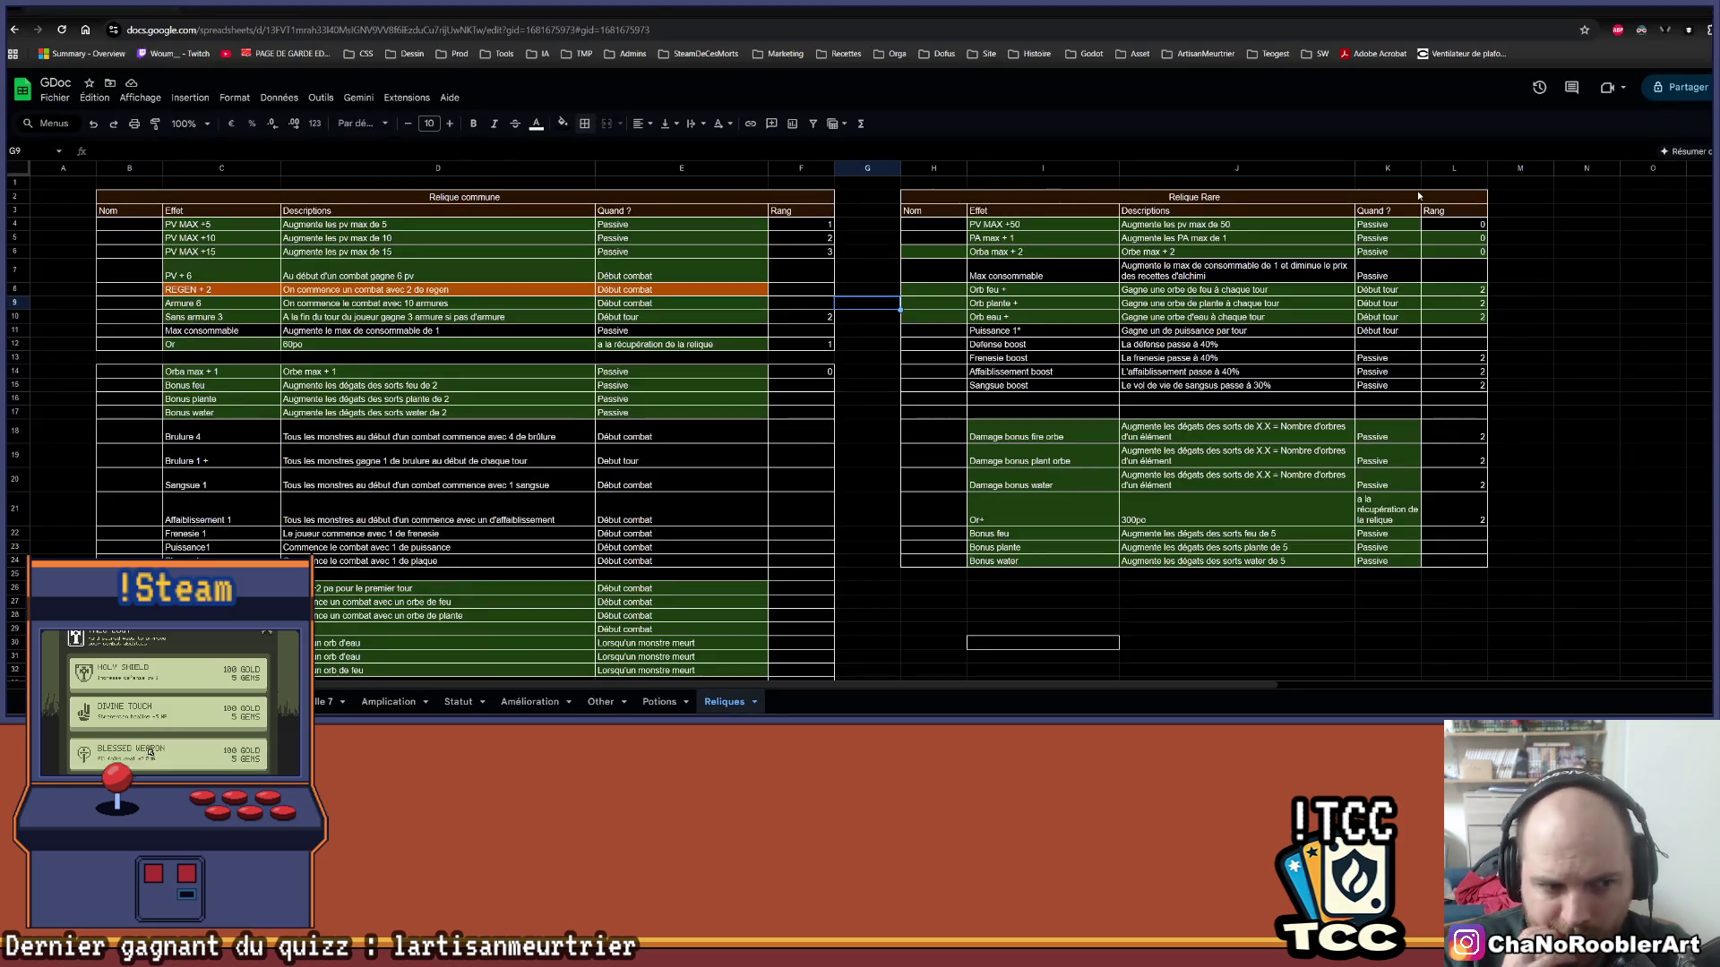
{"action": "key", "text": "alt+Tab"}
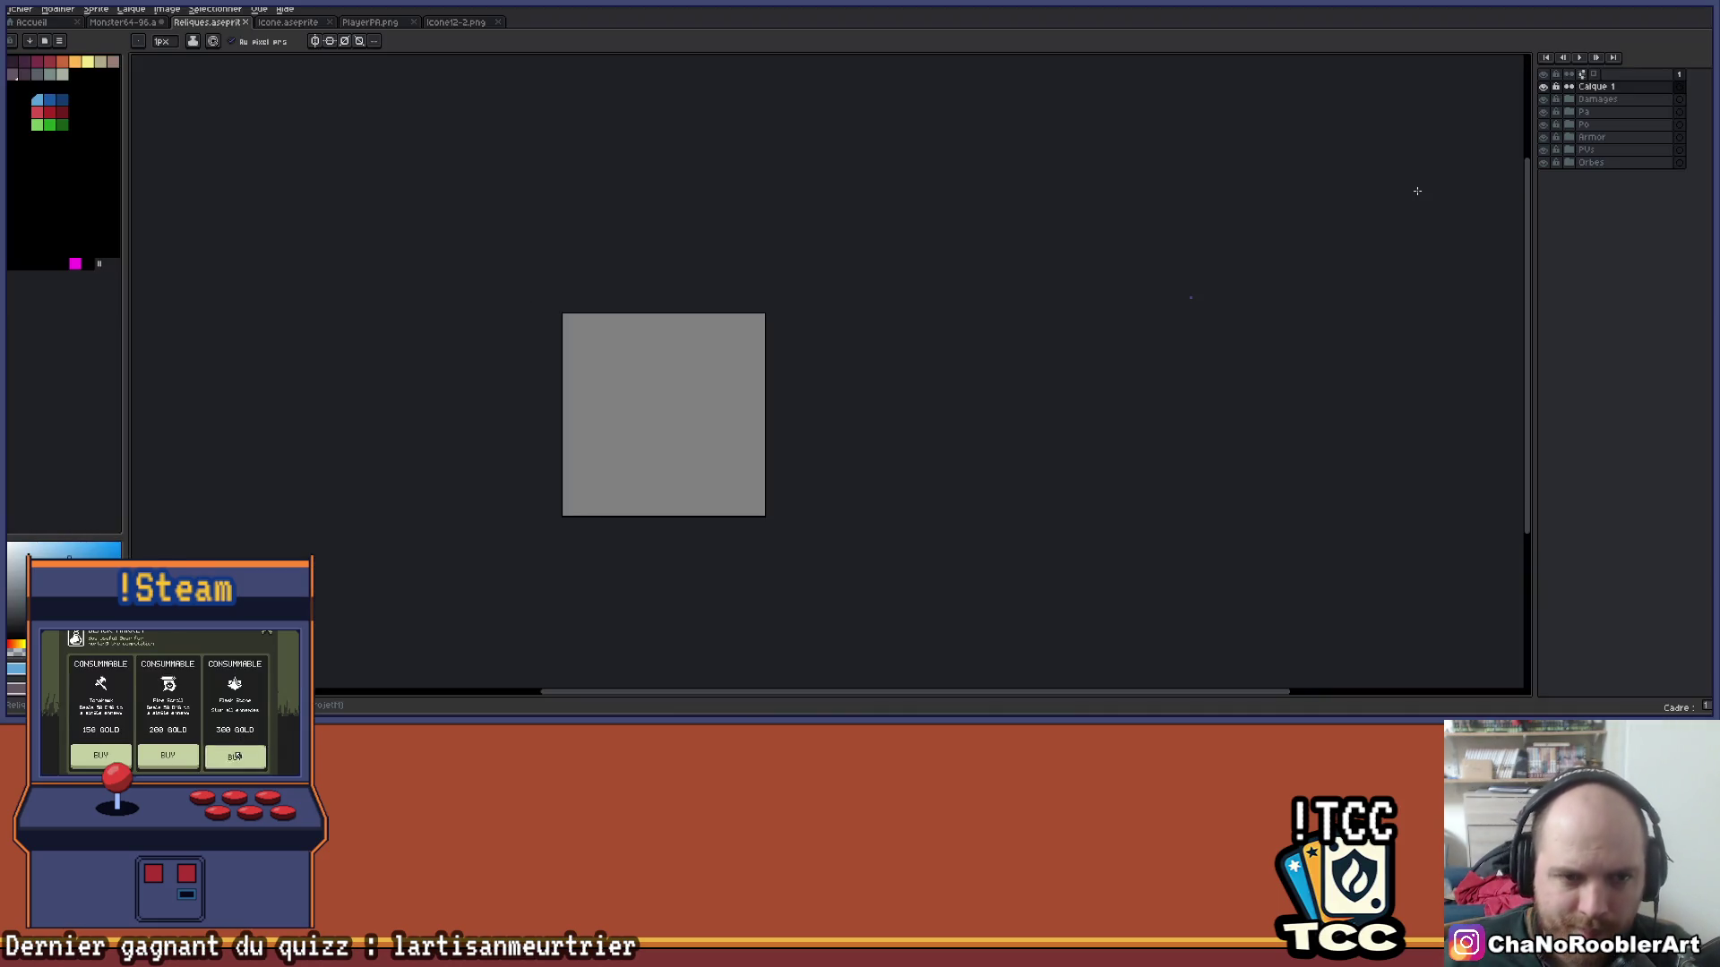
{"action": "scroll", "coordinate": [764, 414], "scroll_direction": "up", "scroll_amount": 1}
Look through the Icone12-2.png and PlayerPA.png sprites.
{"action": "left_click_drag", "start_coordinate": [899, 330], "coordinate": [964, 328]}
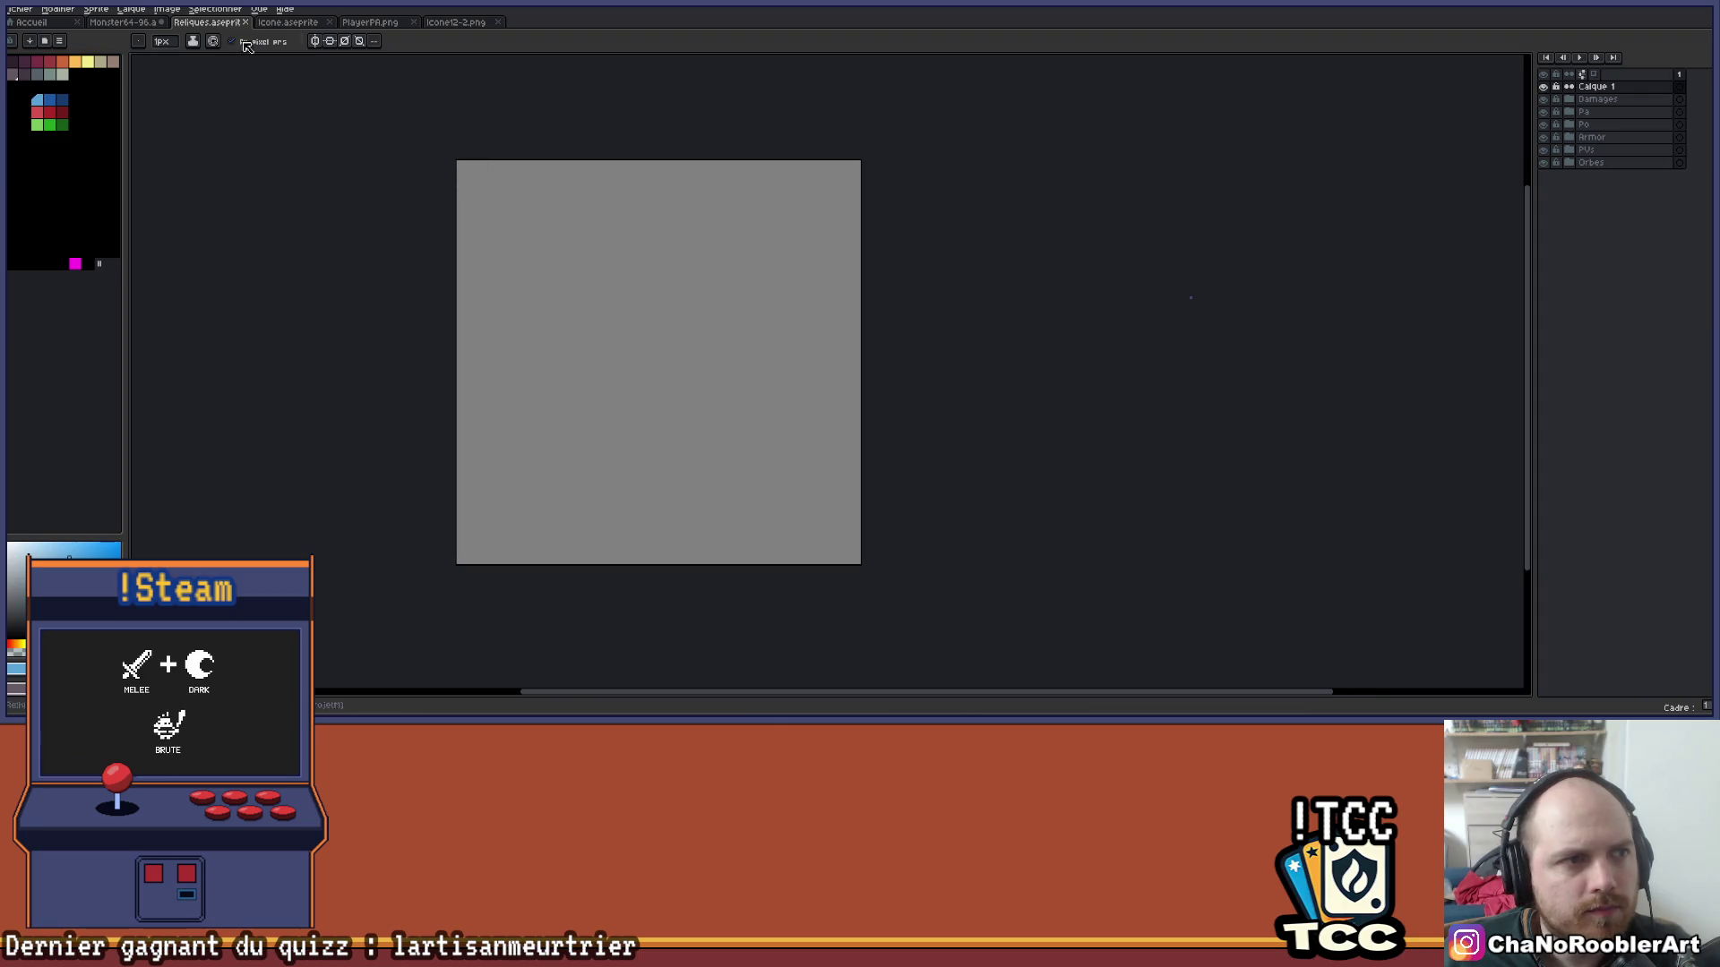
{"action": "left_click", "coordinate": [20, 8]}
{"action": "left_click", "coordinate": [450, 18]}
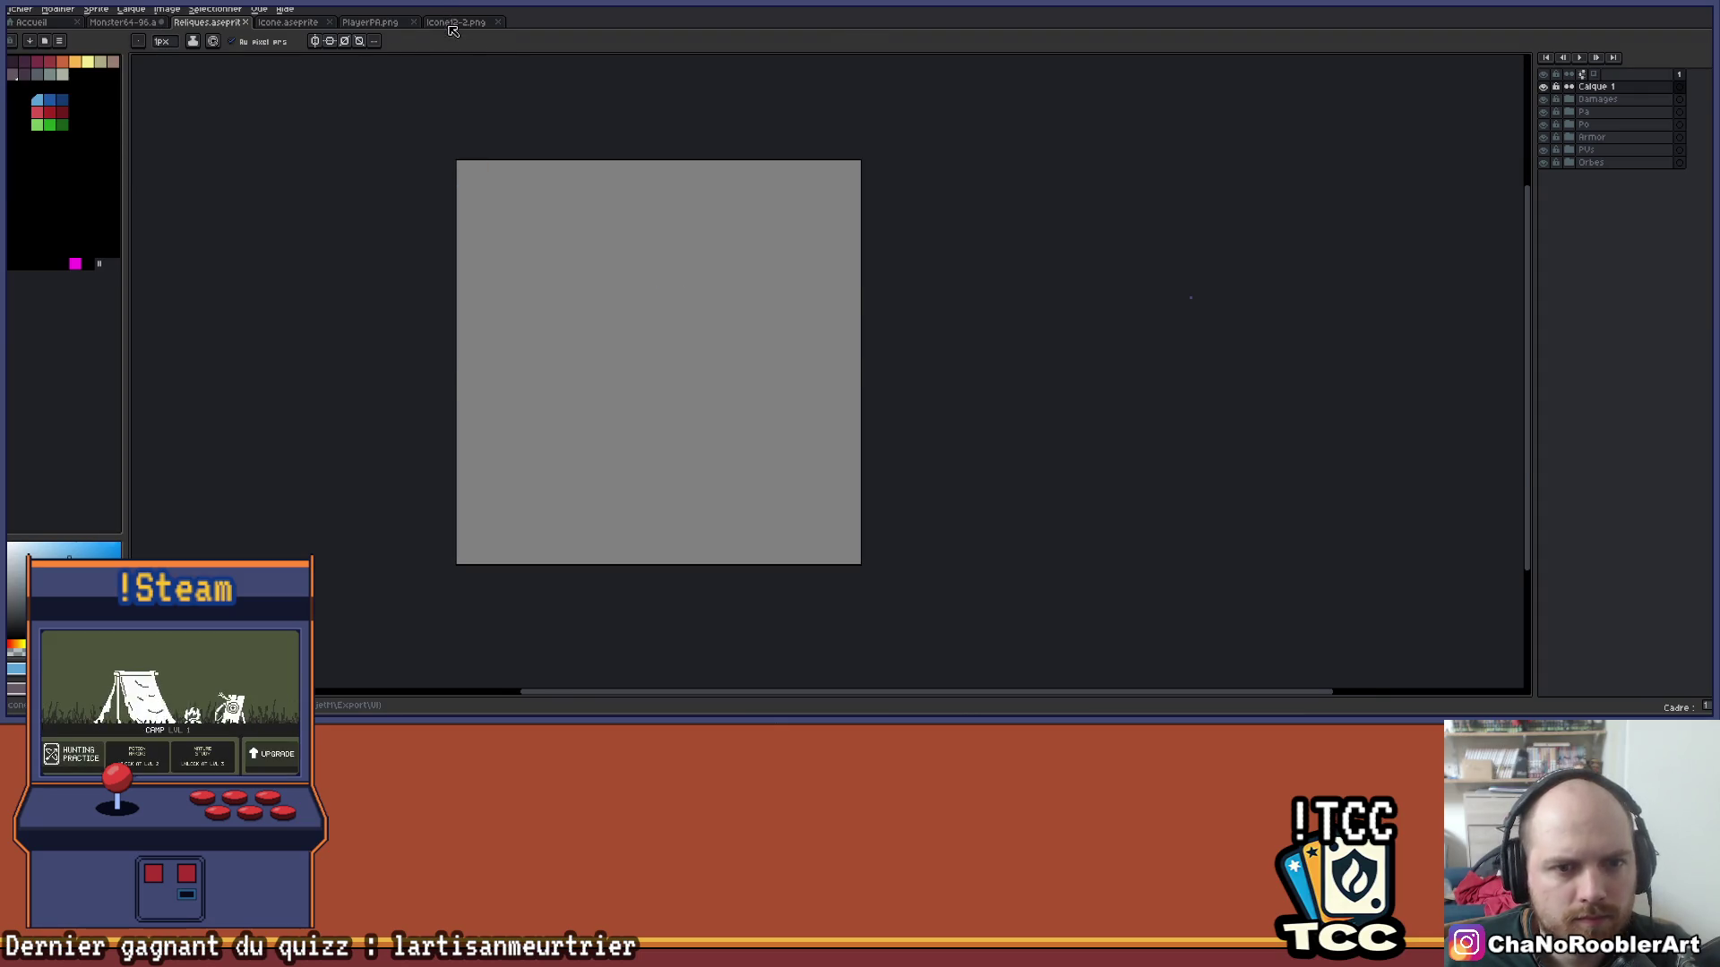
{"action": "left_click", "coordinate": [450, 18]}
{"action": "scroll", "coordinate": [503, 184], "scroll_direction": "down", "scroll_amount": 2}
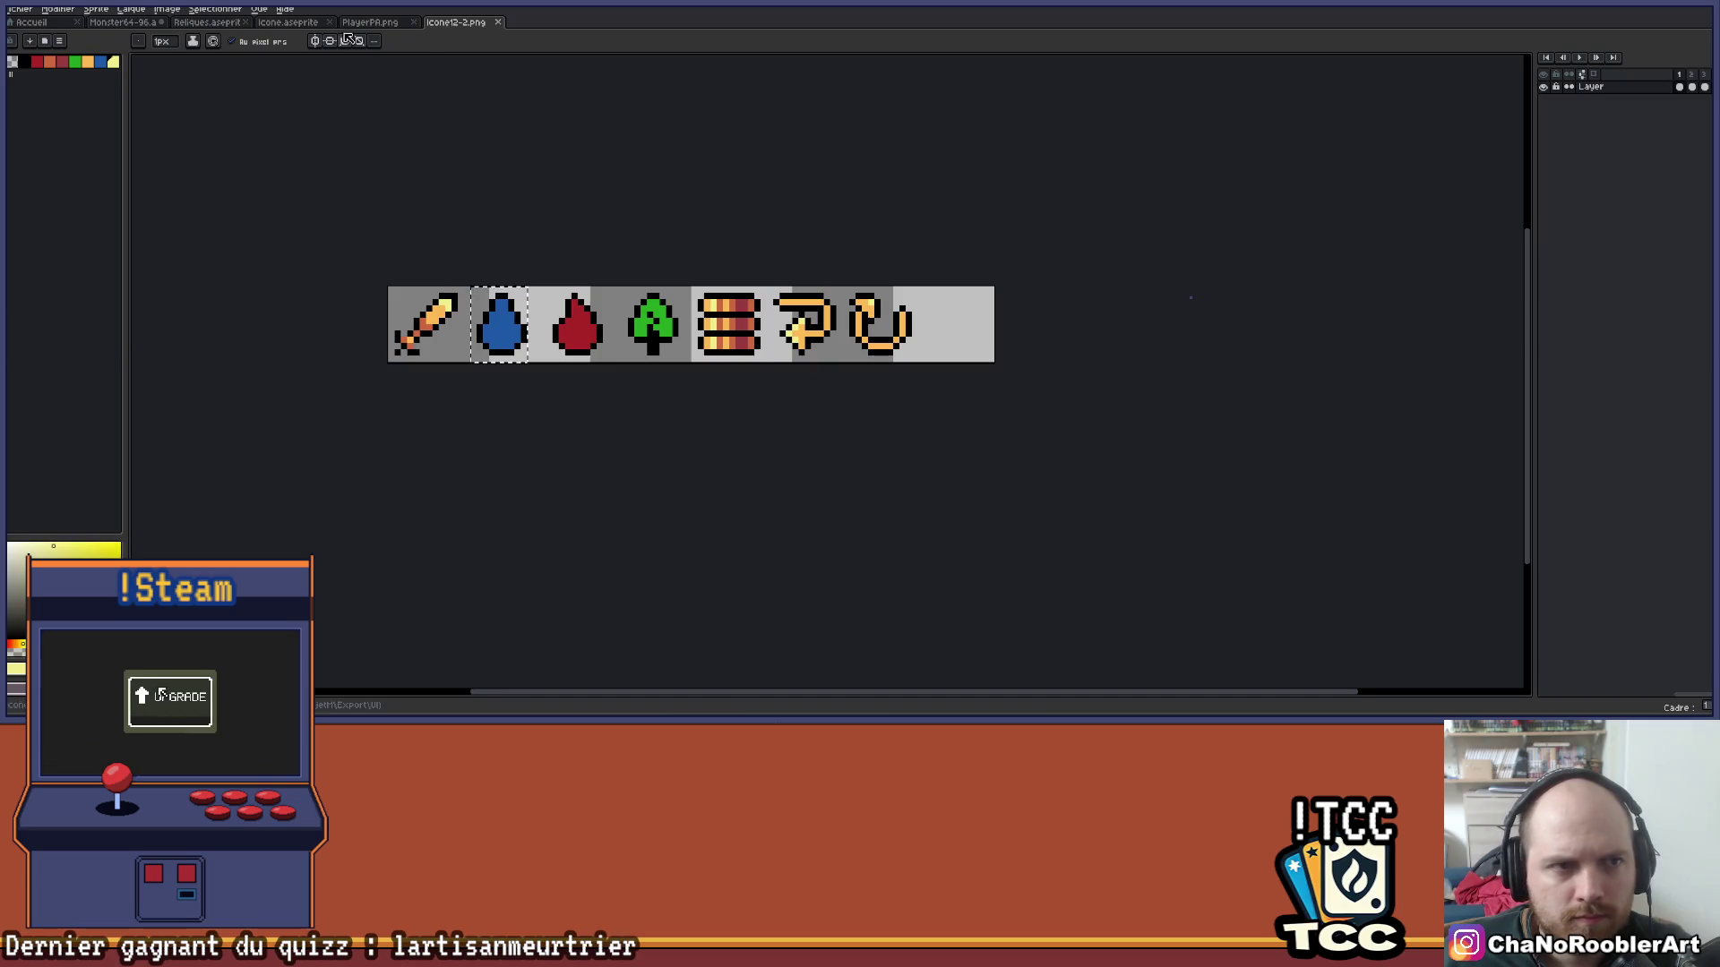
{"action": "left_click", "coordinate": [369, 22]}
{"action": "left_click", "coordinate": [287, 22]}
{"action": "left_click", "coordinate": [369, 21]}
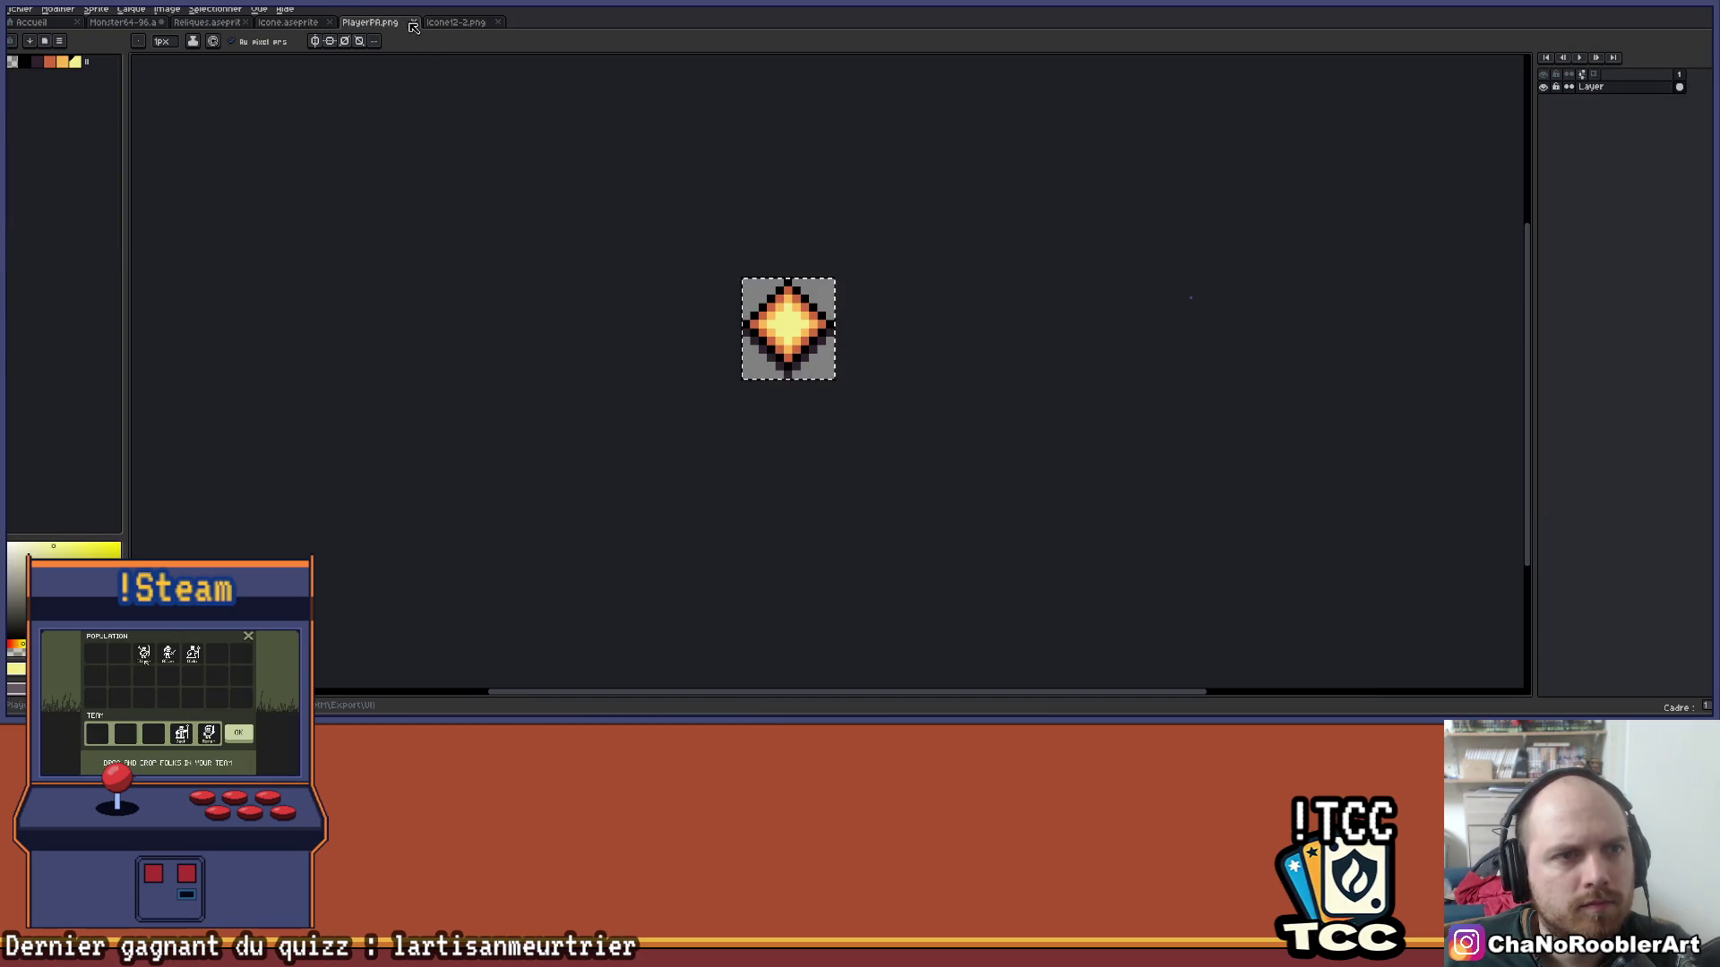
Close PlayerPA.png and Icone12-2.png, ending on the Icone.aseprite sheet.
{"action": "left_click", "coordinate": [413, 22]}
{"action": "left_click", "coordinate": [414, 21]}
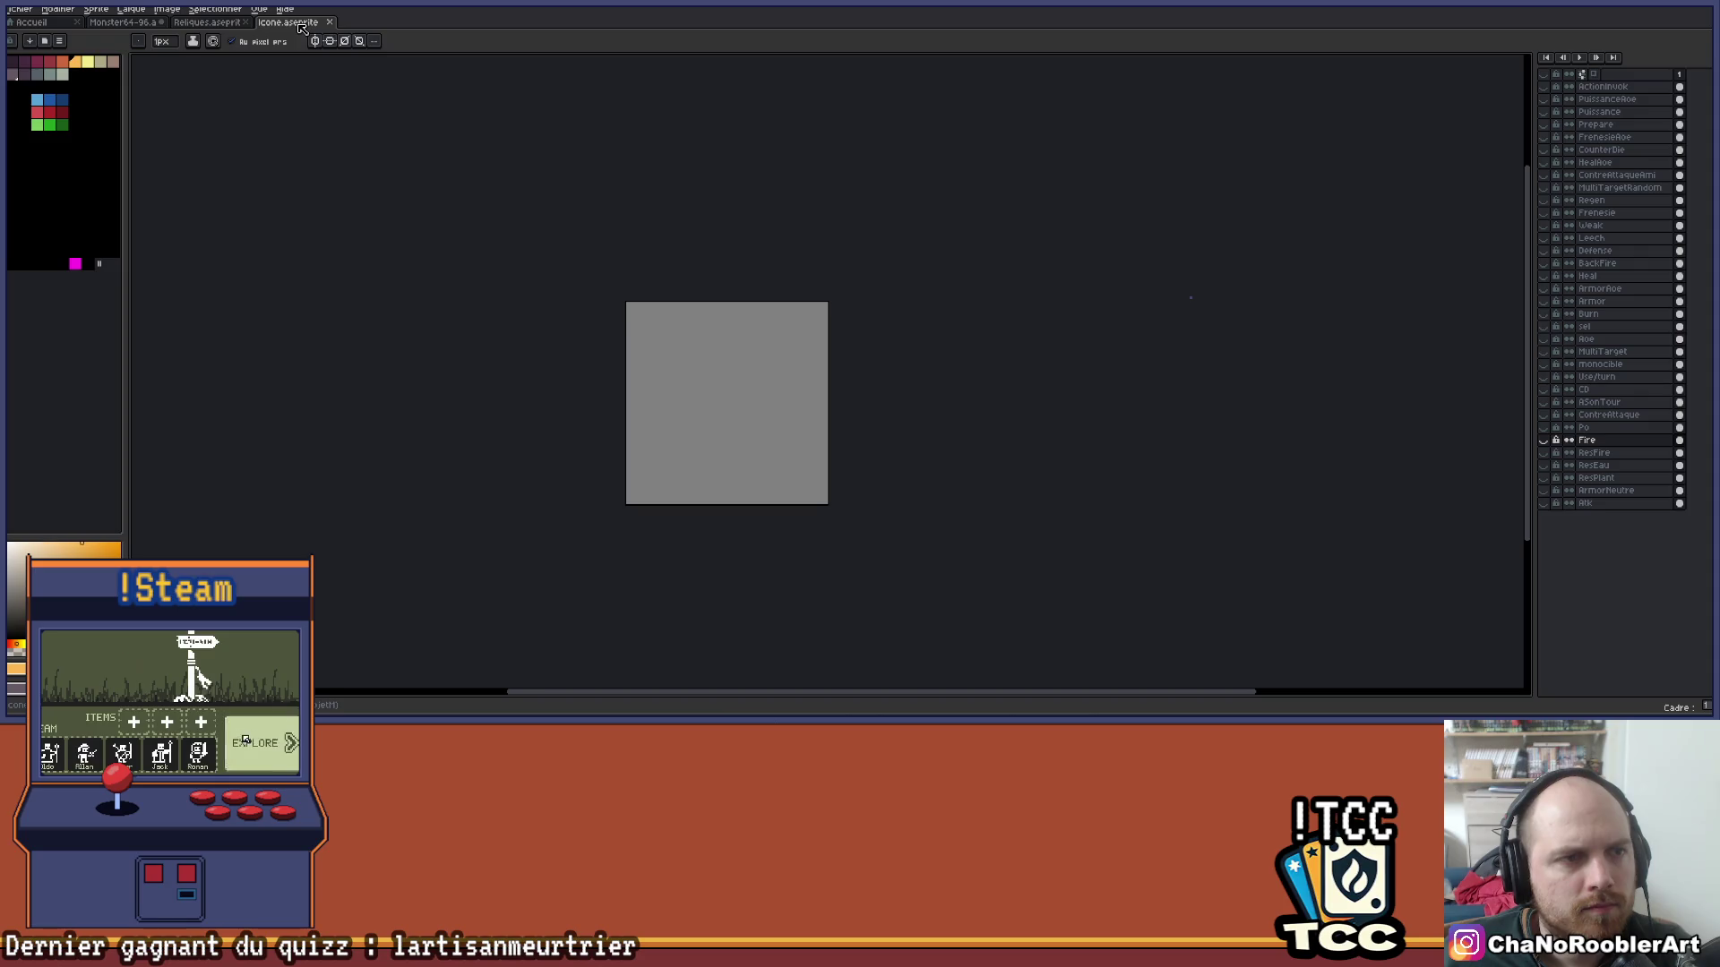
{"action": "left_click", "coordinate": [224, 21]}
{"action": "left_click", "coordinate": [294, 21]}
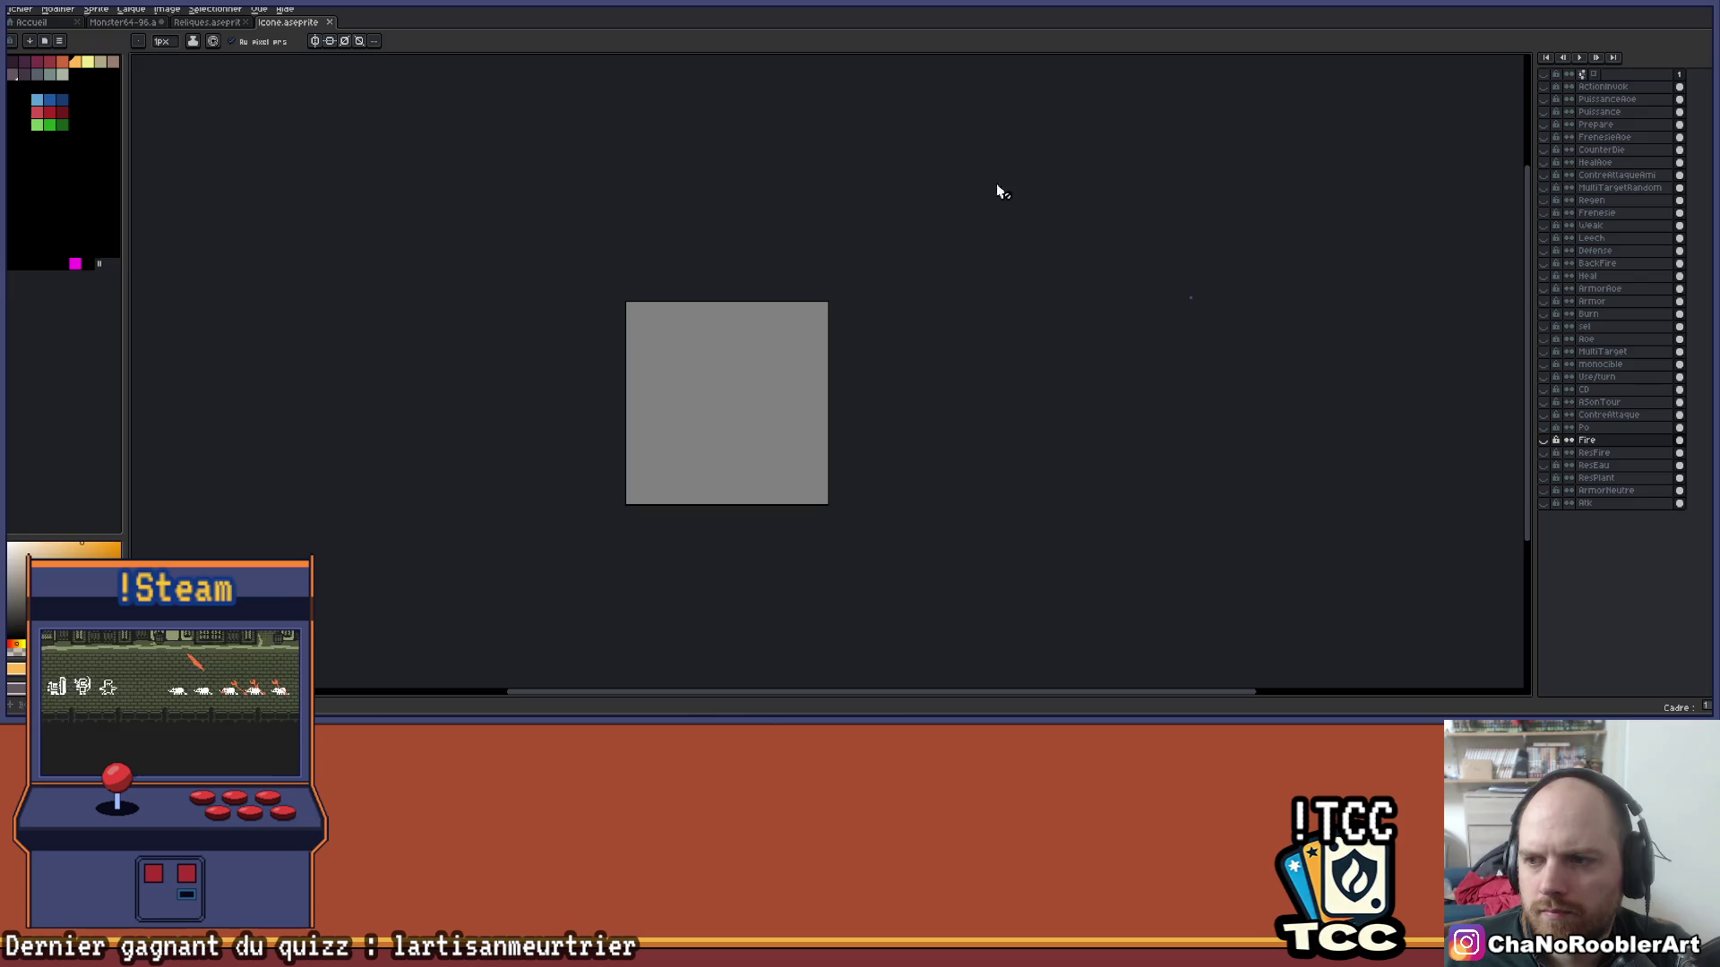
{"action": "left_click", "coordinate": [34, 22]}
{"action": "left_click", "coordinate": [283, 21]}
Open the Consumables.png potion sheet.
{"action": "left_click", "coordinate": [22, 9]}
{"action": "left_click", "coordinate": [27, 50]}
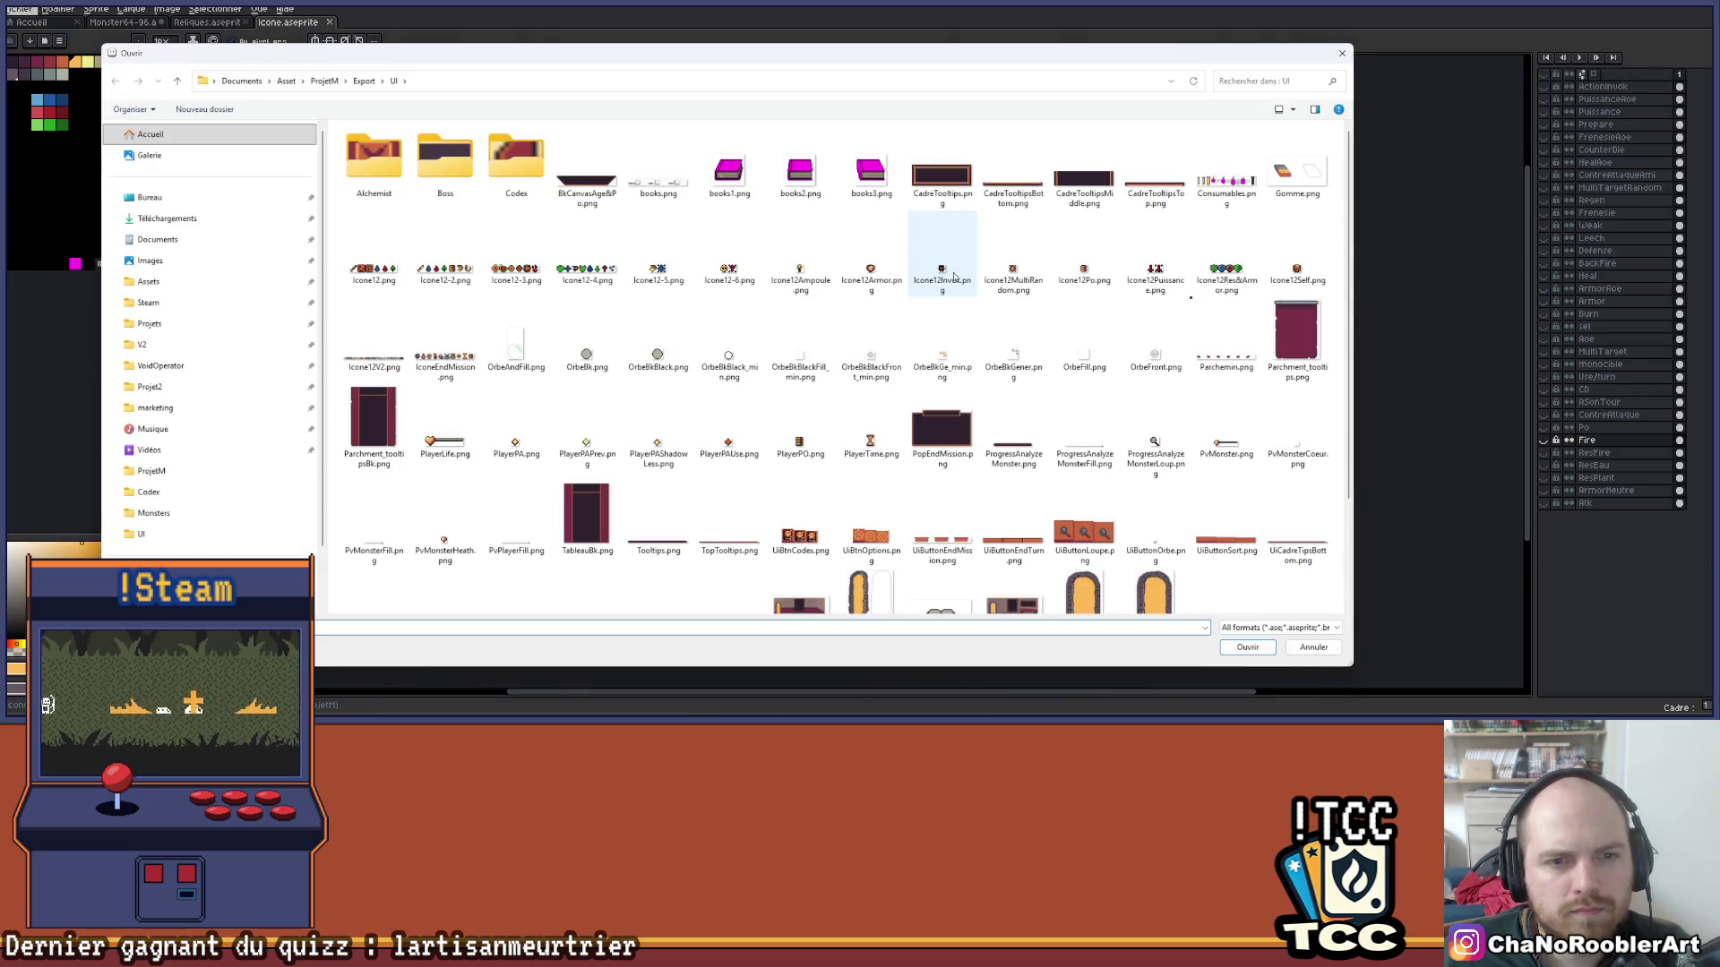
{"action": "double_click", "coordinate": [1226, 177]}
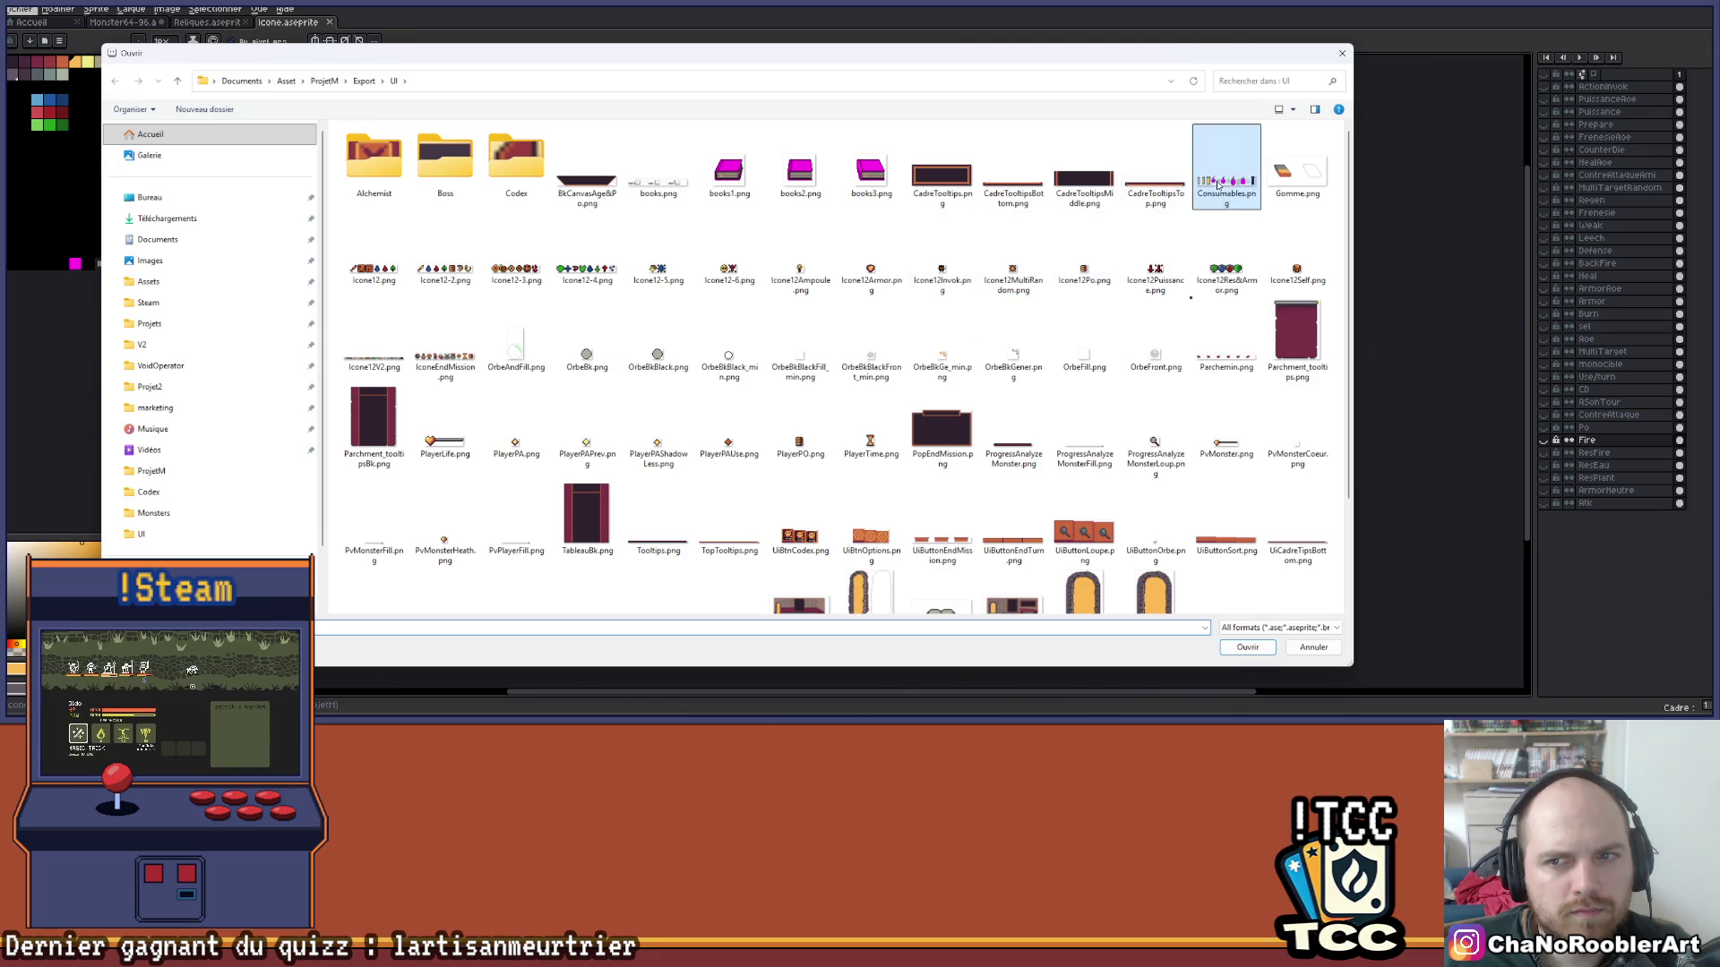
{"action": "scroll", "coordinate": [927, 358], "scroll_direction": "up", "scroll_amount": 2}
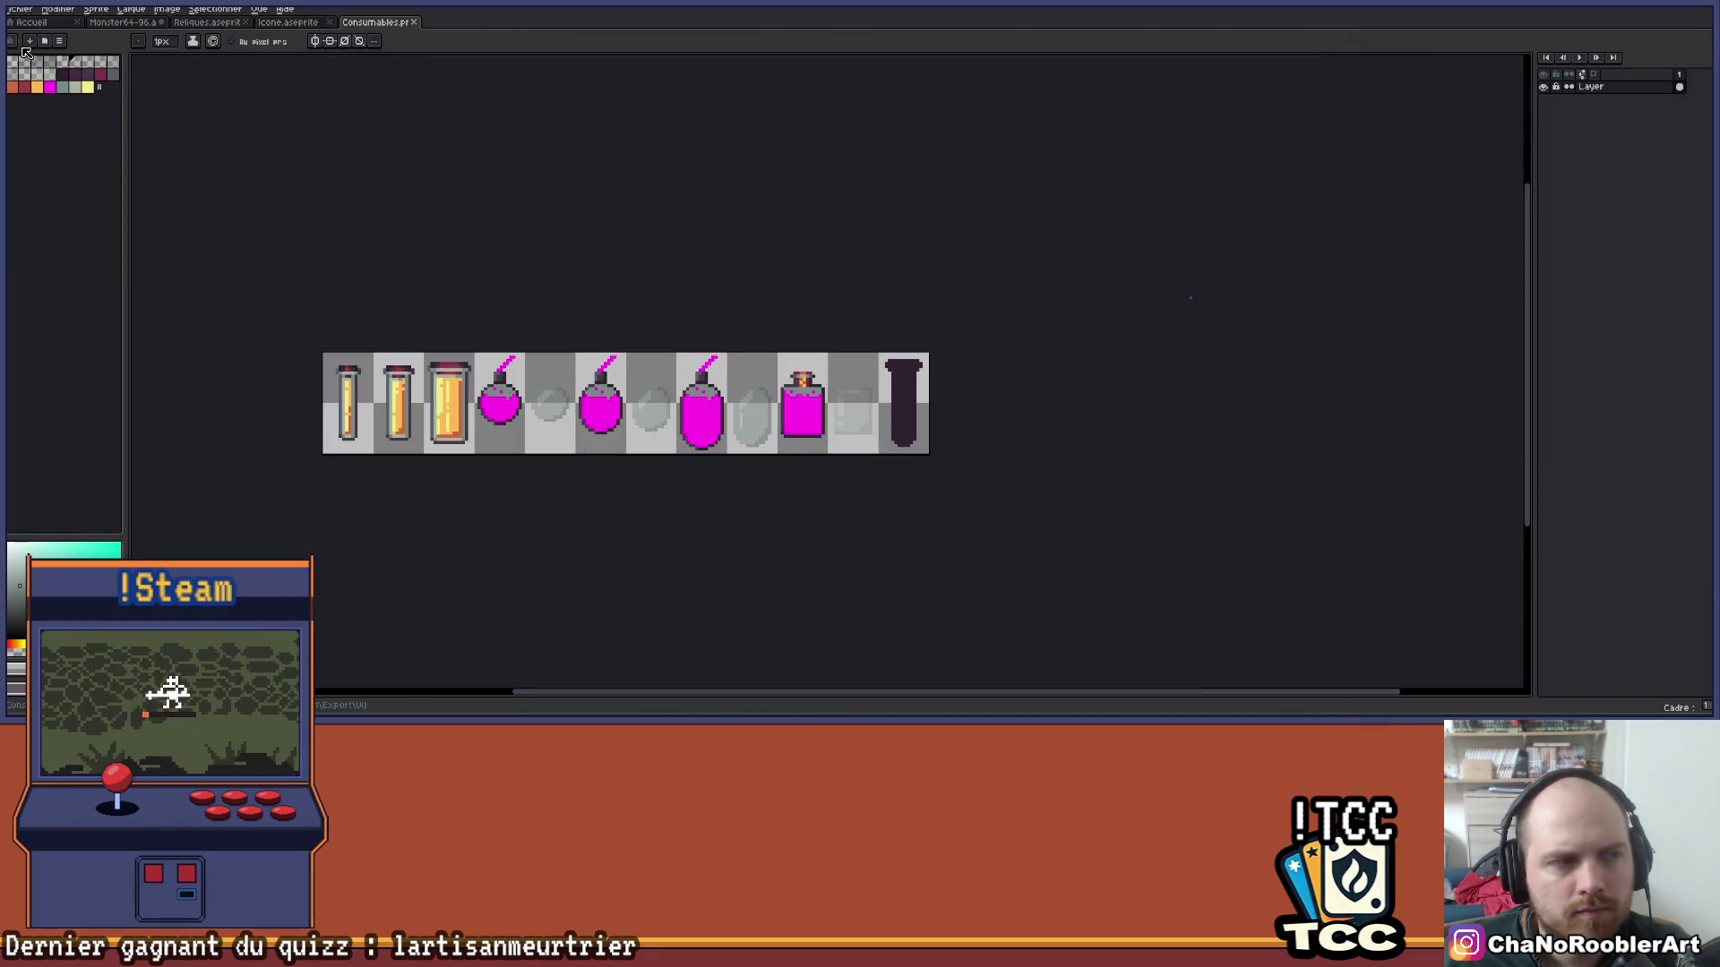
Open ConsumablesBase.png from the Alchemist folder.
{"action": "left_click", "coordinate": [18, 16]}
{"action": "left_click", "coordinate": [27, 51]}
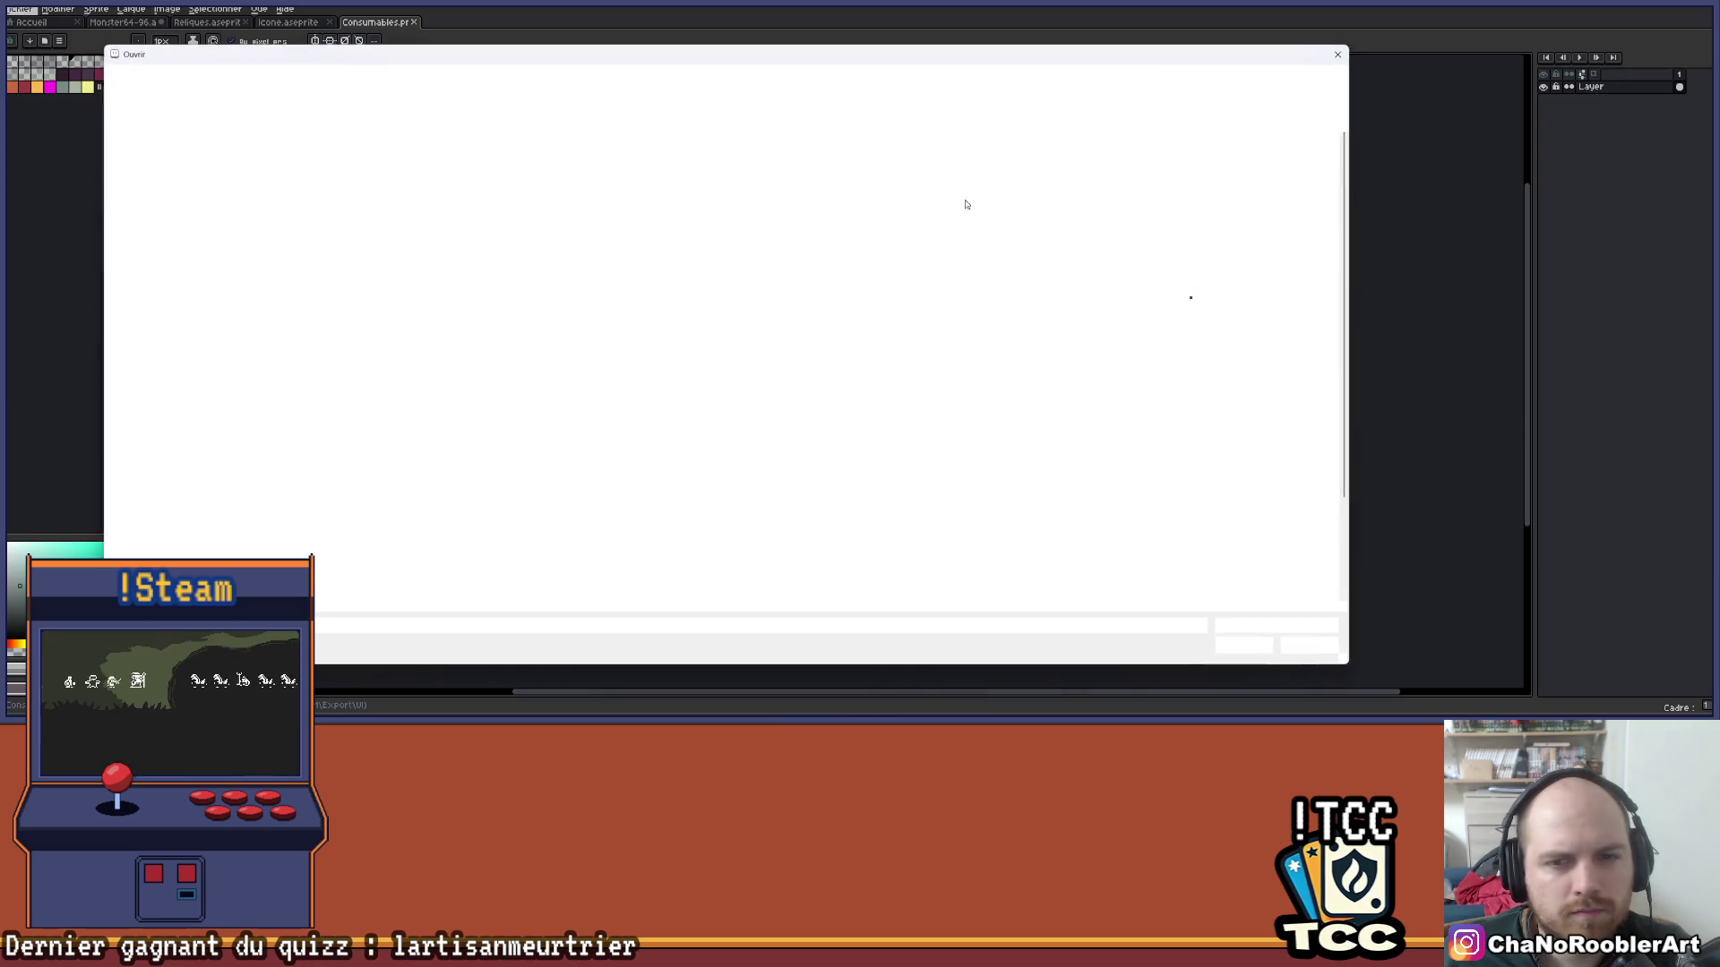
{"action": "scroll", "coordinate": [1301, 510], "scroll_direction": "down", "scroll_amount": 2}
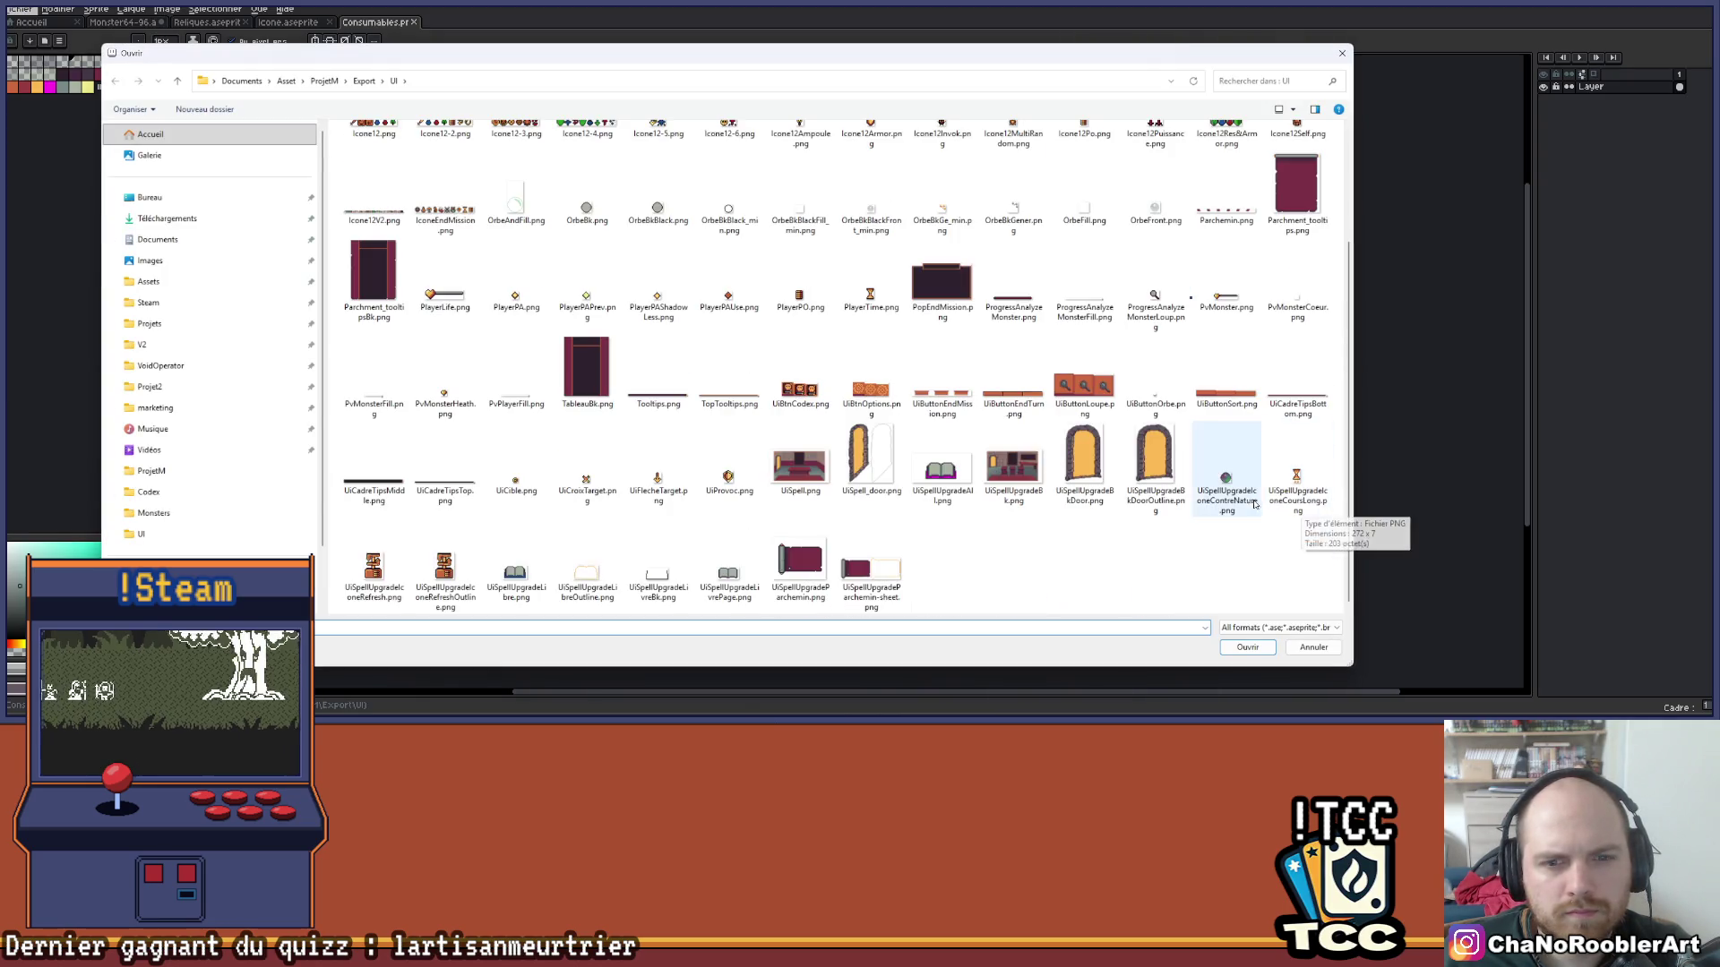
{"action": "scroll", "coordinate": [1075, 548], "scroll_direction": "up", "scroll_amount": 2}
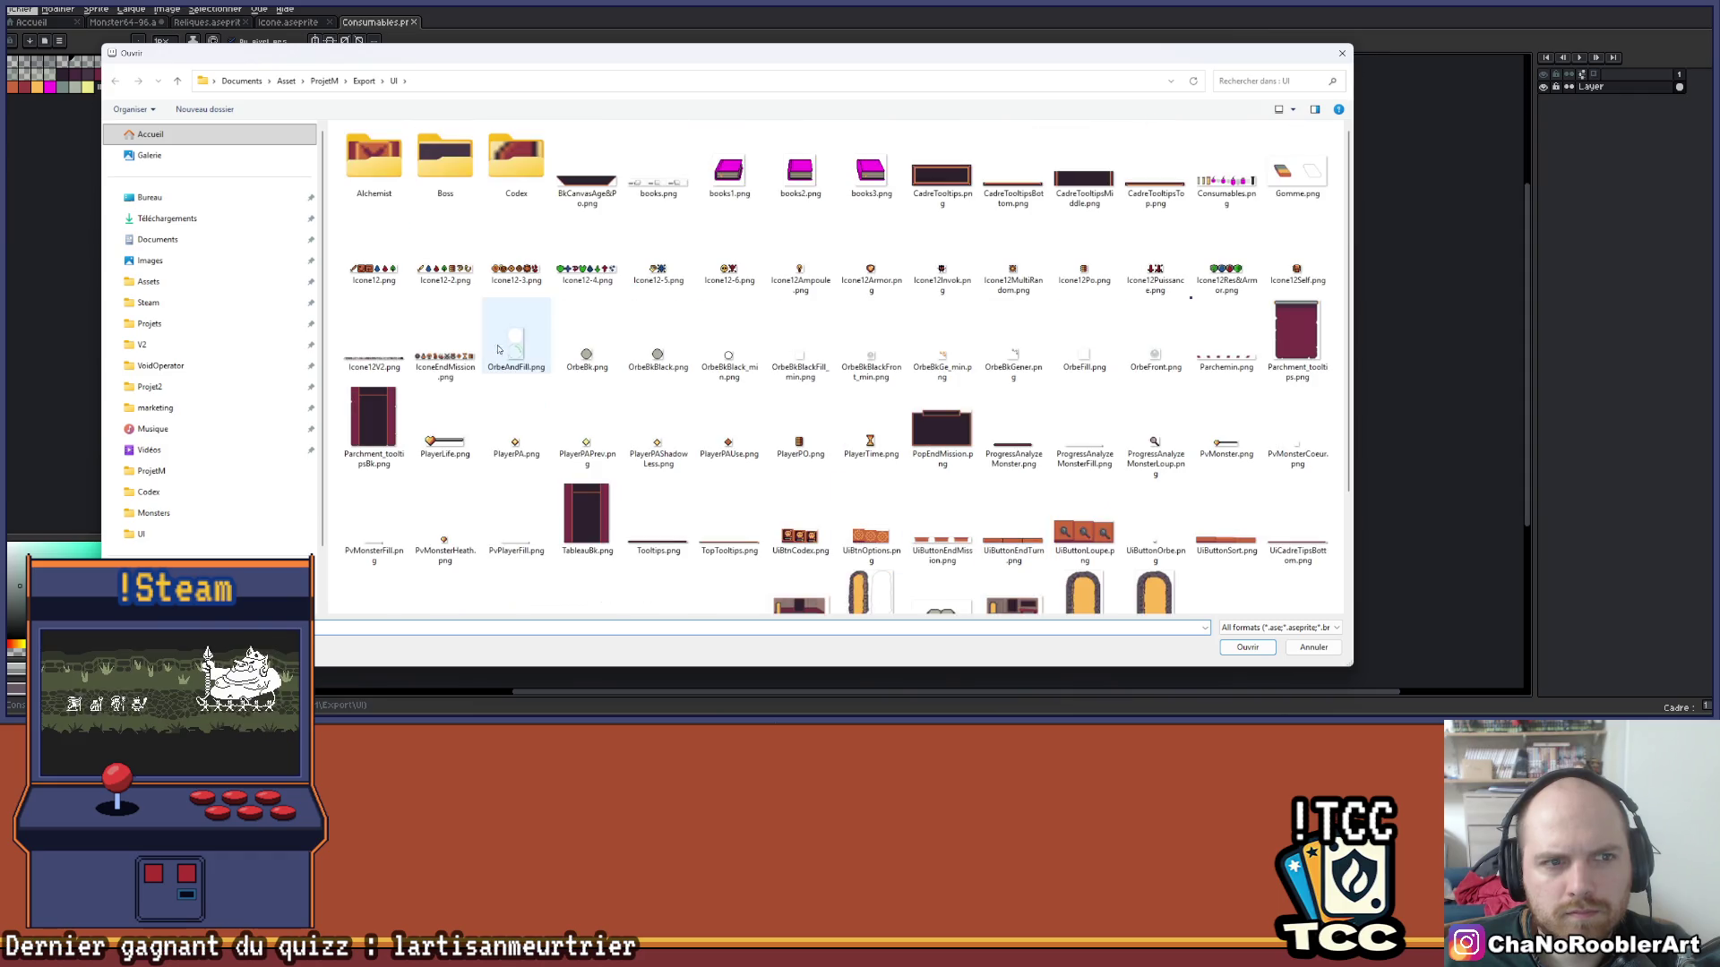
{"action": "double_click", "coordinate": [373, 160]}
{"action": "double_click", "coordinate": [446, 184]}
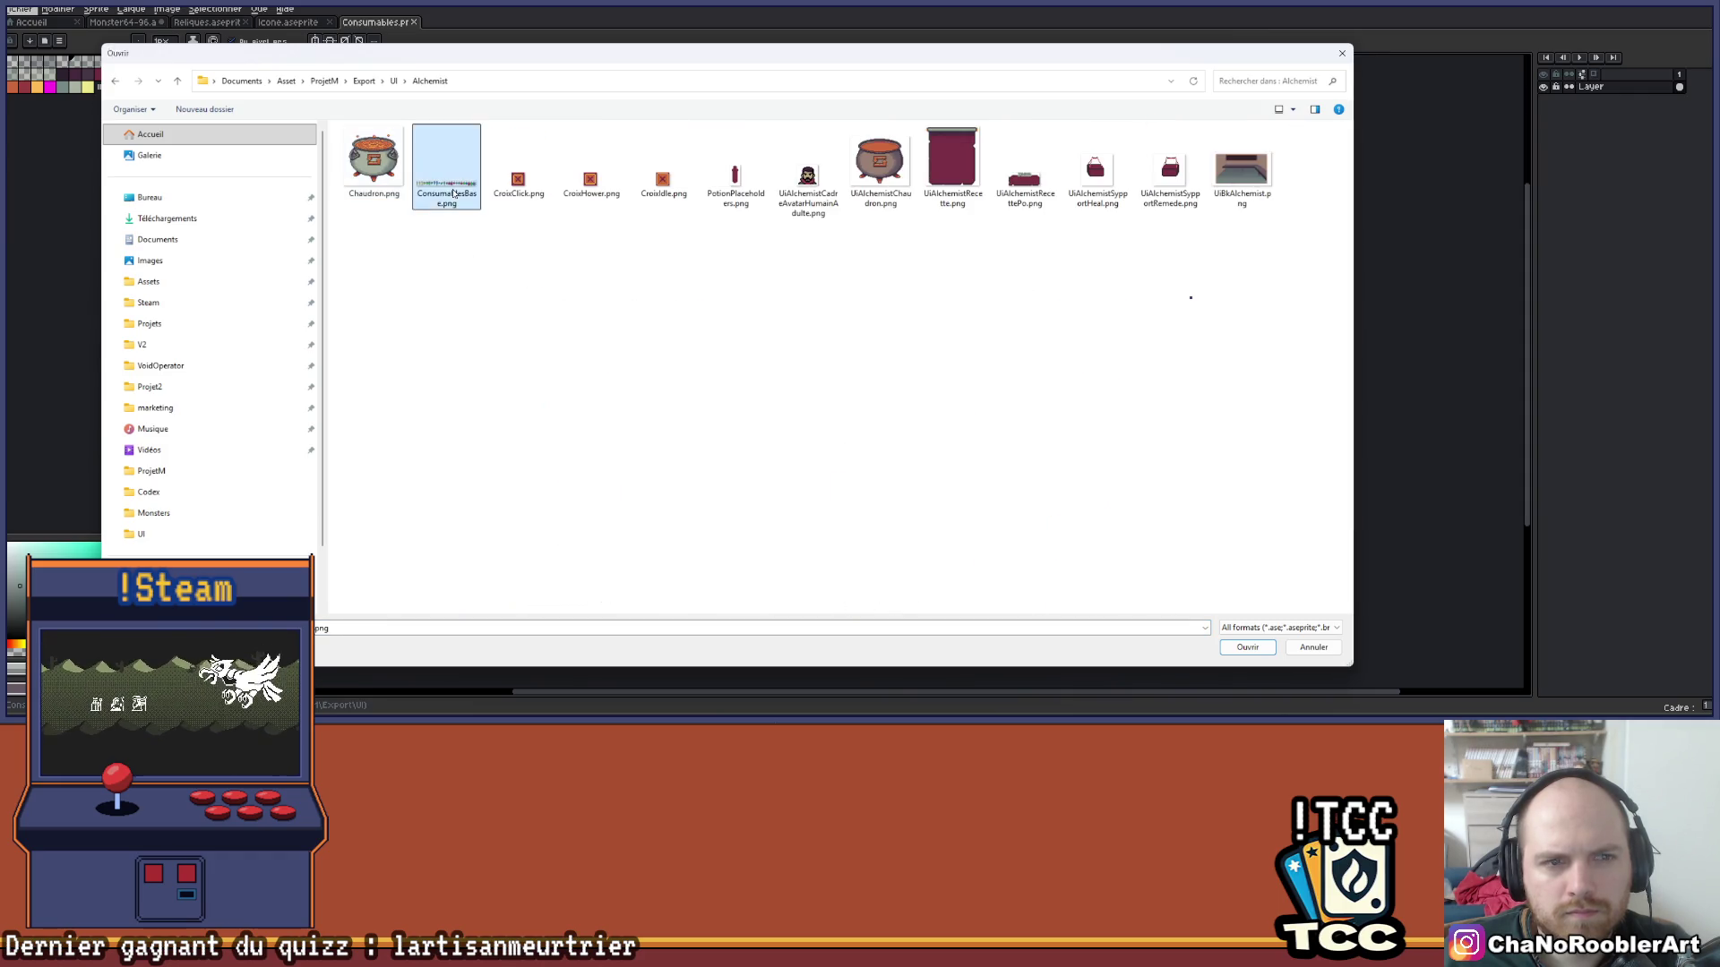
{"action": "scroll", "coordinate": [722, 280], "scroll_direction": "up", "scroll_amount": 2}
{"action": "scroll", "coordinate": [852, 285], "scroll_direction": "up", "scroll_amount": 1}
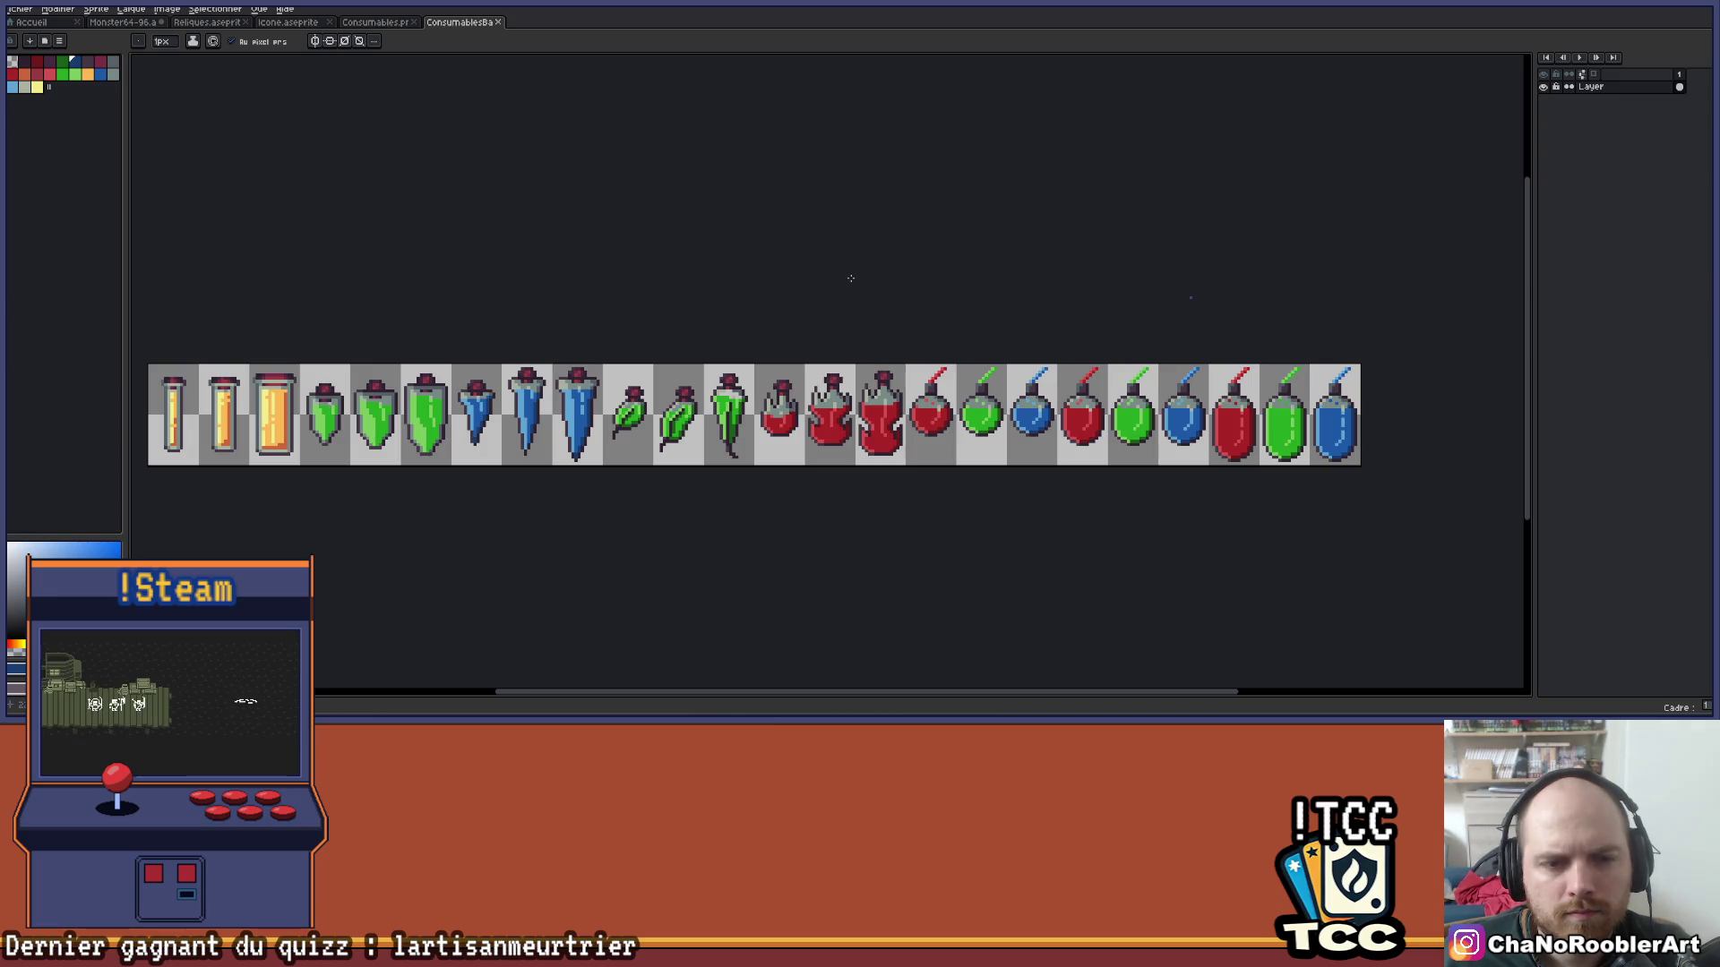
Open the PotionPlaceholders.png sprite.
{"action": "left_click", "coordinate": [20, 9]}
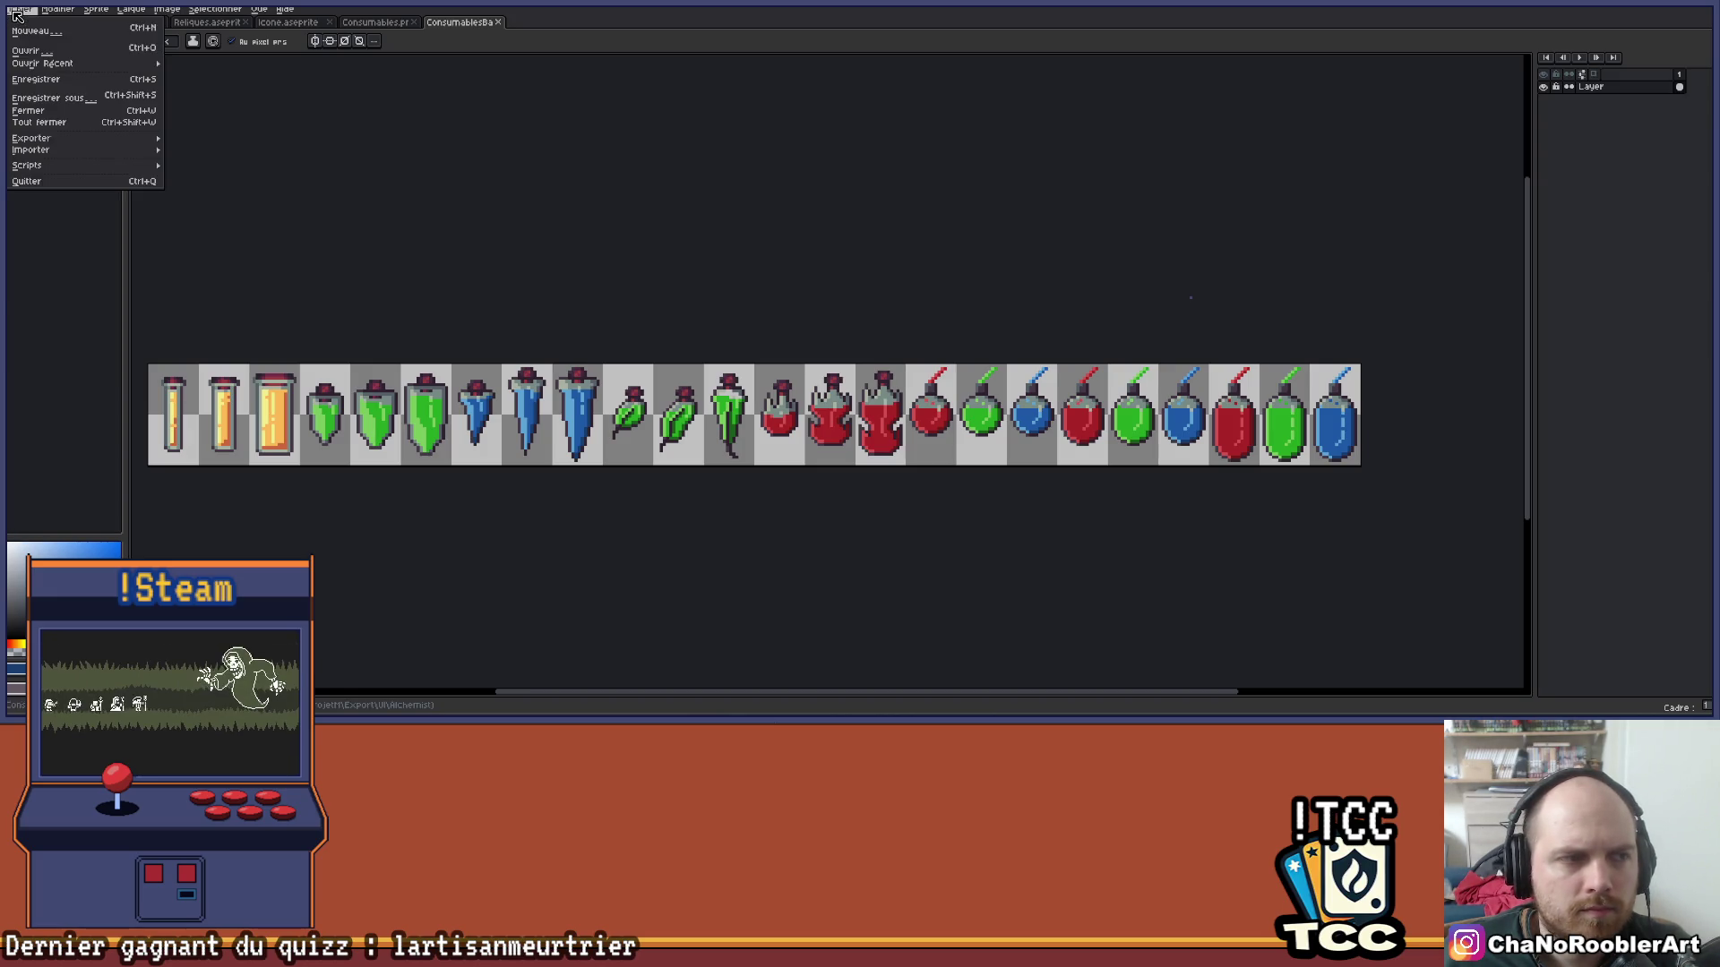
{"action": "left_click", "coordinate": [33, 52]}
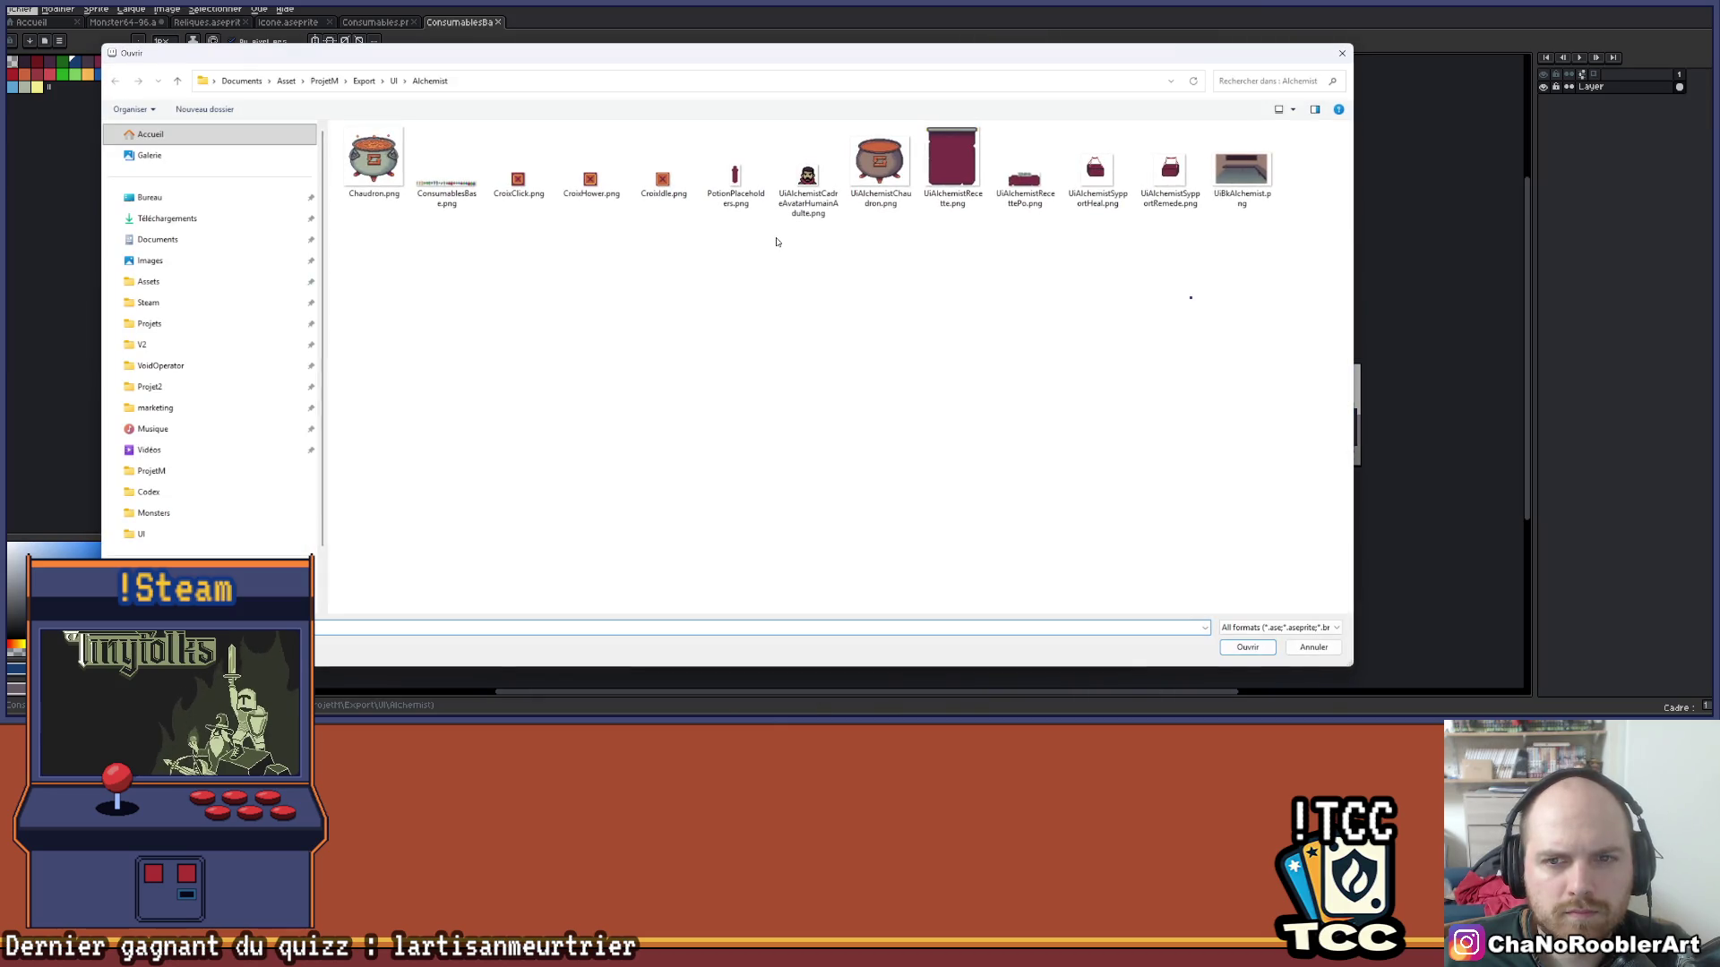
{"action": "double_click", "coordinate": [735, 177]}
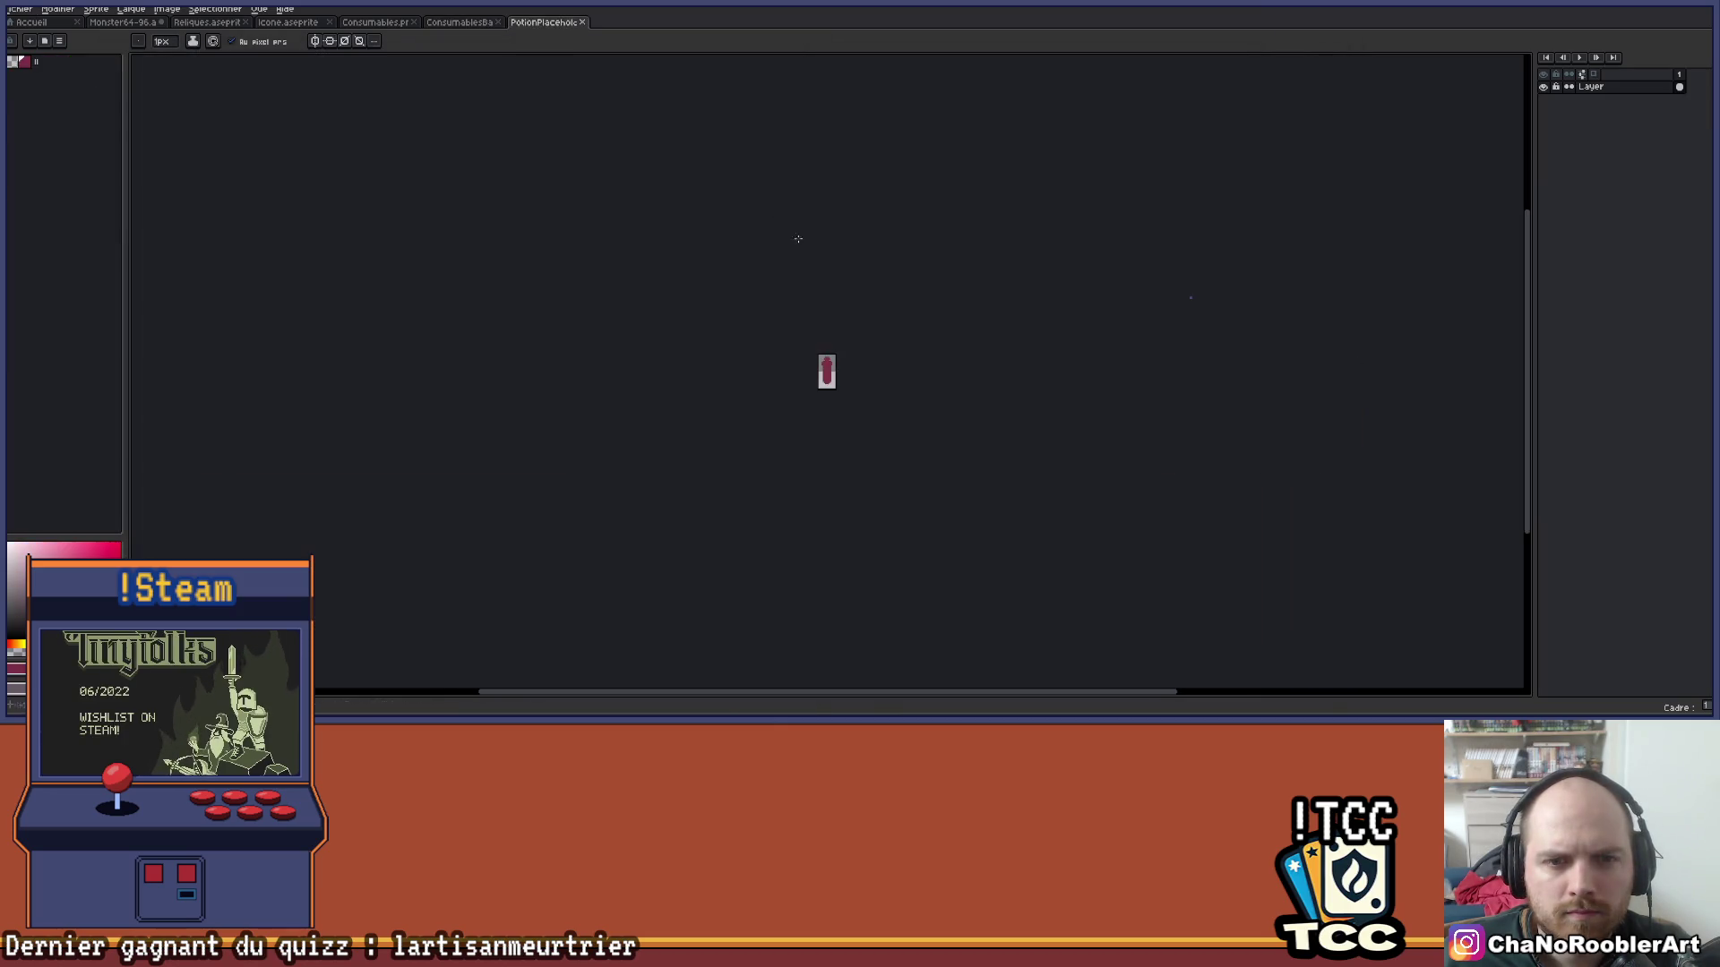
{"action": "left_click", "coordinate": [125, 23]}
Paste the potion into the Reliques sheet, move it up and squash it to 18 pixels tall.
{"action": "left_click", "coordinate": [235, 23]}
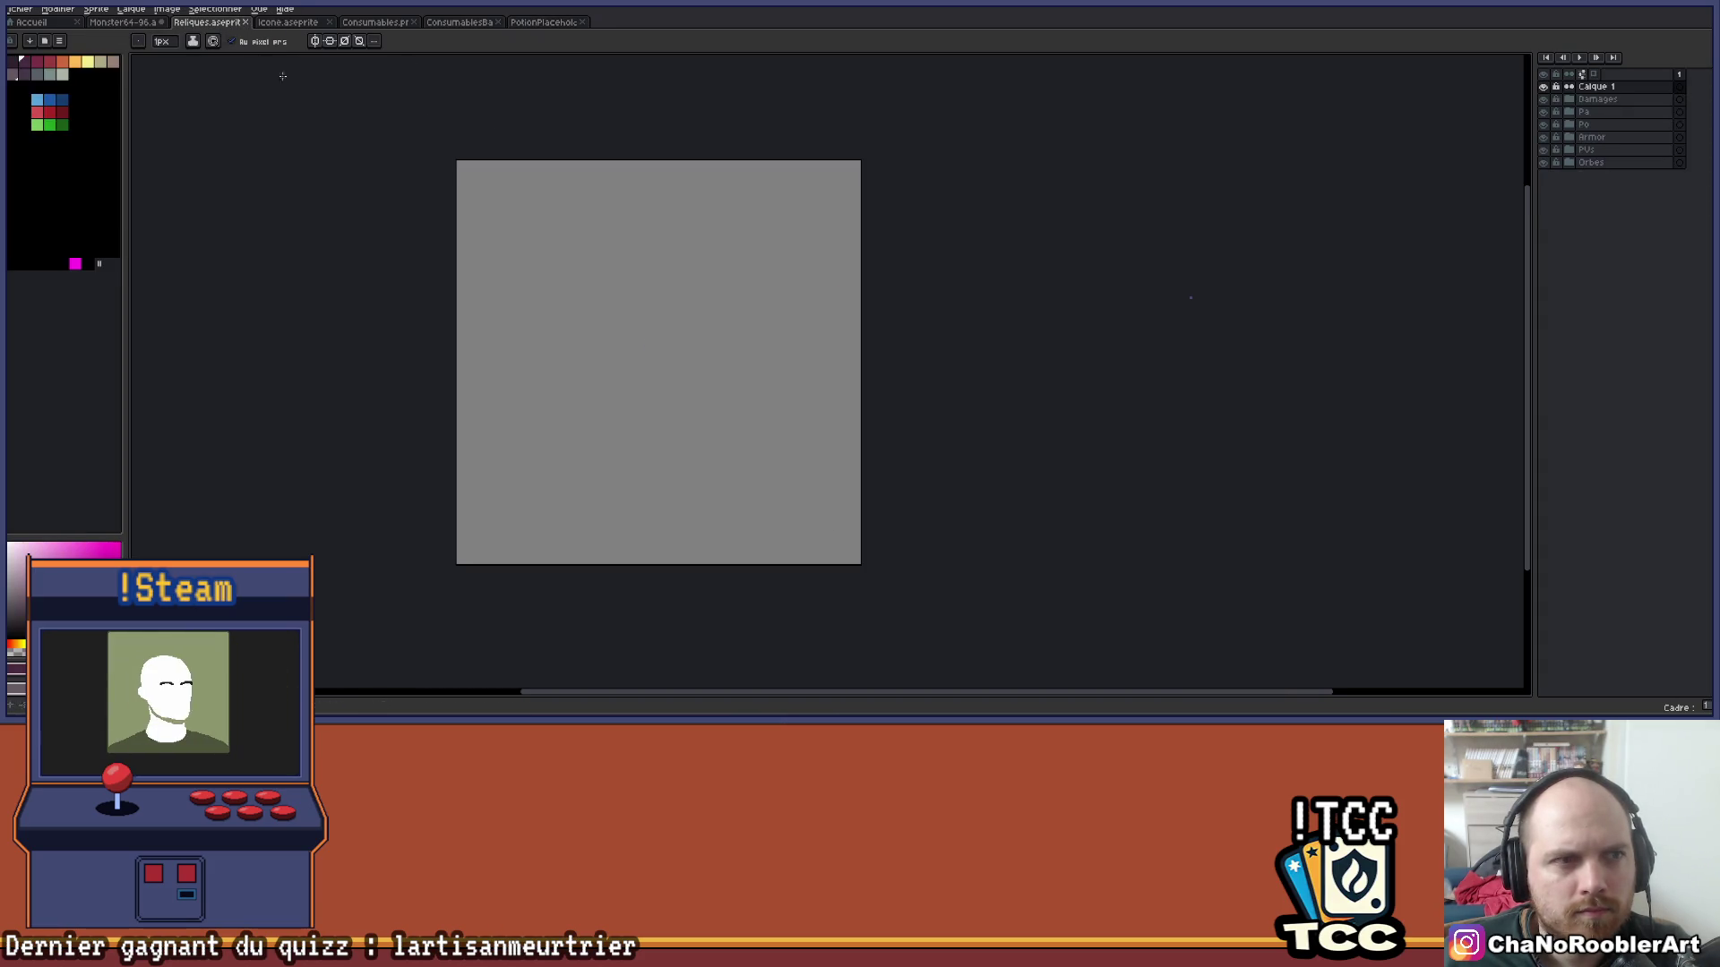
{"action": "key", "text": "ctrl+v"}
{"action": "scroll", "coordinate": [718, 173], "scroll_direction": "down", "scroll_amount": 2}
{"action": "mouse_move", "coordinate": [744, 318]}
{"action": "left_mouse_down"}
{"action": "mouse_move", "coordinate": [744, 158]}
{"action": "mouse_move", "coordinate": [757, 312]}
{"action": "left_mouse_up"}
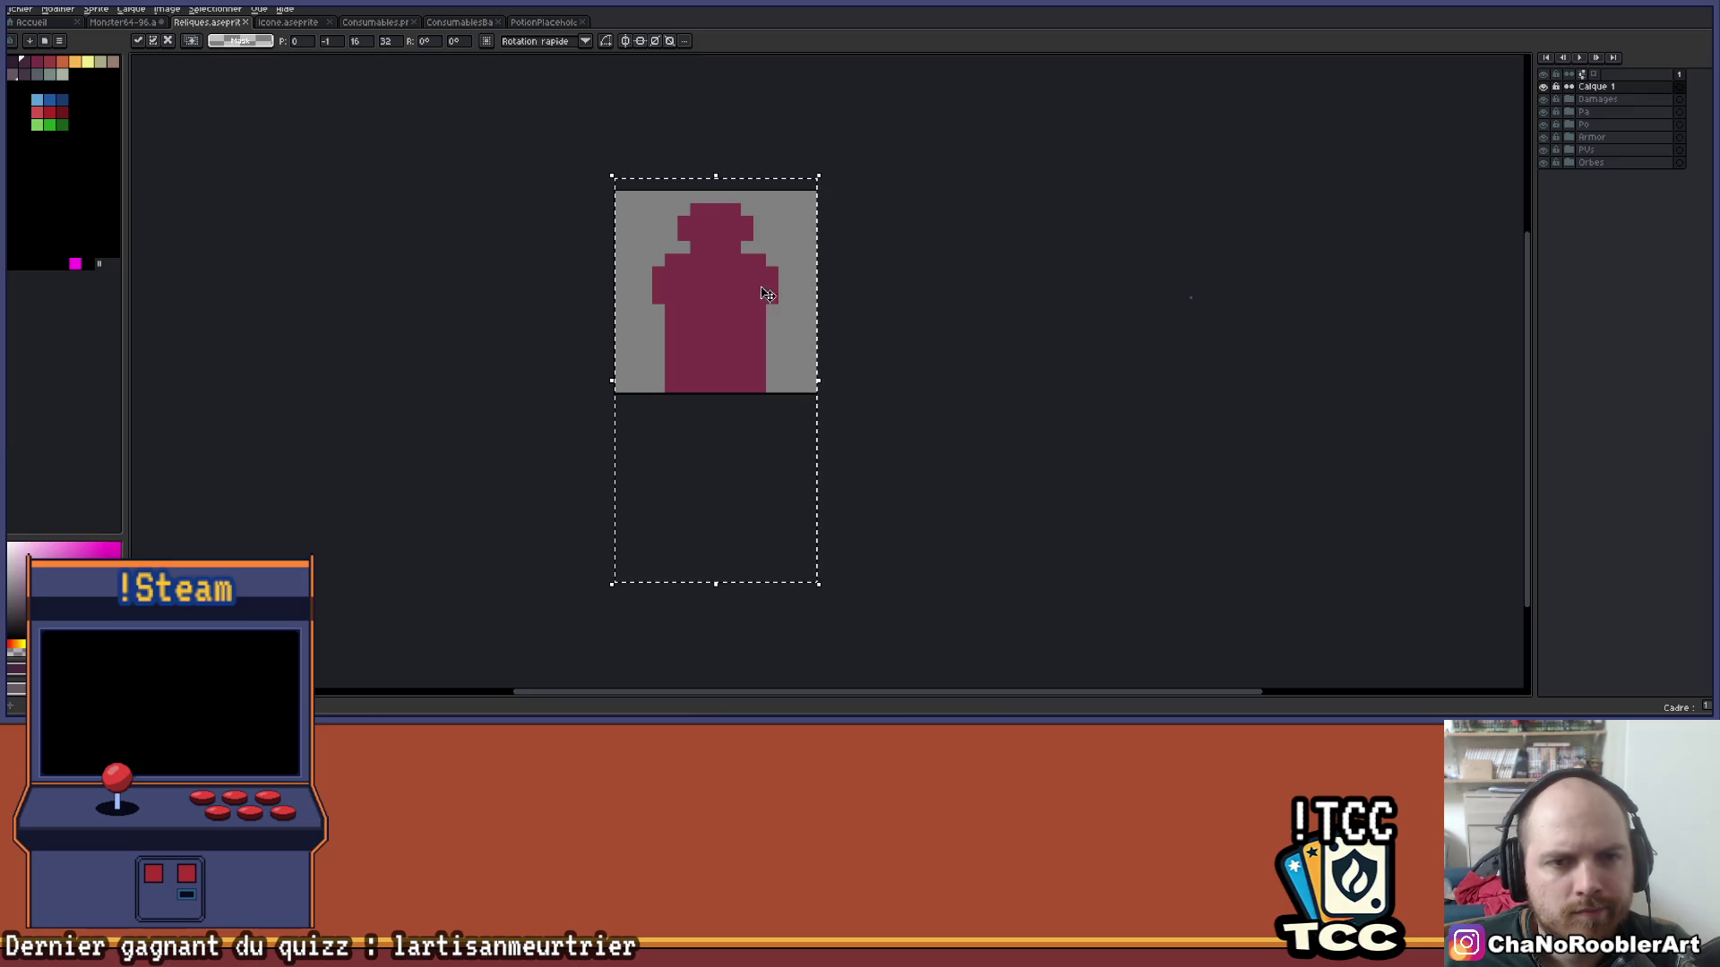
{"action": "scroll", "coordinate": [749, 309], "scroll_direction": "up", "scroll_amount": 1}
{"action": "left_click_drag", "start_coordinate": [706, 681], "coordinate": [706, 431]}
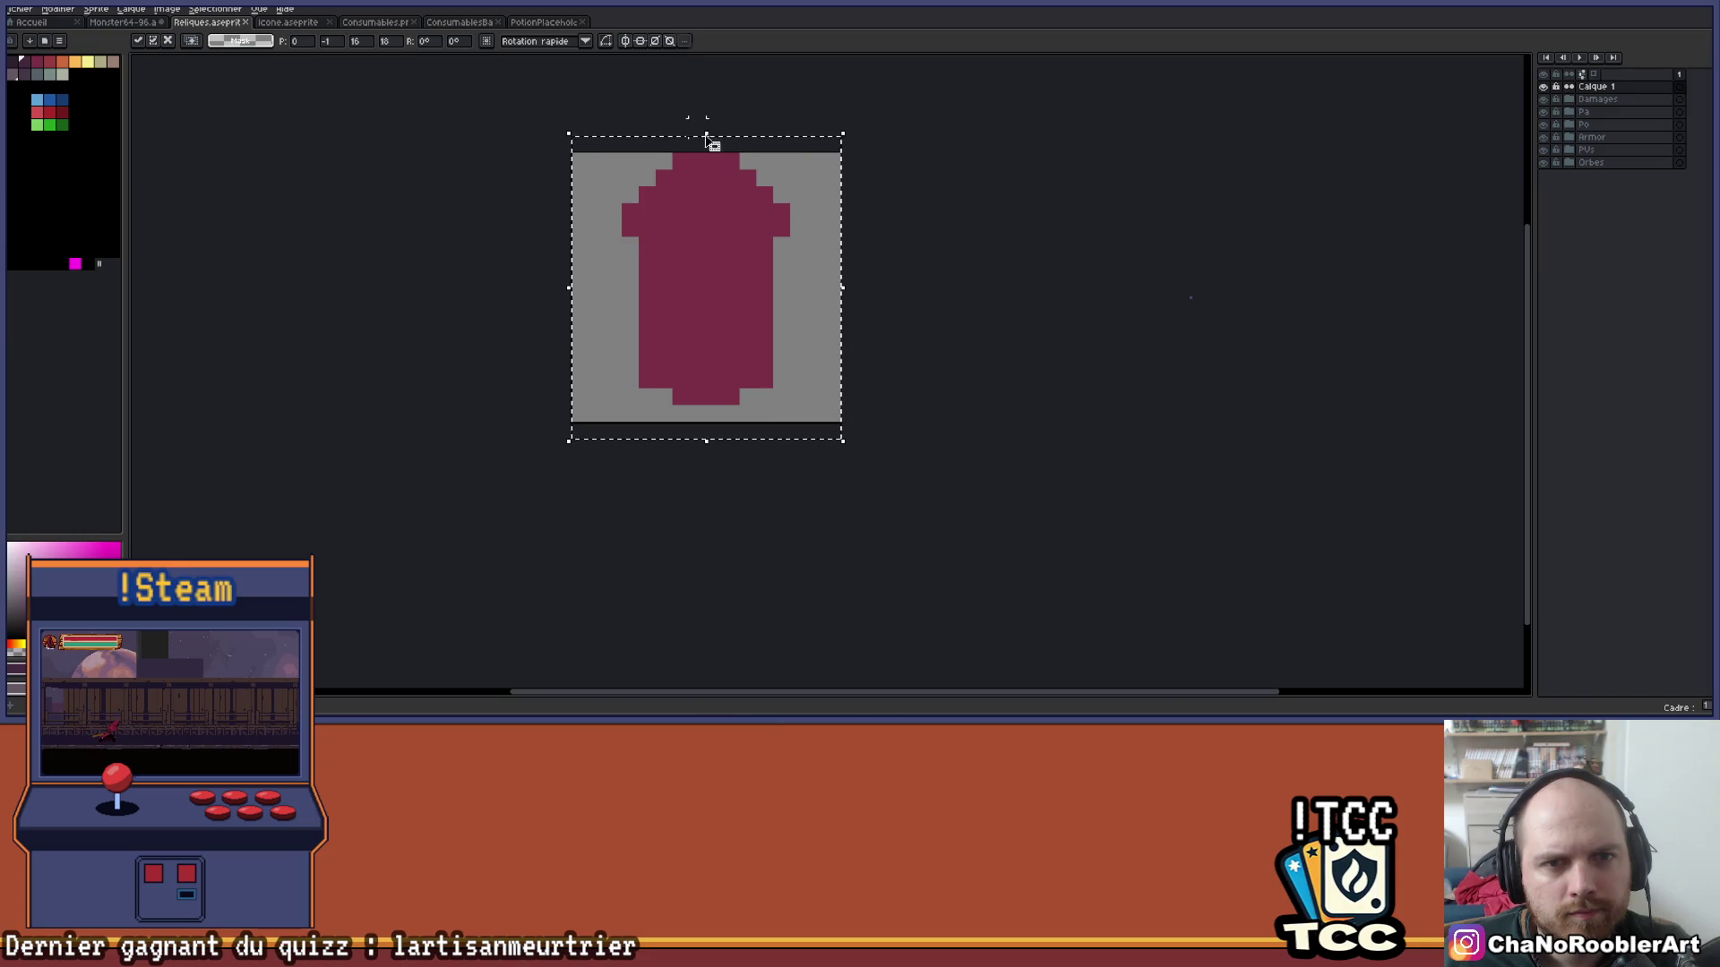
{"action": "key", "text": "Return"}
Trim the potion to 17 pixels tall and 12 wide, nudge it left, then delete it.
{"action": "left_click_drag", "start_coordinate": [710, 145], "coordinate": [712, 158]}
{"action": "left_click_drag", "start_coordinate": [843, 296], "coordinate": [811, 305]}
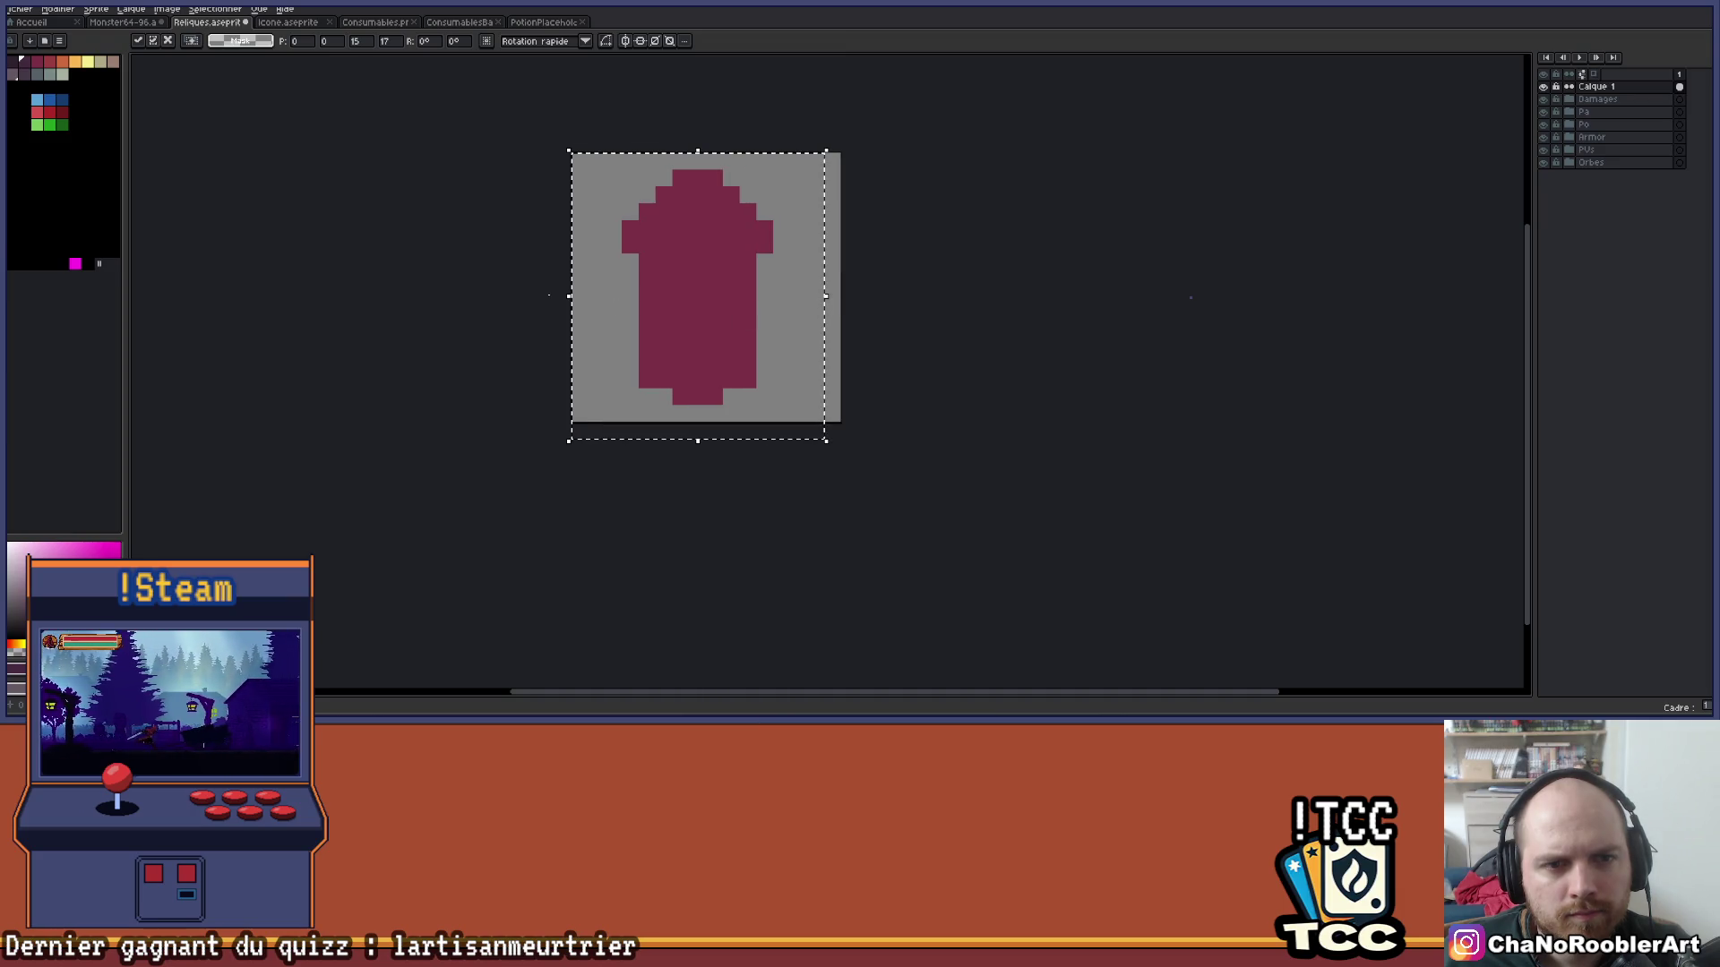
{"action": "left_click_drag", "start_coordinate": [573, 296], "coordinate": [600, 307]}
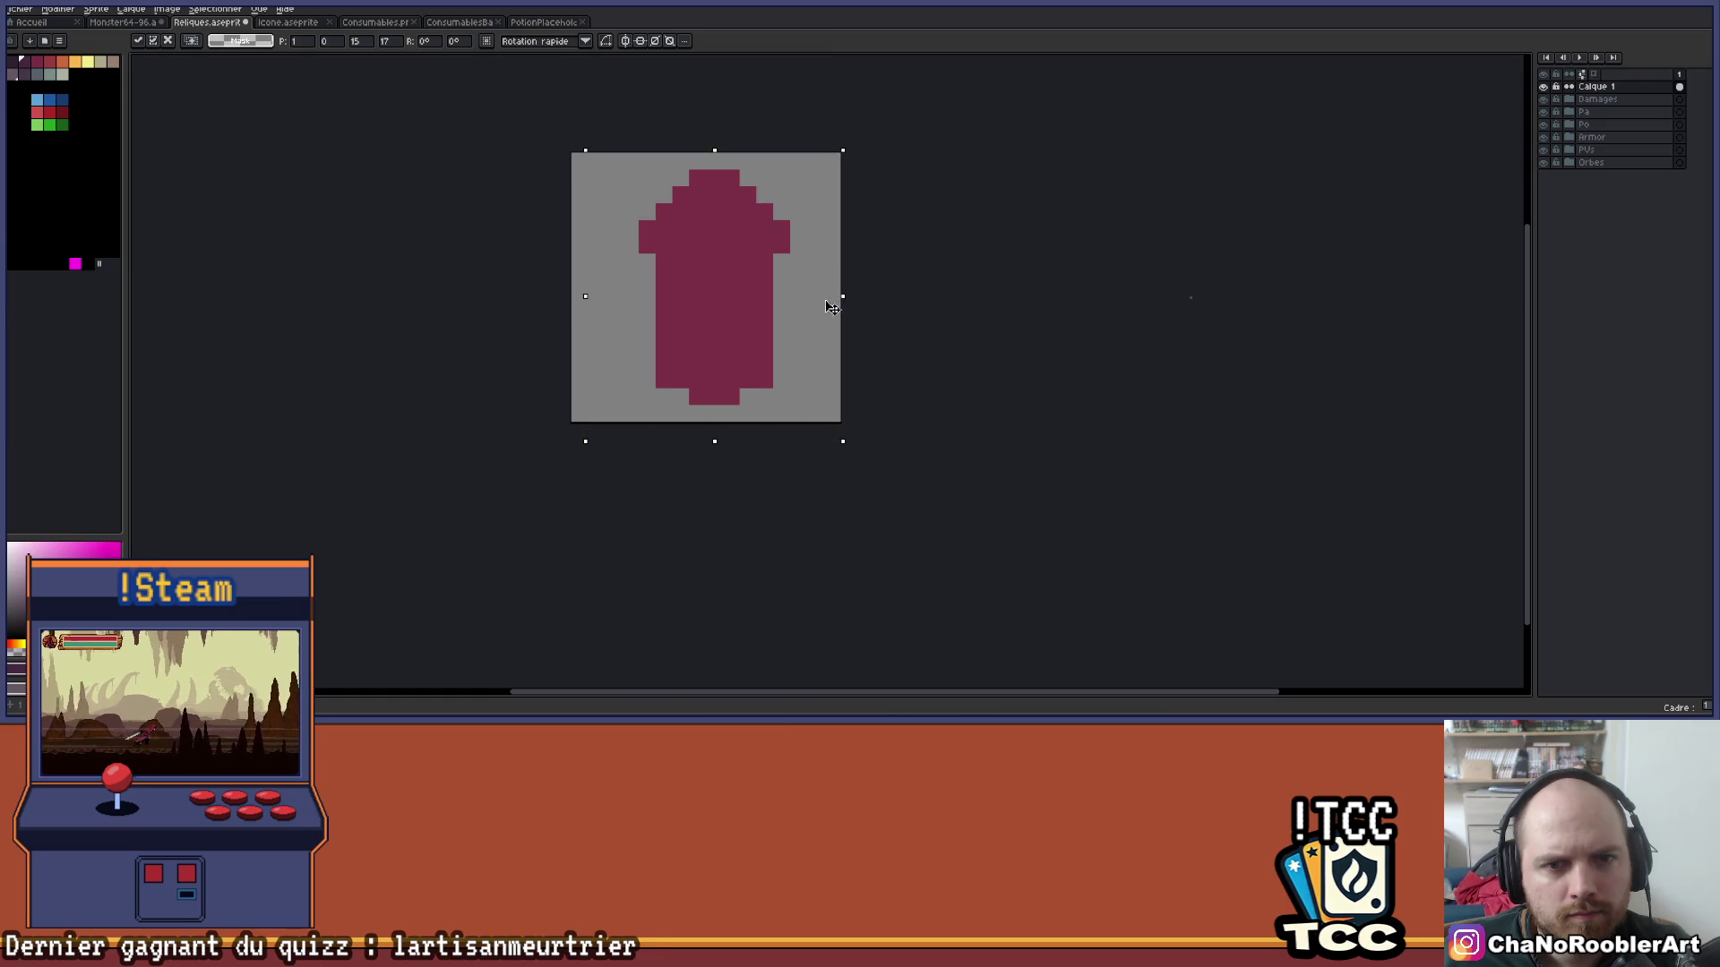
{"action": "left_click_drag", "start_coordinate": [830, 296], "coordinate": [810, 299]}
{"action": "mouse_move", "coordinate": [587, 298]}
{"action": "left_mouse_down"}
{"action": "mouse_move", "coordinate": [625, 306]}
{"action": "mouse_move", "coordinate": [605, 303]}
{"action": "left_mouse_up"}
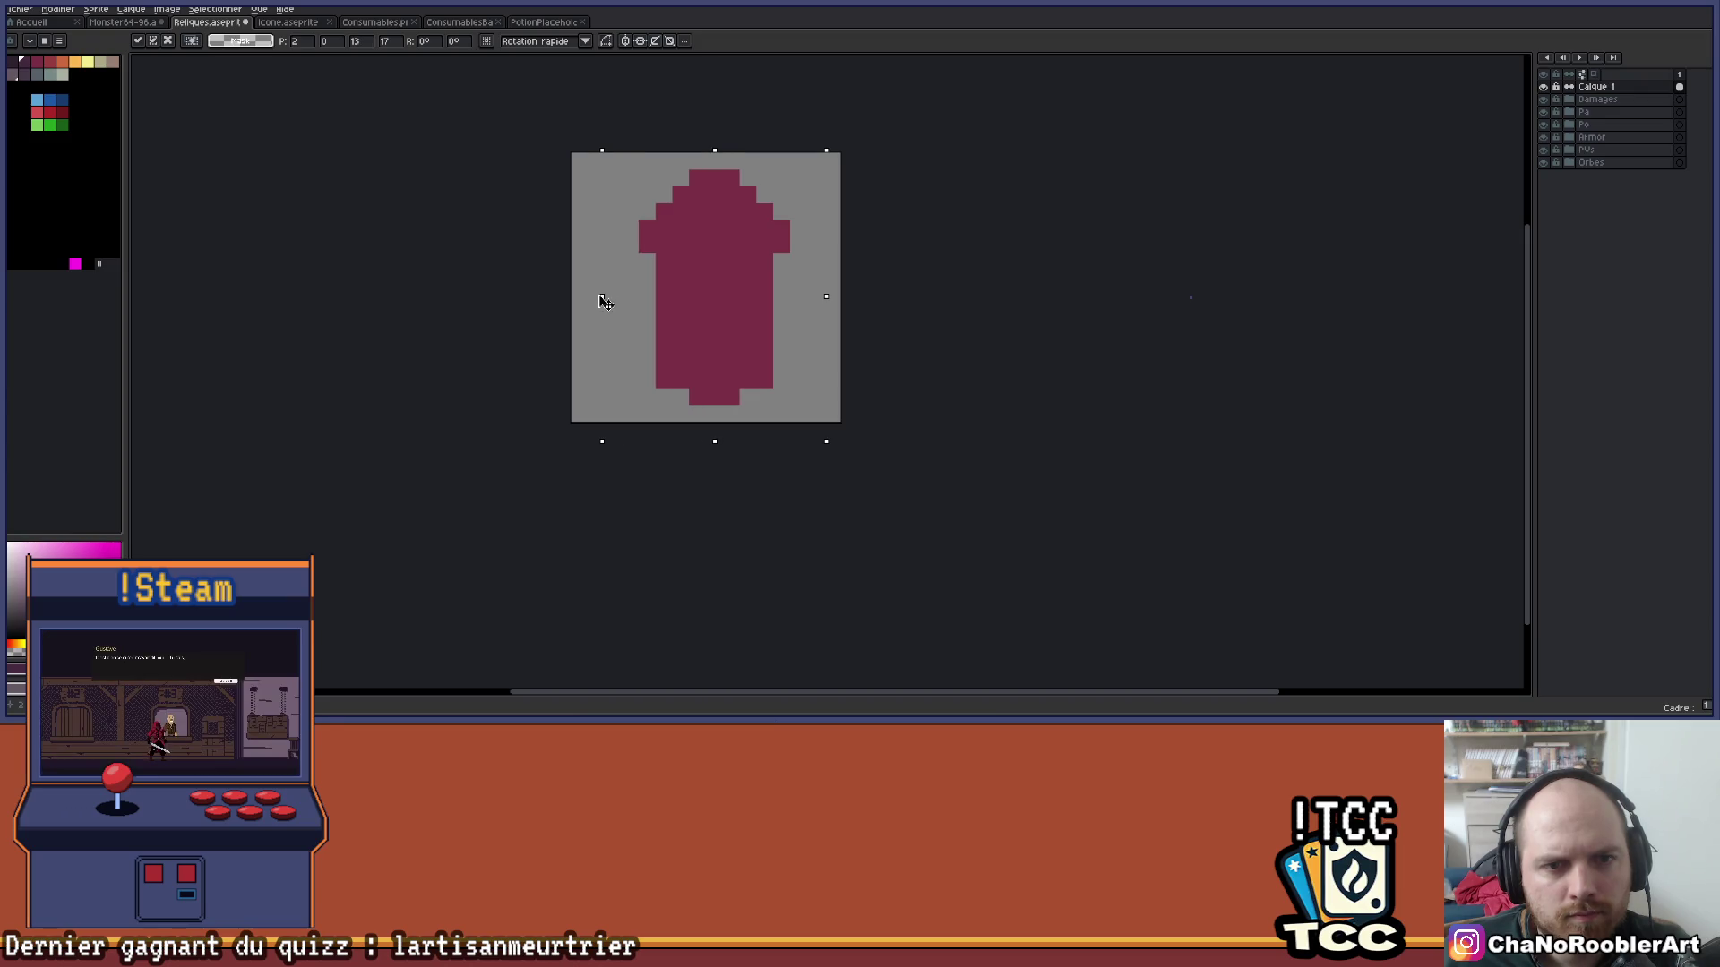
{"action": "scroll", "coordinate": [606, 303], "scroll_direction": "down", "scroll_amount": 1}
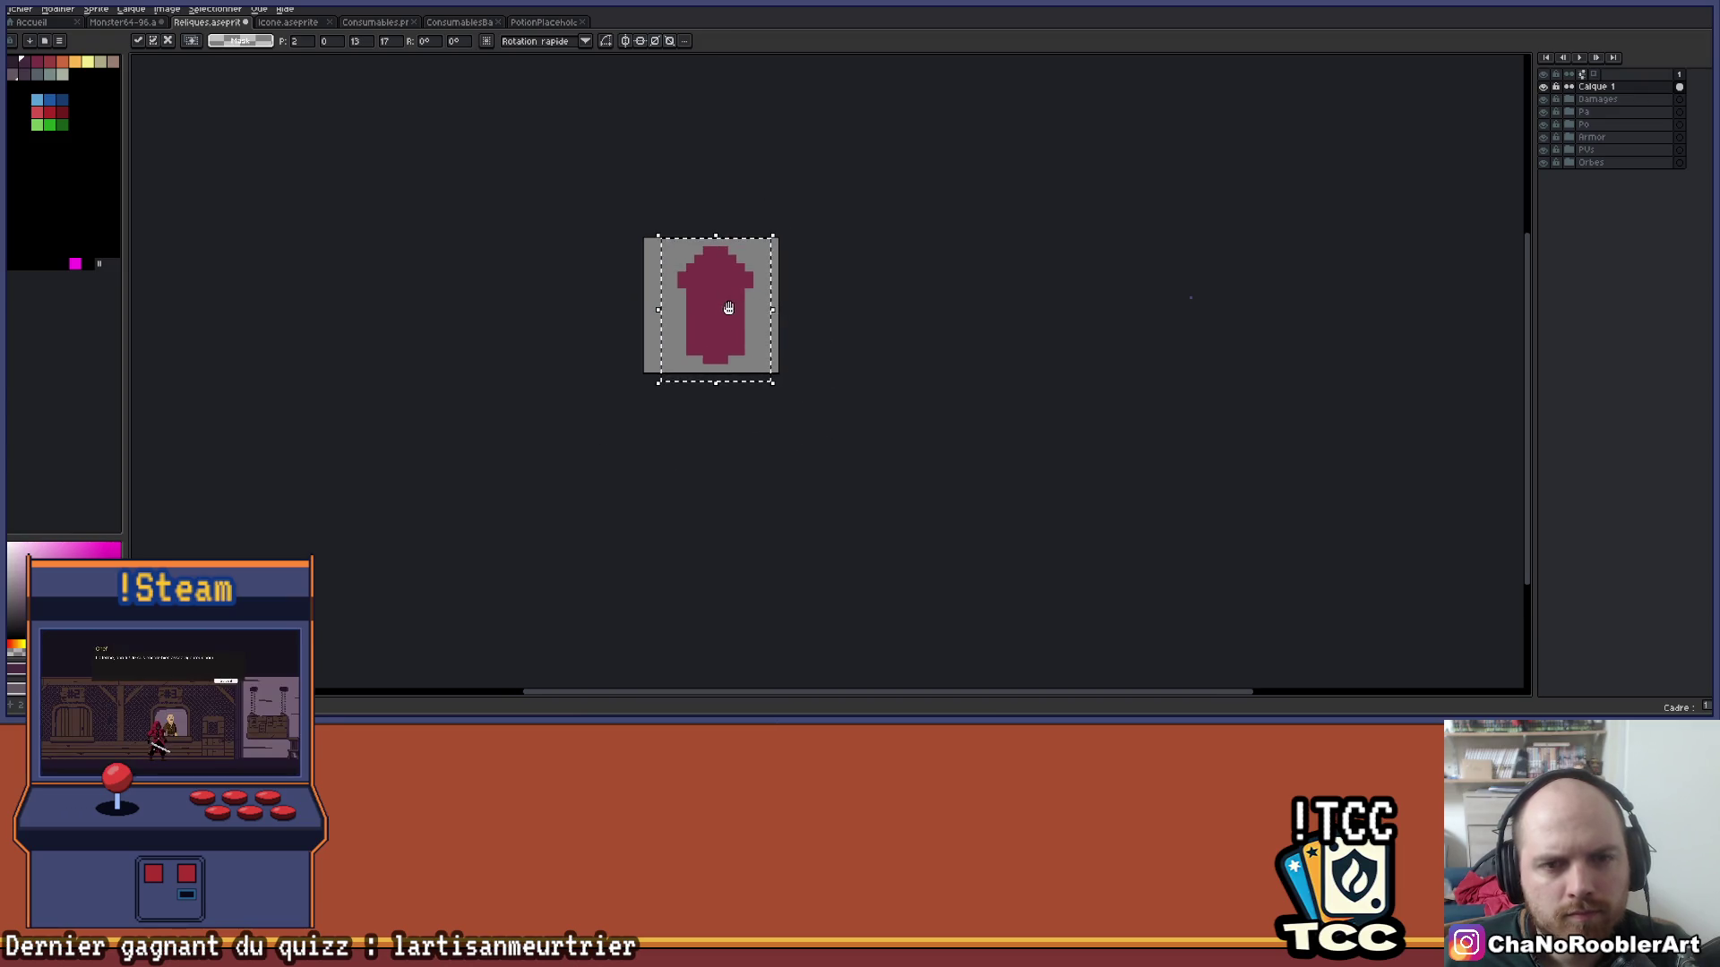
{"action": "left_click_drag", "start_coordinate": [723, 310], "coordinate": [714, 311]}
{"action": "scroll", "coordinate": [718, 291], "scroll_direction": "up", "scroll_amount": 1}
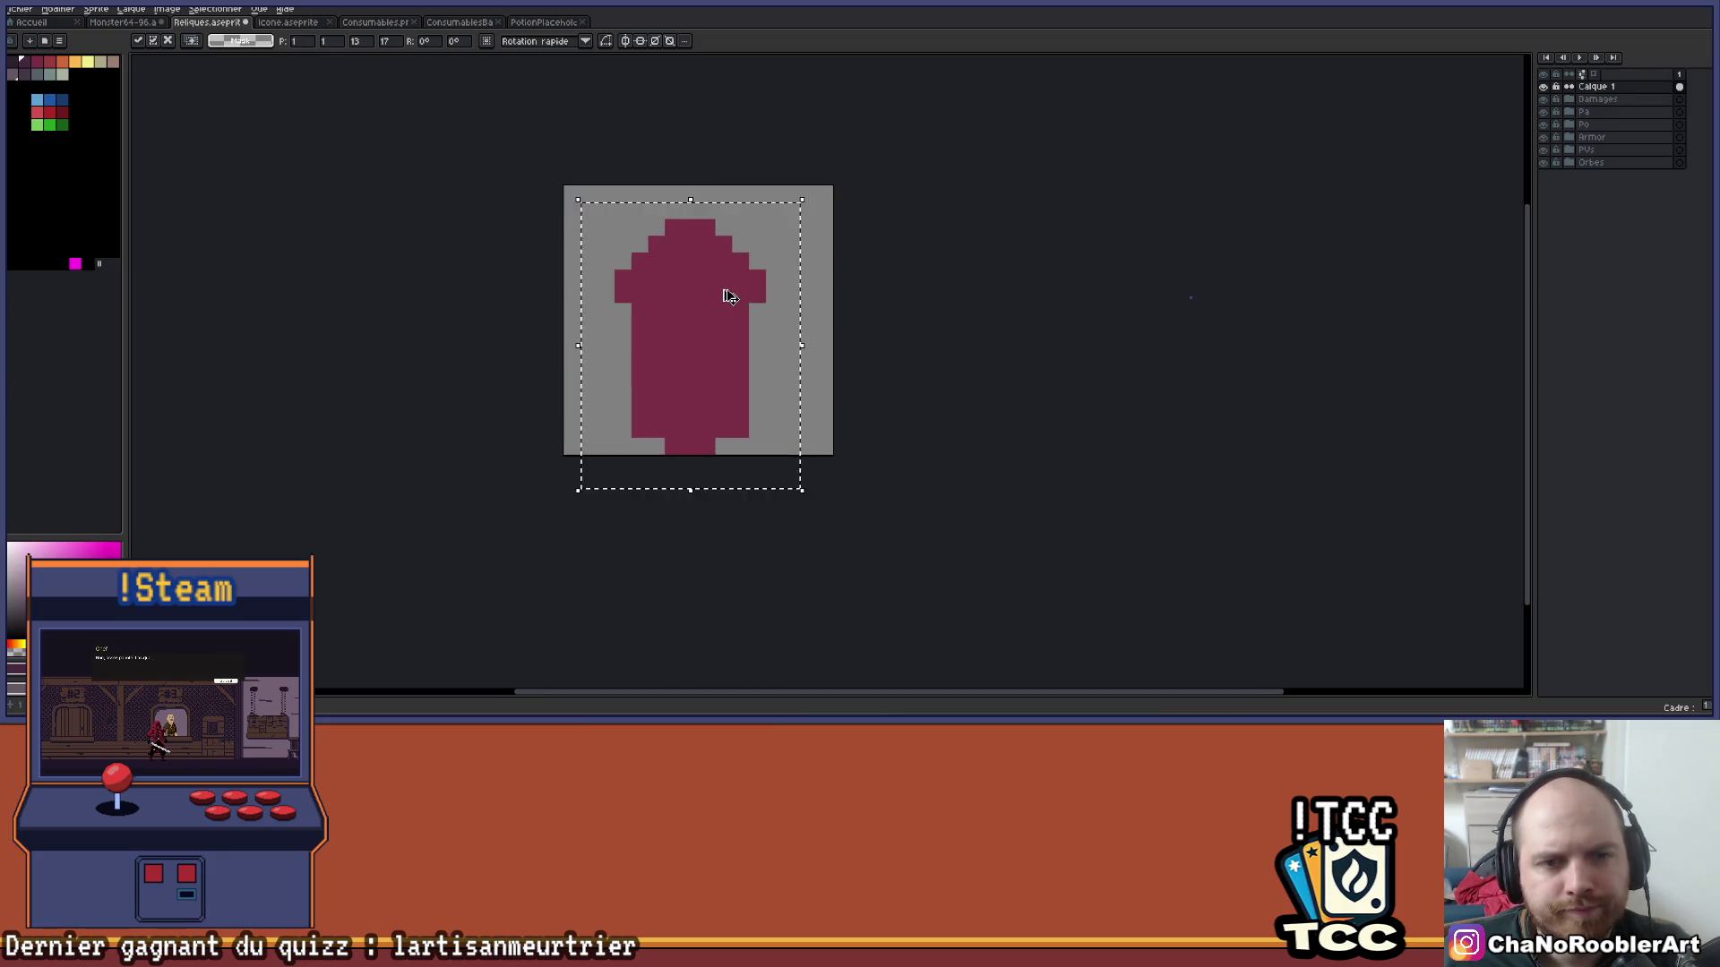
{"action": "key", "text": "Delete"}
{"action": "scroll", "coordinate": [722, 275], "scroll_direction": "up", "scroll_amount": 1}
Turn on vertical symmetry and draw a mirrored black V for the vial's bottom.
{"action": "left_click", "coordinate": [688, 484], "text": "alt"}
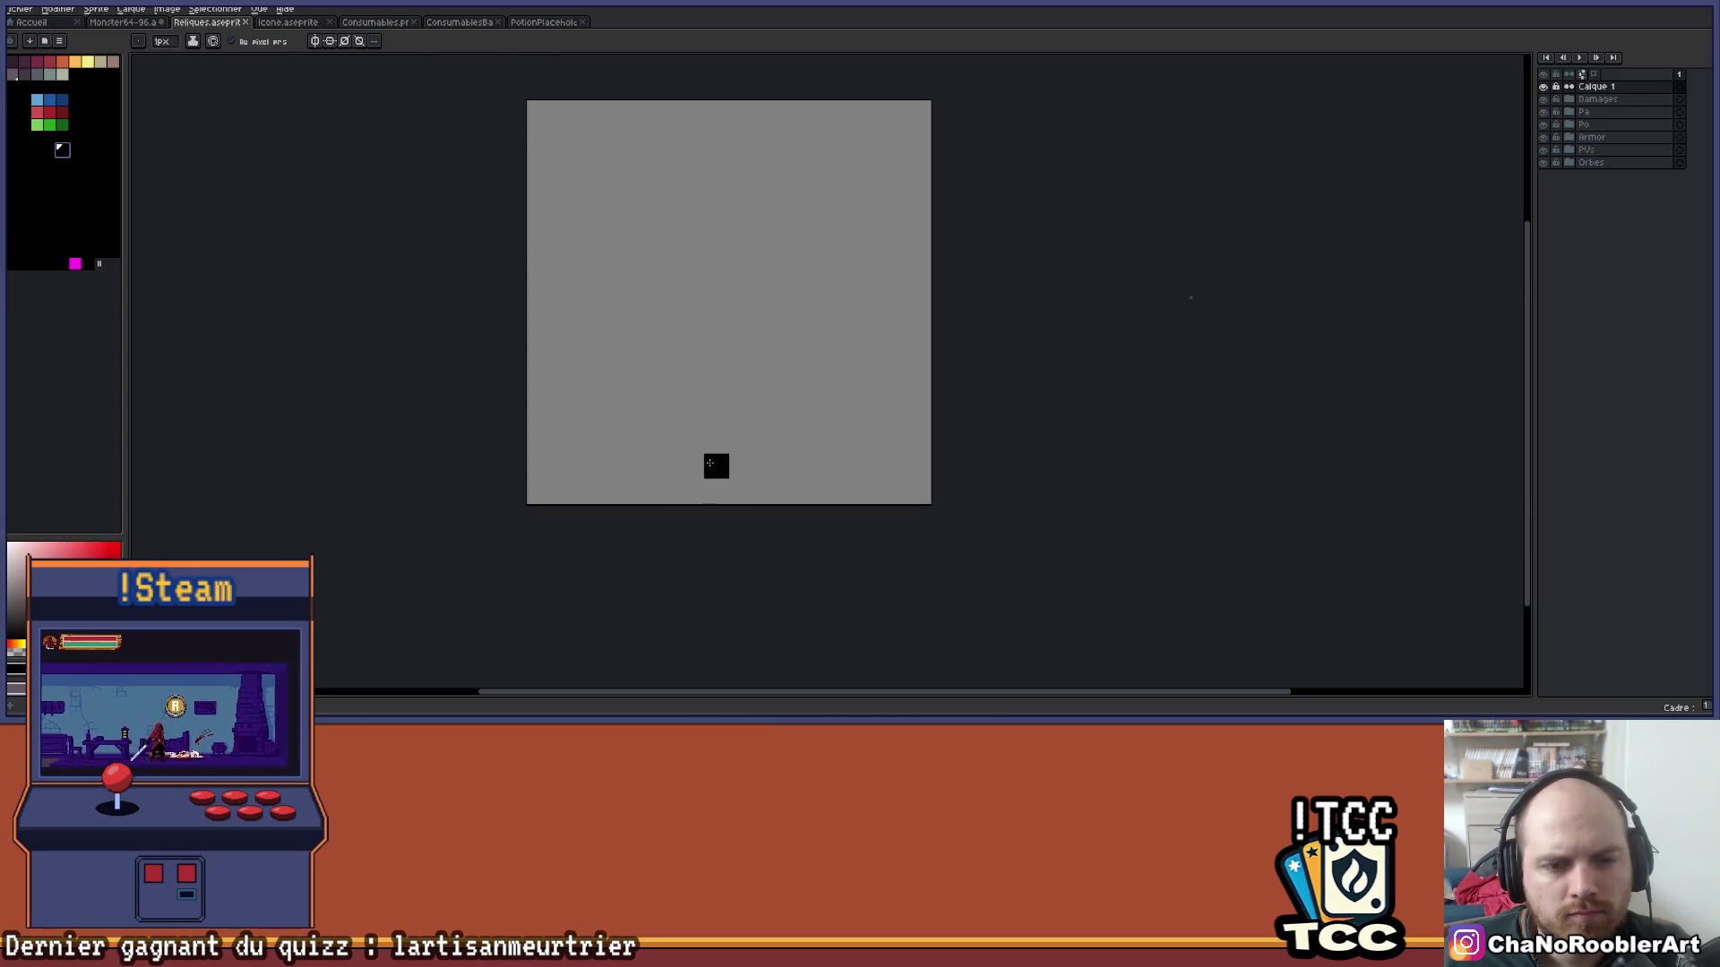
{"action": "left_click", "coordinate": [328, 44]}
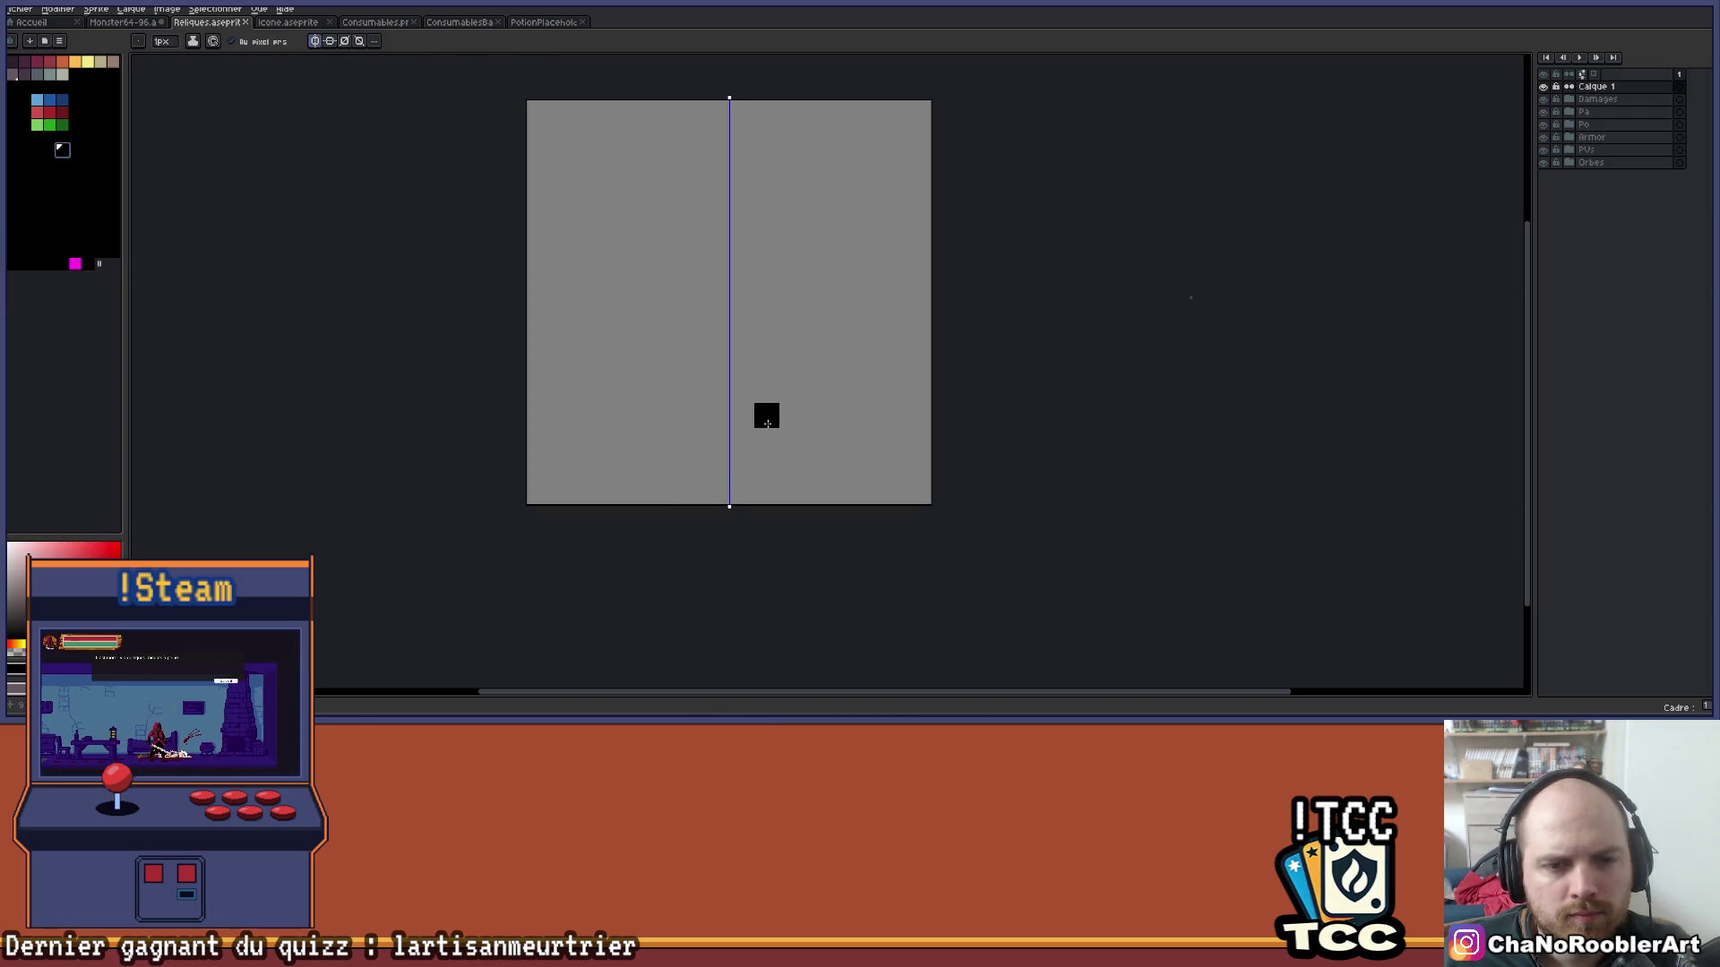
{"action": "left_click", "coordinate": [742, 466]}
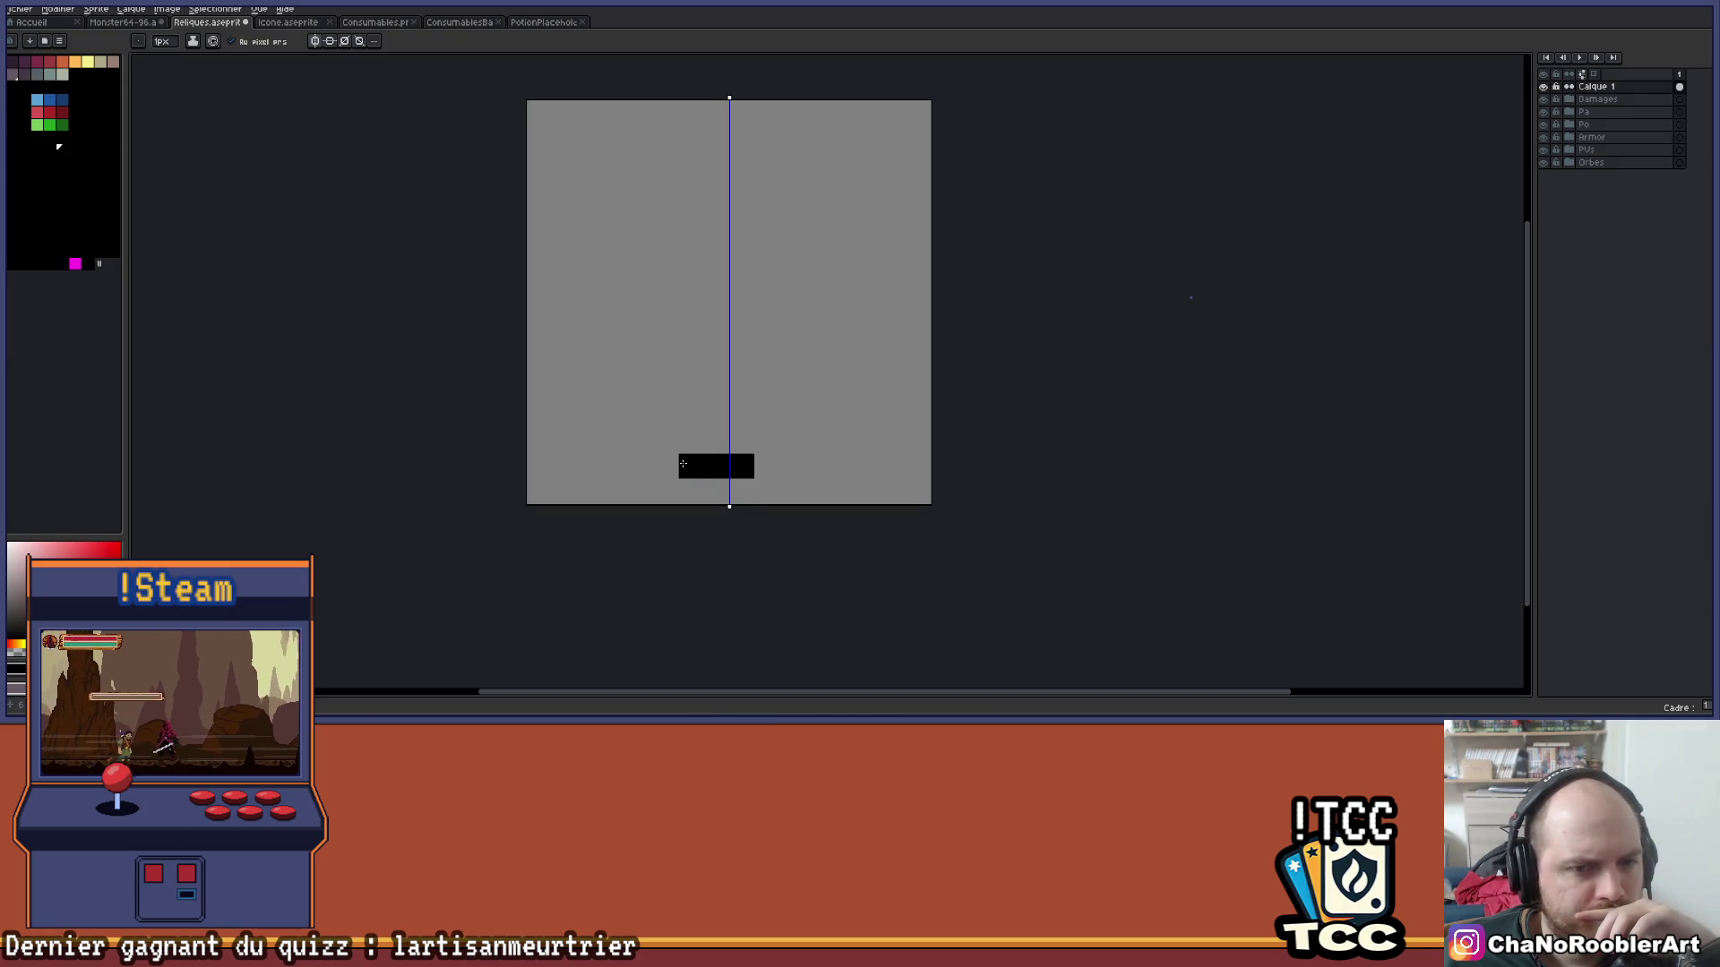
{"action": "mouse_move", "coordinate": [766, 444]}
{"action": "left_mouse_down"}
{"action": "mouse_move", "coordinate": [766, 260]}
{"action": "mouse_move", "coordinate": [805, 223]}
{"action": "left_mouse_up"}
{"action": "scroll", "coordinate": [833, 219], "scroll_direction": "up", "scroll_amount": 1}
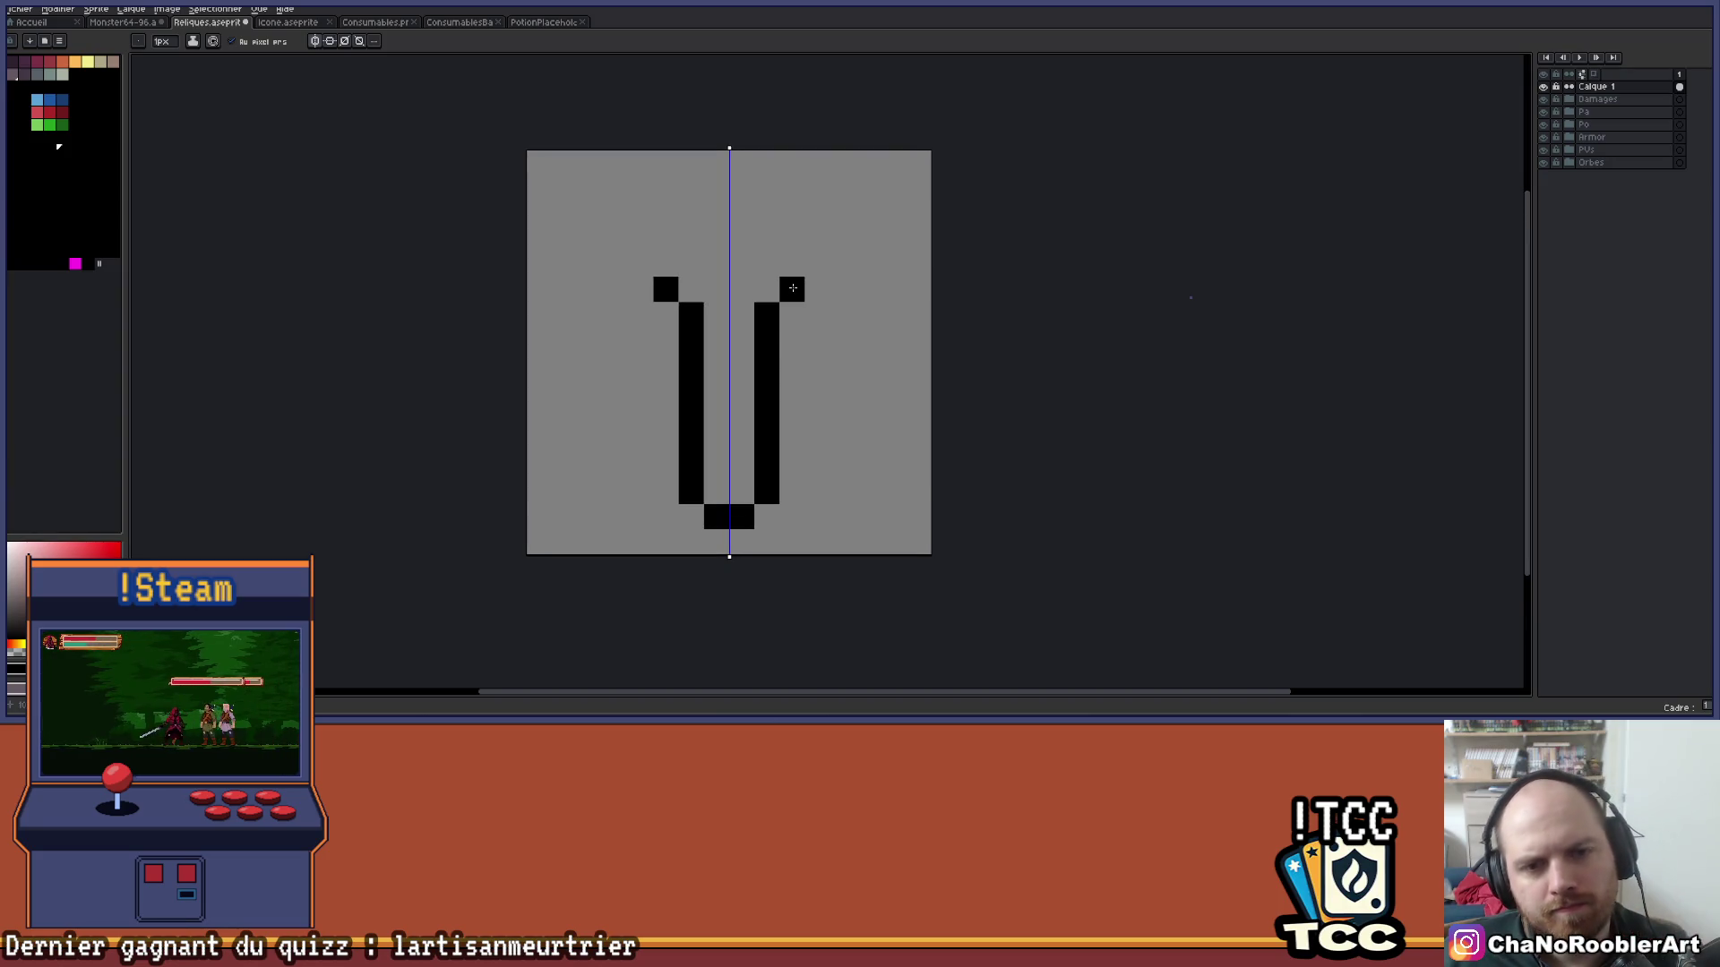
{"action": "key", "text": "ctrl+z"}
{"action": "mouse_move", "coordinate": [766, 492]}
{"action": "left_mouse_down"}
{"action": "mouse_move", "coordinate": [792, 470]}
{"action": "mouse_move", "coordinate": [774, 345]}
{"action": "left_mouse_up"}
{"action": "key", "text": "Delete"}
Pencil the mirrored black side walls, then paint the first grey cap pixels between them.
{"action": "key", "text": "b"}
{"action": "left_click_drag", "start_coordinate": [792, 466], "coordinate": [782, 319]}
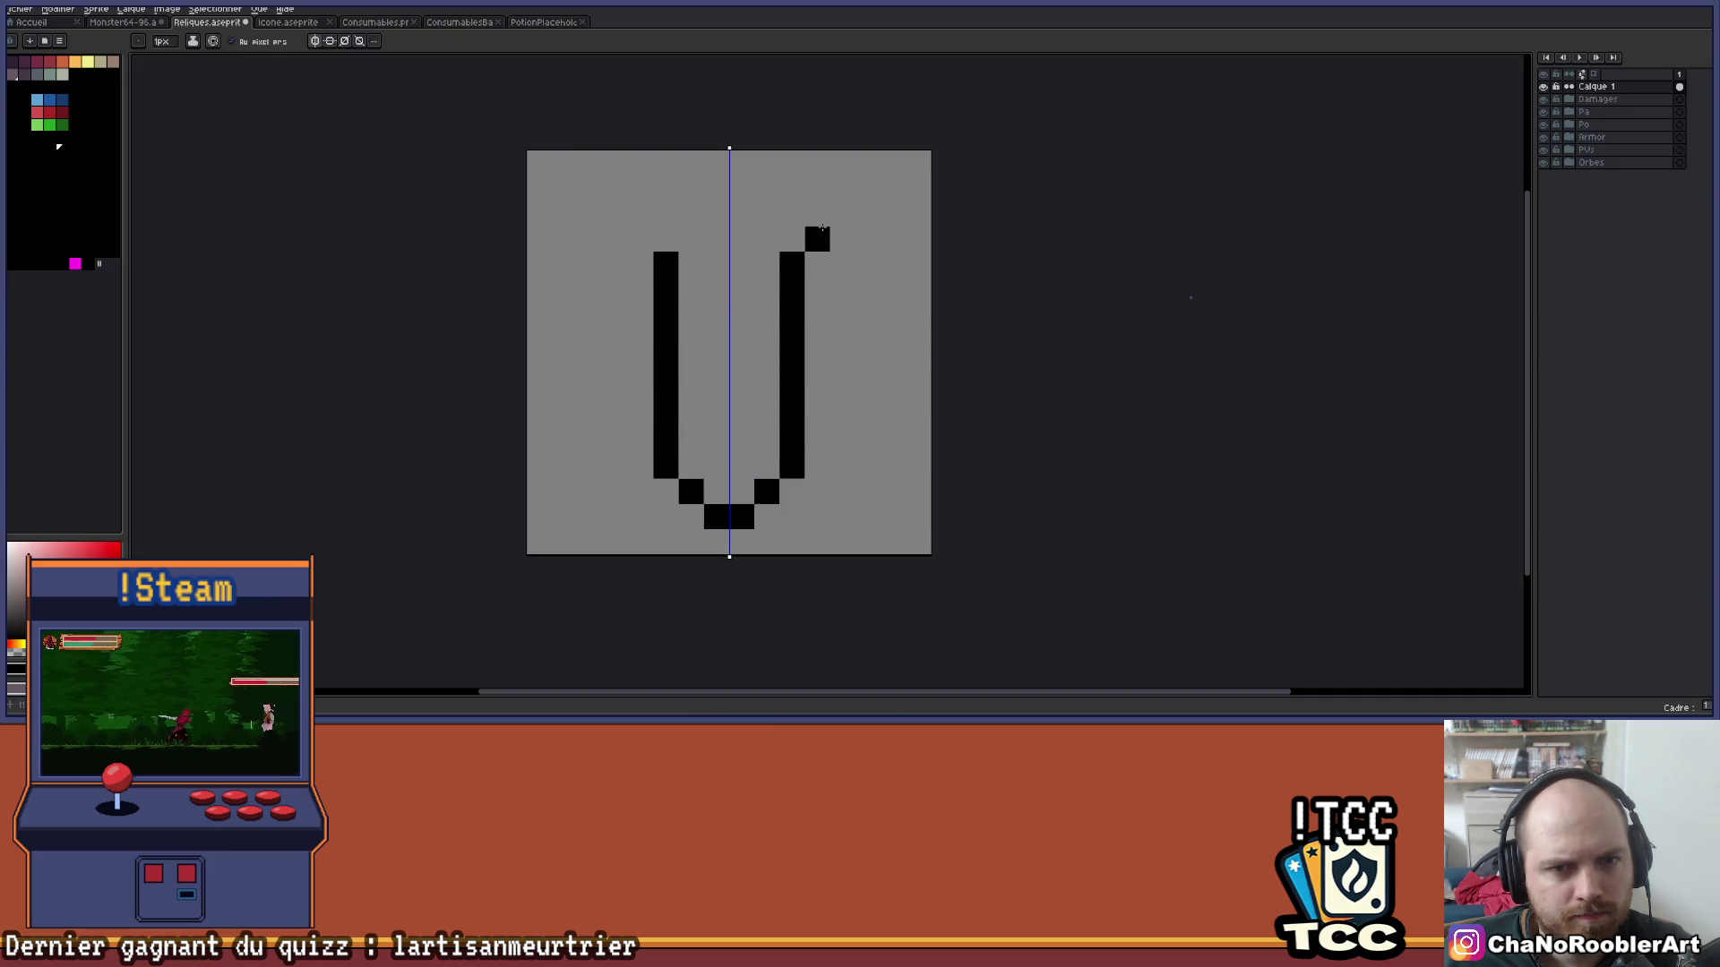
{"action": "scroll", "coordinate": [822, 227], "scroll_direction": "up", "scroll_amount": 3}
{"action": "mouse_move", "coordinate": [770, 240]}
{"action": "left_mouse_down"}
{"action": "mouse_move", "coordinate": [717, 240]}
{"action": "mouse_move", "coordinate": [768, 240]}
{"action": "left_mouse_up"}
{"action": "scroll", "coordinate": [779, 252], "scroll_direction": "down", "scroll_amount": 3}
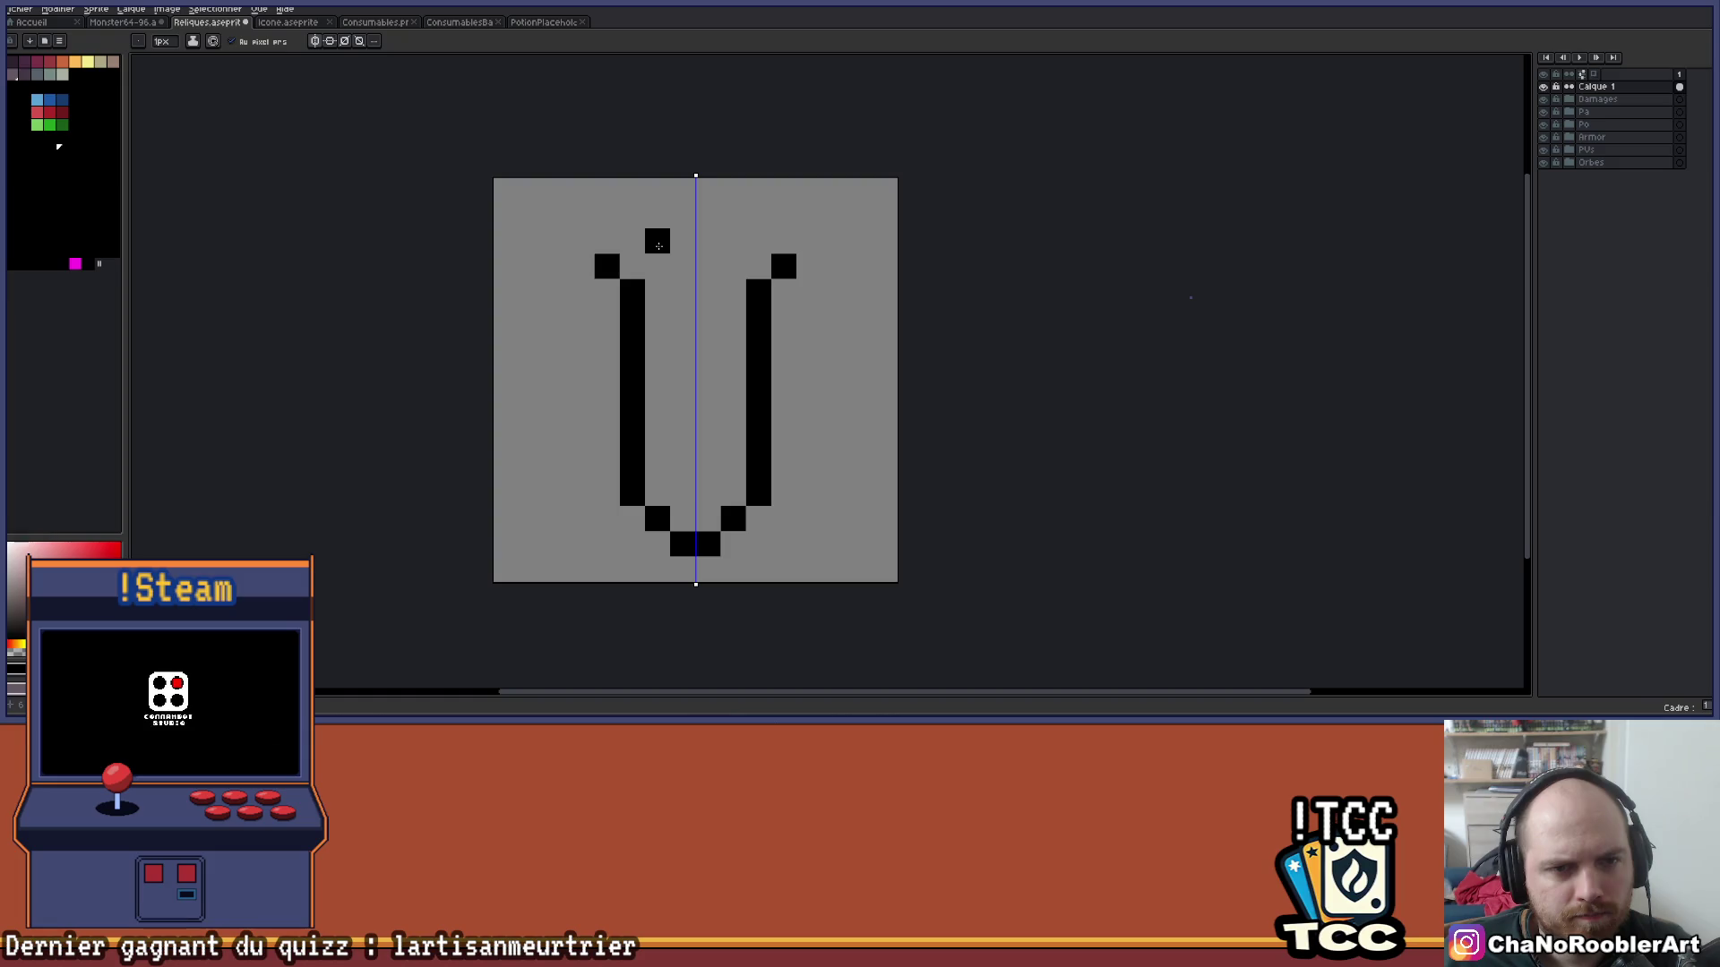
{"action": "key", "text": "ctrl+z"}
{"action": "key", "text": "ctrl+z"}
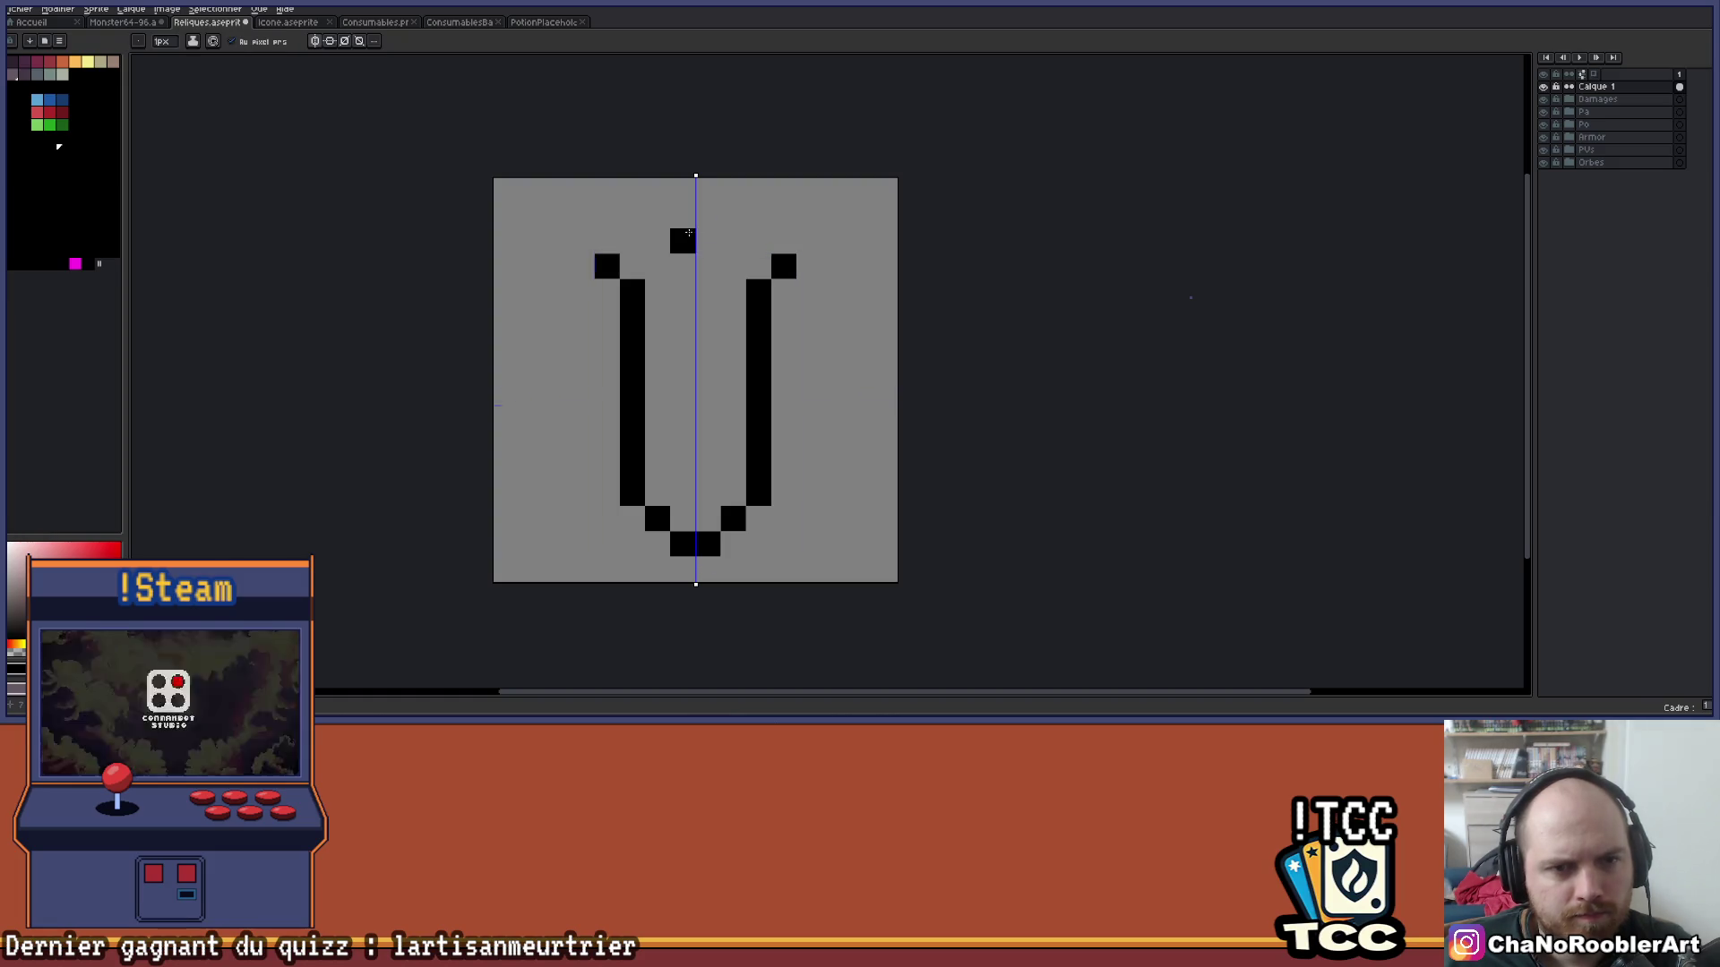
{"action": "left_click", "coordinate": [37, 73]}
{"action": "left_click", "coordinate": [664, 315]}
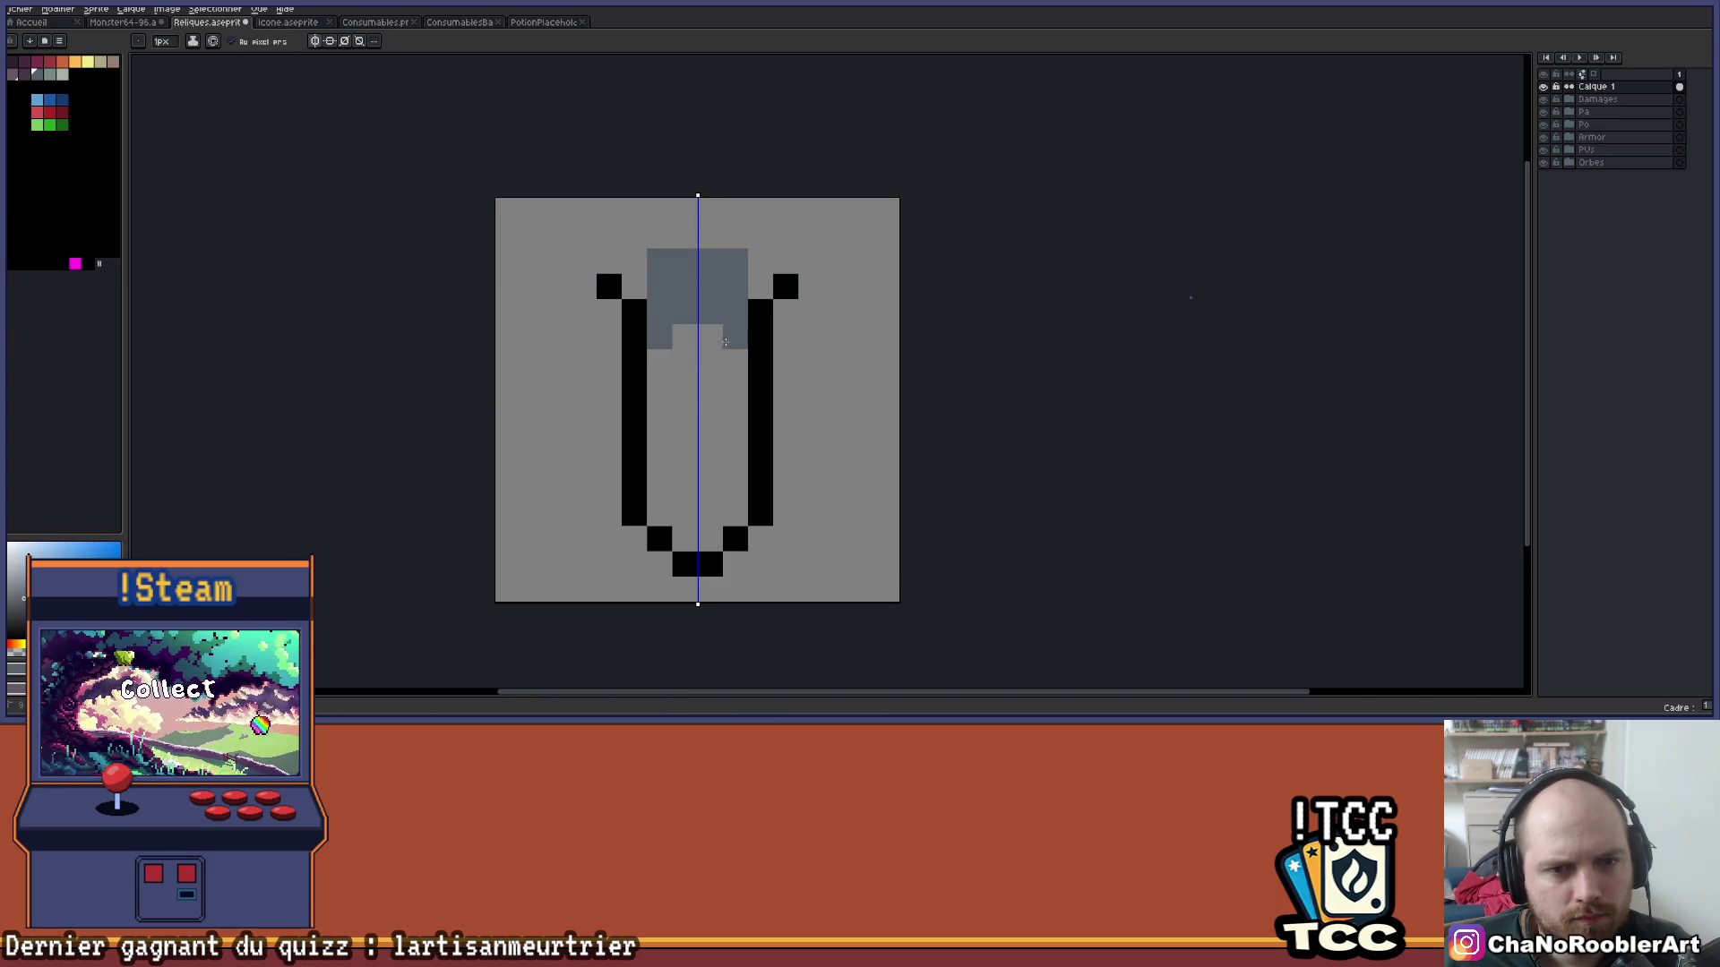
Widen the grey cap block and draw the black top rim of the vial.
{"action": "scroll", "coordinate": [795, 289], "scroll_direction": "up", "scroll_amount": 2}
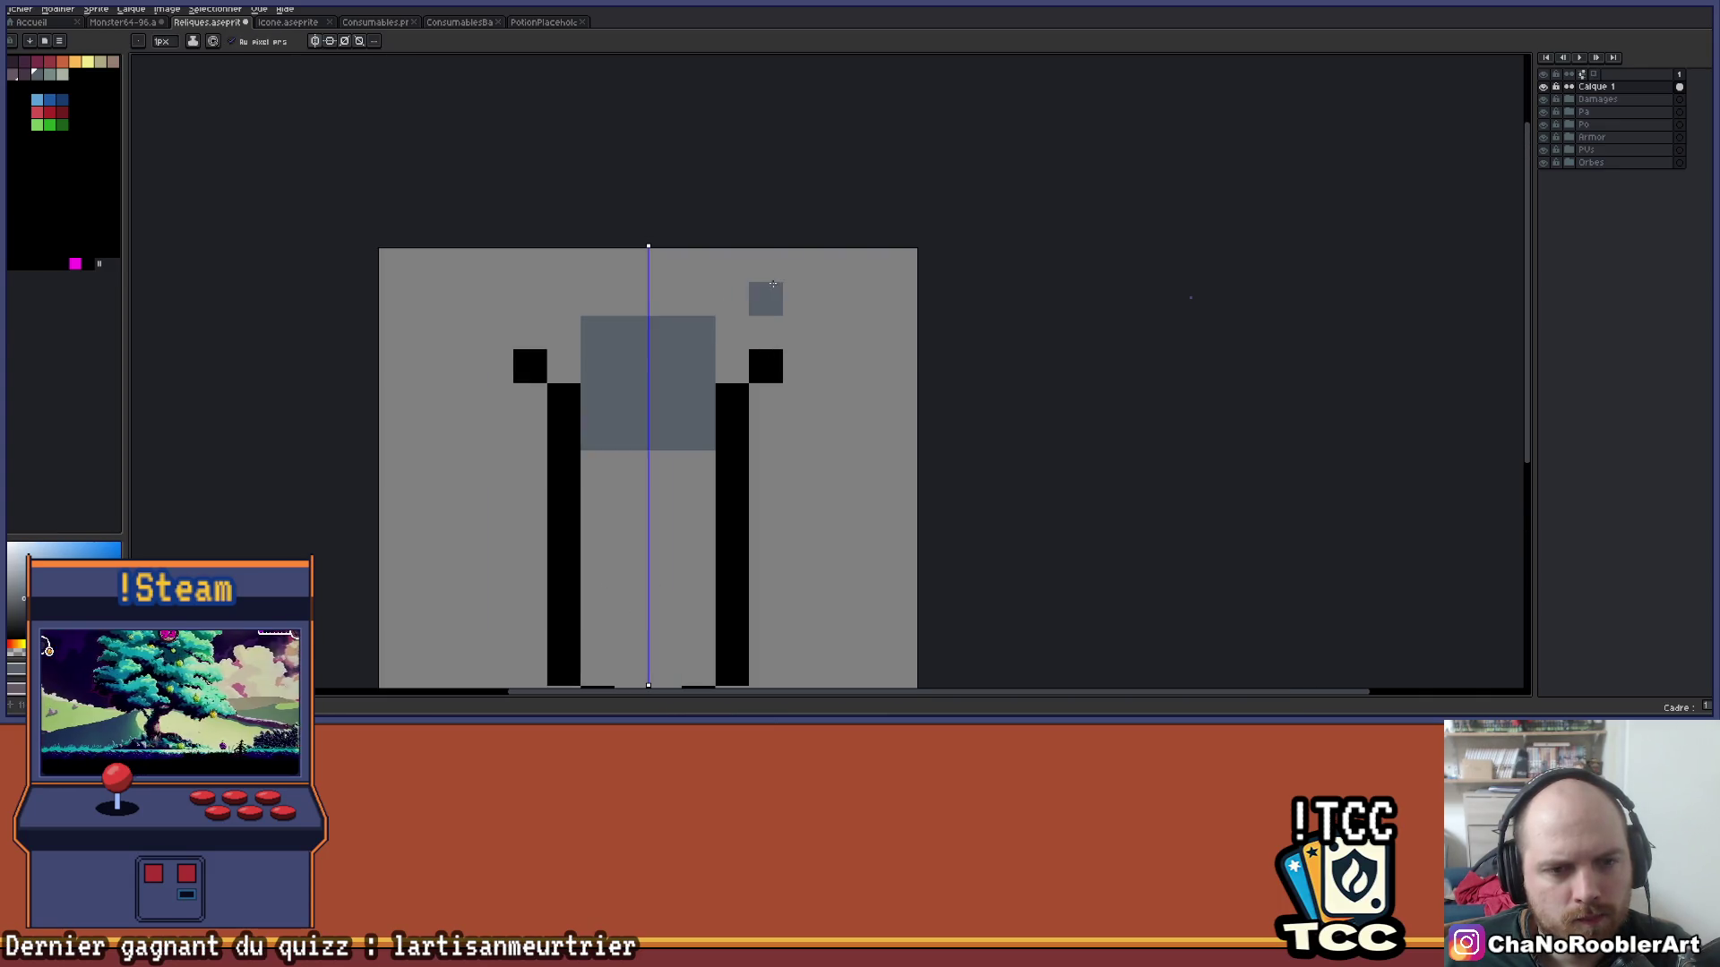
{"action": "left_click_drag", "start_coordinate": [732, 332], "coordinate": [730, 364]}
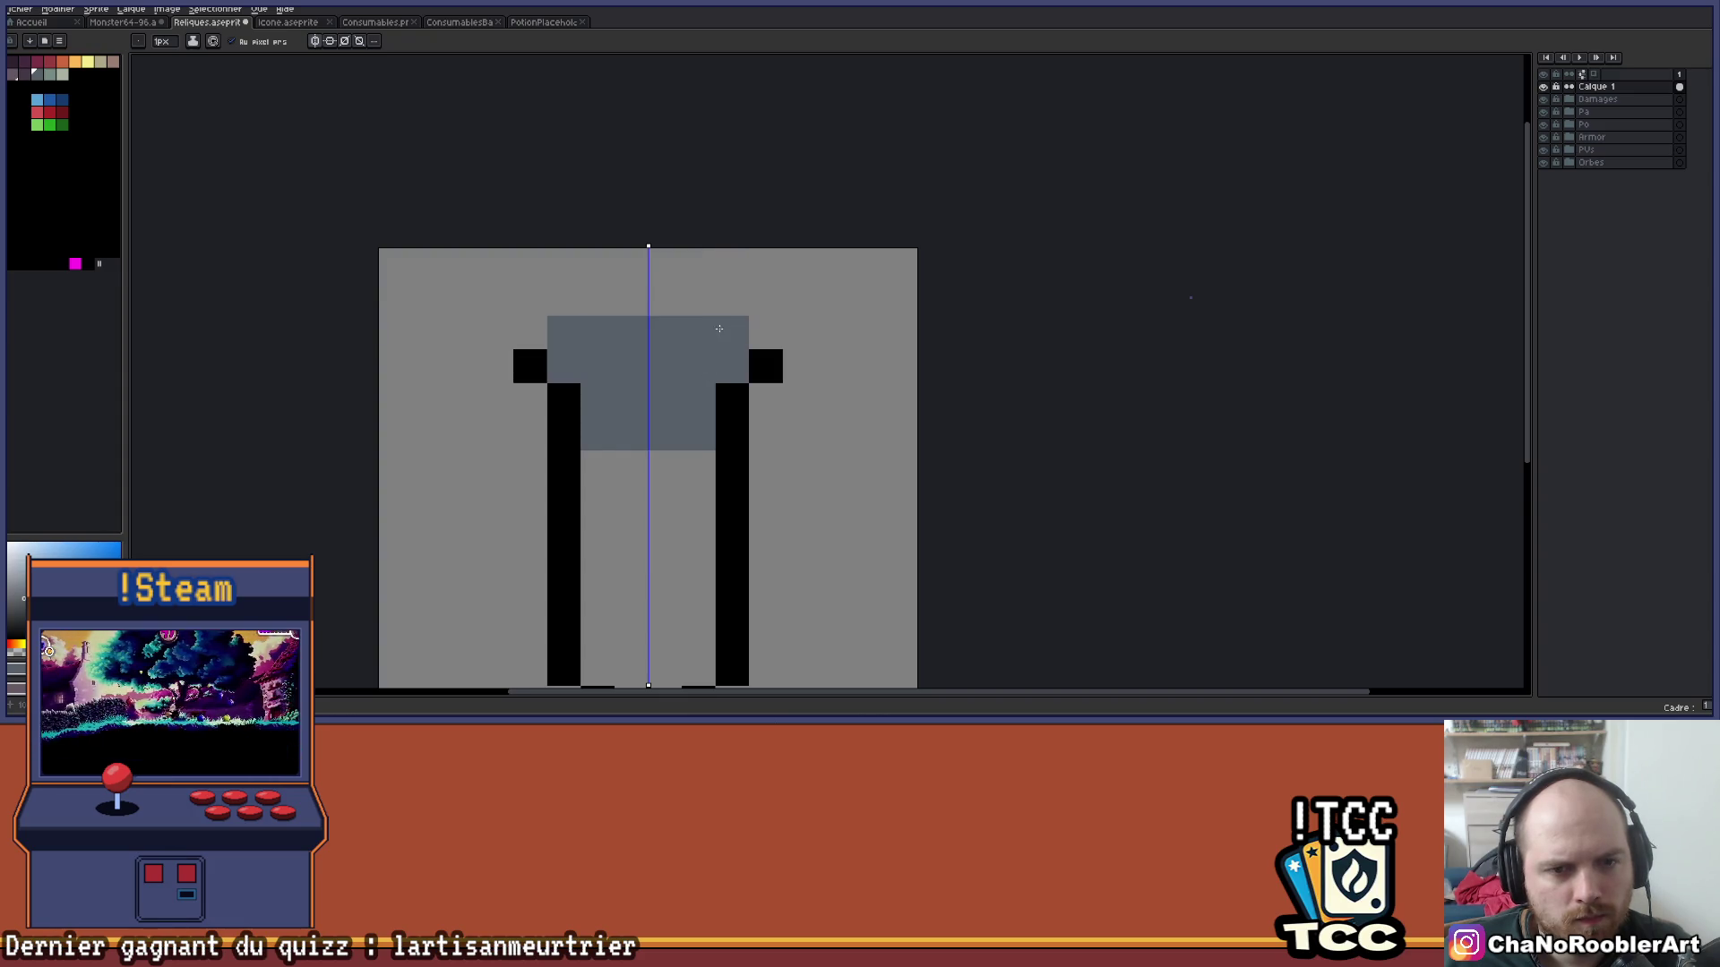
{"action": "scroll", "coordinate": [718, 330], "scroll_direction": "down", "scroll_amount": 2}
{"action": "scroll", "coordinate": [706, 311], "scroll_direction": "up", "scroll_amount": 2}
{"action": "left_click", "coordinate": [797, 341]}
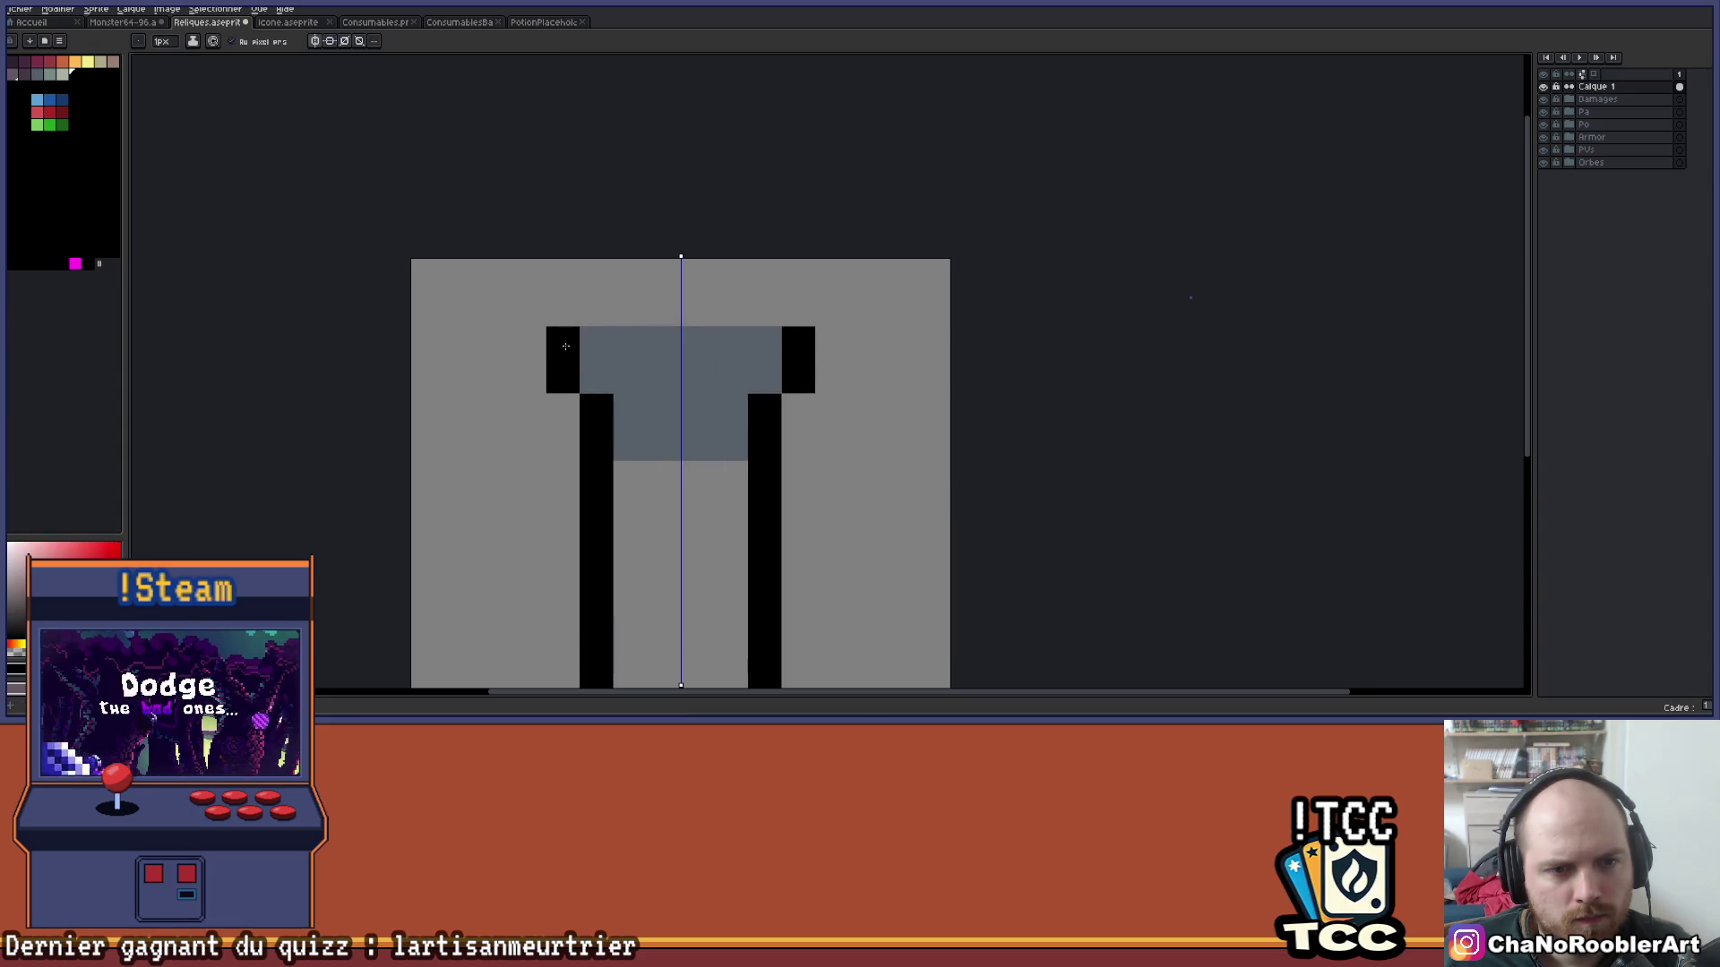
{"action": "left_click_drag", "start_coordinate": [764, 307], "coordinate": [697, 307]}
{"action": "scroll", "coordinate": [761, 317], "scroll_direction": "down", "scroll_amount": 1}
{"action": "scroll", "coordinate": [760, 317], "scroll_direction": "down", "scroll_amount": 2}
{"action": "left_click_drag", "start_coordinate": [799, 365], "coordinate": [689, 329]}
{"action": "scroll", "coordinate": [689, 329], "scroll_direction": "up", "scroll_amount": 1}
{"action": "scroll", "coordinate": [689, 329], "scroll_direction": "up", "scroll_amount": 1}
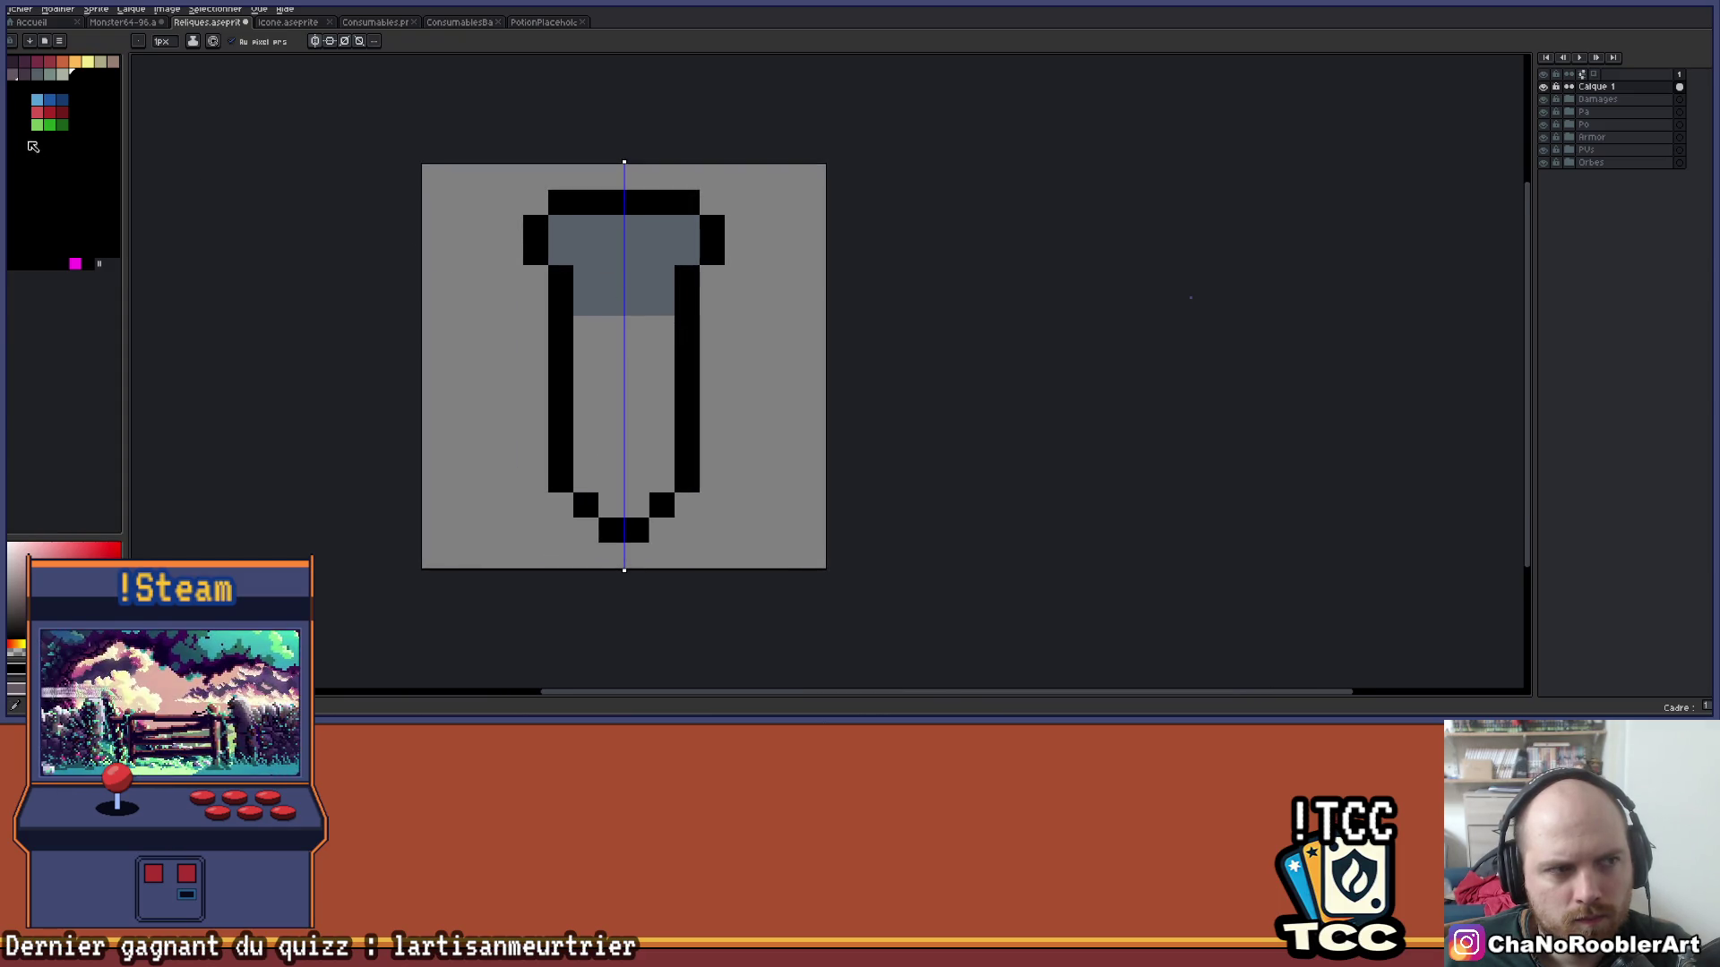
Select pale teal for the body and pencil a mirrored dark purple checker into the cap.
{"action": "left_click", "coordinate": [50, 75]}
{"action": "key", "text": "g"}
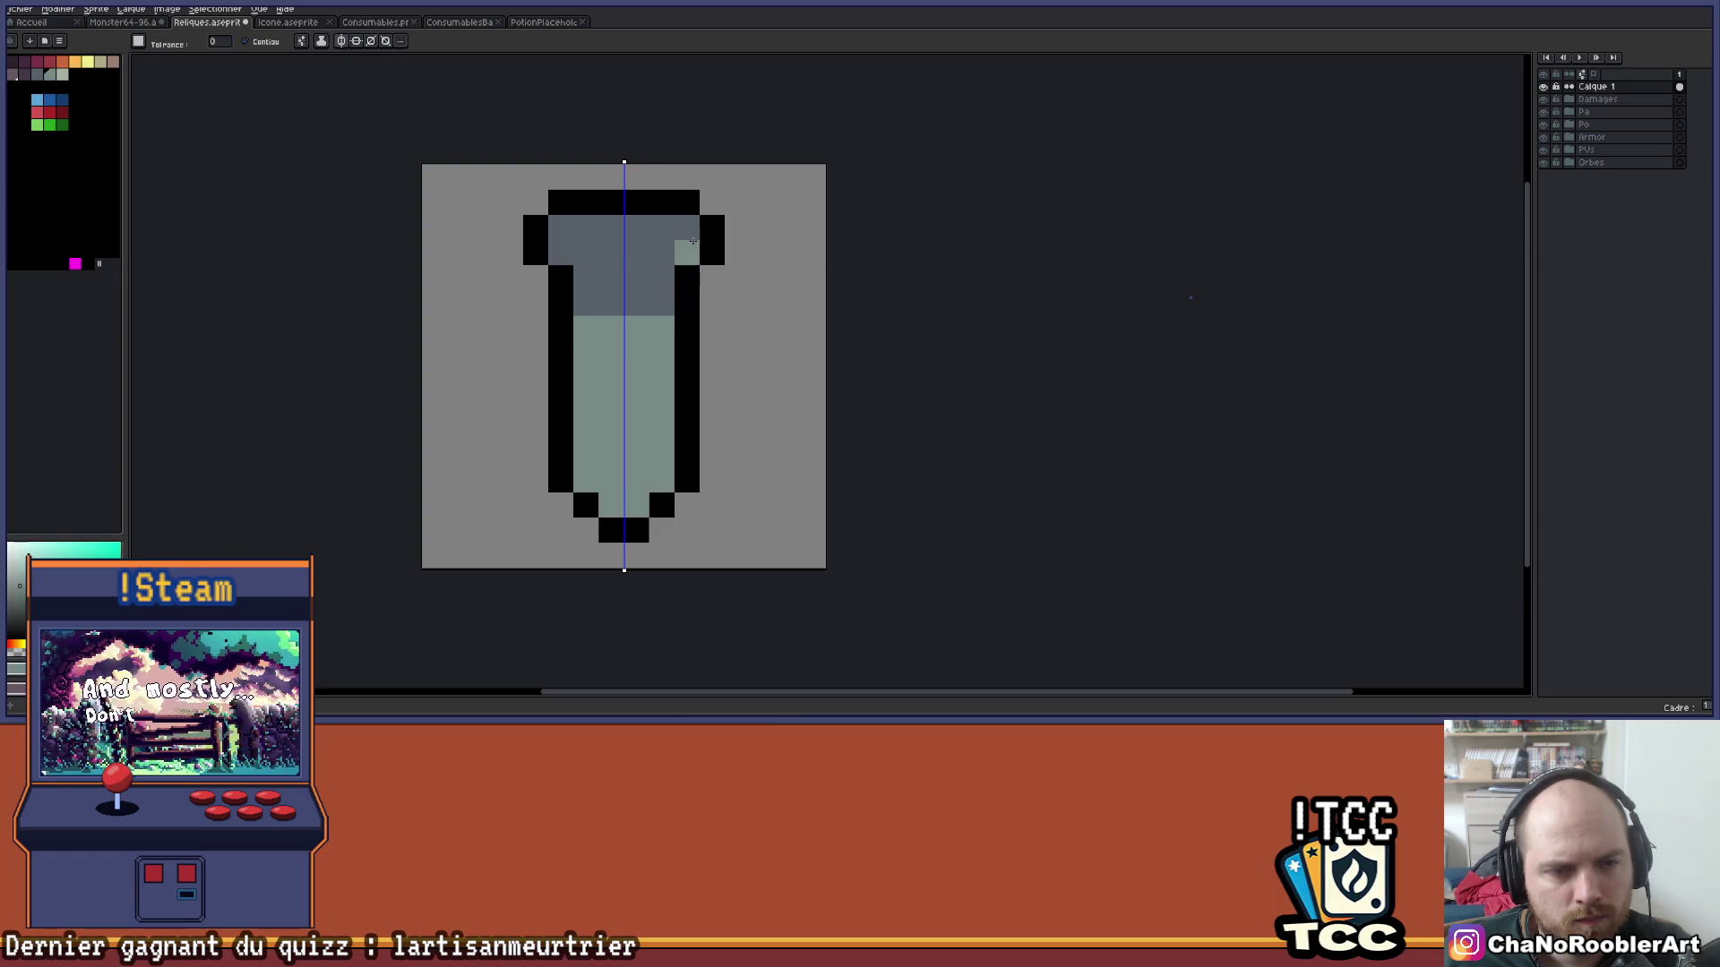
{"action": "scroll", "coordinate": [693, 241], "scroll_direction": "down", "scroll_amount": 3}
{"action": "scroll", "coordinate": [694, 251], "scroll_direction": "up", "scroll_amount": 4}
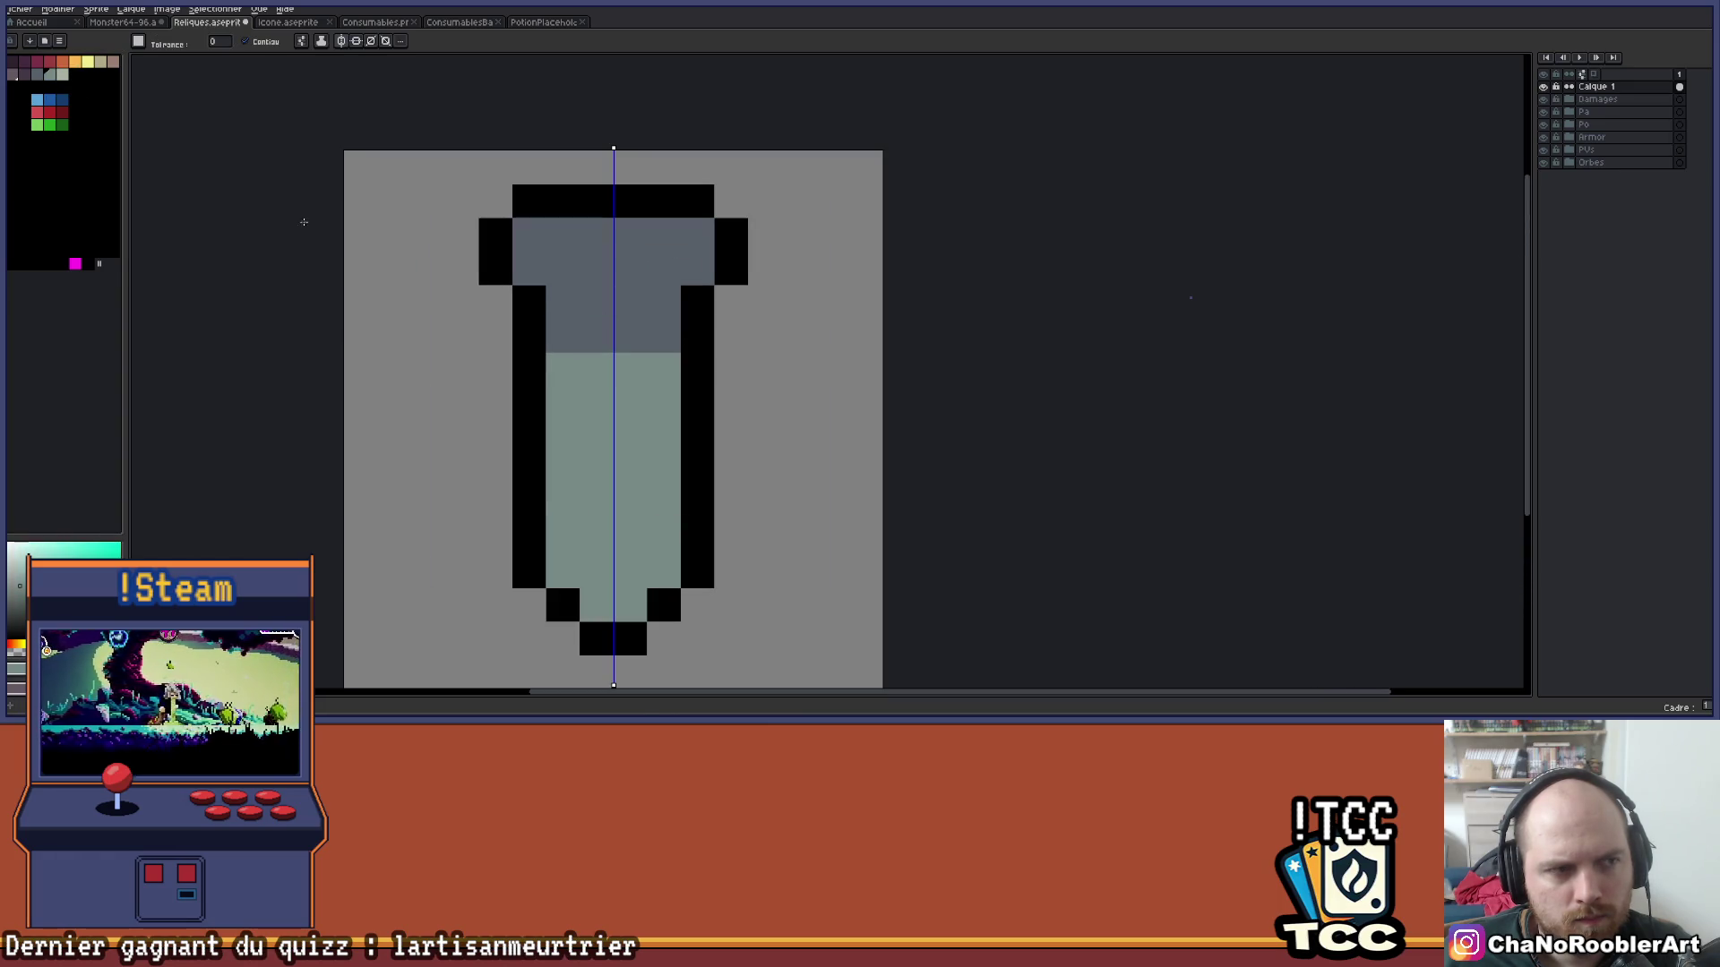
{"action": "left_click", "coordinate": [24, 74]}
{"action": "left_click", "coordinate": [615, 337]}
{"action": "key", "text": "v"}
{"action": "key", "text": "ctrl+z"}
{"action": "key", "text": "b"}
{"action": "left_click", "coordinate": [610, 336]}
{"action": "left_click", "coordinate": [566, 301]}
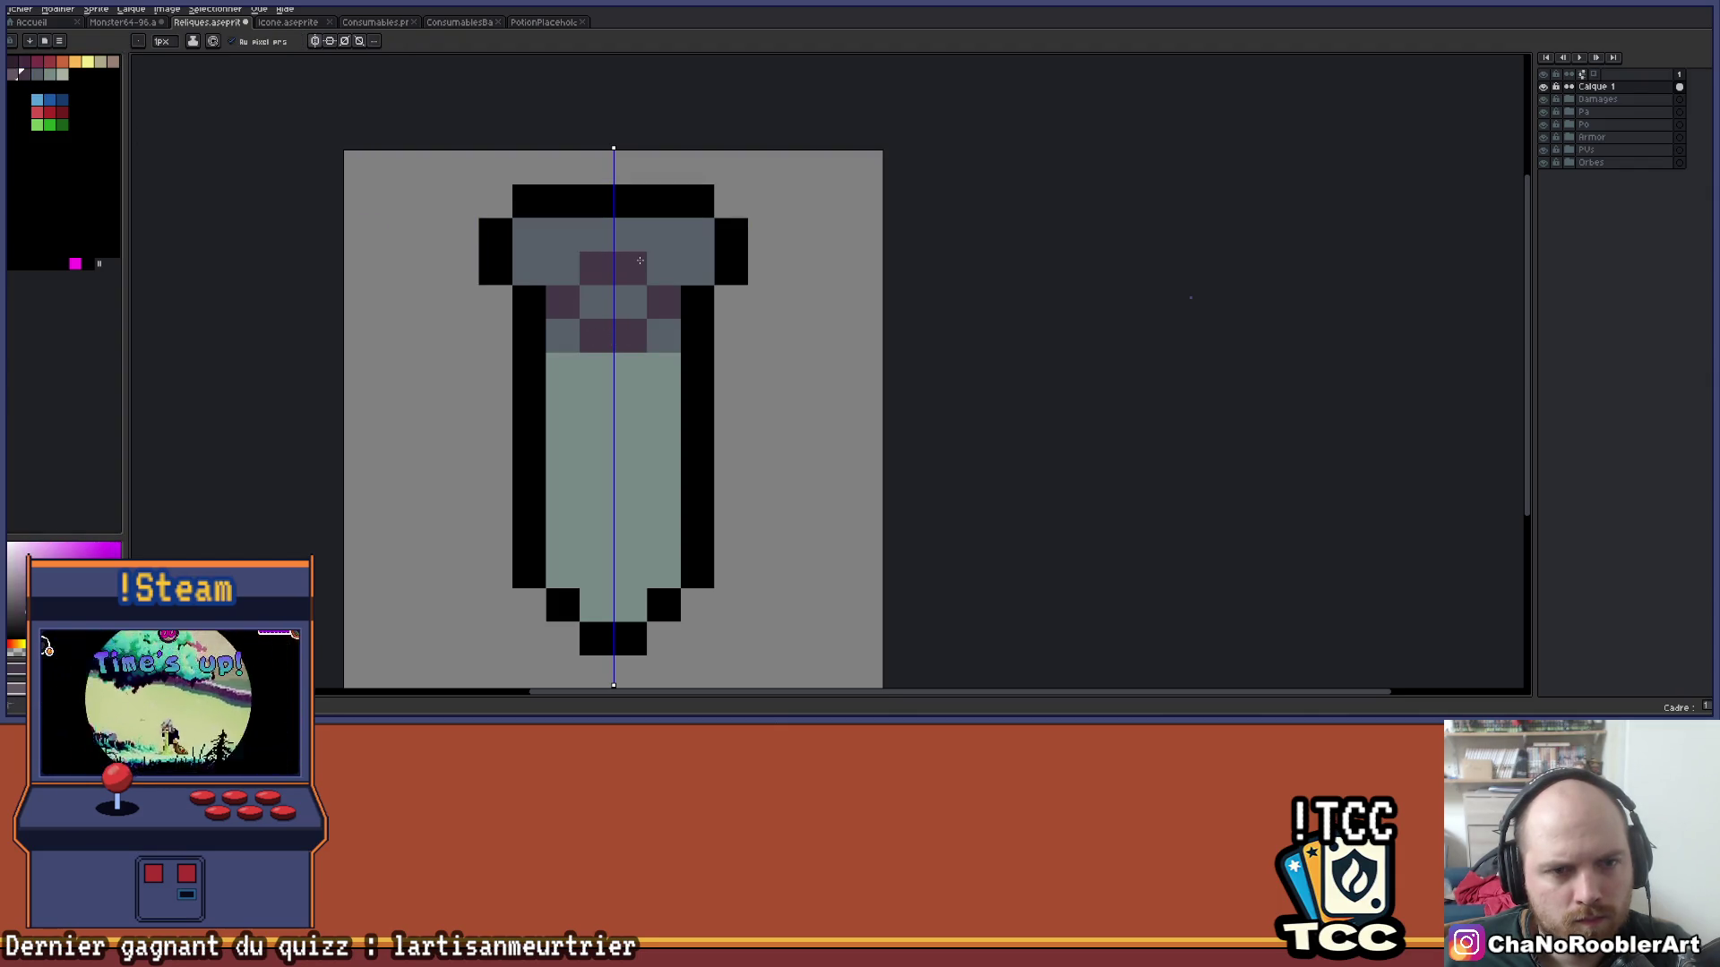
{"action": "left_click", "coordinate": [567, 235]}
{"action": "left_click", "coordinate": [697, 268]}
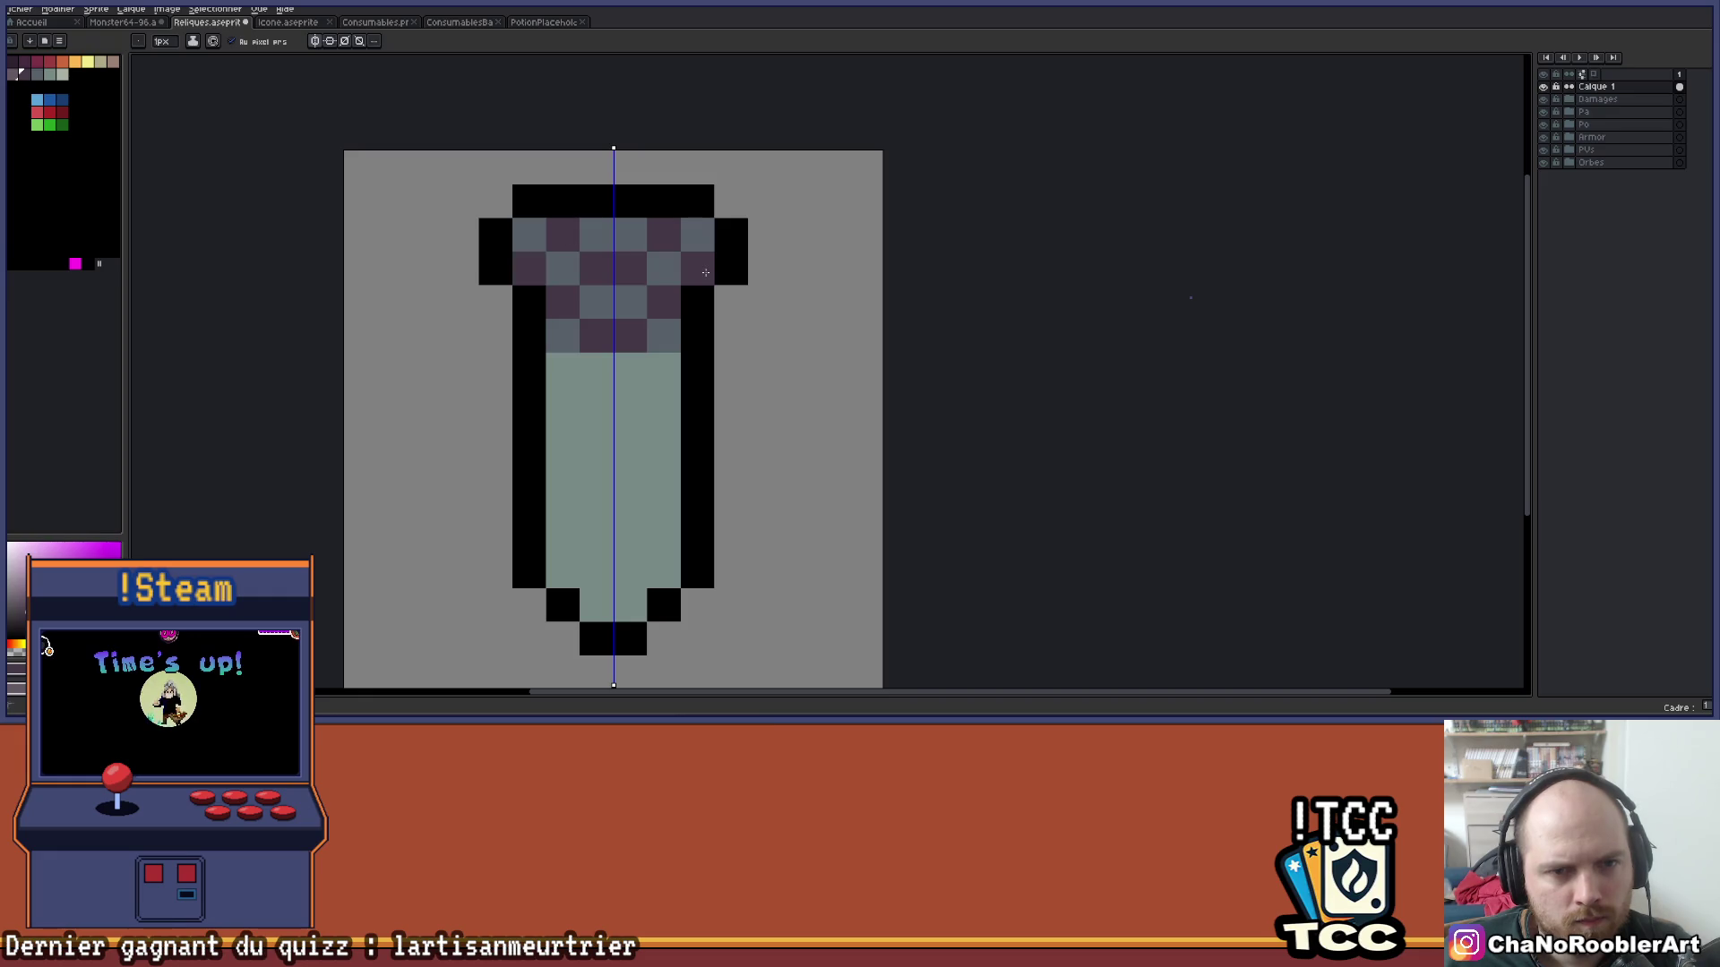
Add orange and yellow-orange checker pixels and a red-orange top row to the cap.
{"action": "scroll", "coordinate": [781, 273], "scroll_direction": "down", "scroll_amount": 3}
{"action": "left_click_drag", "start_coordinate": [774, 327], "coordinate": [731, 353]}
{"action": "scroll", "coordinate": [731, 354], "scroll_direction": "down", "scroll_amount": 3}
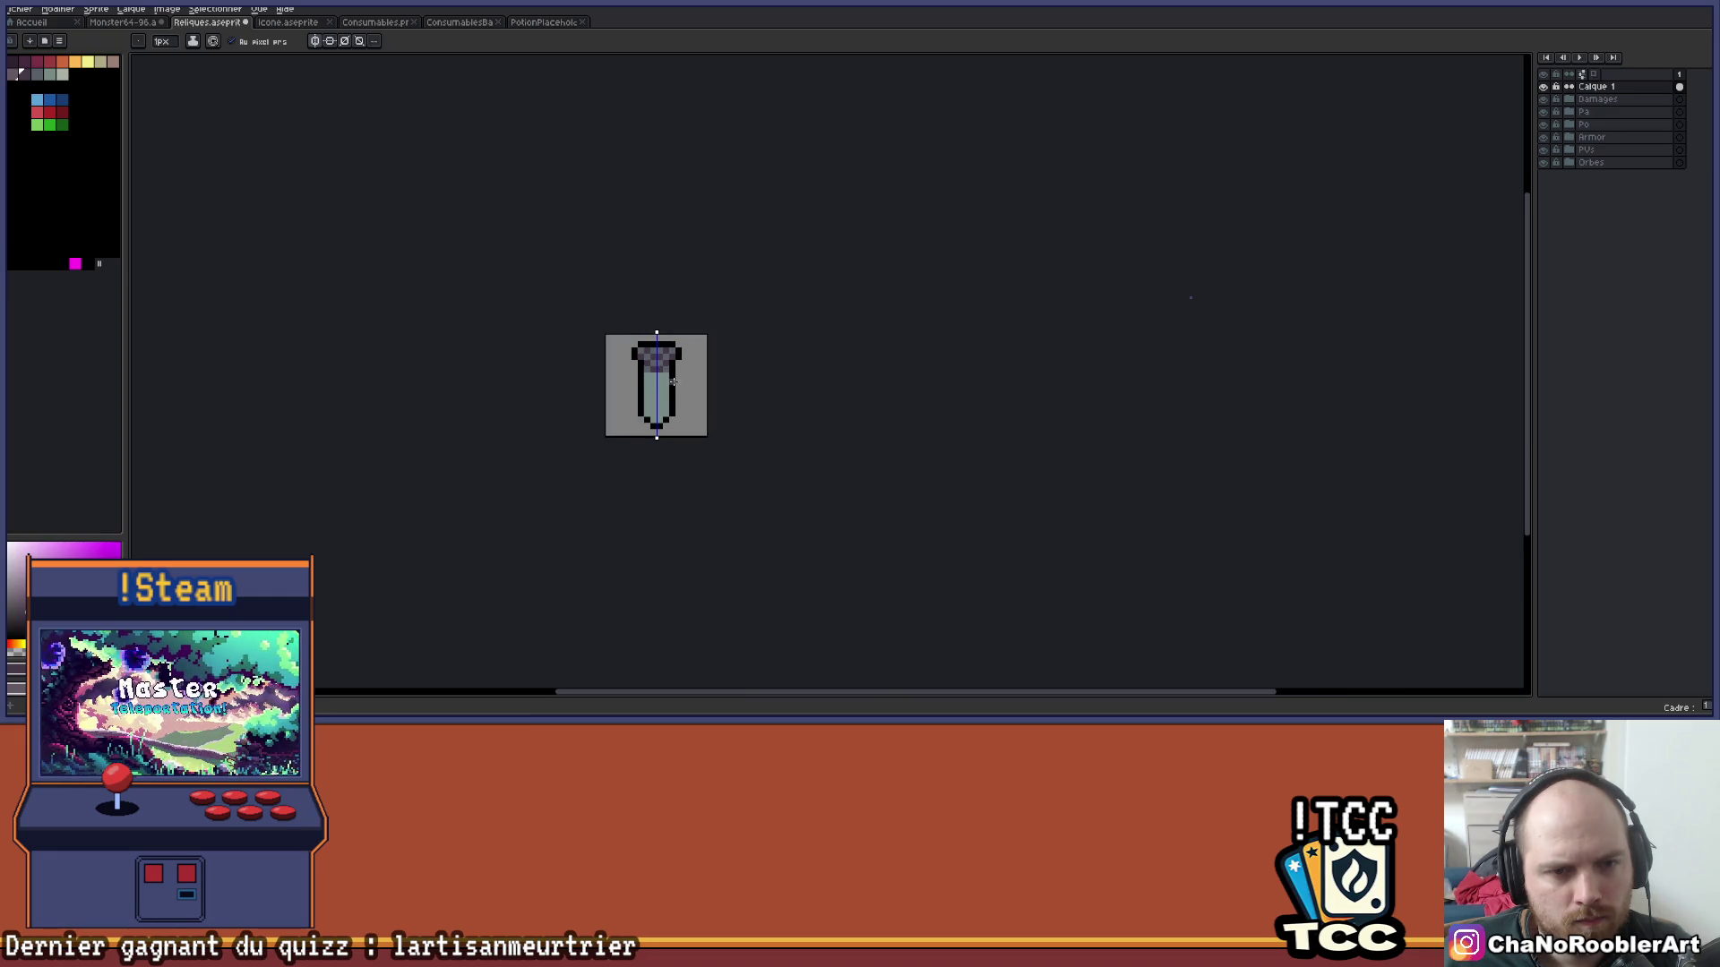
{"action": "scroll", "coordinate": [658, 358], "scroll_direction": "up", "scroll_amount": 4}
{"action": "scroll", "coordinate": [289, 277], "scroll_direction": "right", "scroll_amount": 2}
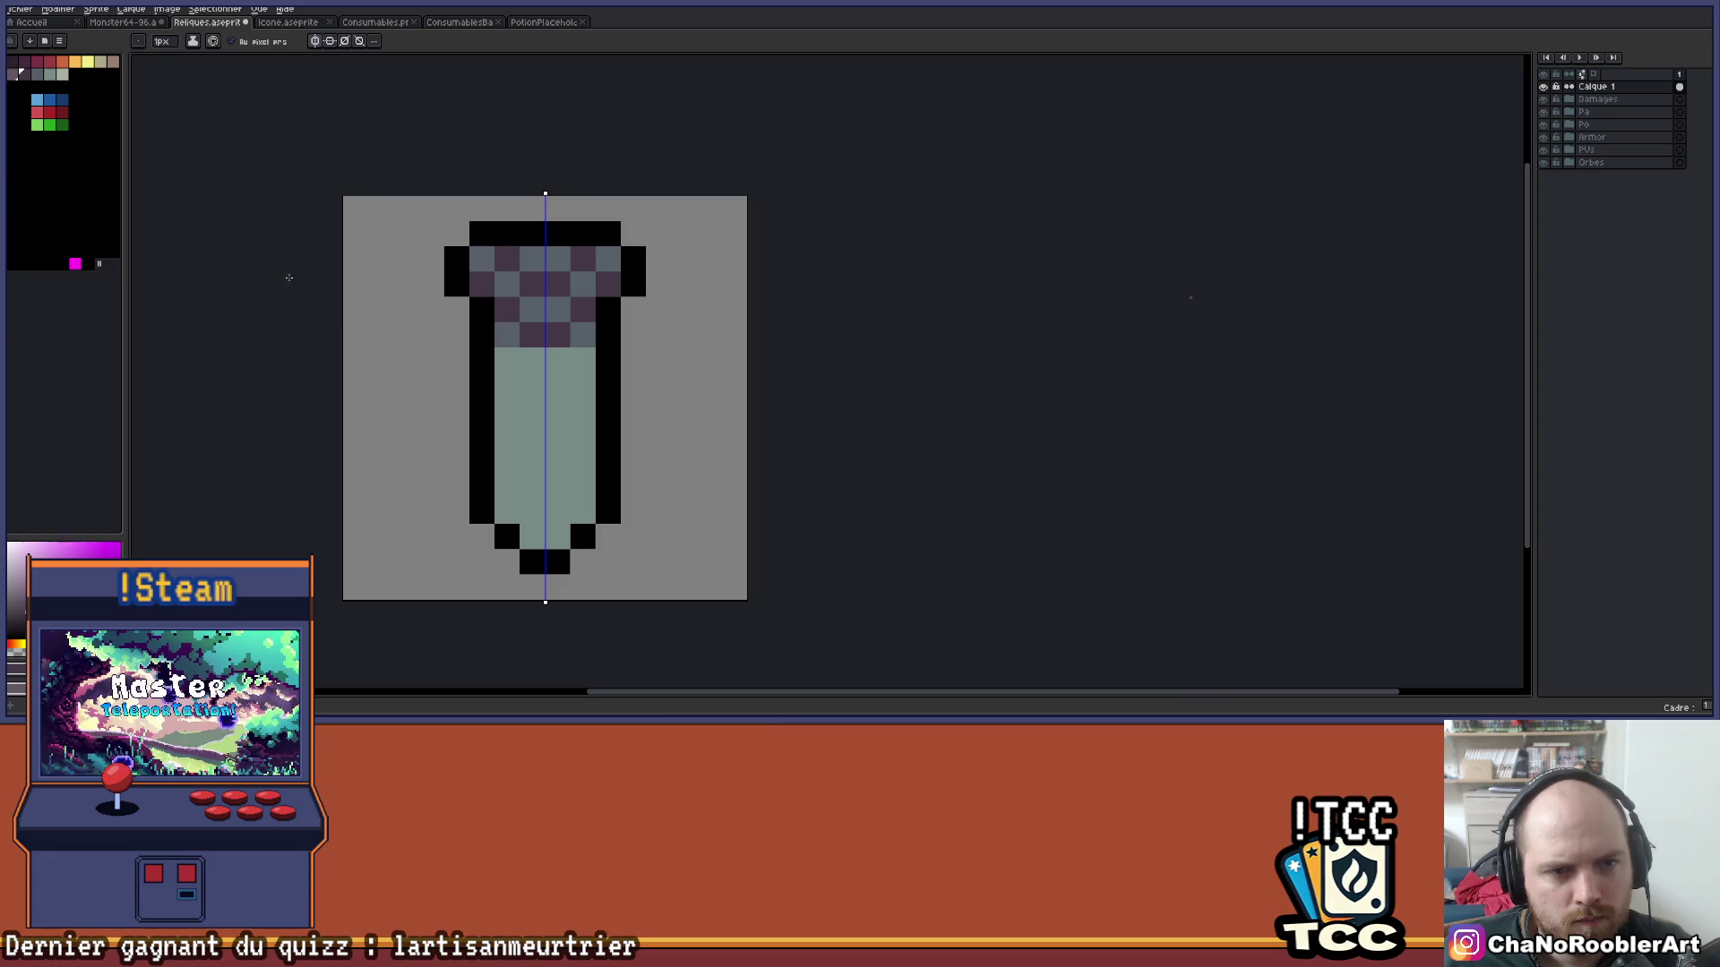
{"action": "left_click", "coordinate": [63, 61]}
{"action": "left_click", "coordinate": [507, 259]}
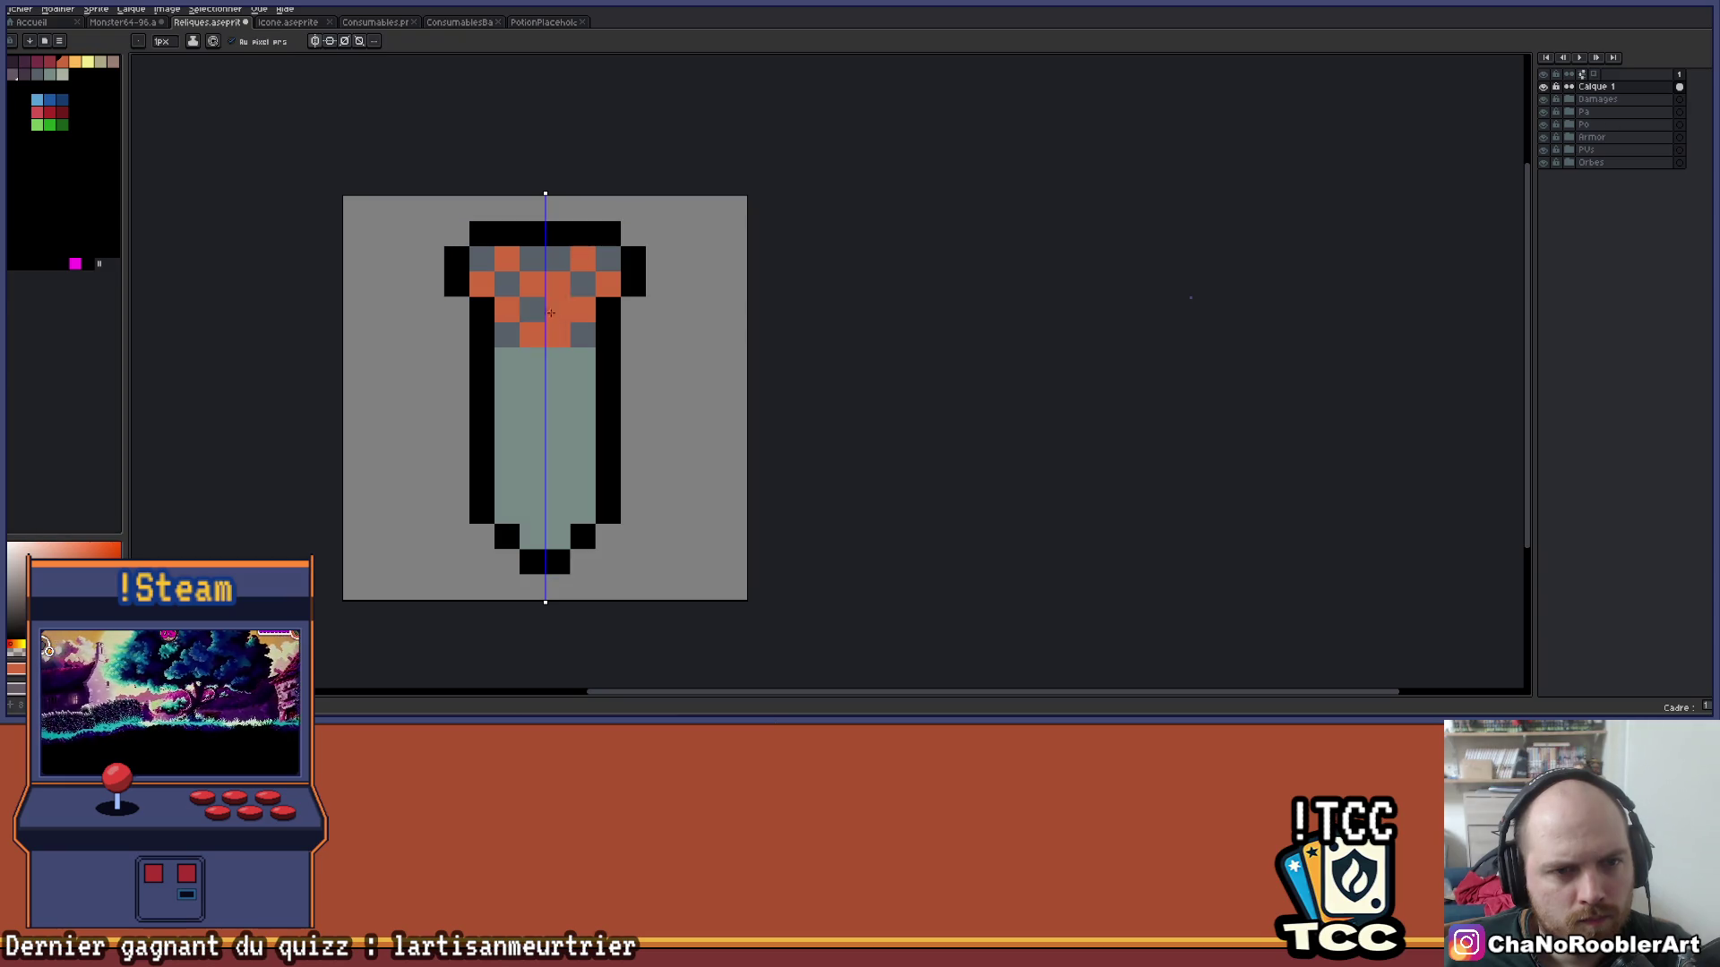
{"action": "left_click", "coordinate": [84, 64]}
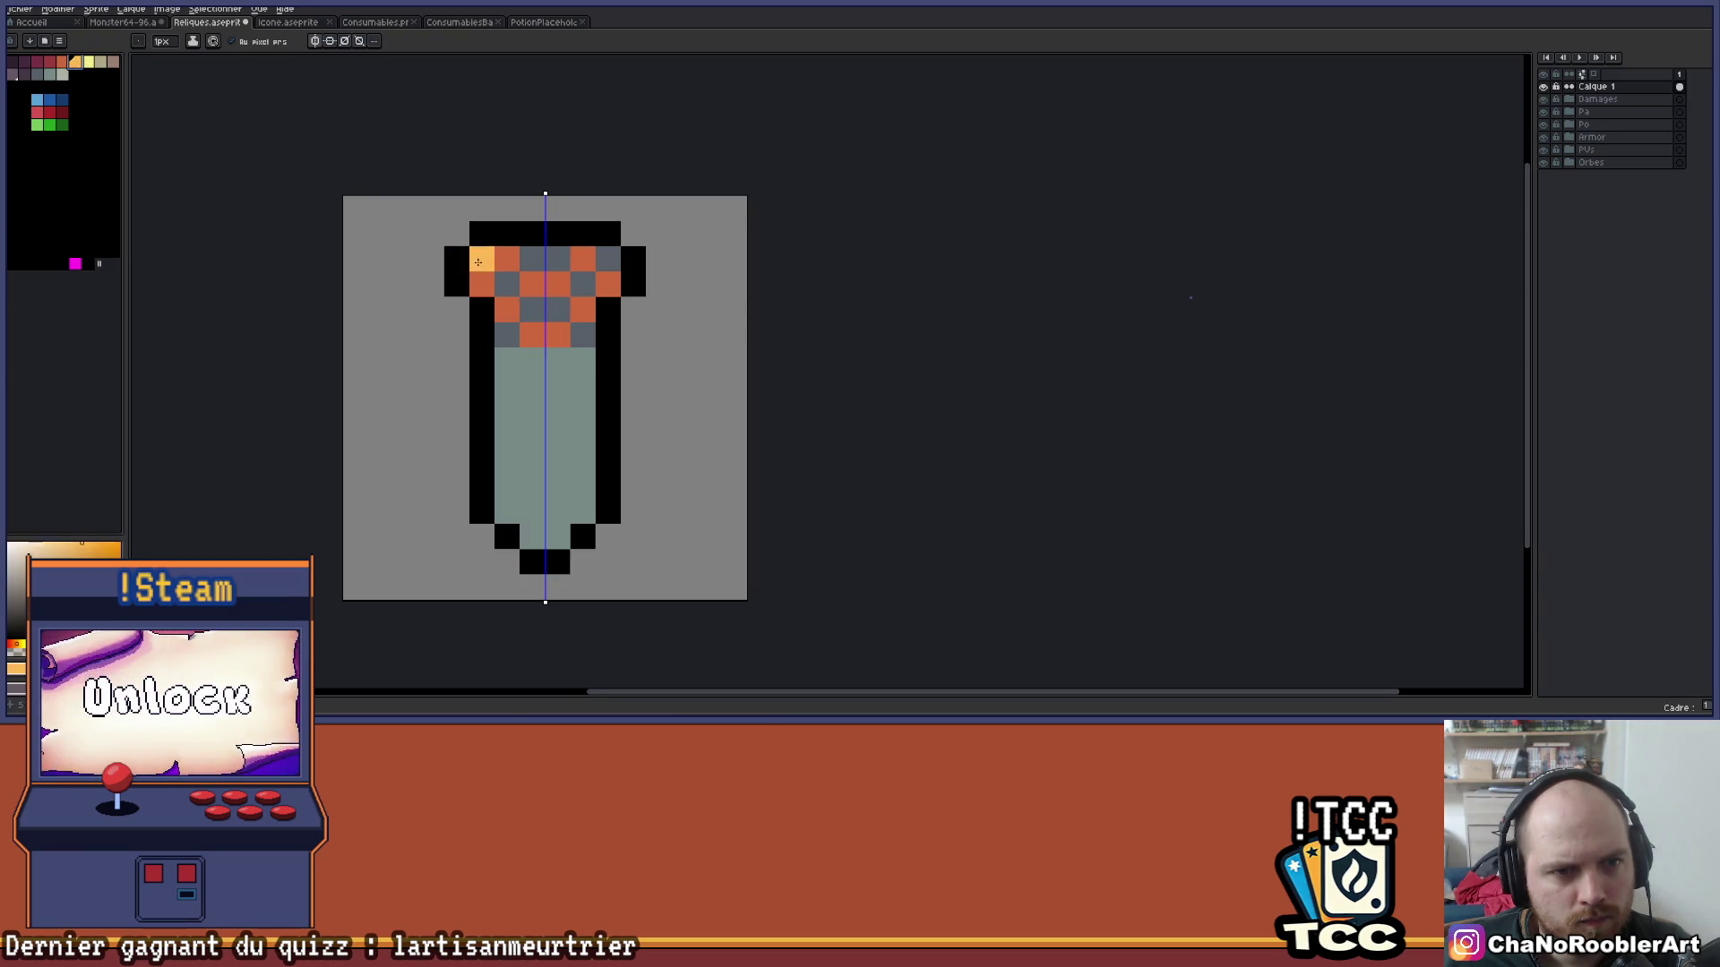
{"action": "left_click", "coordinate": [476, 261]}
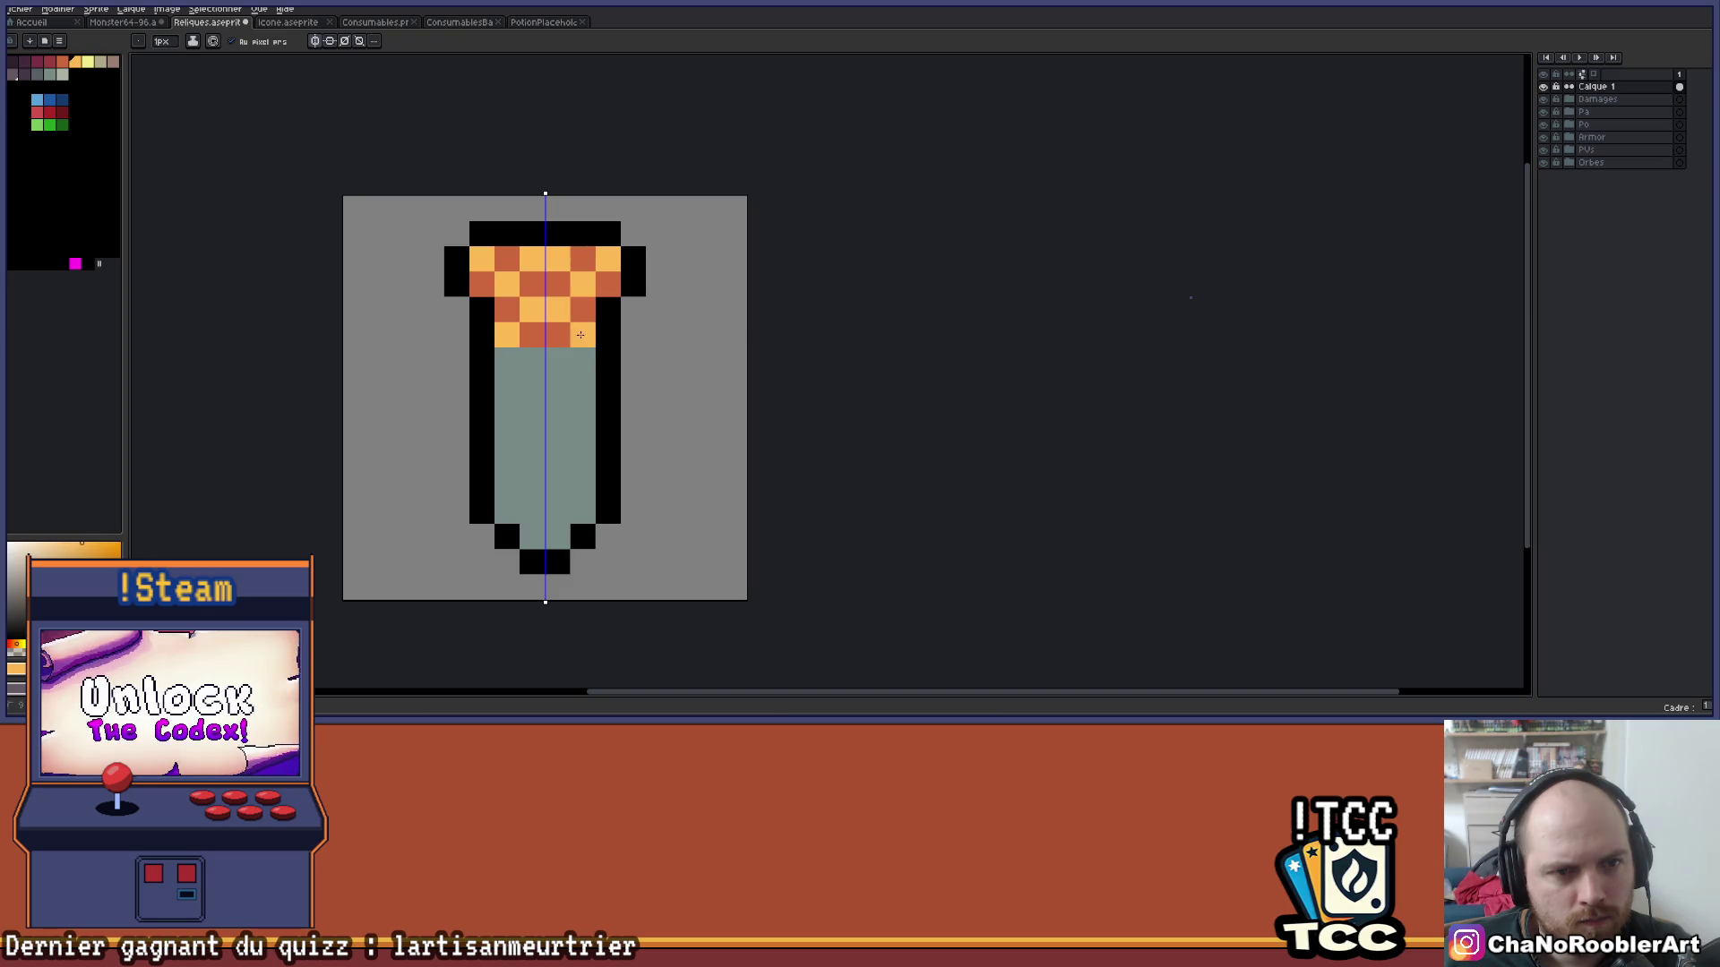
{"action": "scroll", "coordinate": [559, 264], "scroll_direction": "up", "scroll_amount": 1}
{"action": "left_click_drag", "start_coordinate": [461, 237], "coordinate": [529, 237]}
{"action": "left_click", "coordinate": [495, 271], "text": "alt"}
{"action": "scroll", "coordinate": [694, 248], "scroll_direction": "down", "scroll_amount": 3}
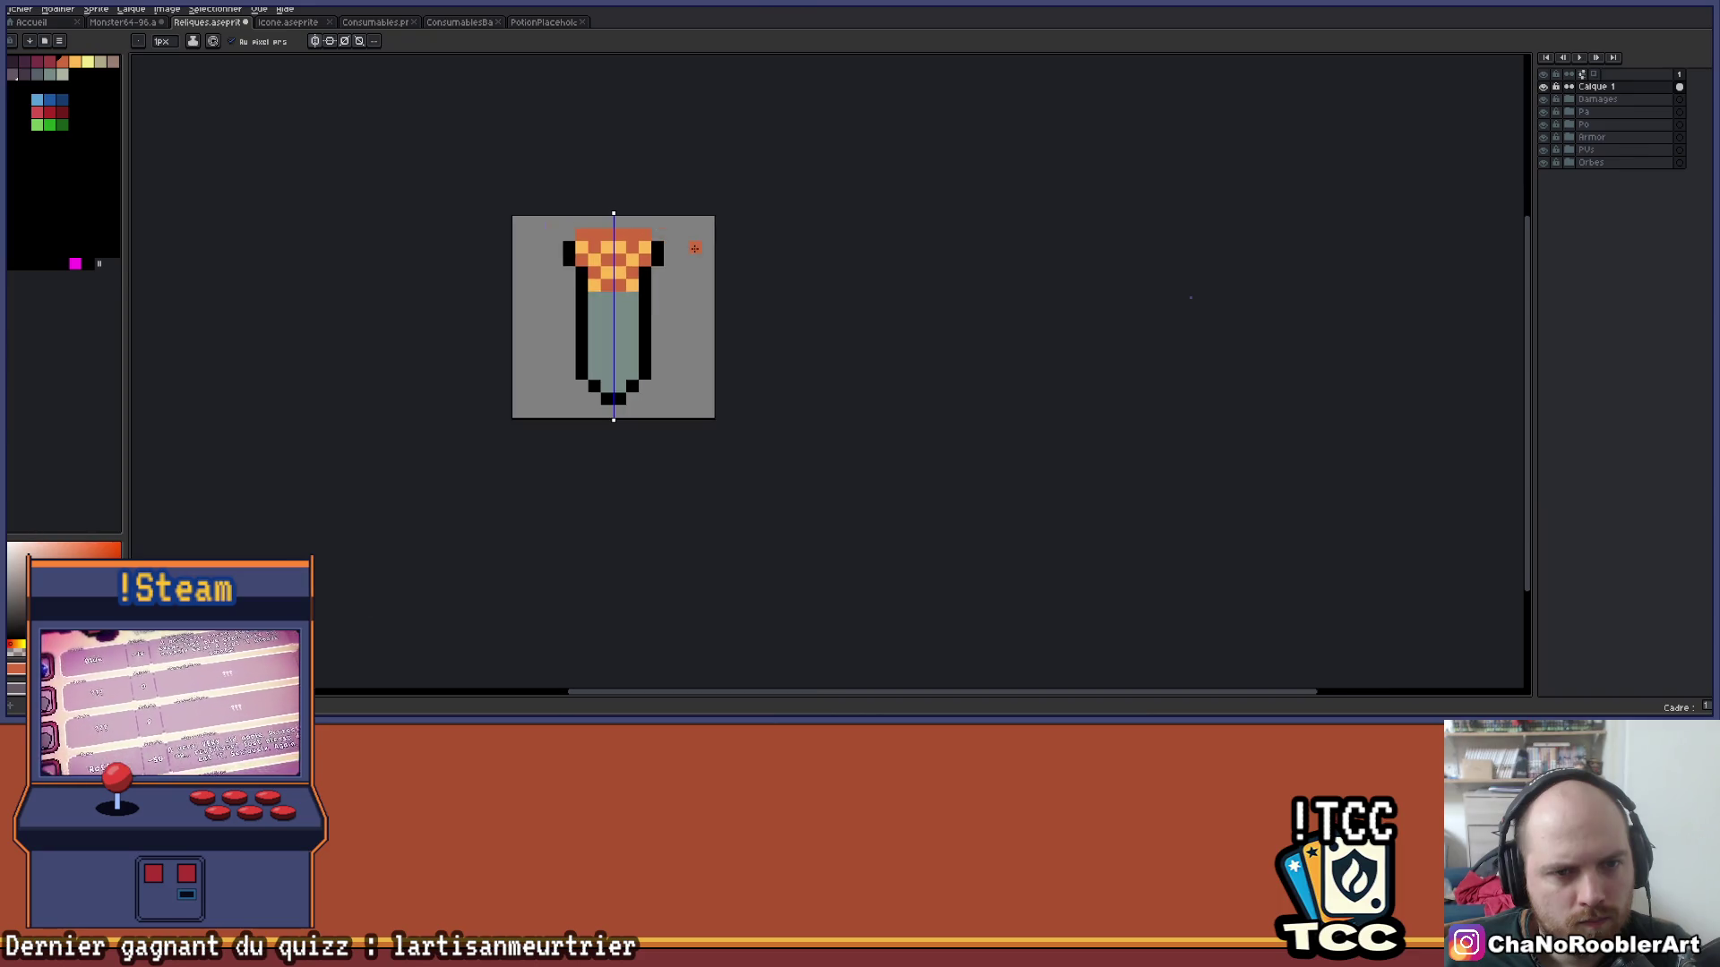
{"action": "scroll", "coordinate": [695, 248], "scroll_direction": "down", "scroll_amount": 1}
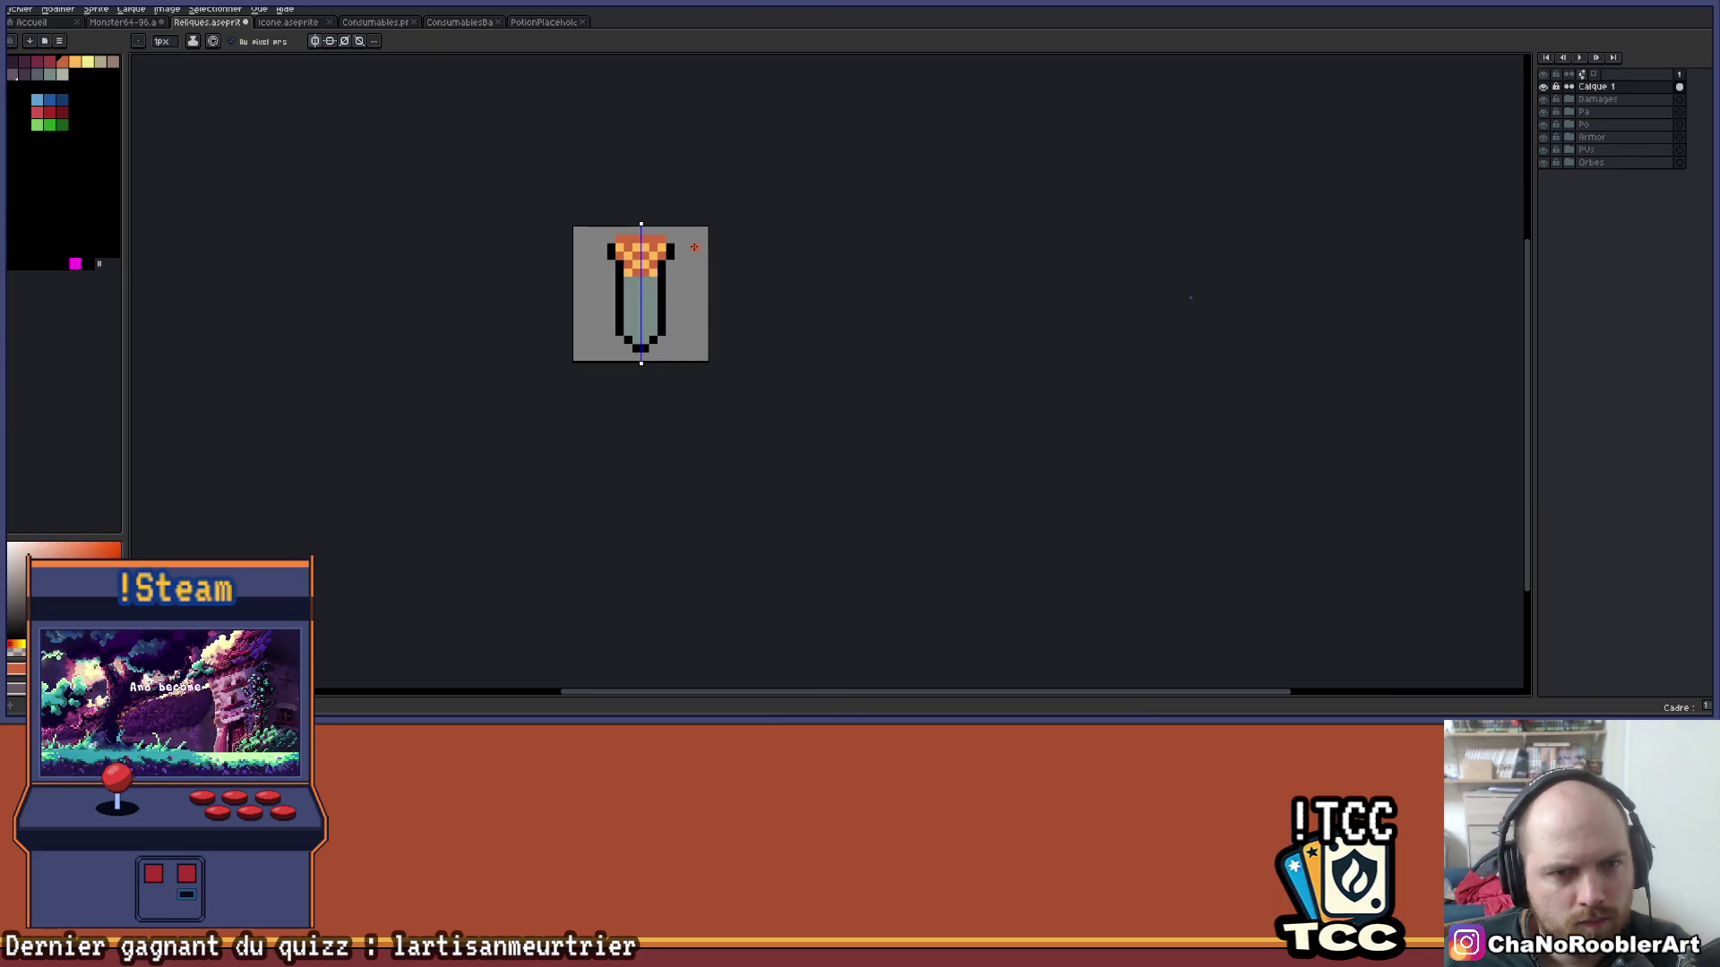
Paint mirrored crimson cells on the cap's fourth row, with orange and yellow centre cells.
{"action": "scroll", "coordinate": [658, 268], "scroll_direction": "up", "scroll_amount": 5}
{"action": "key", "text": "alt"}
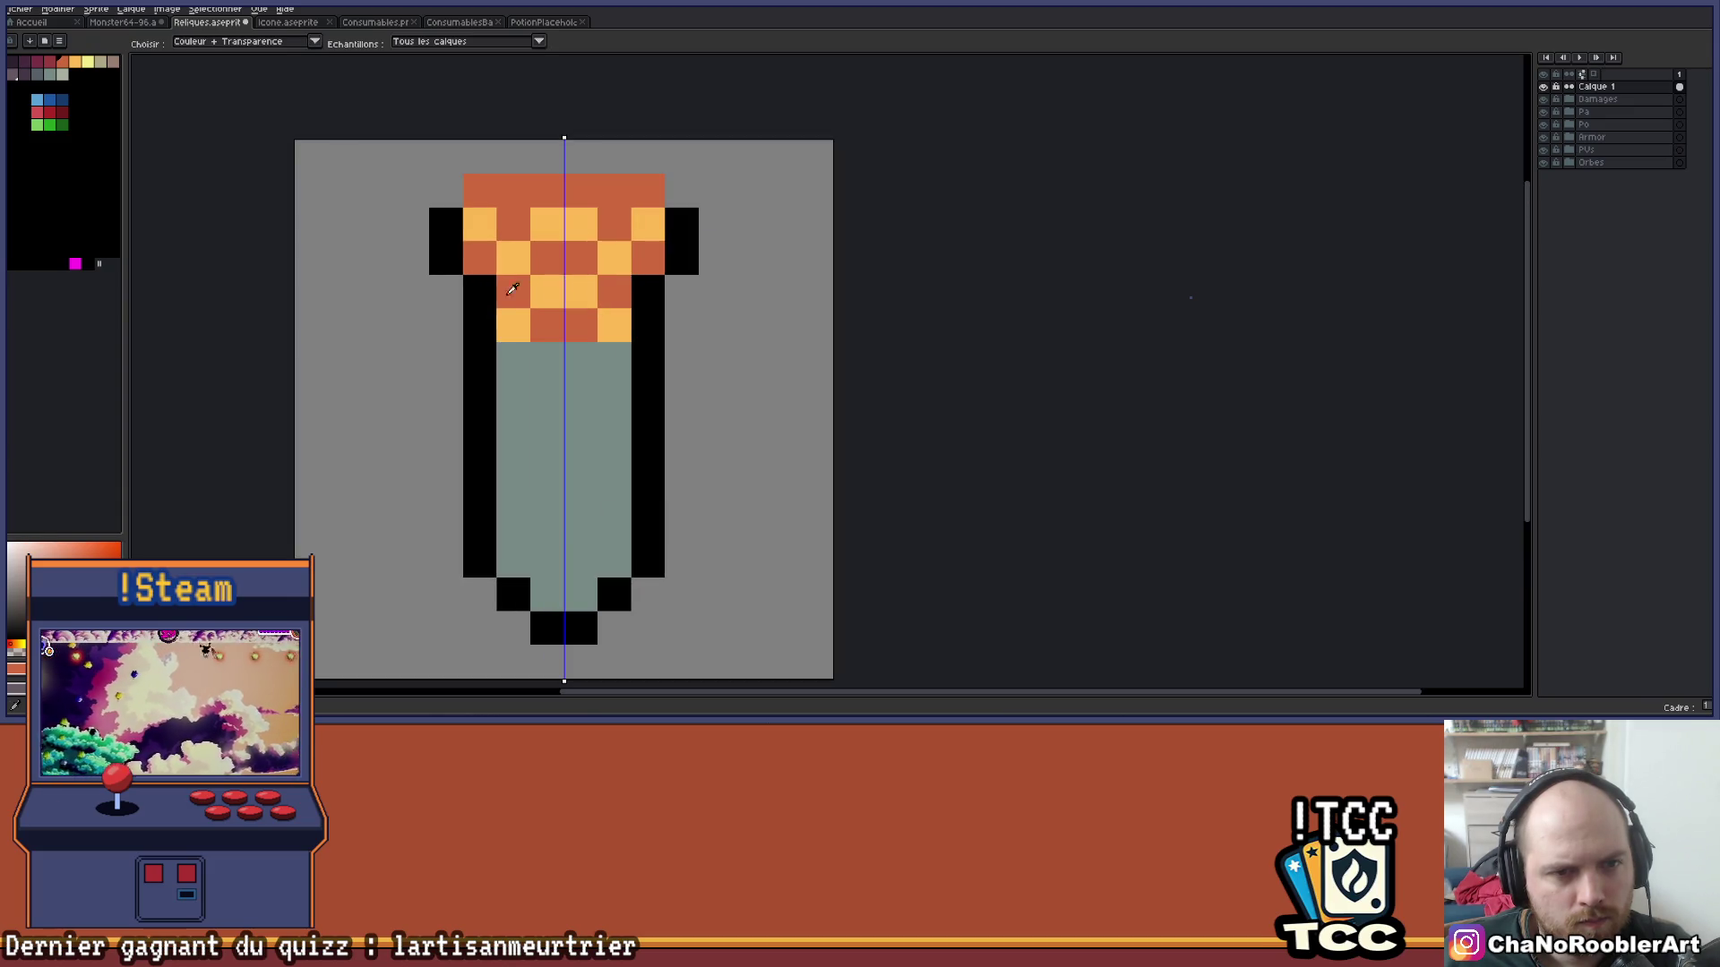
{"action": "left_click", "coordinate": [49, 61]}
{"action": "left_click", "coordinate": [613, 291]}
{"action": "key", "text": "alt"}
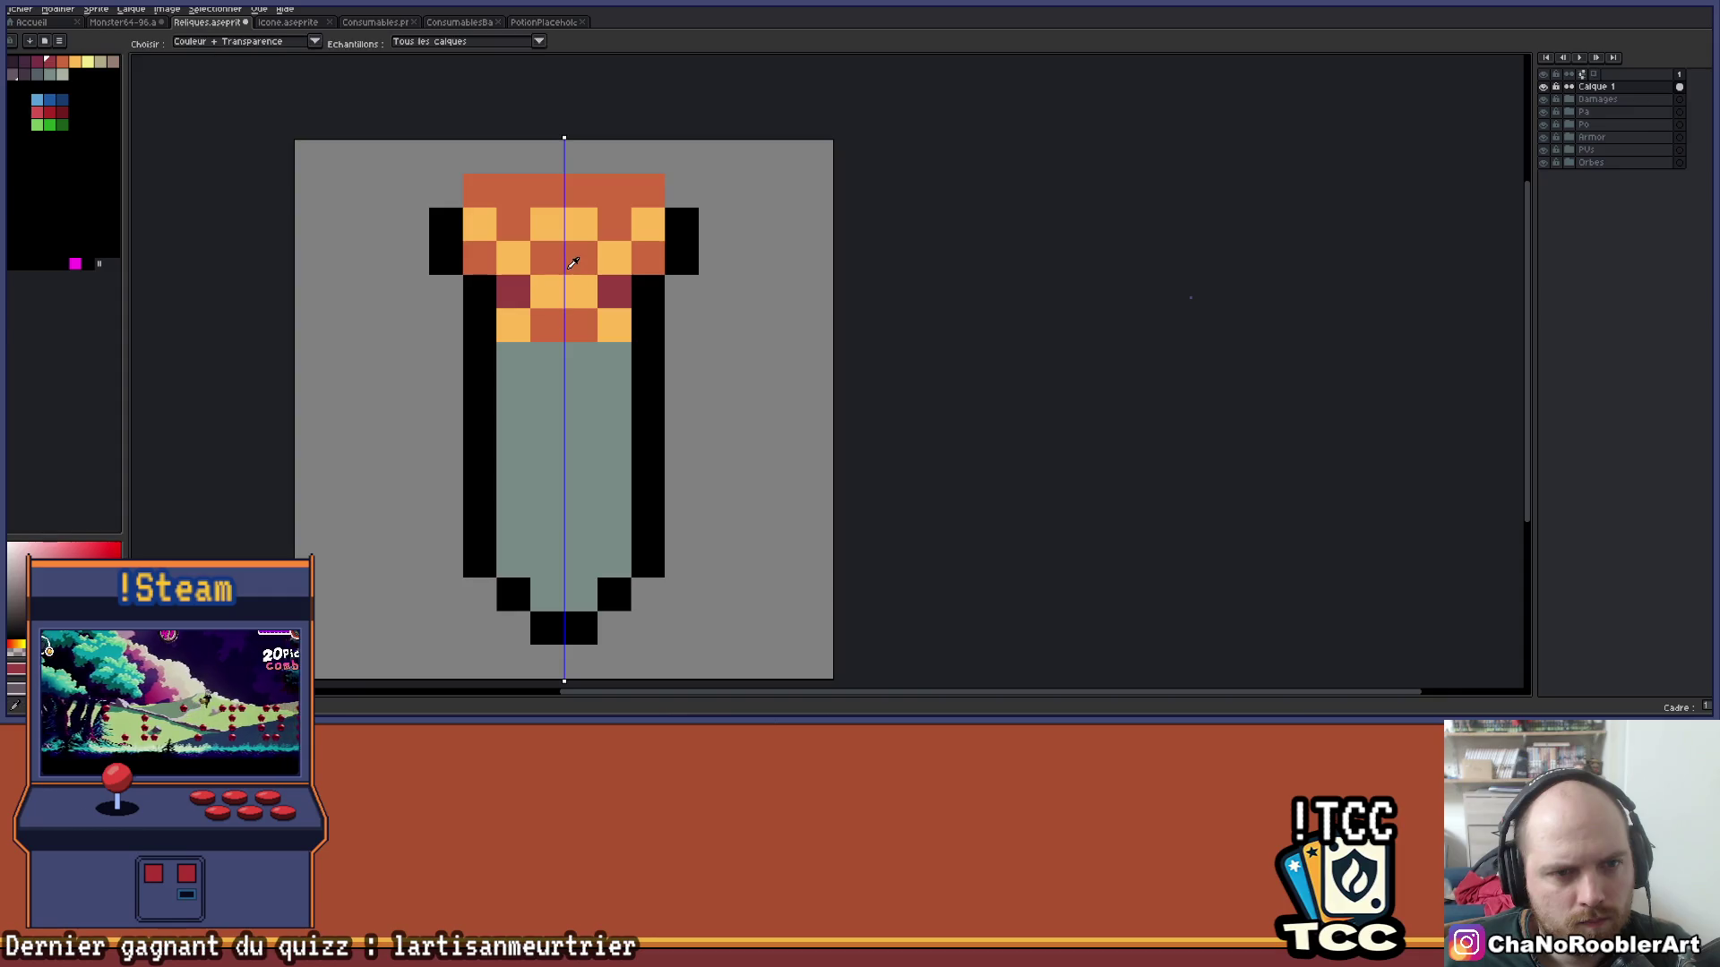
{"action": "left_click", "coordinate": [573, 262], "text": "alt"}
{"action": "left_click", "coordinate": [553, 292]}
{"action": "right_click", "coordinate": [641, 288]}
{"action": "left_click", "coordinate": [546, 224], "text": "alt"}
{"action": "left_click", "coordinate": [553, 289]}
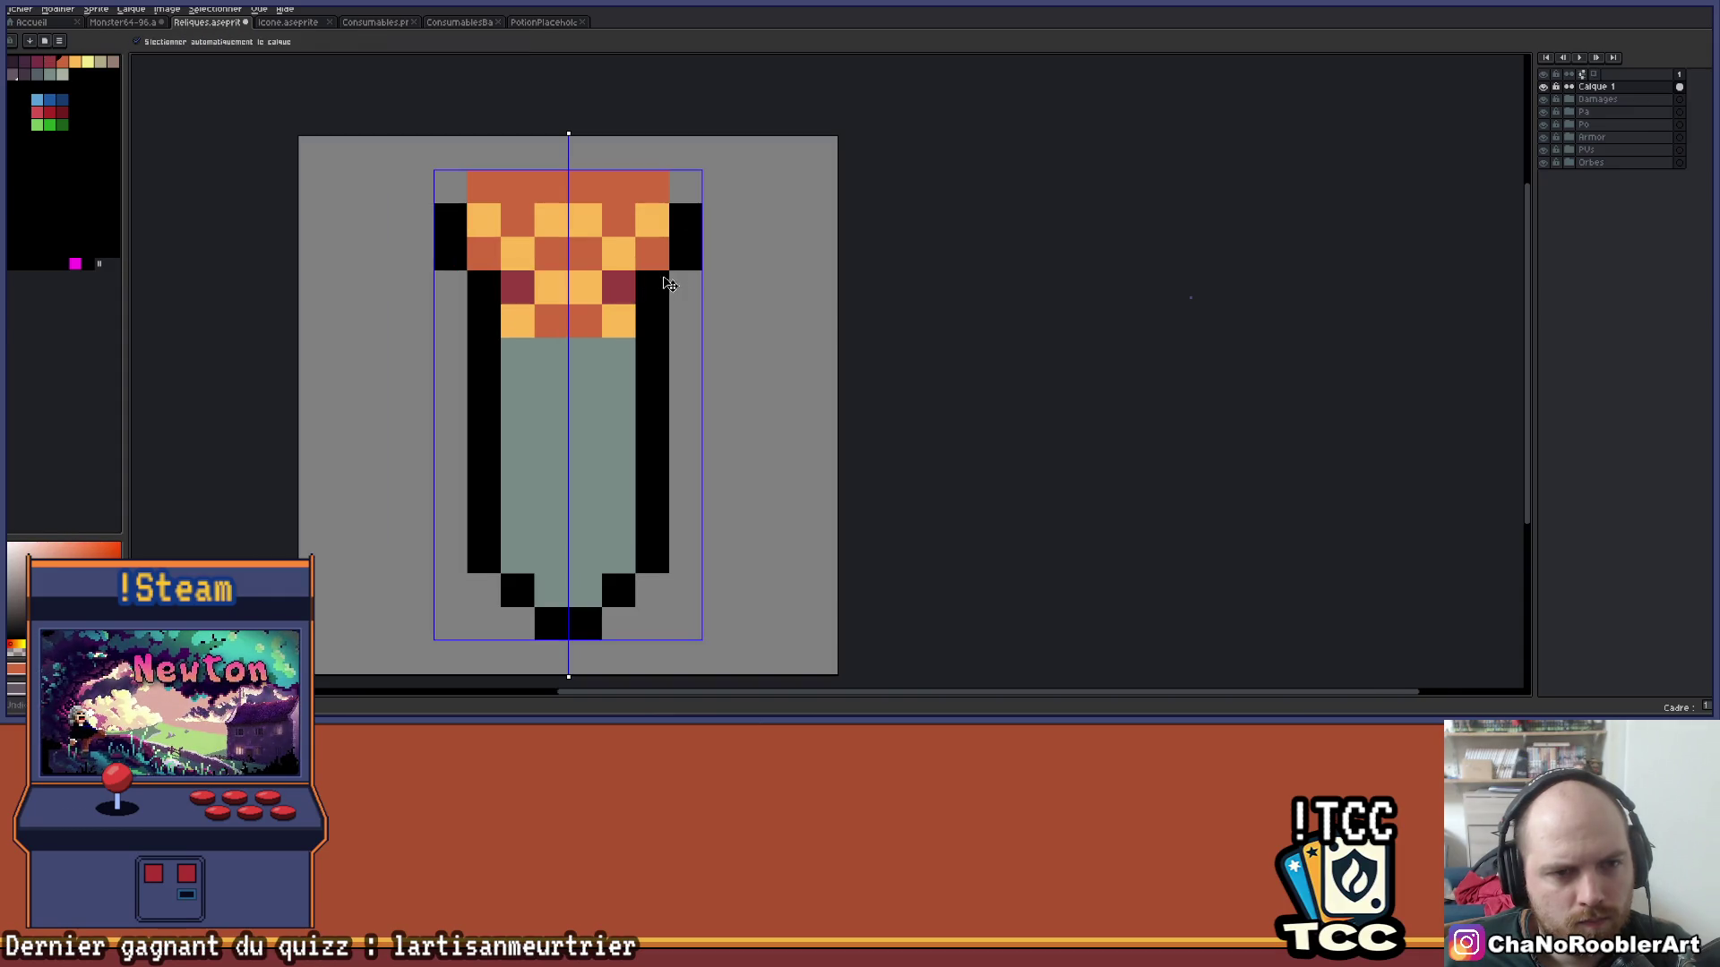
Recolour row-4 cells crimson and darker, then erase the stray black pixels beside the cap.
{"action": "left_click", "coordinate": [49, 61]}
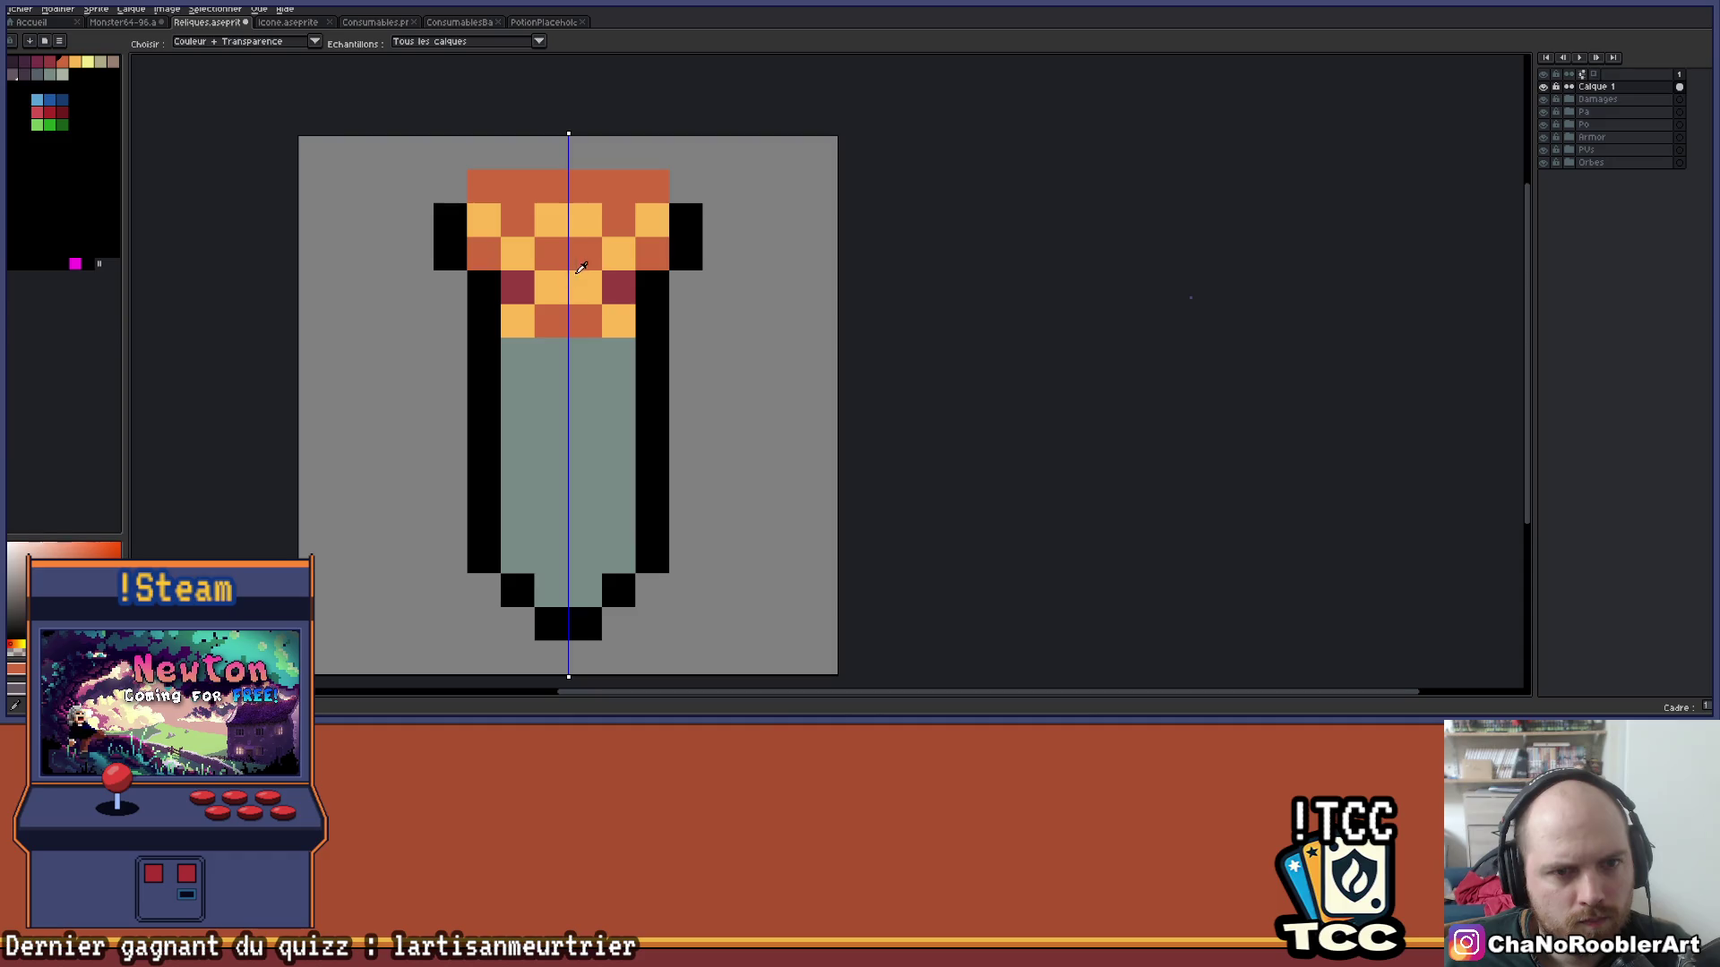
{"action": "left_click", "coordinate": [589, 291]}
{"action": "left_click", "coordinate": [39, 70]}
{"action": "left_click", "coordinate": [517, 288]}
{"action": "scroll", "coordinate": [728, 296], "scroll_direction": "down", "scroll_amount": 5}
{"action": "left_click_drag", "start_coordinate": [732, 349], "coordinate": [673, 368]}
{"action": "scroll", "coordinate": [674, 369], "scroll_direction": "up", "scroll_amount": 3}
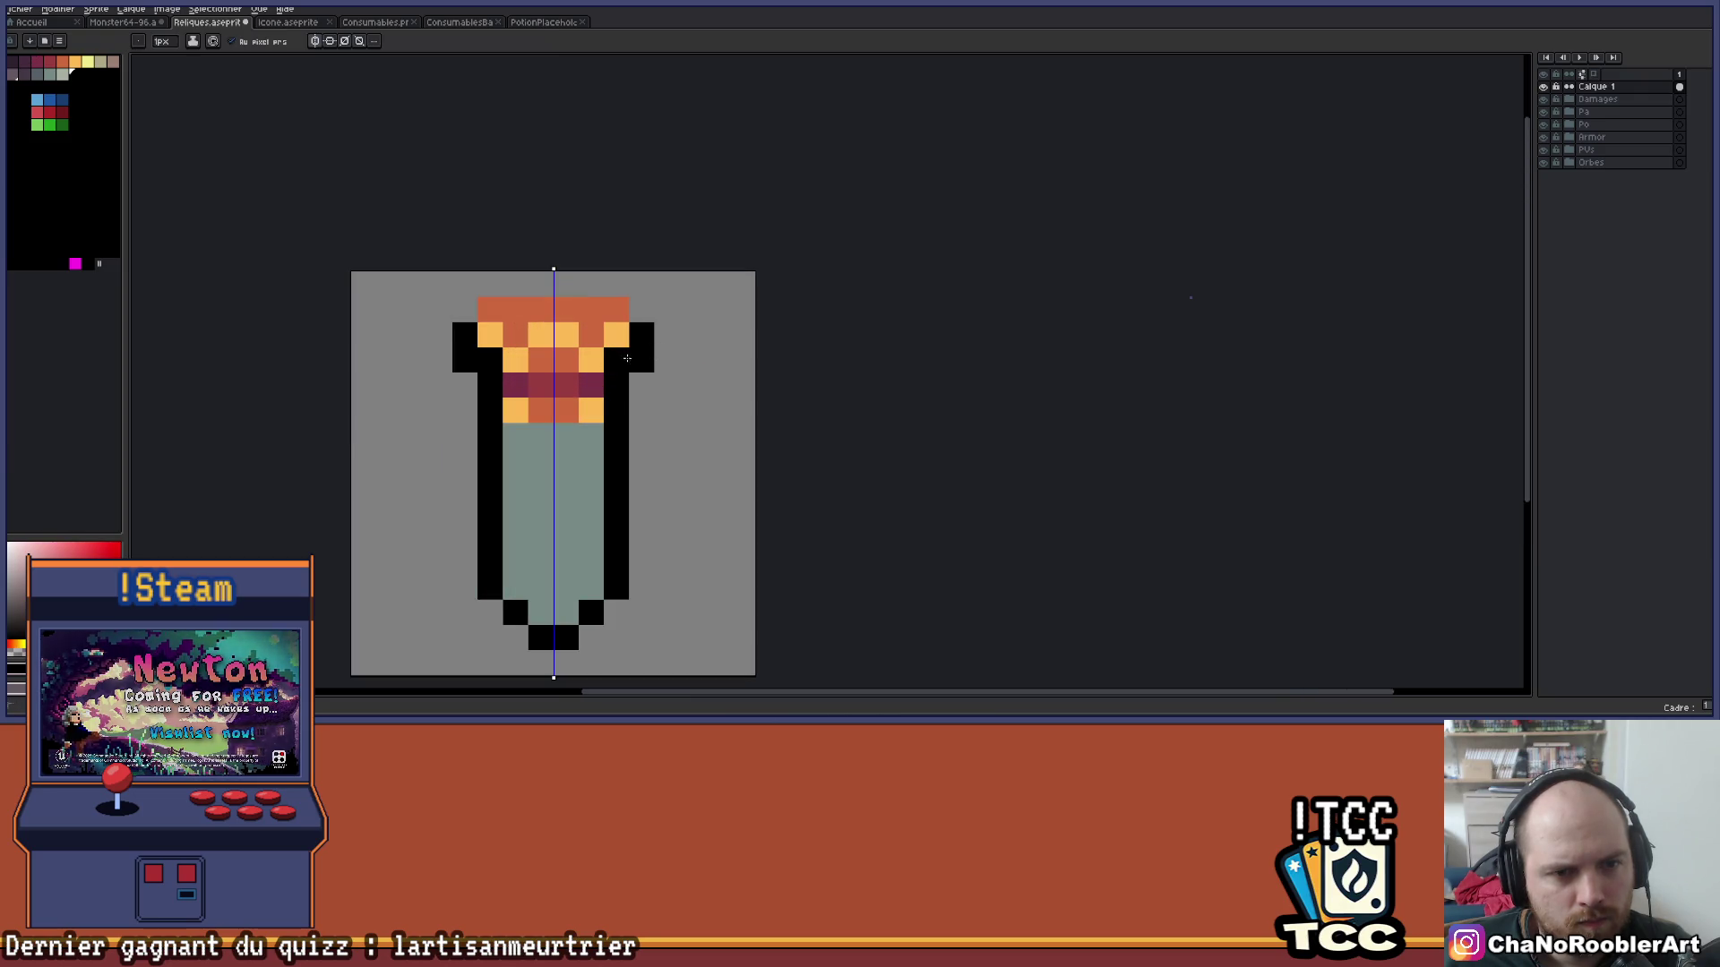
{"action": "key", "text": "e"}
{"action": "left_click", "coordinate": [460, 367]}
{"action": "scroll", "coordinate": [667, 385], "scroll_direction": "down", "scroll_amount": 3}
{"action": "scroll", "coordinate": [680, 396], "scroll_direction": "up", "scroll_amount": 3}
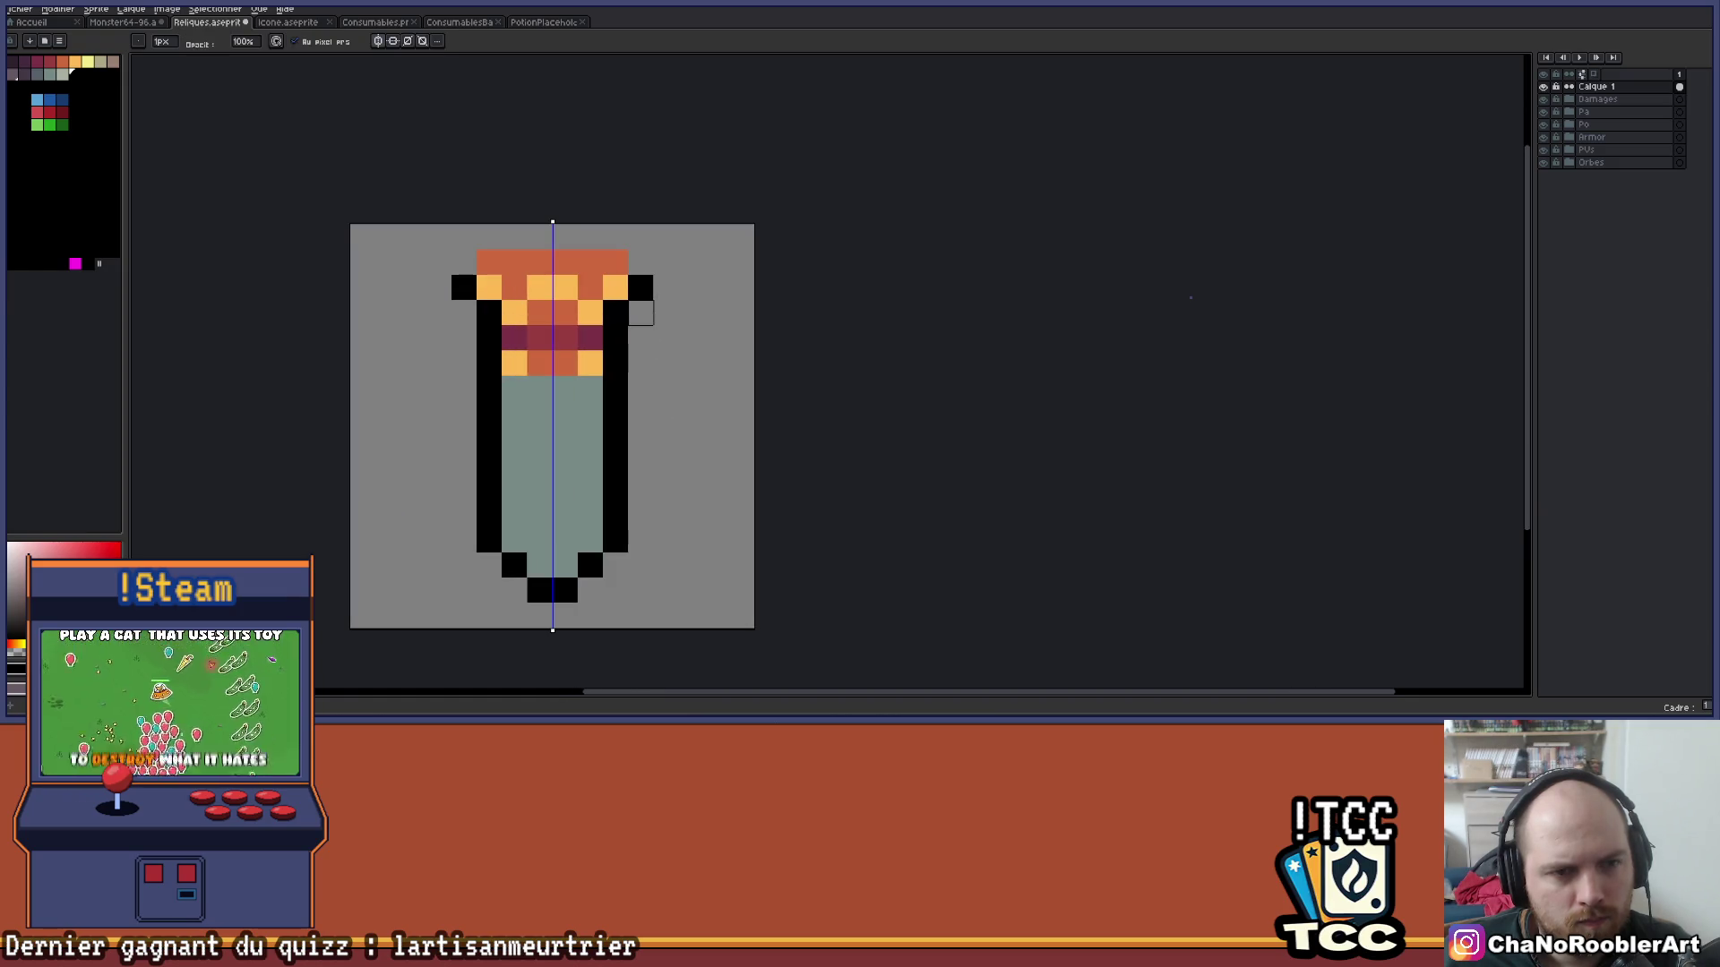
{"action": "scroll", "coordinate": [638, 368], "scroll_direction": "down", "scroll_amount": 3}
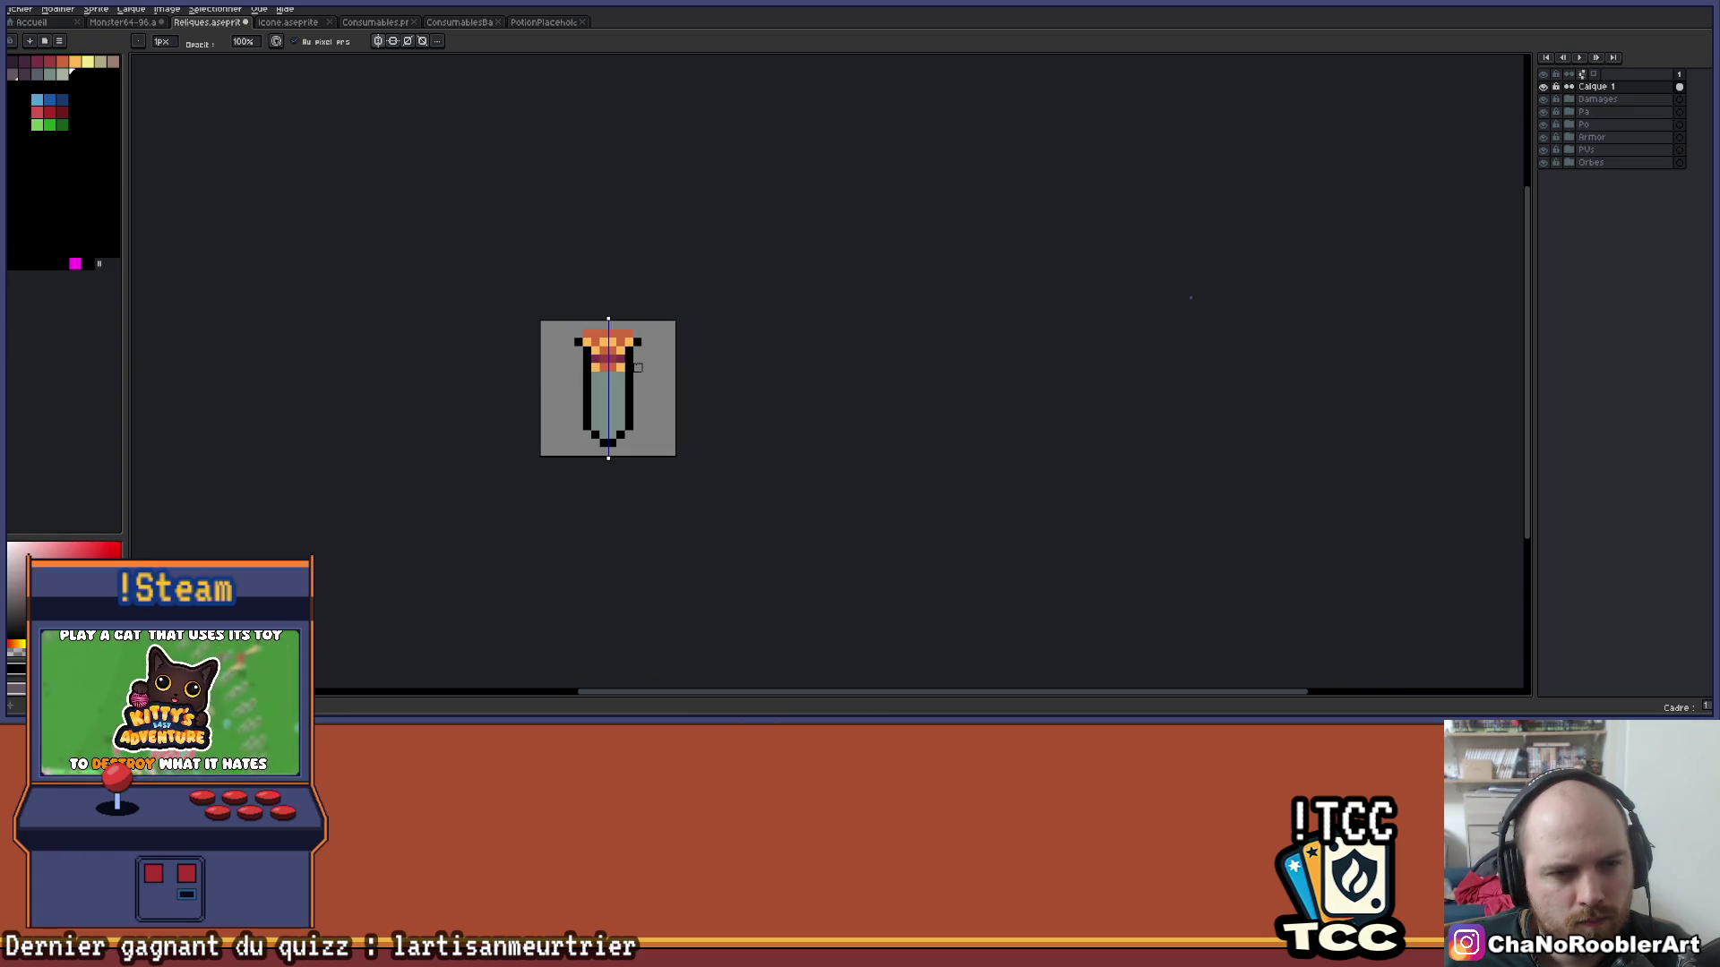
{"action": "scroll", "coordinate": [638, 367], "scroll_direction": "up", "scroll_amount": 3}
{"action": "key", "text": "i"}
{"action": "left_click", "coordinate": [501, 328]}
{"action": "mouse_move", "coordinate": [498, 287]}
{"action": "left_mouse_down"}
{"action": "mouse_move", "coordinate": [448, 286]}
{"action": "mouse_move", "coordinate": [397, 337]}
{"action": "left_mouse_up"}
{"action": "key", "text": "b"}
{"action": "left_click", "coordinate": [548, 337]}
{"action": "left_click", "coordinate": [448, 337], "text": "alt"}
{"action": "left_click", "coordinate": [498, 336]}
{"action": "left_click", "coordinate": [448, 337]}
{"action": "scroll", "coordinate": [529, 385], "scroll_direction": "down", "scroll_amount": 5}
{"action": "scroll", "coordinate": [556, 386], "scroll_direction": "left", "scroll_amount": 2}
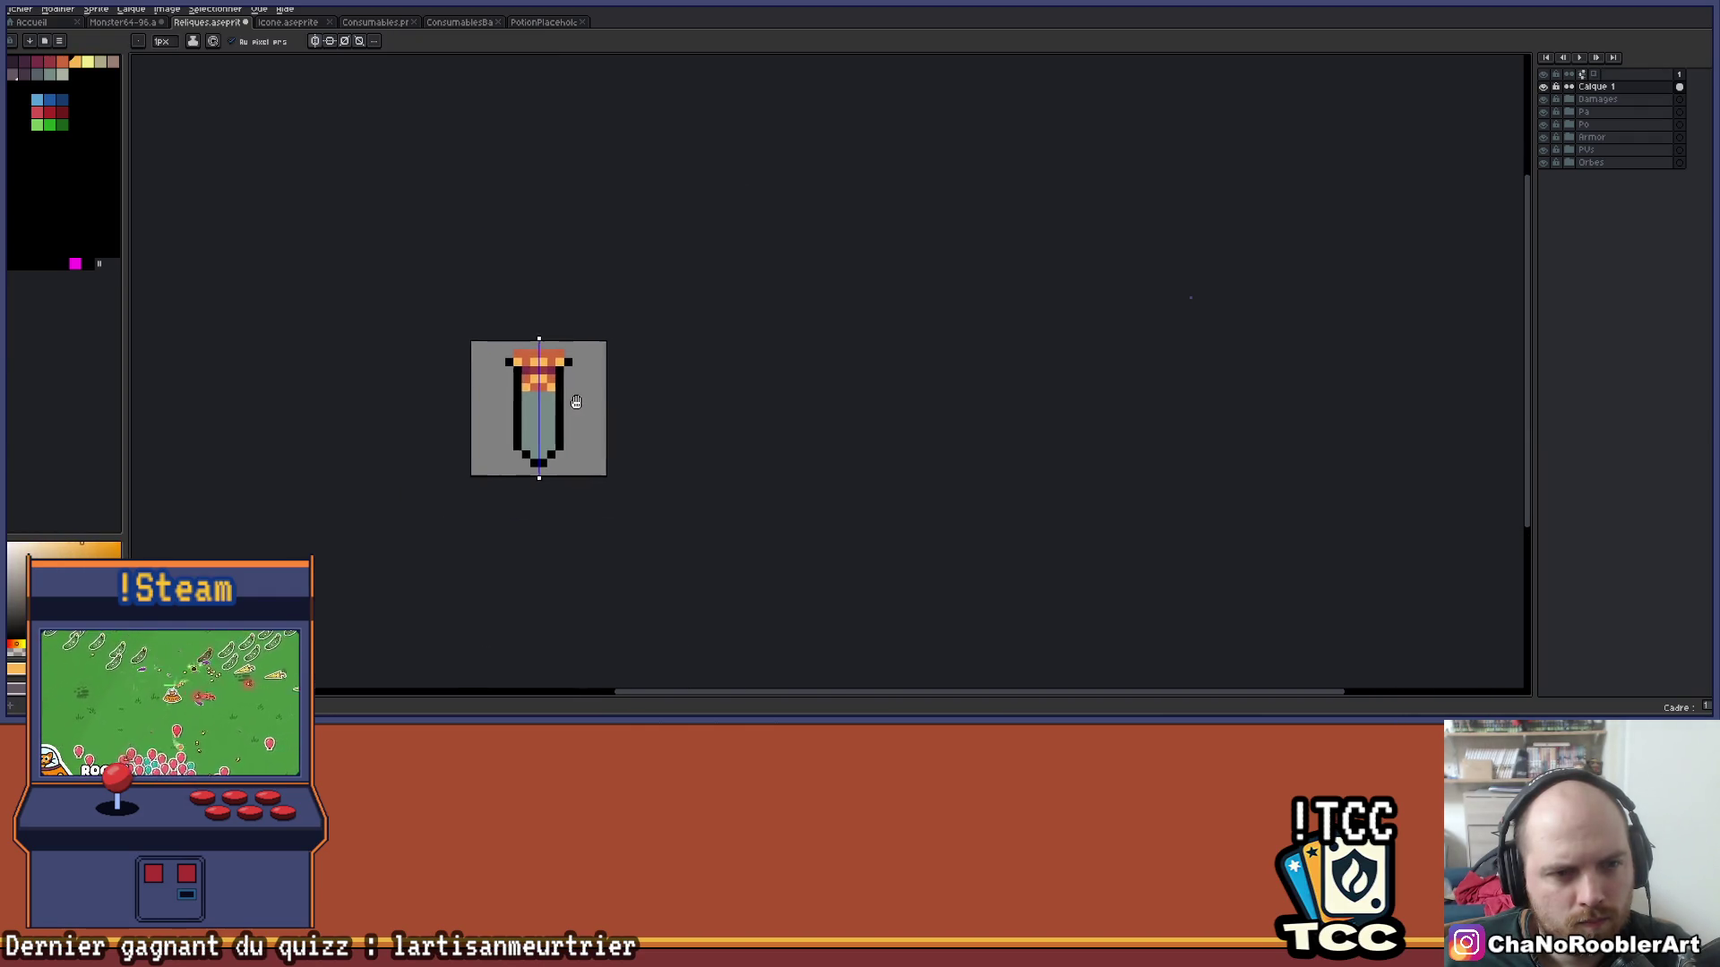
{"action": "scroll", "coordinate": [618, 394], "scroll_direction": "left", "scroll_amount": 2}
{"action": "scroll", "coordinate": [634, 397], "scroll_direction": "up", "scroll_amount": 3}
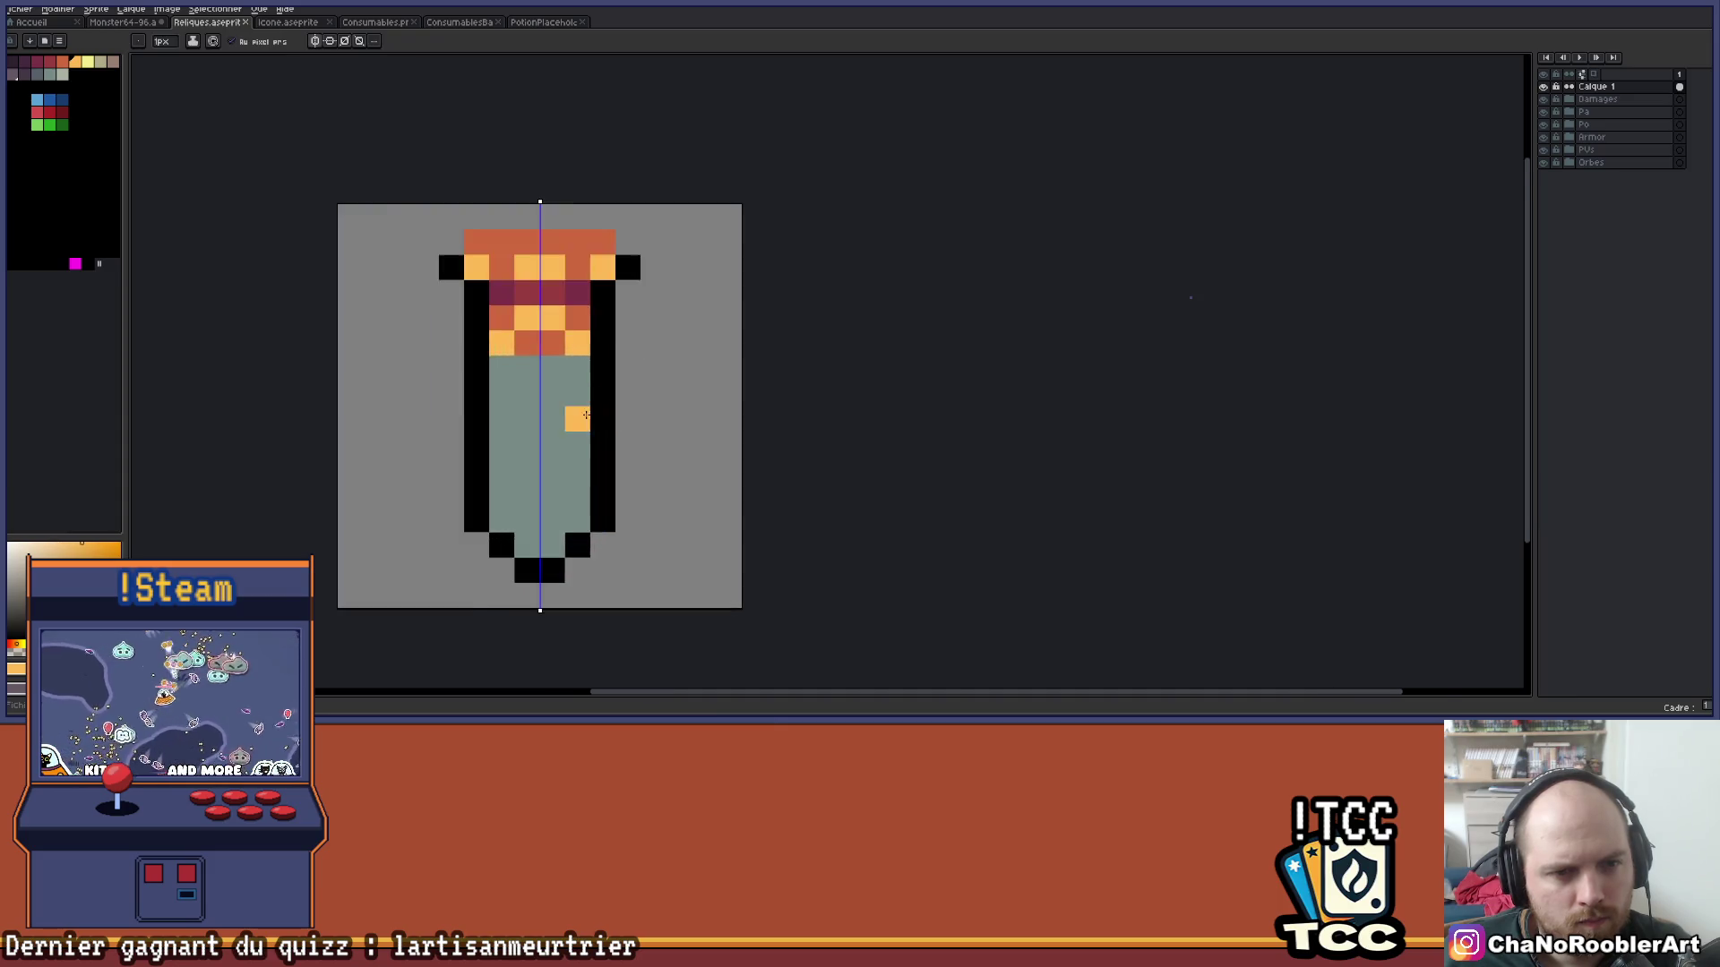
{"action": "left_click", "coordinate": [578, 388], "text": "alt"}
{"action": "scroll", "coordinate": [451, 216], "scroll_direction": "down", "scroll_amount": 1}
{"action": "scroll", "coordinate": [452, 216], "scroll_direction": "up", "scroll_amount": 1}
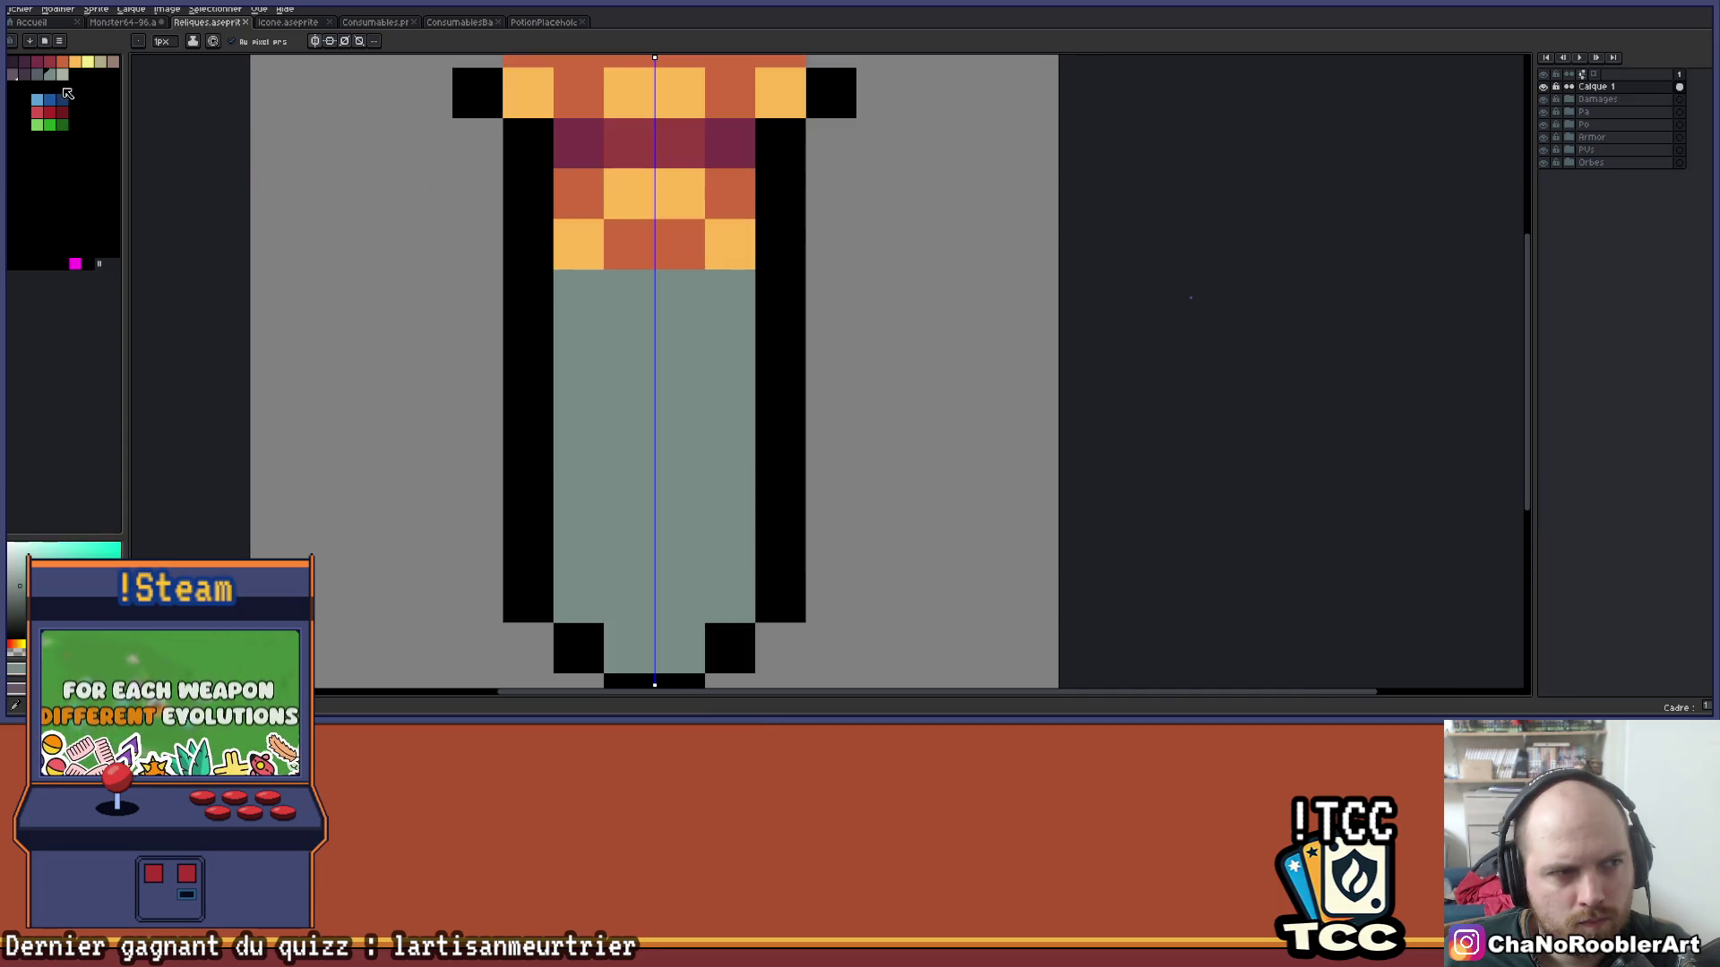
{"action": "left_click", "coordinate": [37, 73]}
{"action": "scroll", "coordinate": [380, 187], "scroll_direction": "down", "scroll_amount": 2}
{"action": "scroll", "coordinate": [380, 186], "scroll_direction": "up", "scroll_amount": 1}
{"action": "left_click_drag", "start_coordinate": [434, 208], "coordinate": [432, 413]}
{"action": "scroll", "coordinate": [479, 444], "scroll_direction": "down", "scroll_amount": 4}
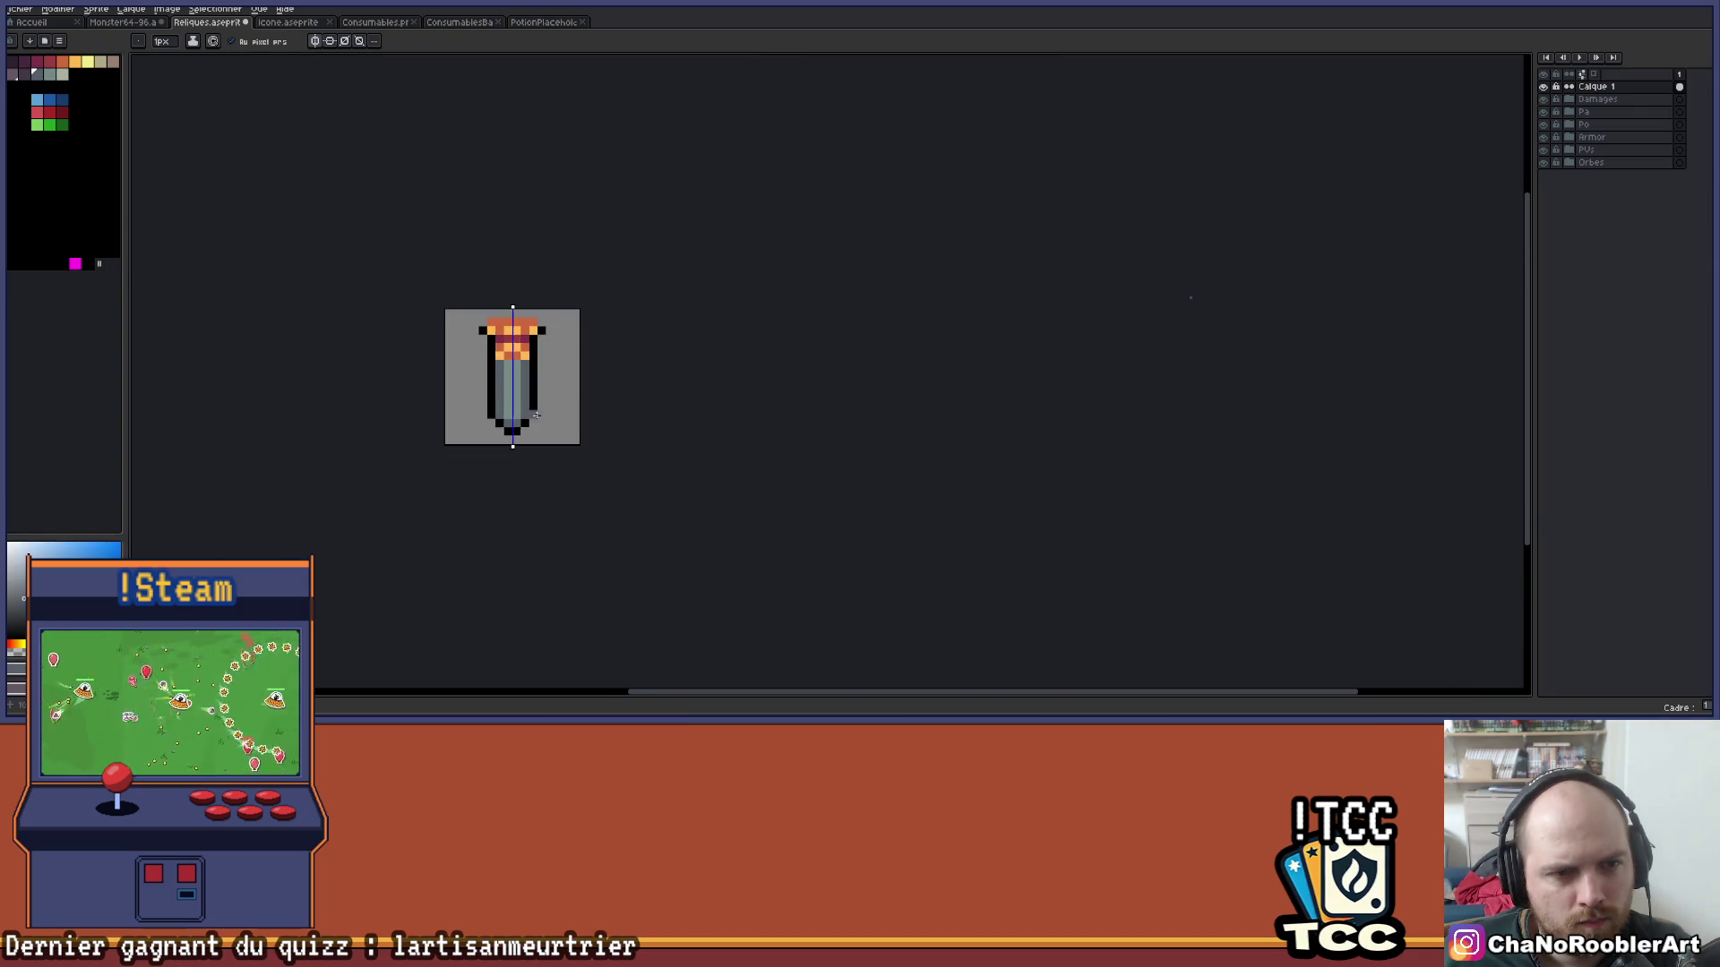
{"action": "scroll", "coordinate": [565, 412], "scroll_direction": "up", "scroll_amount": 1}
{"action": "scroll", "coordinate": [565, 412], "scroll_direction": "down", "scroll_amount": 2}
{"action": "mouse_move", "coordinate": [571, 386]}
{"action": "left_mouse_down"}
{"action": "mouse_move", "coordinate": [602, 388]}
{"action": "mouse_move", "coordinate": [608, 411]}
{"action": "left_mouse_up"}
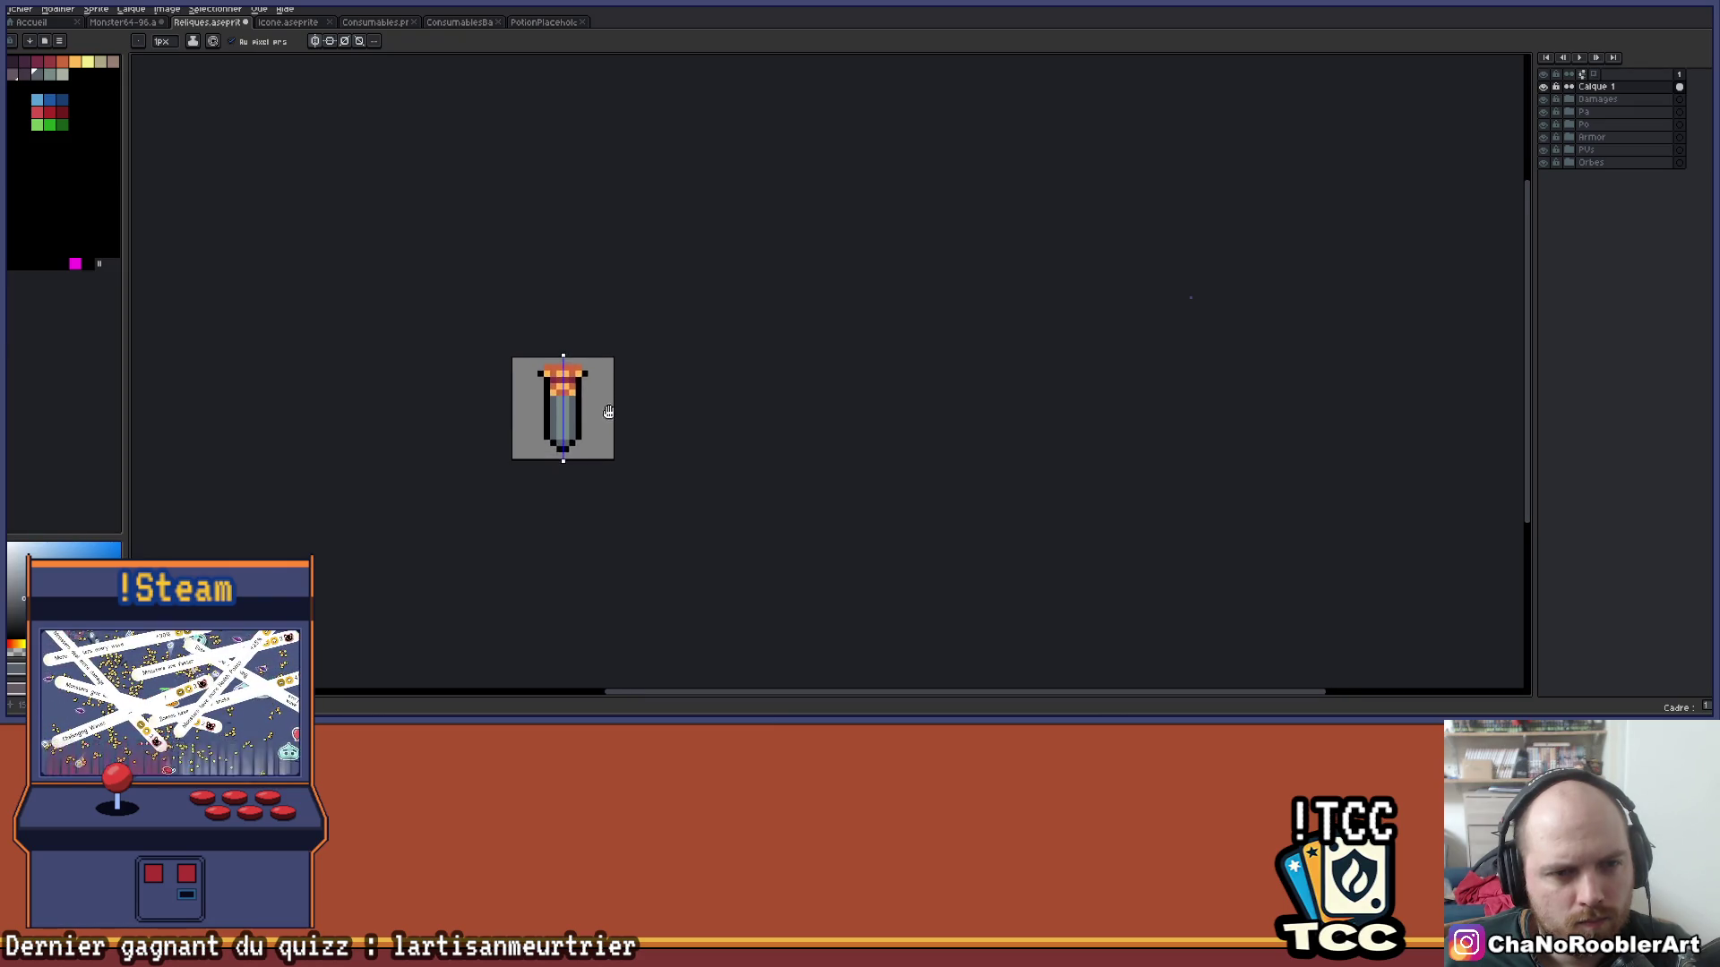
{"action": "scroll", "coordinate": [592, 430], "scroll_direction": "up", "scroll_amount": 2}
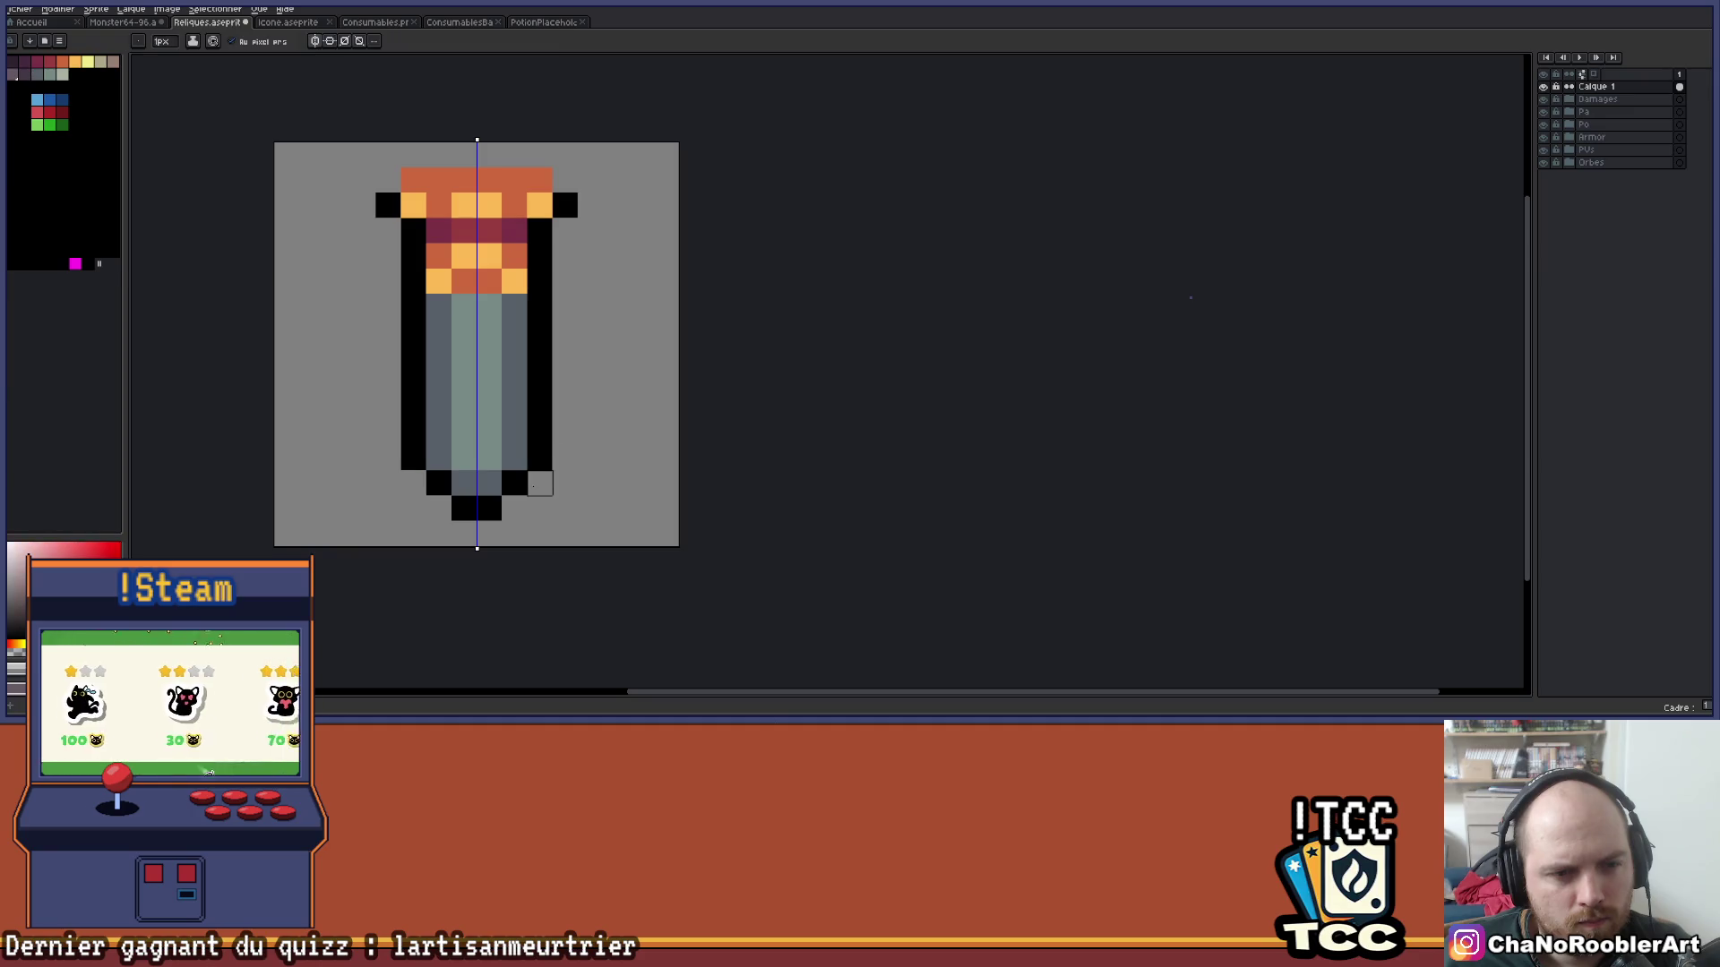
{"action": "scroll", "coordinate": [514, 509], "scroll_direction": "down", "scroll_amount": 3}
{"action": "scroll", "coordinate": [556, 507], "scroll_direction": "up", "scroll_amount": 2}
{"action": "scroll", "coordinate": [637, 541], "scroll_direction": "down", "scroll_amount": 2}
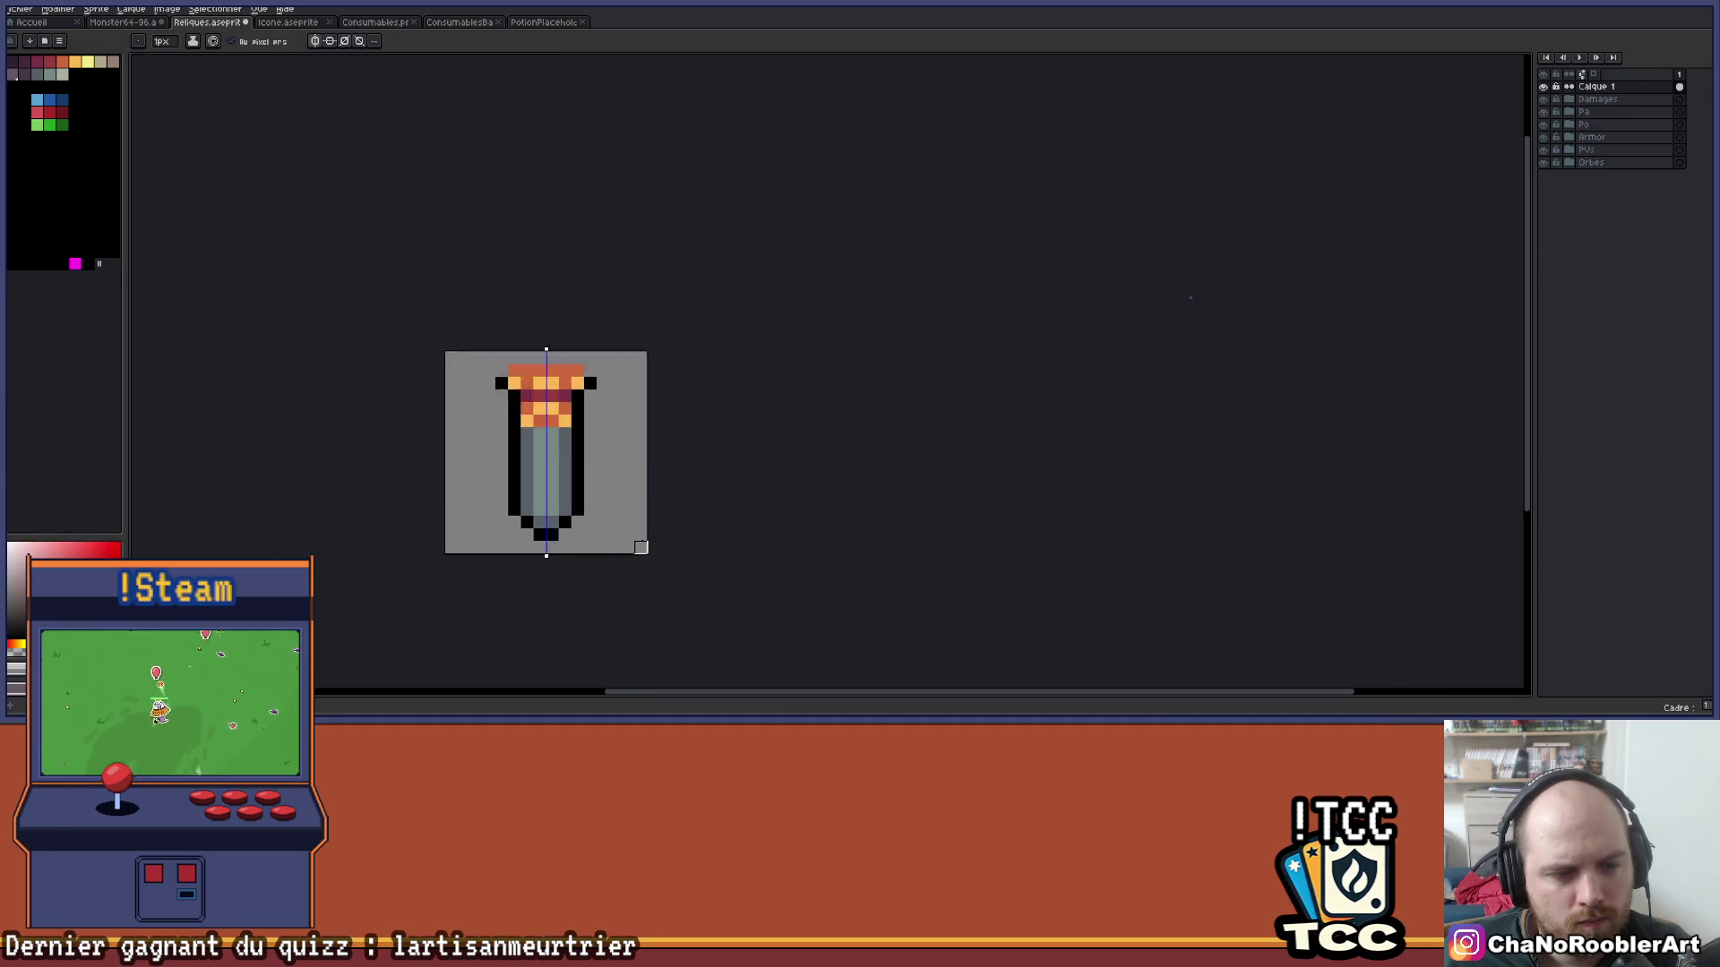
{"action": "scroll", "coordinate": [641, 520], "scroll_direction": "down", "scroll_amount": 1}
{"action": "left_click_drag", "start_coordinate": [624, 503], "coordinate": [613, 405]}
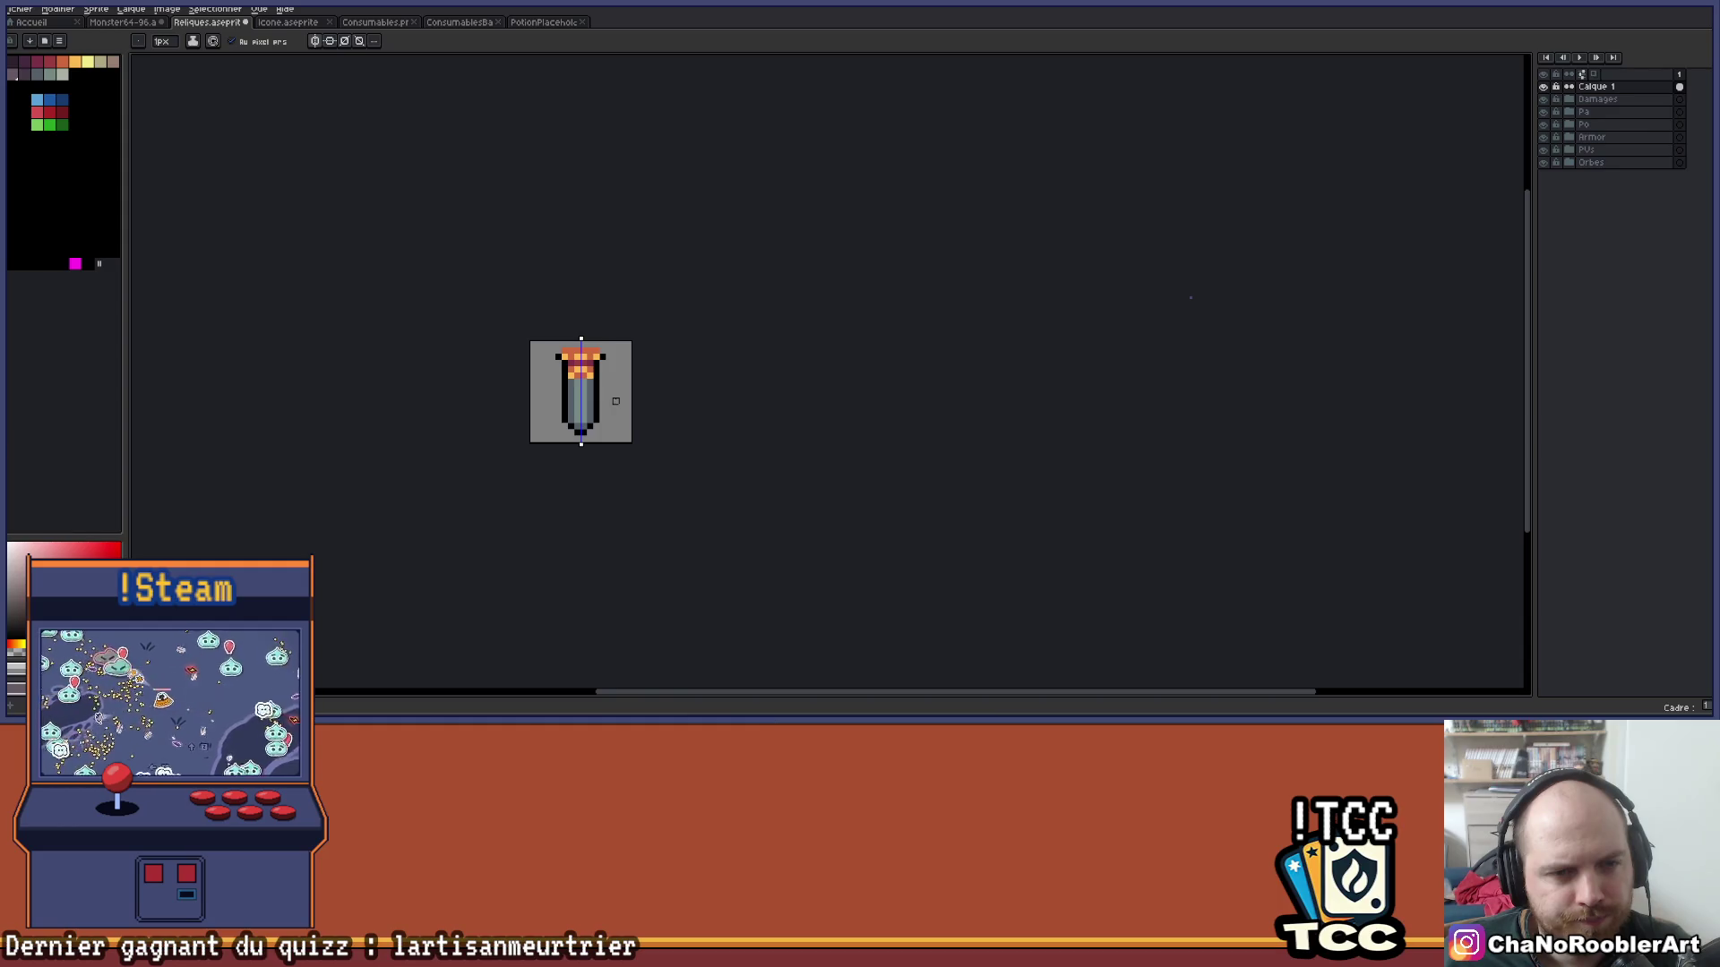
{"action": "scroll", "coordinate": [618, 394], "scroll_direction": "up", "scroll_amount": 3}
{"action": "left_click", "coordinate": [617, 371]}
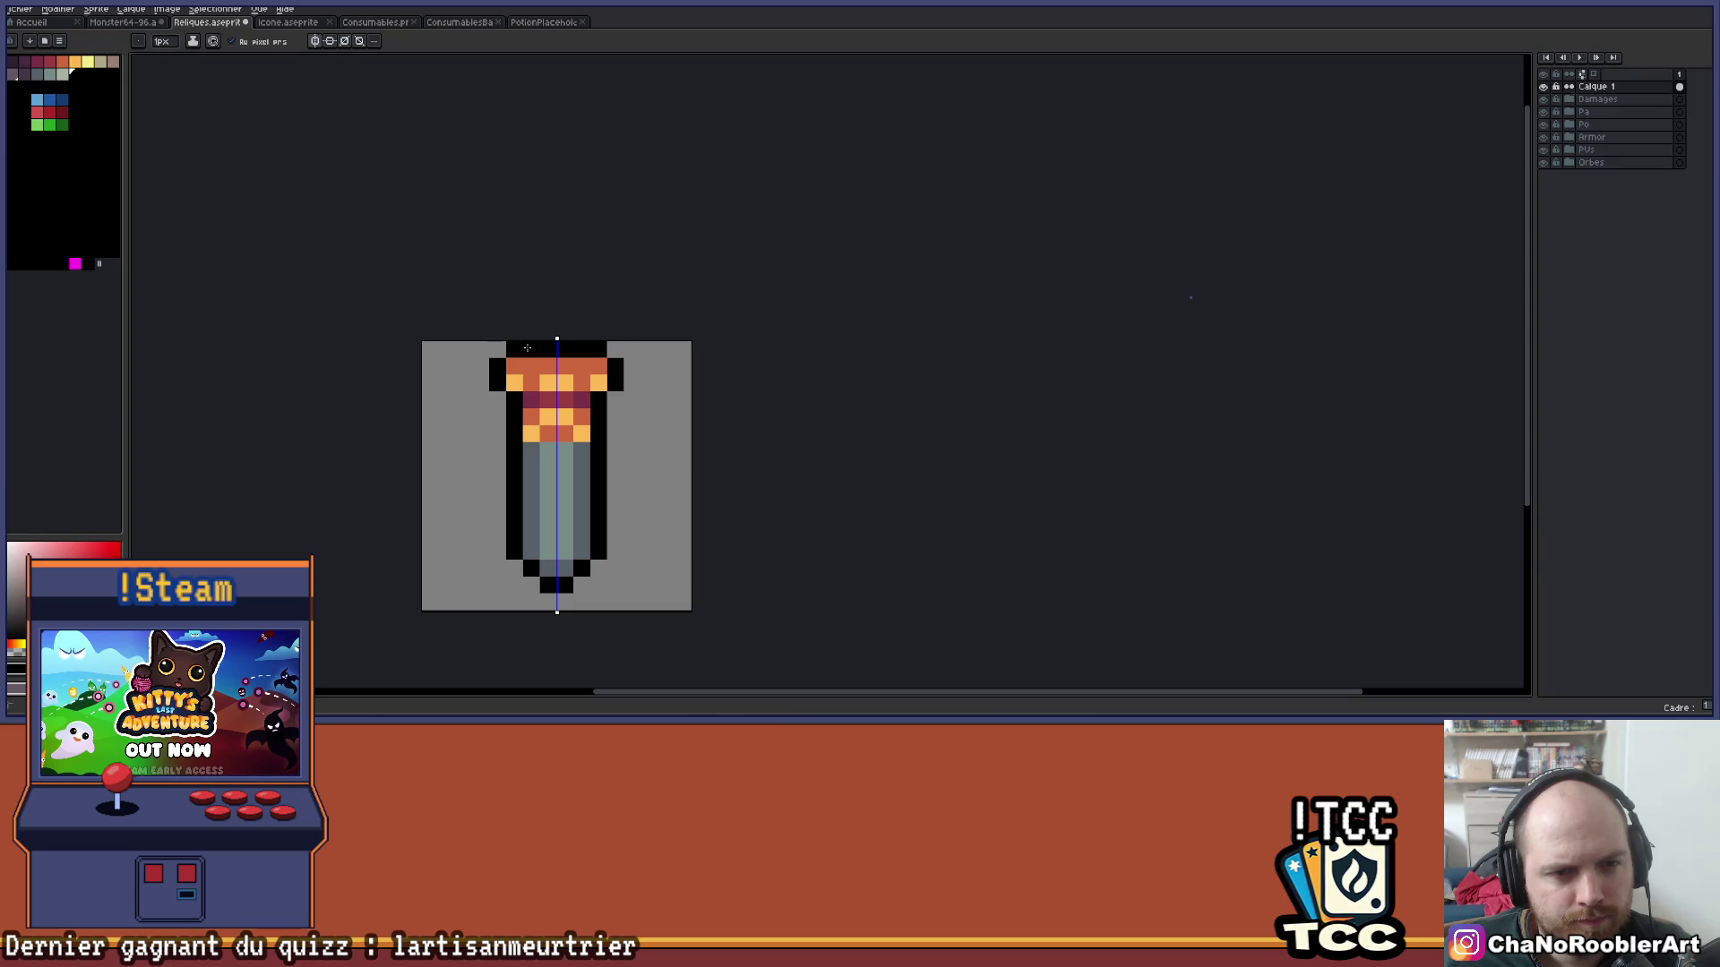
Pick a light blue-grey painting colour and sample a body colour from the vial.
{"action": "scroll", "coordinate": [591, 399], "scroll_direction": "down", "scroll_amount": 3}
{"action": "scroll", "coordinate": [597, 400], "scroll_direction": "up", "scroll_amount": 1}
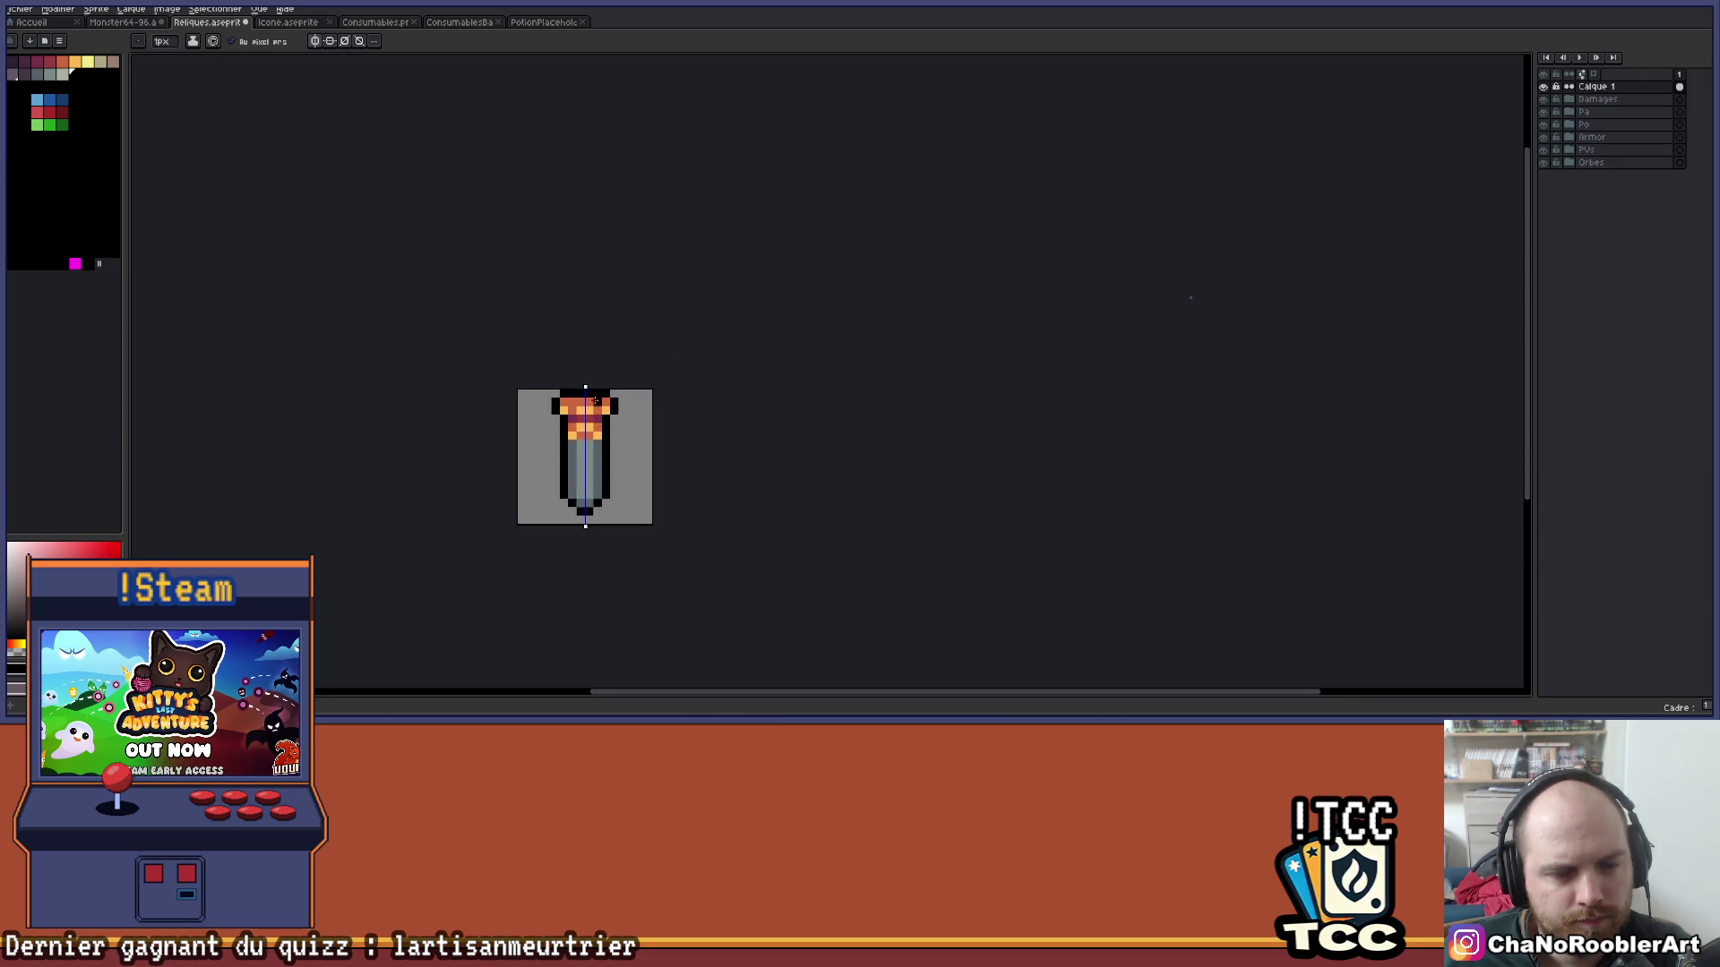
{"action": "scroll", "coordinate": [597, 401], "scroll_direction": "up", "scroll_amount": 2}
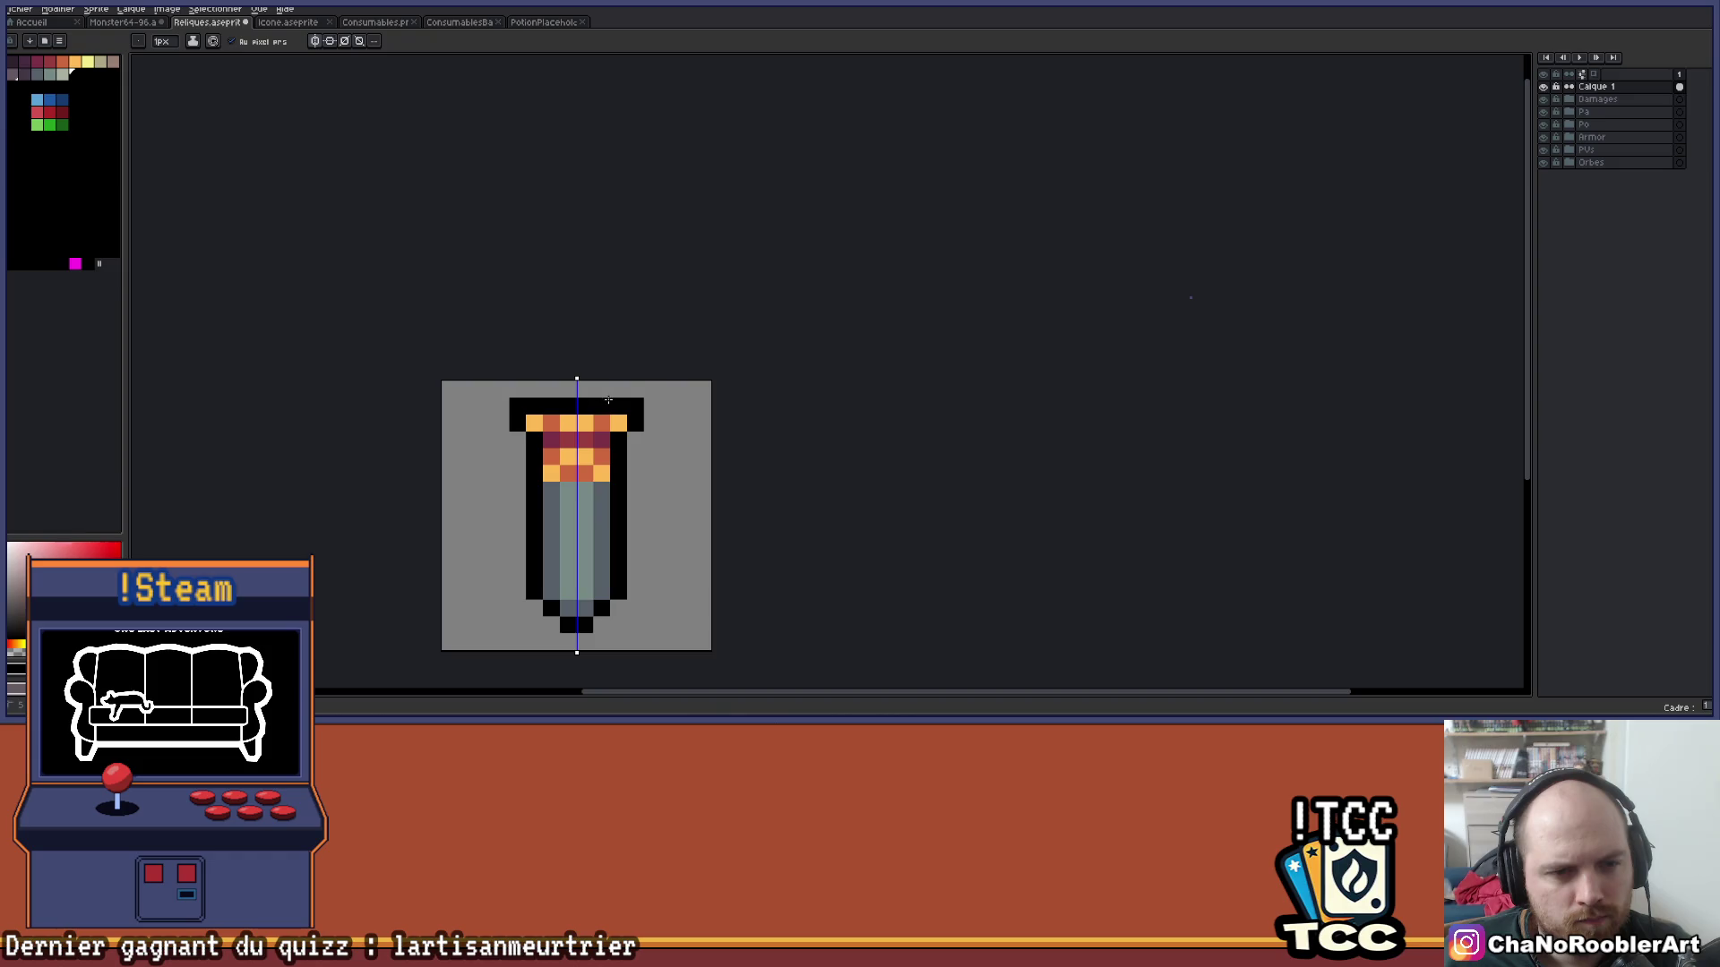
{"action": "scroll", "coordinate": [605, 400], "scroll_direction": "down", "scroll_amount": 2}
{"action": "scroll", "coordinate": [633, 460], "scroll_direction": "down", "scroll_amount": 1}
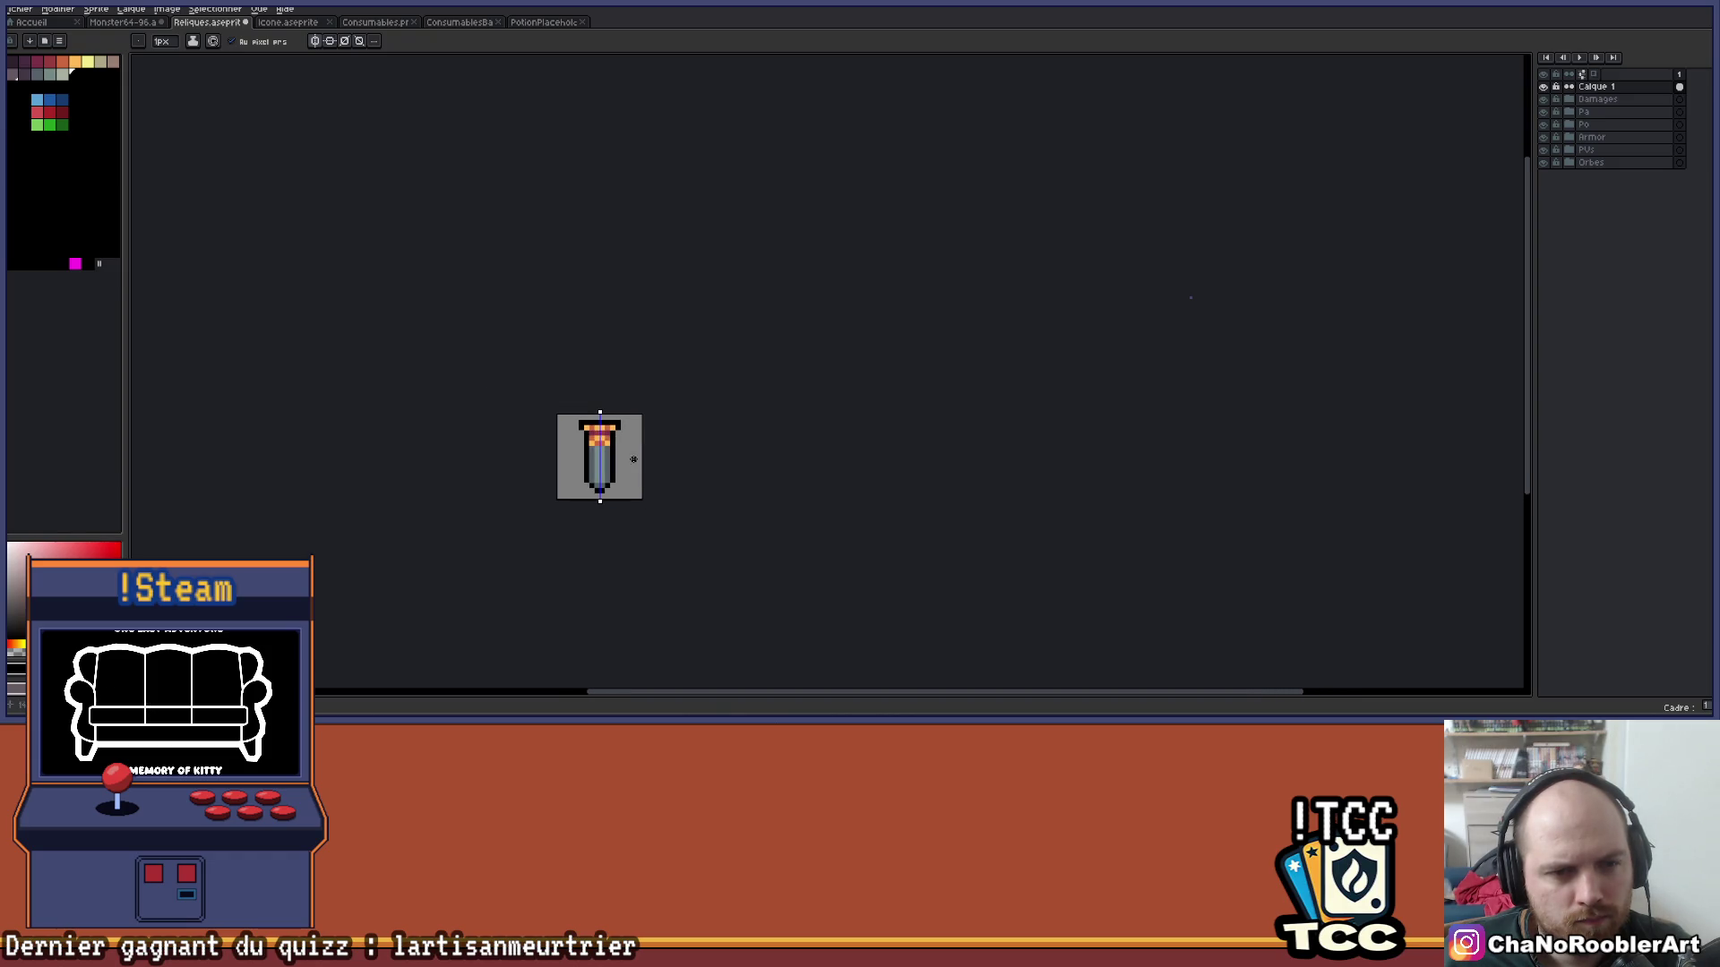
{"action": "scroll", "coordinate": [634, 460], "scroll_direction": "up", "scroll_amount": 3}
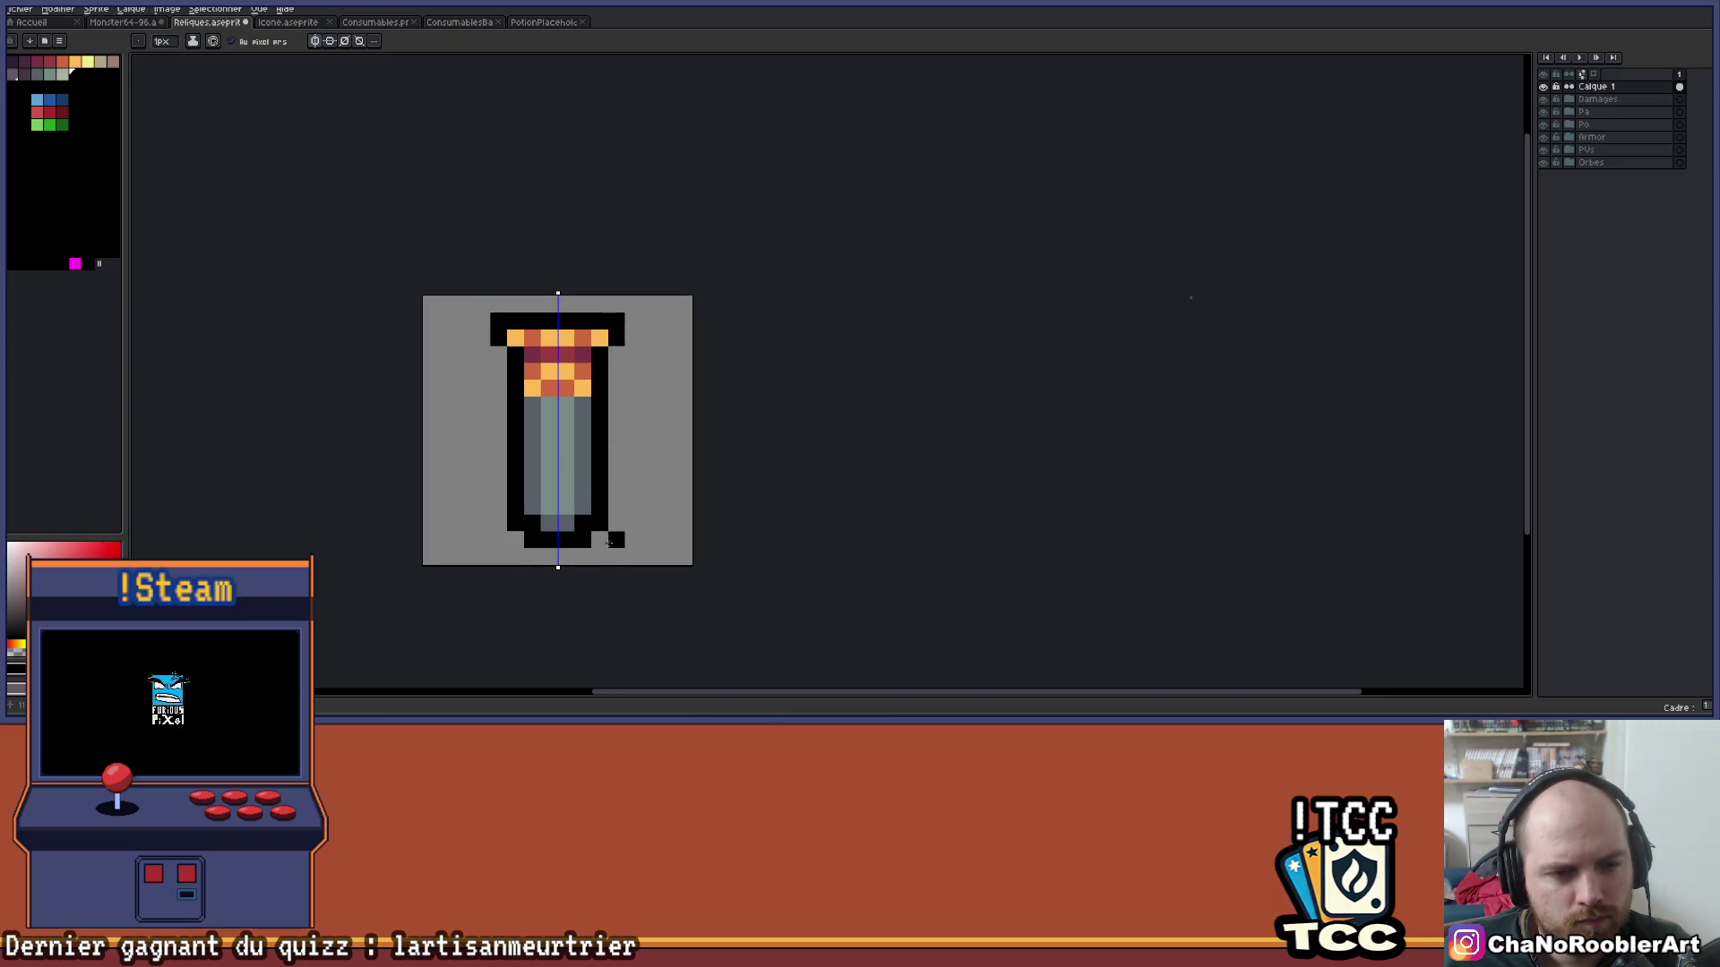
{"action": "left_click", "coordinate": [566, 484], "text": "alt"}
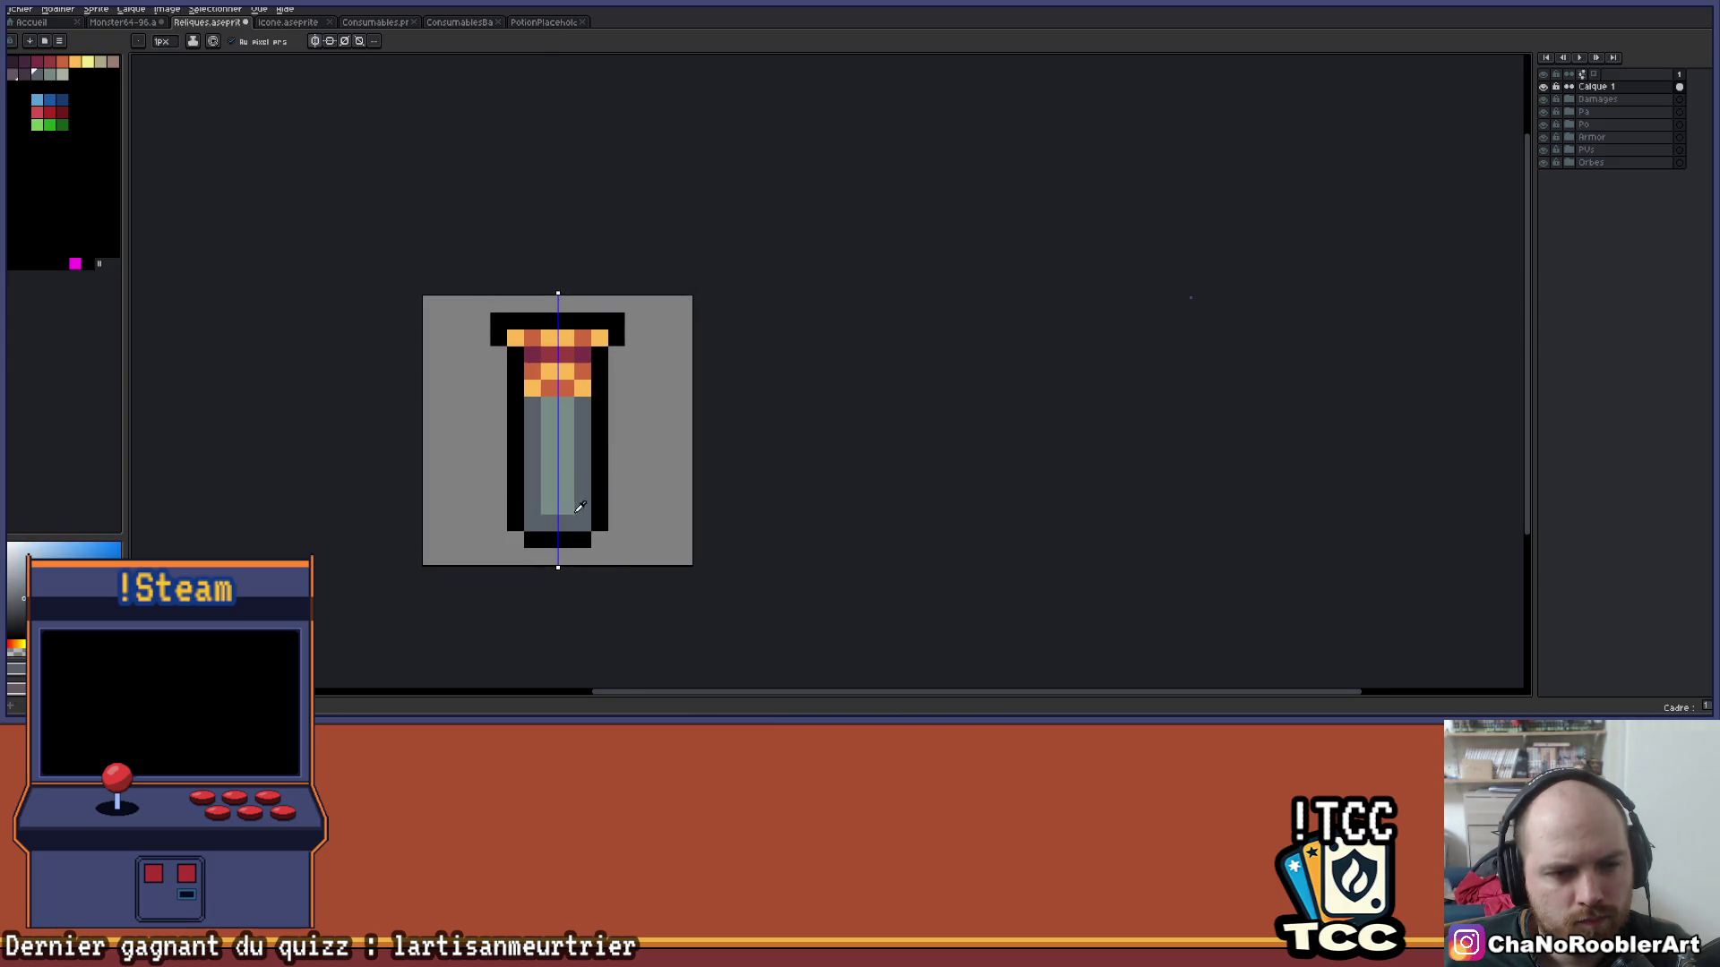
{"action": "left_click", "coordinate": [565, 524], "text": "alt"}
{"action": "scroll", "coordinate": [561, 521], "scroll_direction": "down", "scroll_amount": 3}
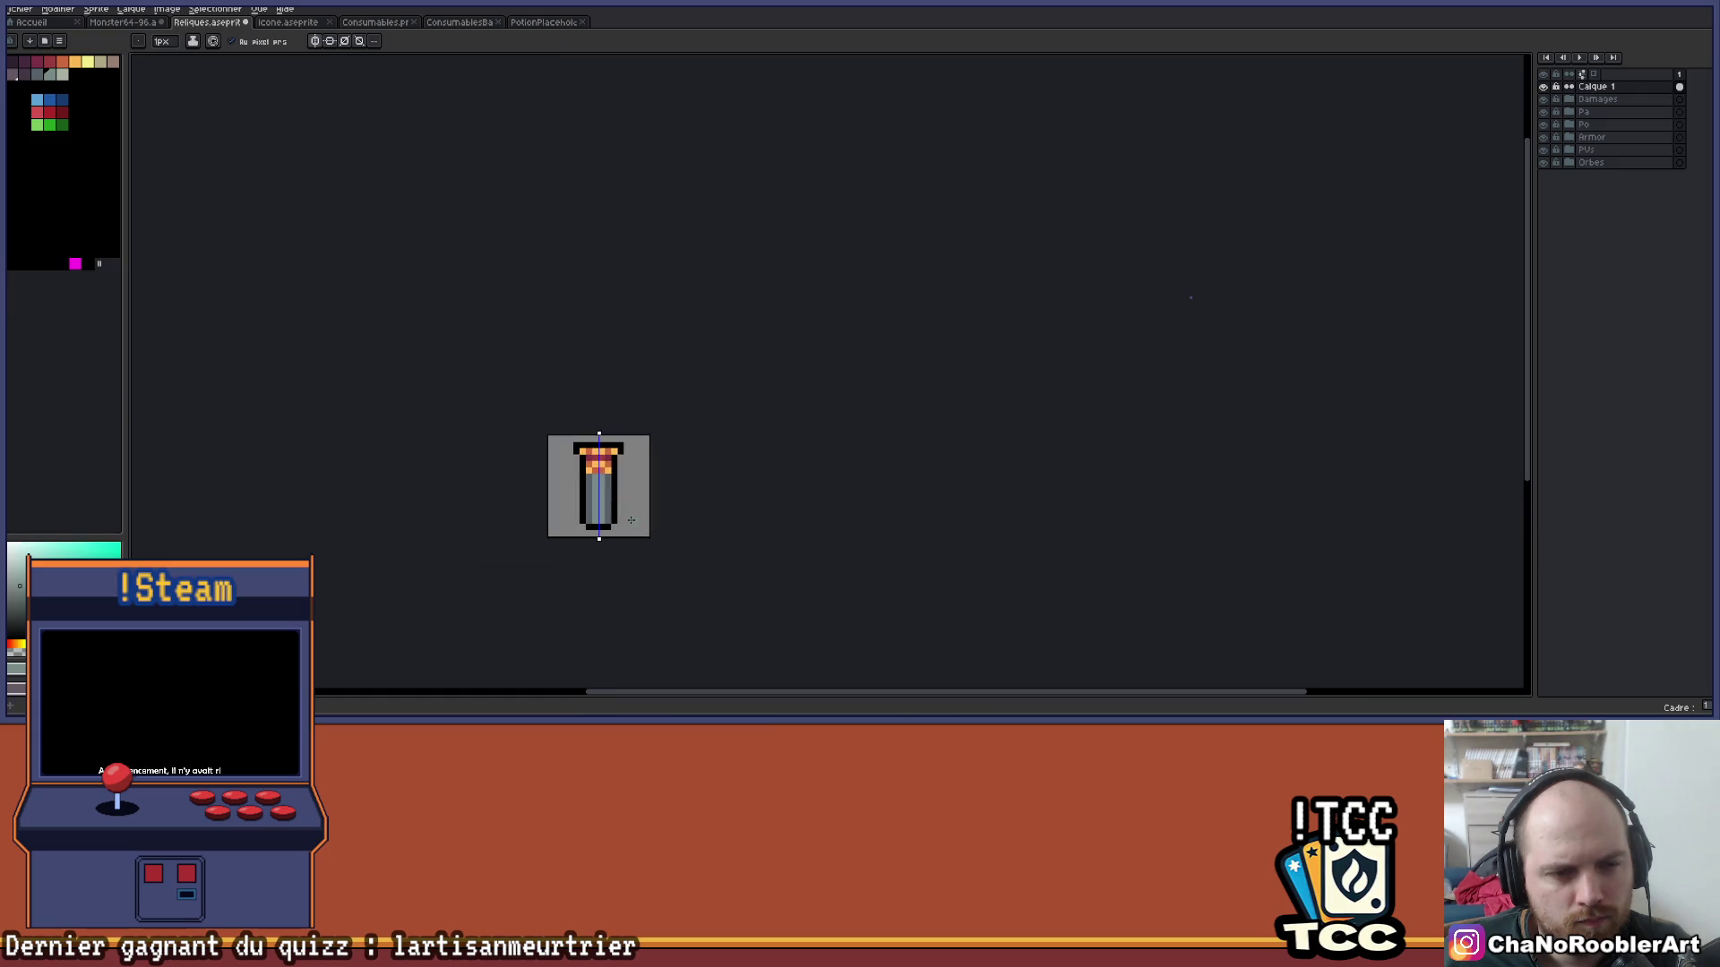
{"action": "mouse_move", "coordinate": [633, 517]}
{"action": "left_mouse_down"}
{"action": "mouse_move", "coordinate": [618, 458]}
{"action": "mouse_move", "coordinate": [595, 447]}
{"action": "left_mouse_up"}
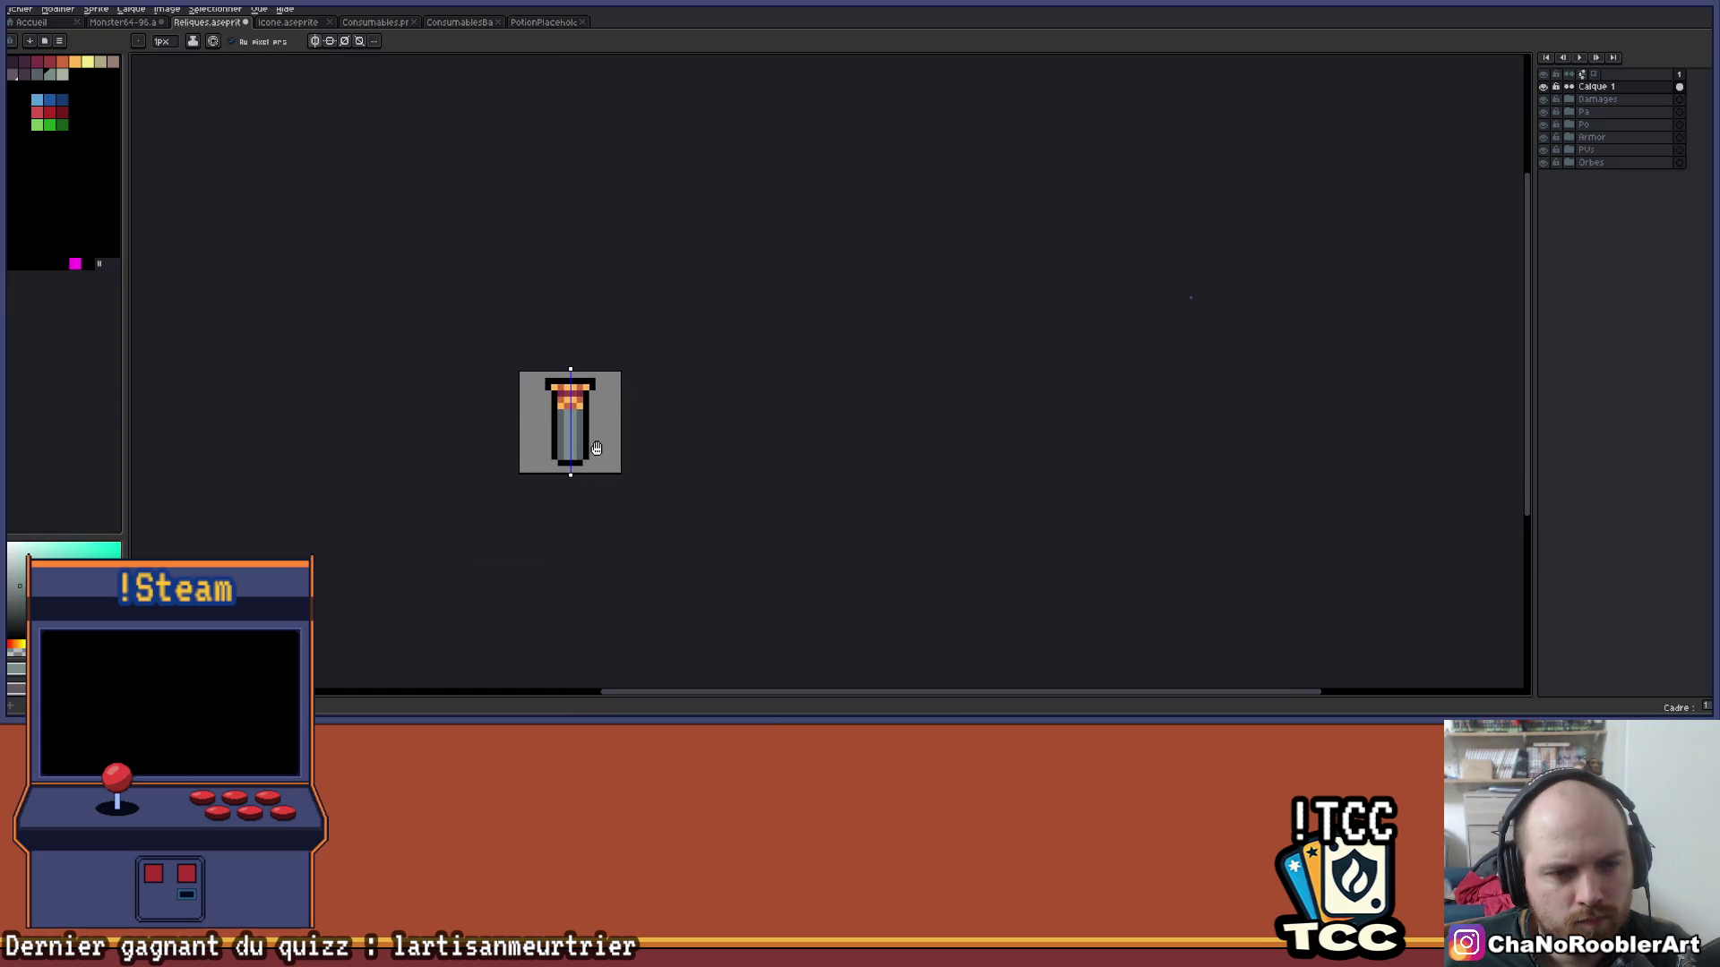
{"action": "scroll", "coordinate": [582, 442], "scroll_direction": "up", "scroll_amount": 5}
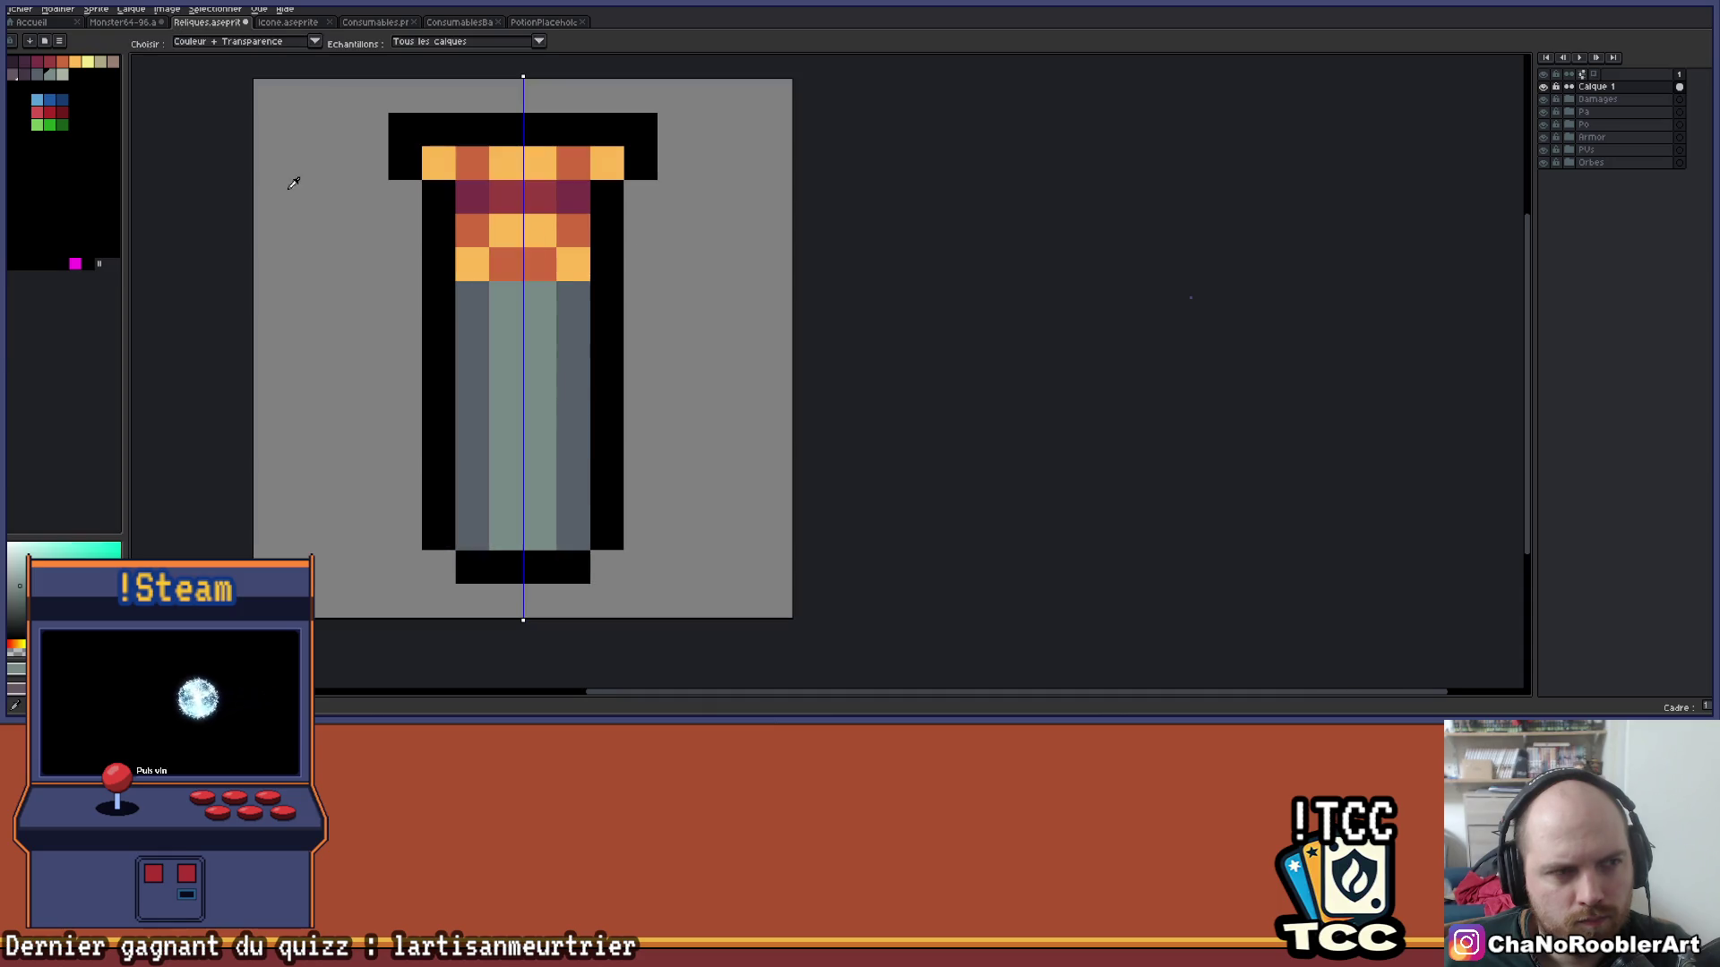
With symmetry off, pencil a light grey-green highlight streak and separate dot down the body.
{"action": "key", "text": "alt+s"}
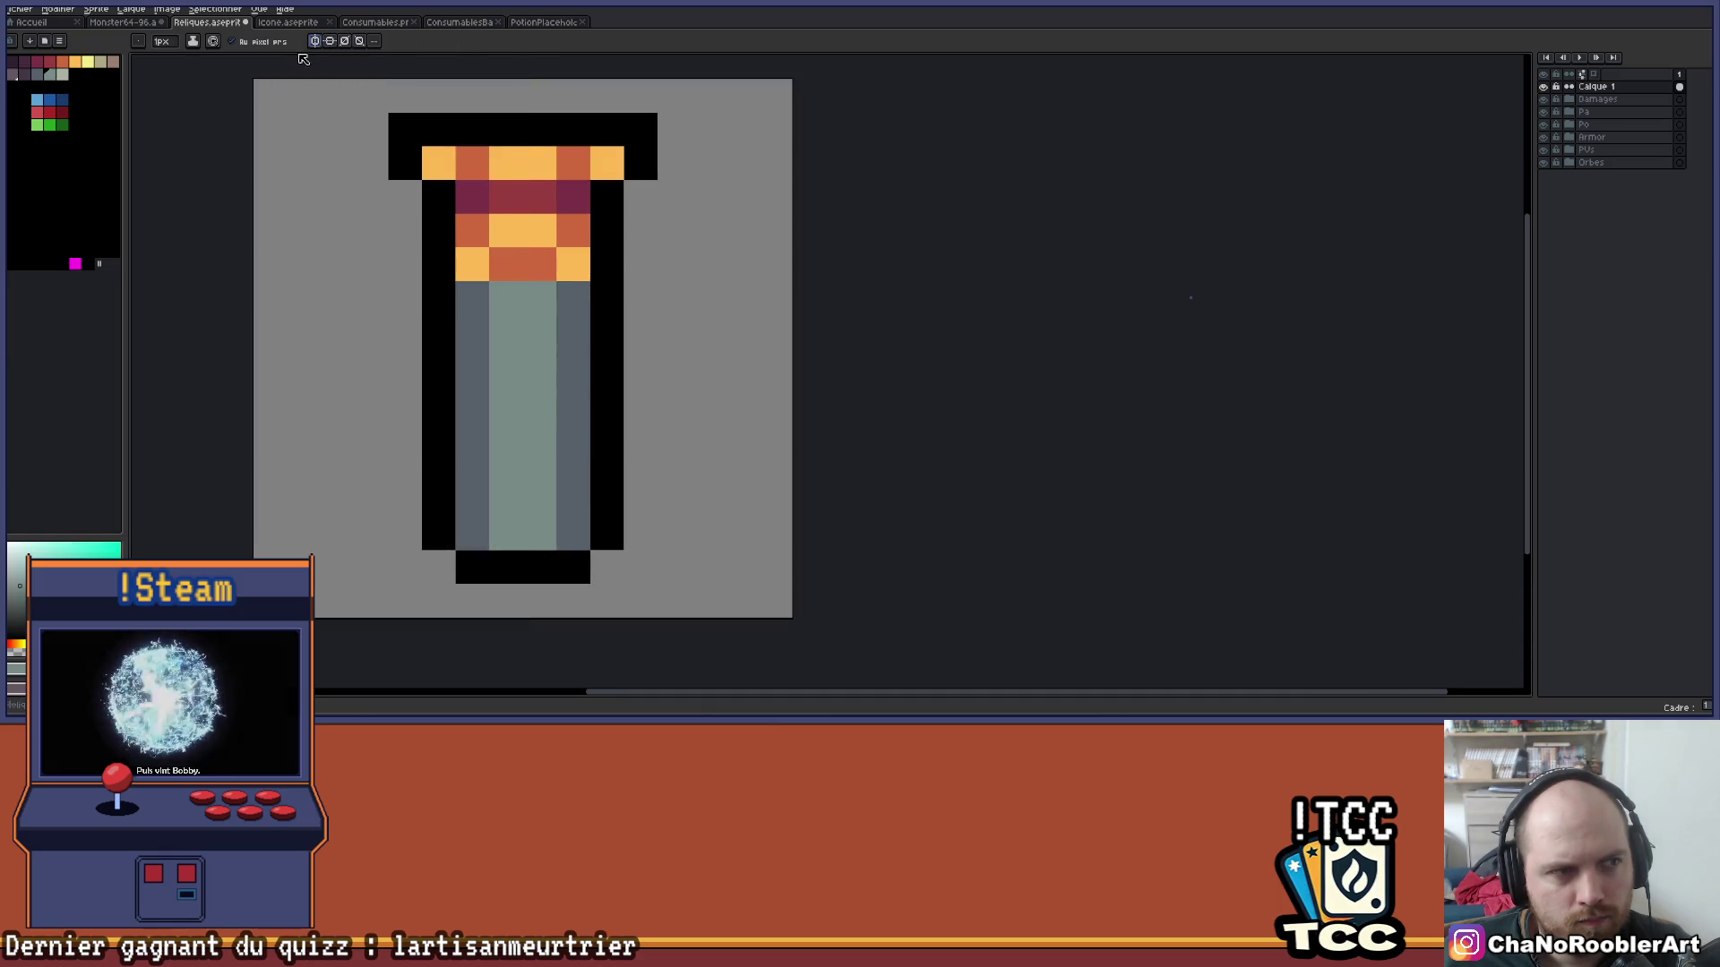
{"action": "left_click", "coordinate": [61, 74]}
{"action": "left_click", "coordinate": [539, 365]}
{"action": "left_click_drag", "start_coordinate": [539, 399], "coordinate": [539, 433]}
{"action": "left_click", "coordinate": [539, 499]}
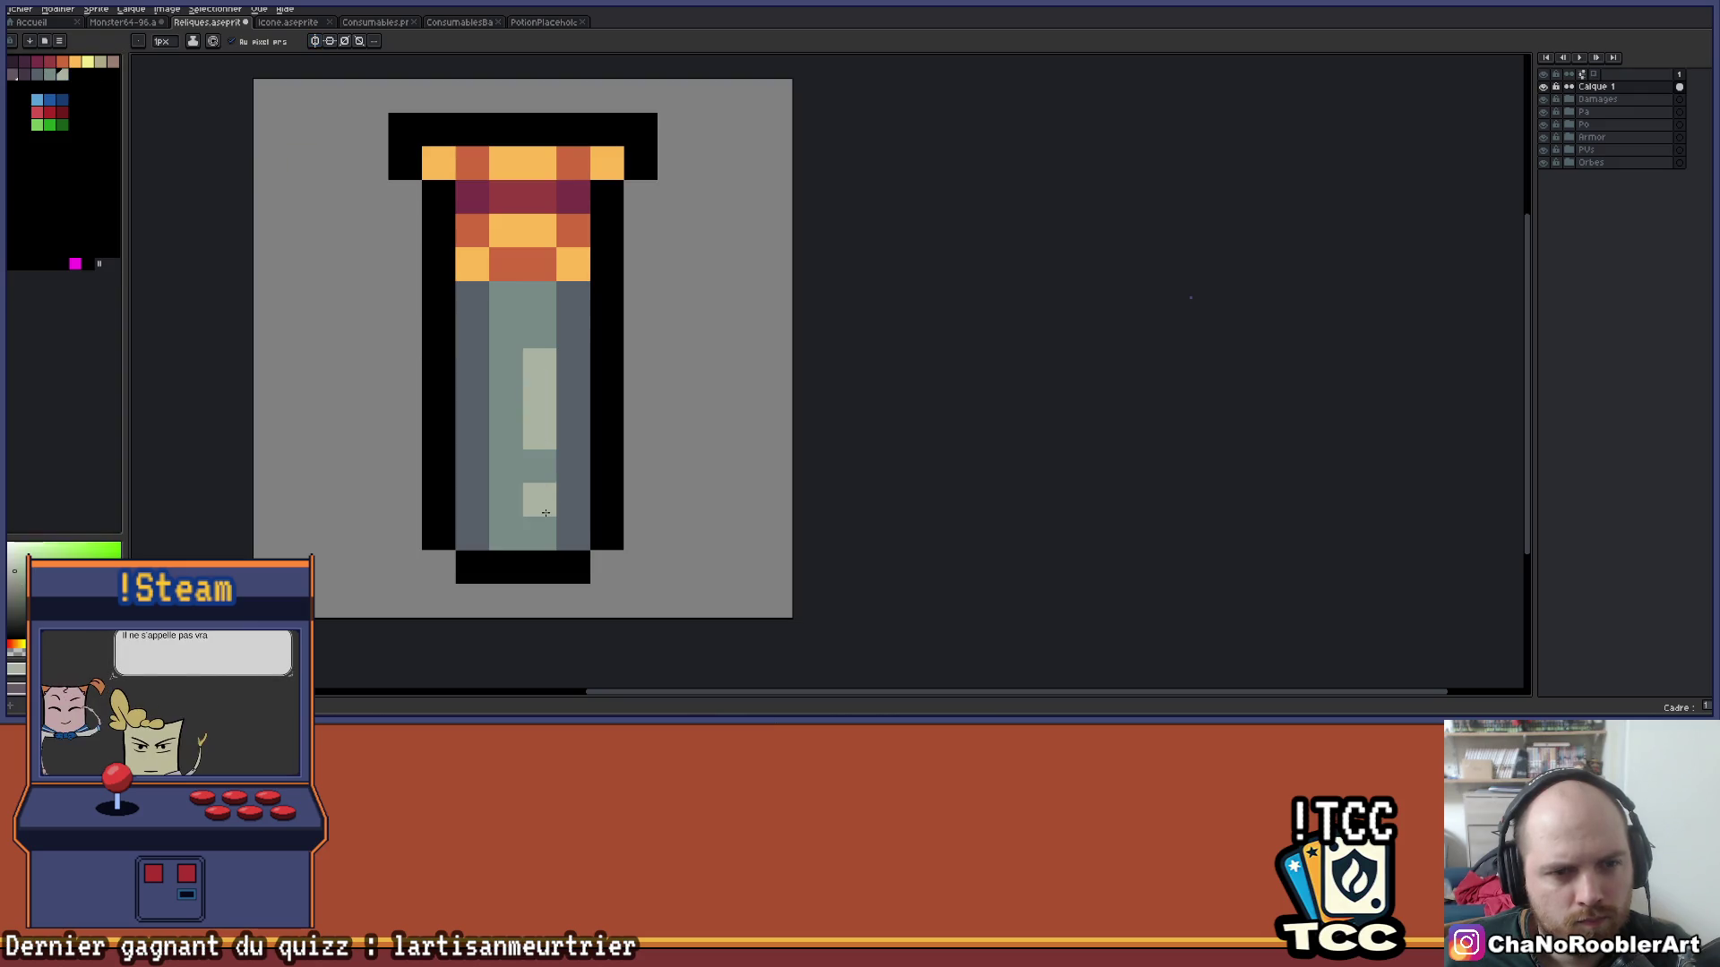
{"action": "left_click", "coordinate": [506, 398]}
{"action": "left_click", "coordinate": [506, 332]}
{"action": "key", "text": "ctrl+z"}
{"action": "left_click_drag", "start_coordinate": [506, 499], "coordinate": [506, 534]}
{"action": "right_click", "coordinate": [506, 399]}
{"action": "left_click", "coordinate": [500, 433]}
{"action": "right_click", "coordinate": [500, 446]}
{"action": "left_click_drag", "start_coordinate": [506, 466], "coordinate": [506, 296]}
{"action": "scroll", "coordinate": [559, 352], "scroll_direction": "down", "scroll_amount": 1}
{"action": "key", "text": "ctrl+z"}
Zoom and pan to bring the enlarged vial back into view.
{"action": "scroll", "coordinate": [589, 421], "scroll_direction": "down", "scroll_amount": 1}
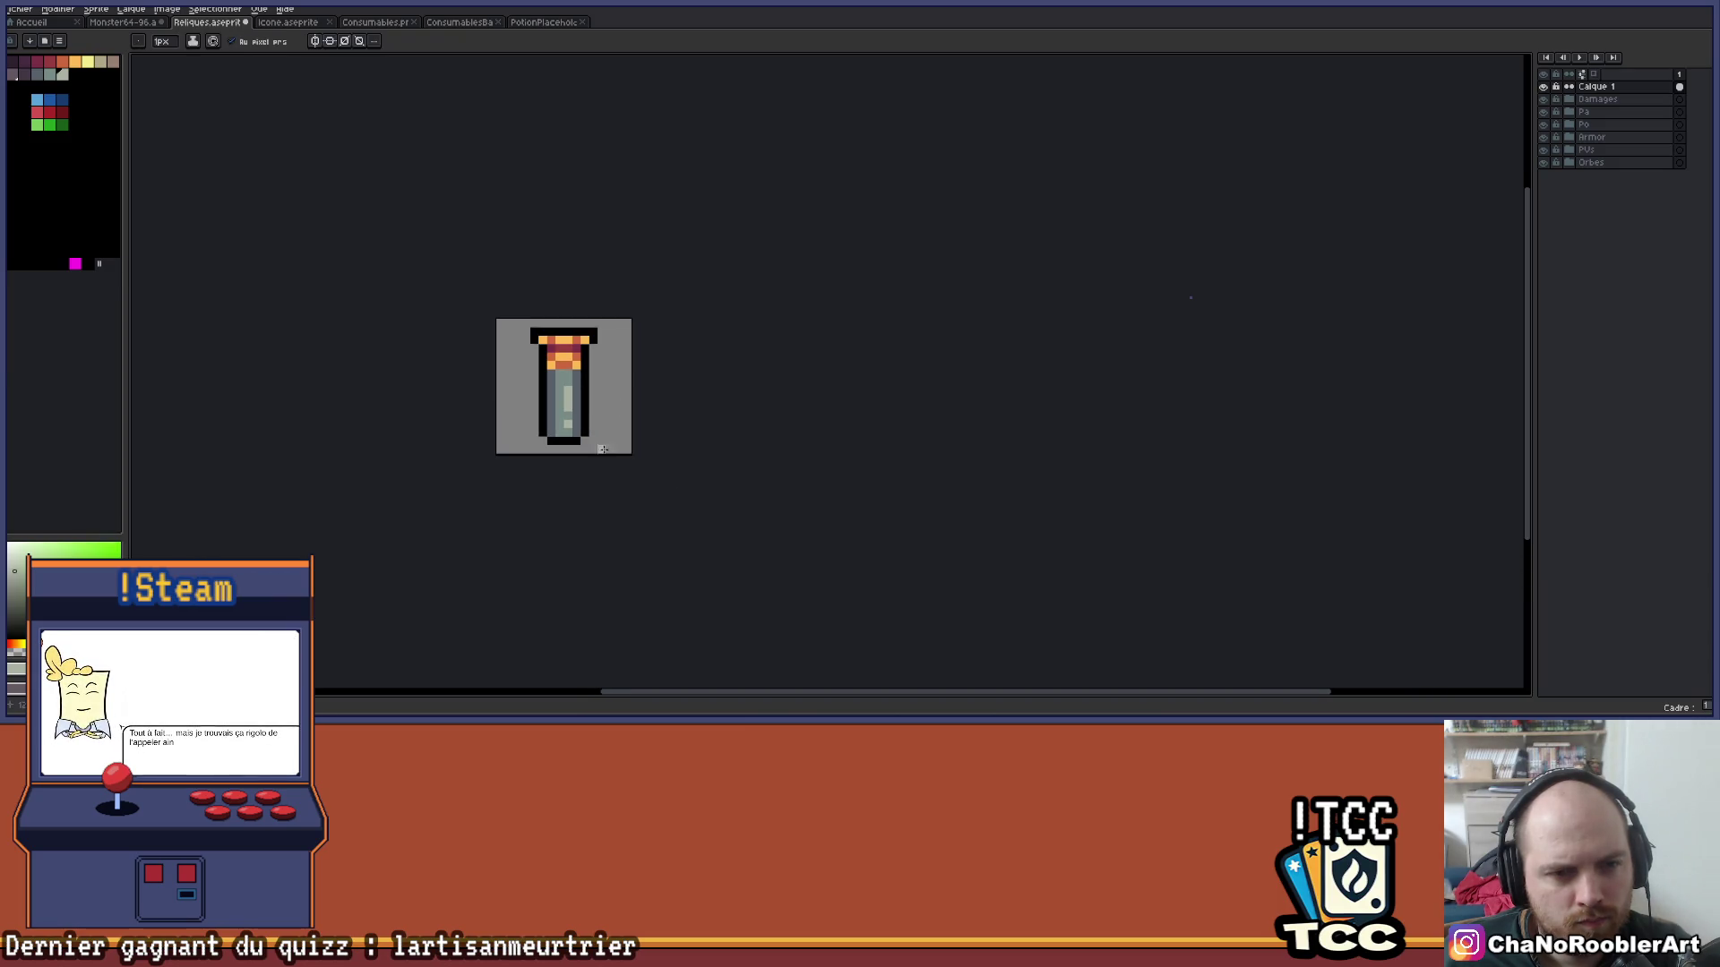
{"action": "scroll", "coordinate": [595, 454], "scroll_direction": "down", "scroll_amount": 1}
{"action": "scroll", "coordinate": [595, 454], "scroll_direction": "up", "scroll_amount": 1}
{"action": "scroll", "coordinate": [574, 448], "scroll_direction": "up", "scroll_amount": 1}
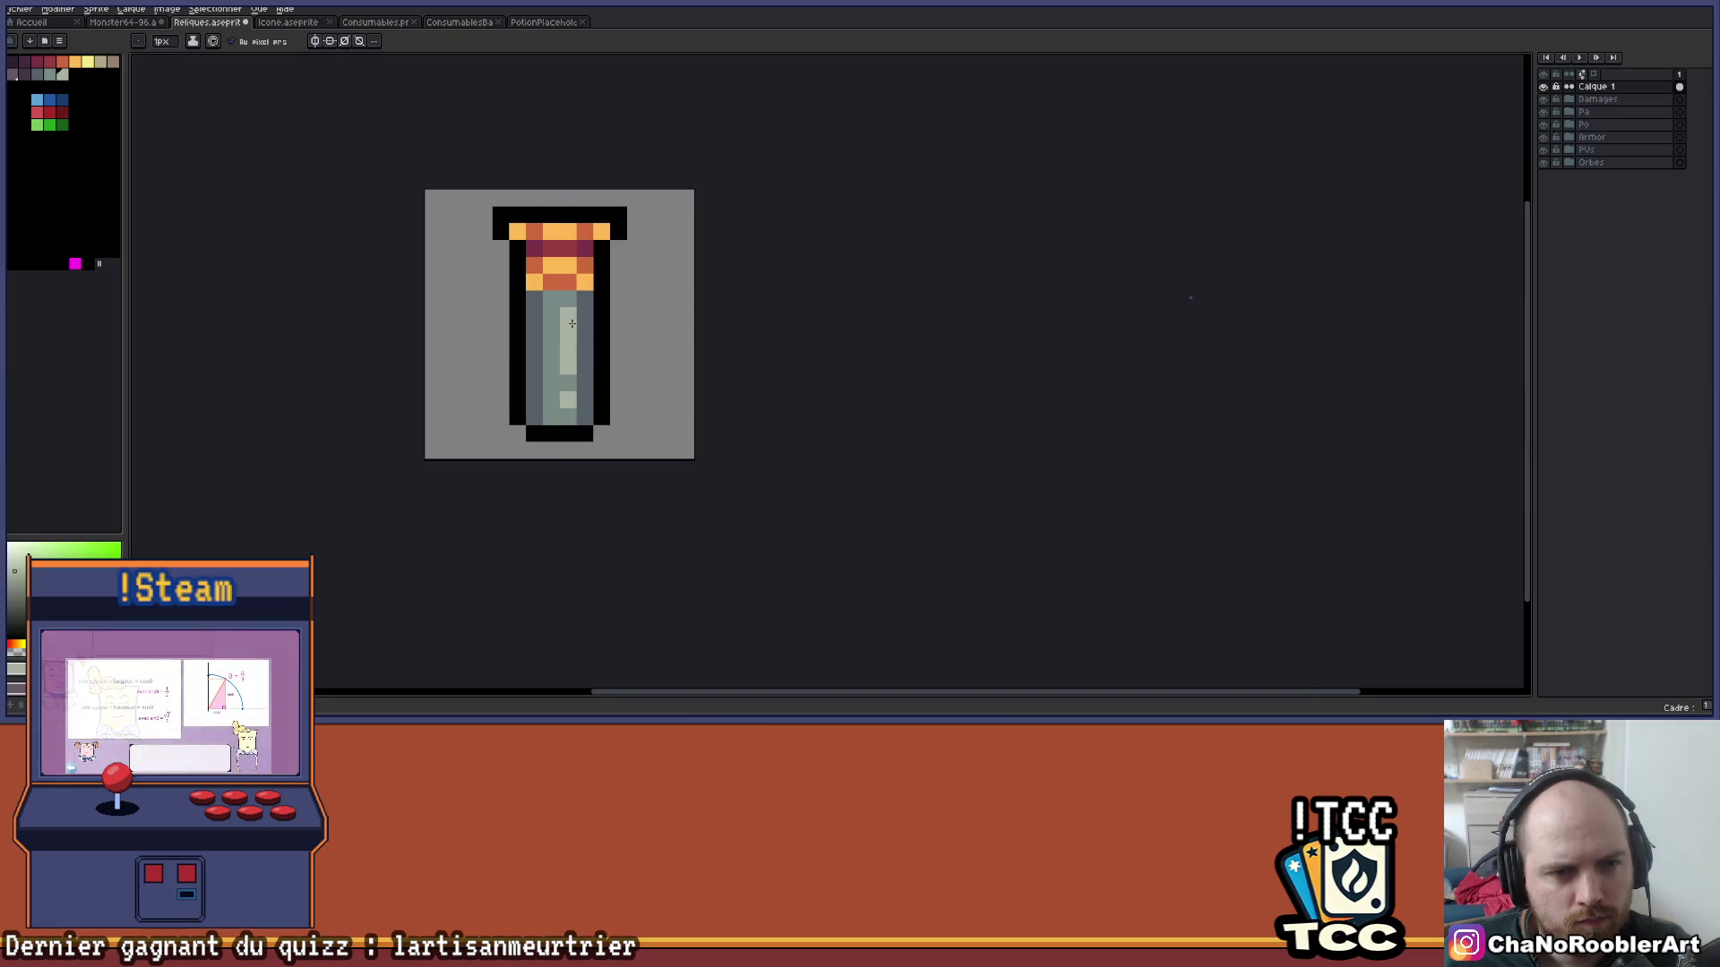
{"action": "scroll", "coordinate": [571, 316], "scroll_direction": "down", "scroll_amount": 1}
{"action": "left_click_drag", "start_coordinate": [625, 406], "coordinate": [625, 502]}
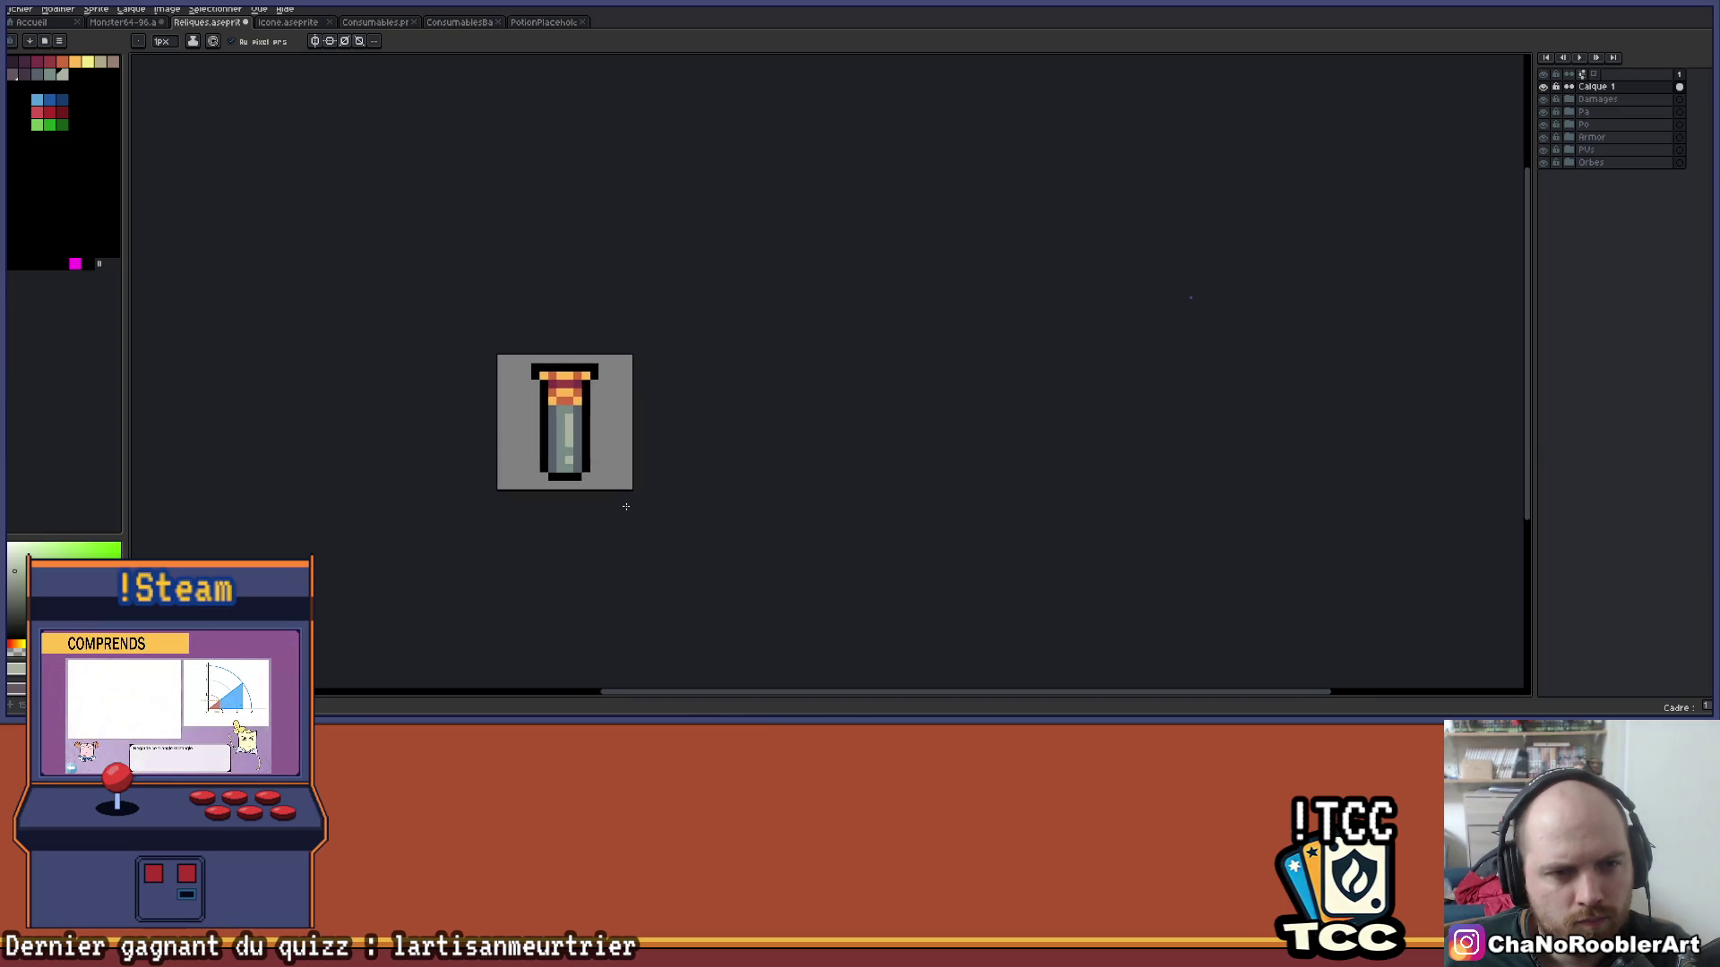
{"action": "scroll", "coordinate": [610, 451], "scroll_direction": "down", "scroll_amount": 1}
{"action": "scroll", "coordinate": [611, 449], "scroll_direction": "down", "scroll_amount": 1}
{"action": "scroll", "coordinate": [578, 412], "scroll_direction": "up", "scroll_amount": 5}
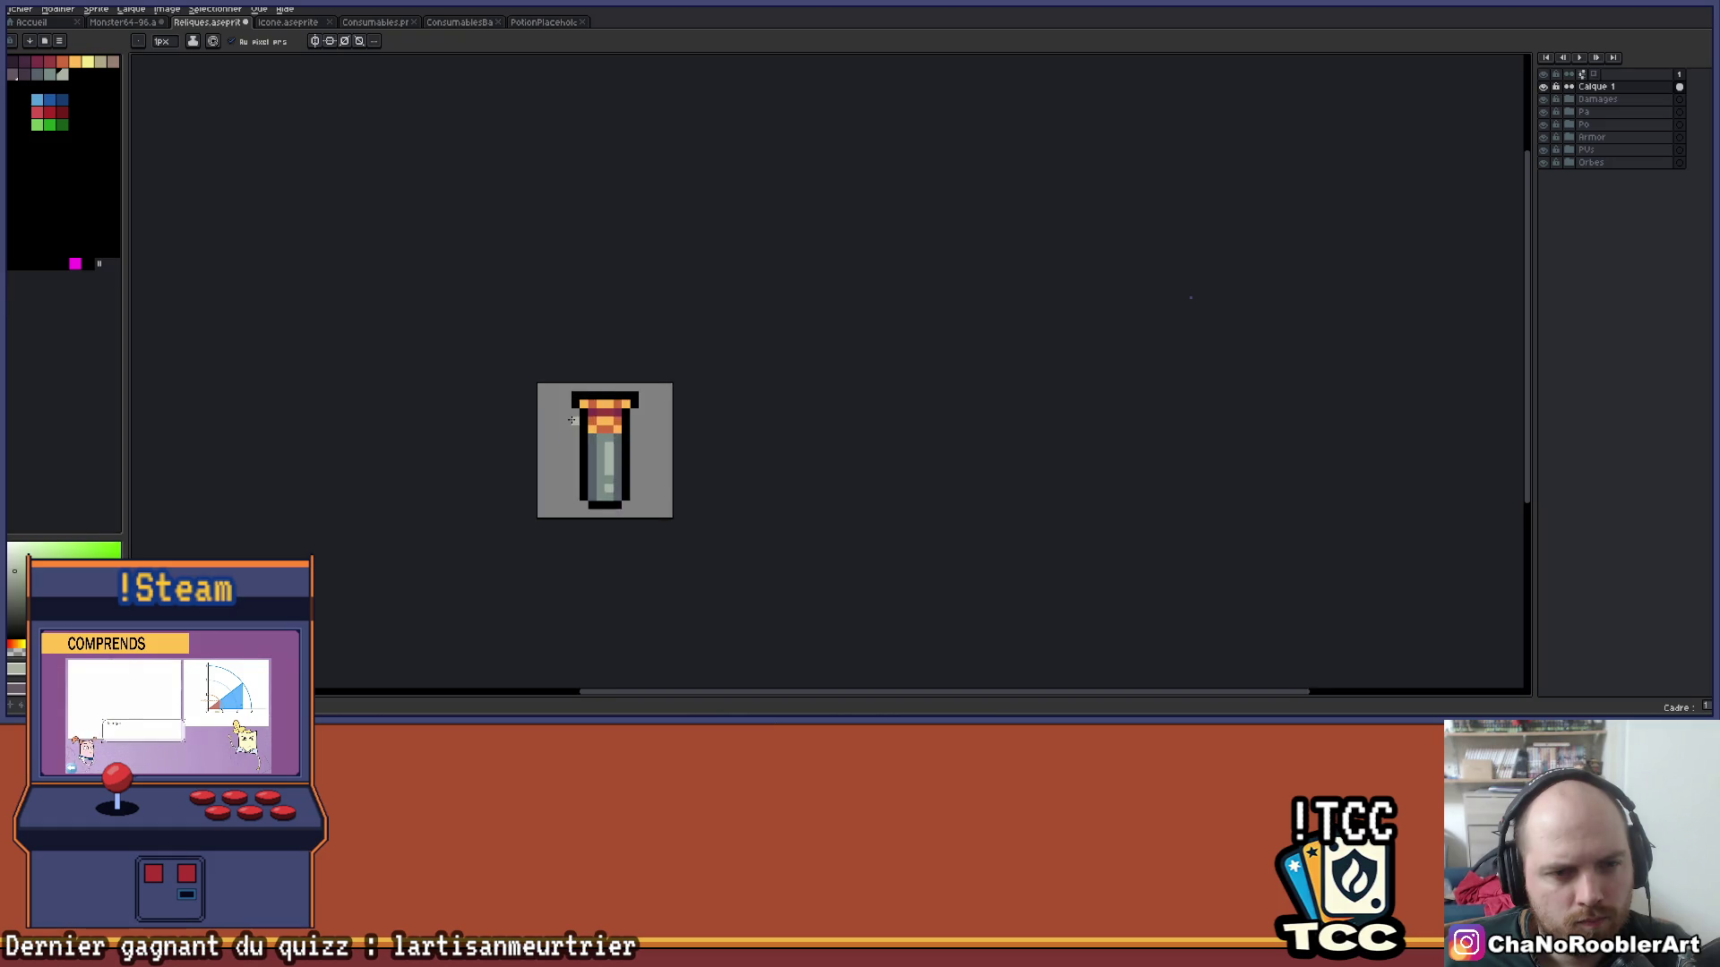
{"action": "scroll", "coordinate": [770, 377], "scroll_direction": "down", "scroll_amount": 3}
{"action": "mouse_move", "coordinate": [833, 410]}
{"action": "left_mouse_down"}
{"action": "mouse_move", "coordinate": [664, 428]}
{"action": "mouse_move", "coordinate": [614, 400]}
{"action": "mouse_move", "coordinate": [611, 427]}
{"action": "mouse_move", "coordinate": [614, 385]}
{"action": "mouse_move", "coordinate": [645, 383]}
{"action": "left_mouse_up"}
{"action": "scroll", "coordinate": [617, 405], "scroll_direction": "down", "scroll_amount": 1}
{"action": "scroll", "coordinate": [602, 356], "scroll_direction": "up", "scroll_amount": 4}
{"action": "scroll", "coordinate": [654, 395], "scroll_direction": "down", "scroll_amount": 3}
{"action": "scroll", "coordinate": [668, 415], "scroll_direction": "down", "scroll_amount": 1}
{"action": "left_click_drag", "start_coordinate": [776, 434], "coordinate": [718, 420]}
{"action": "scroll", "coordinate": [705, 420], "scroll_direction": "up", "scroll_amount": 3}
{"action": "mouse_move", "coordinate": [653, 373]}
{"action": "left_mouse_down"}
{"action": "mouse_move", "coordinate": [633, 443]}
{"action": "mouse_move", "coordinate": [742, 444]}
{"action": "left_mouse_up"}
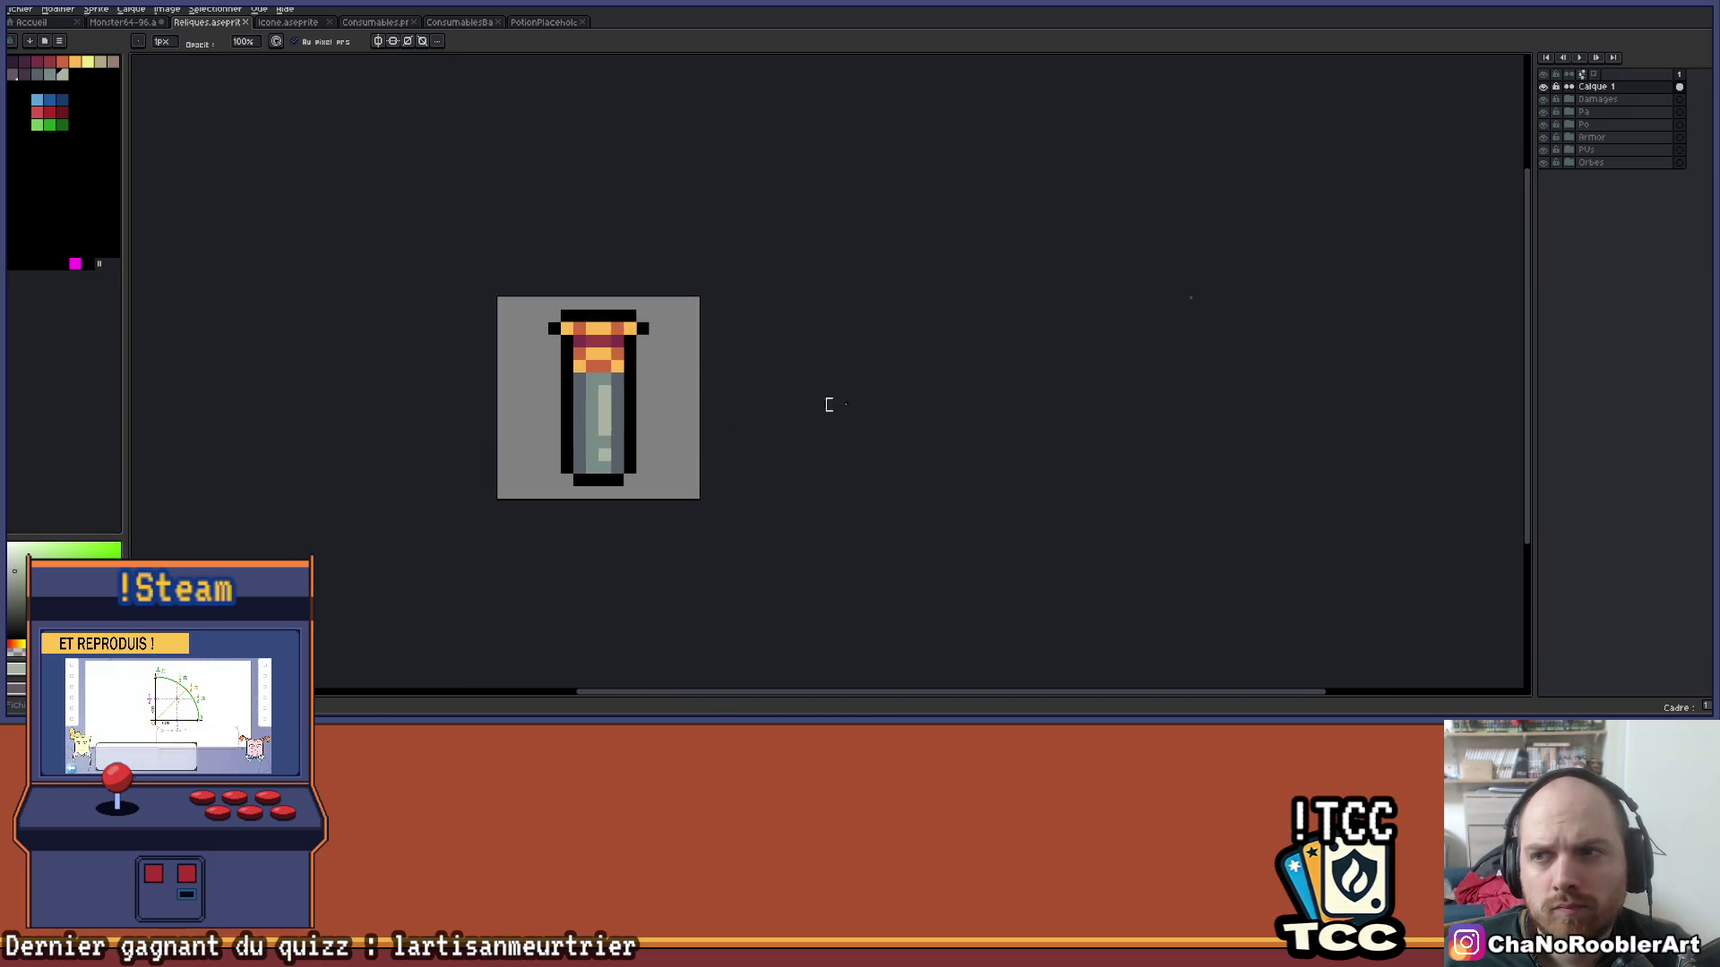
Rename the vial's drawing layer to MaxPotion+.
{"action": "double_click", "coordinate": [1632, 89]}
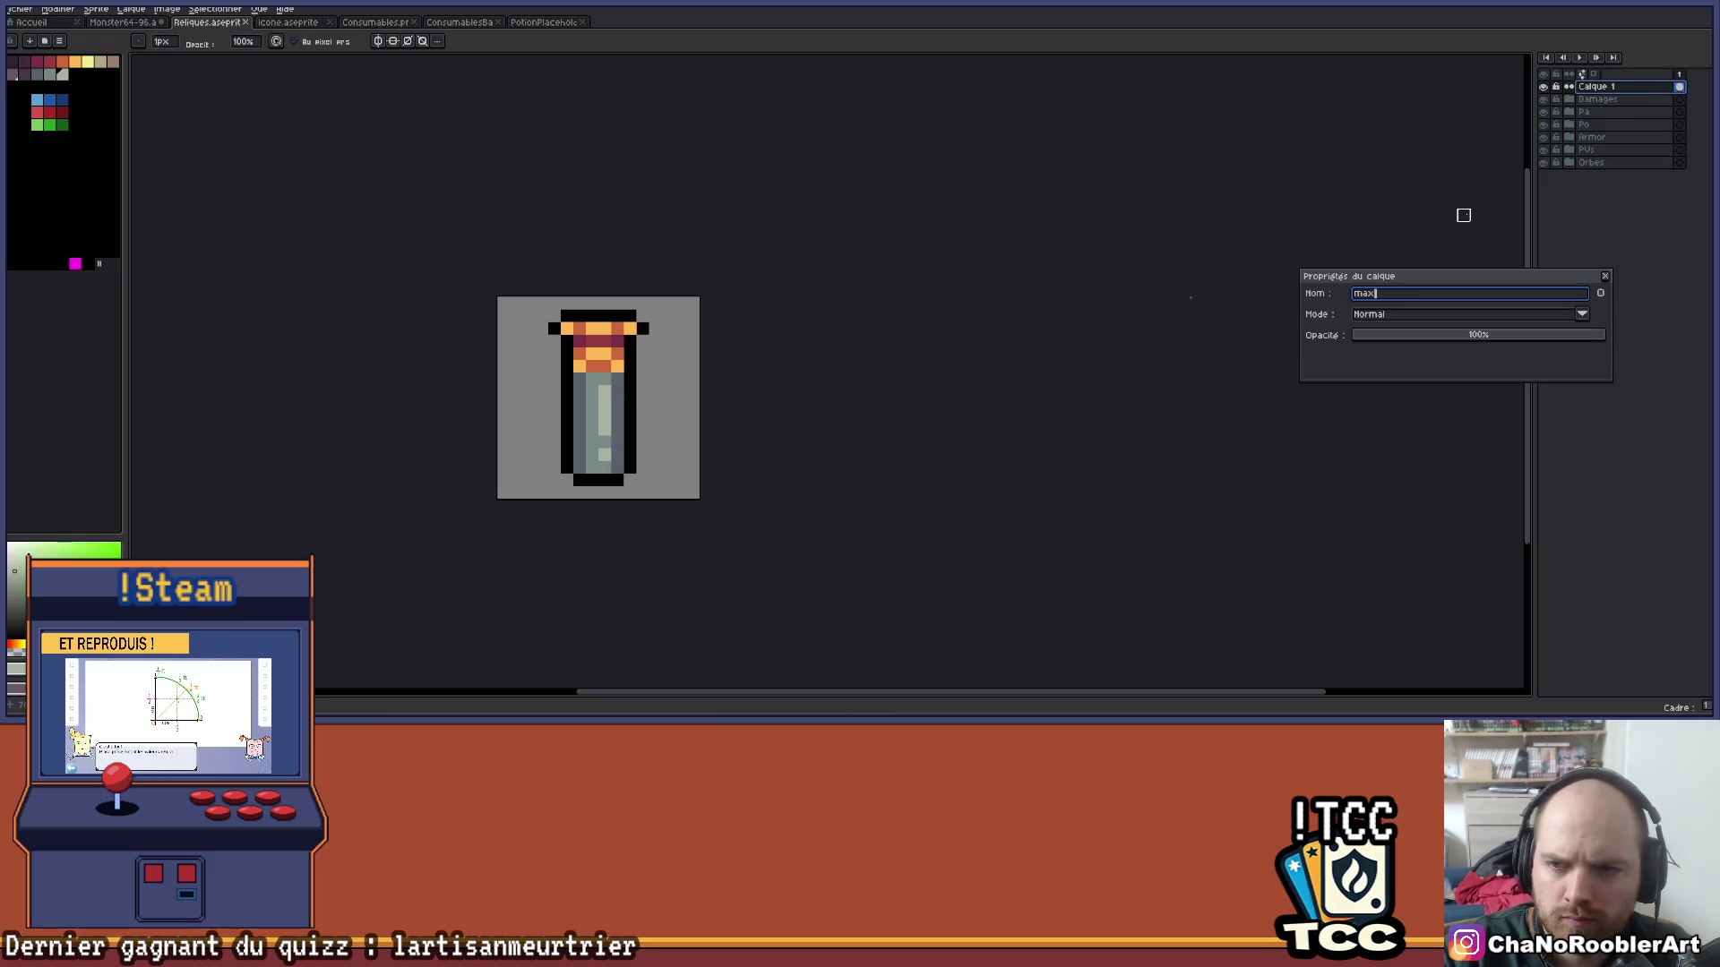
{"action": "type", "text": "MaxPotion"}
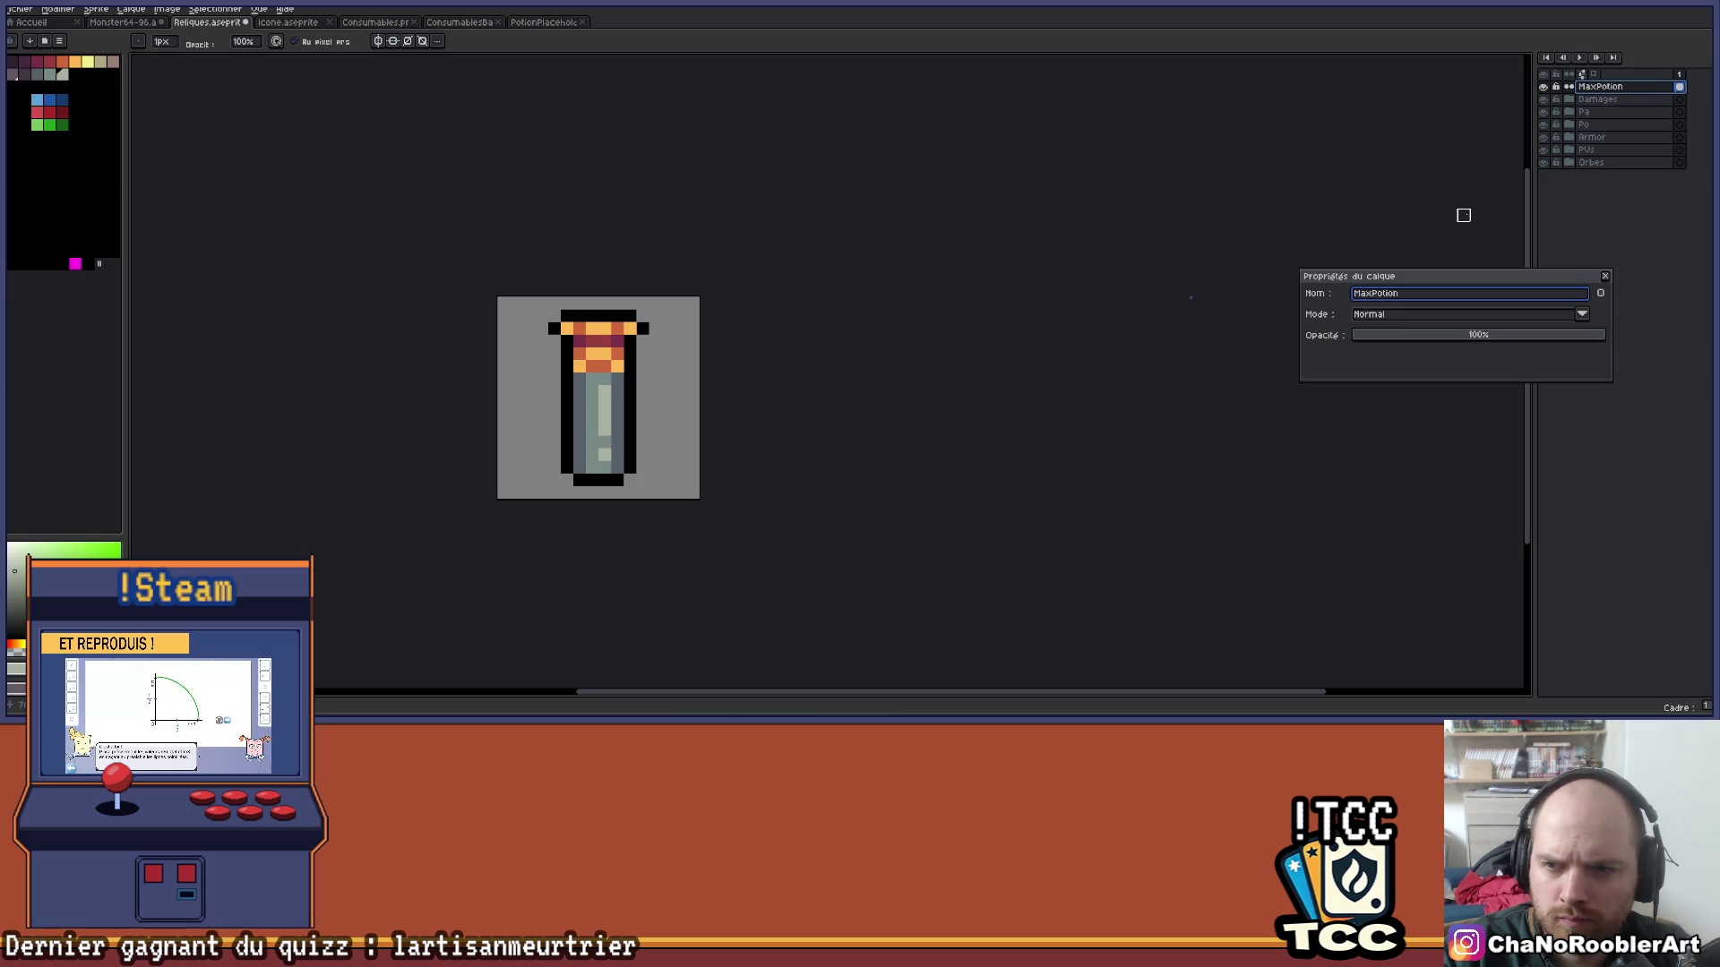
{"action": "type", "text": "+"}
{"action": "key", "text": "Return"}
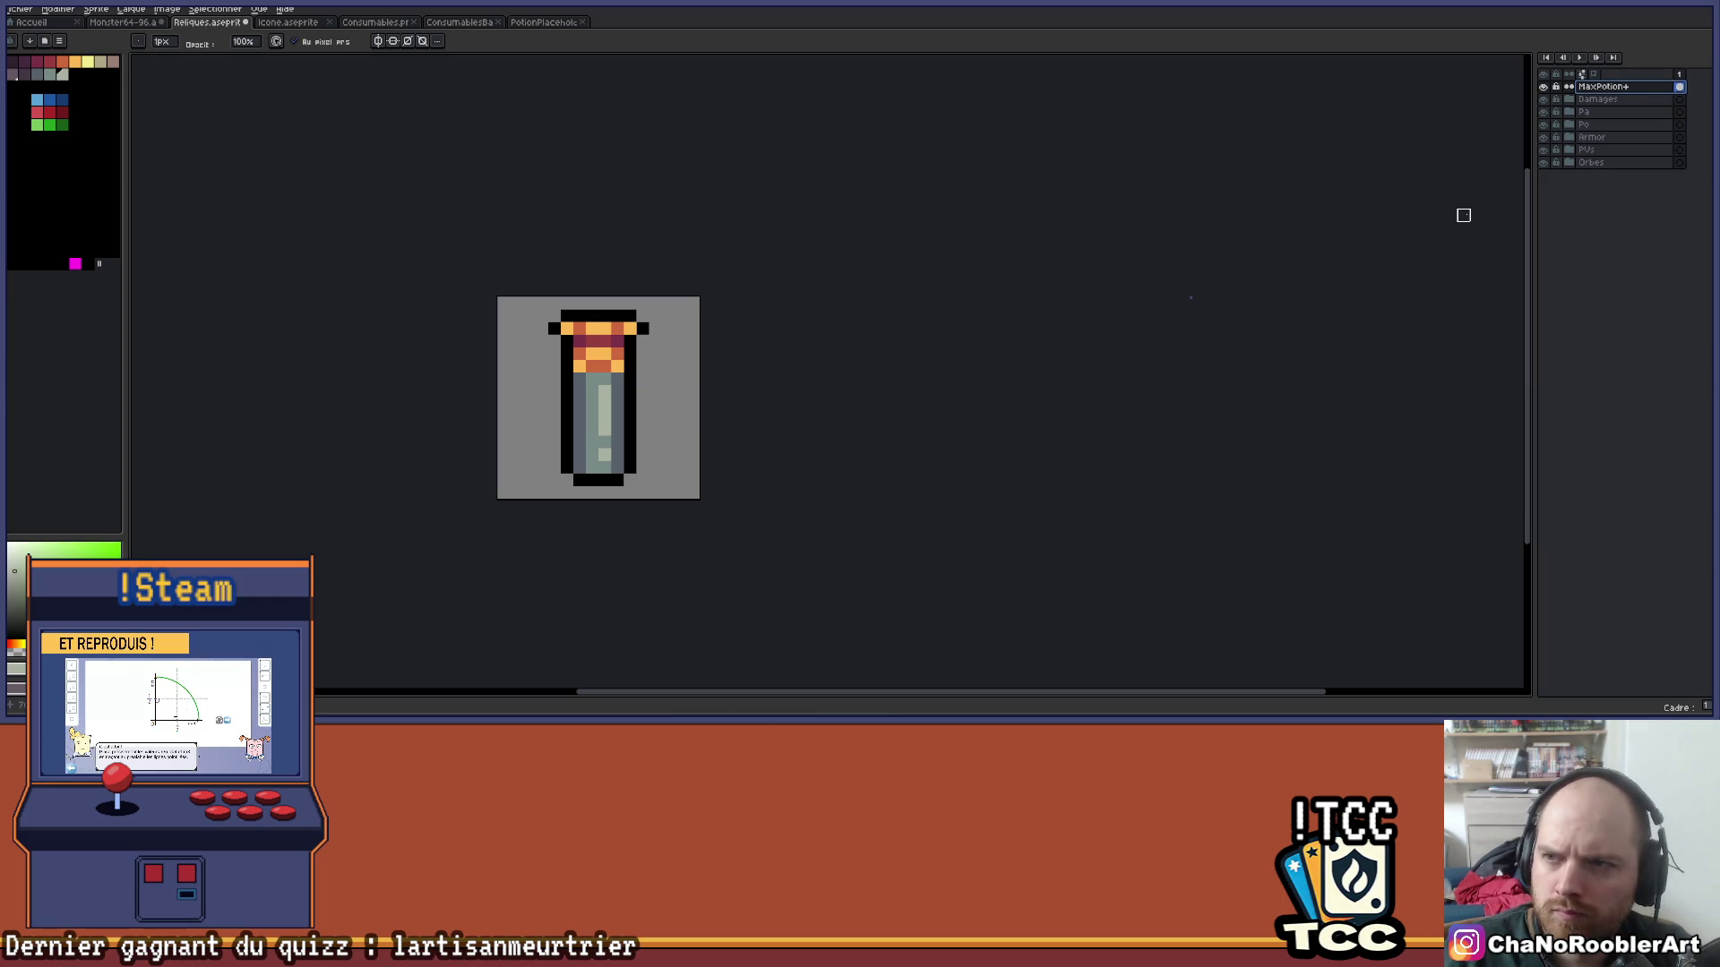
Duplicate the layer as MaxPotionReduc and hide the original MaxPotion+ layer.
{"action": "key", "text": "ctrl+j"}
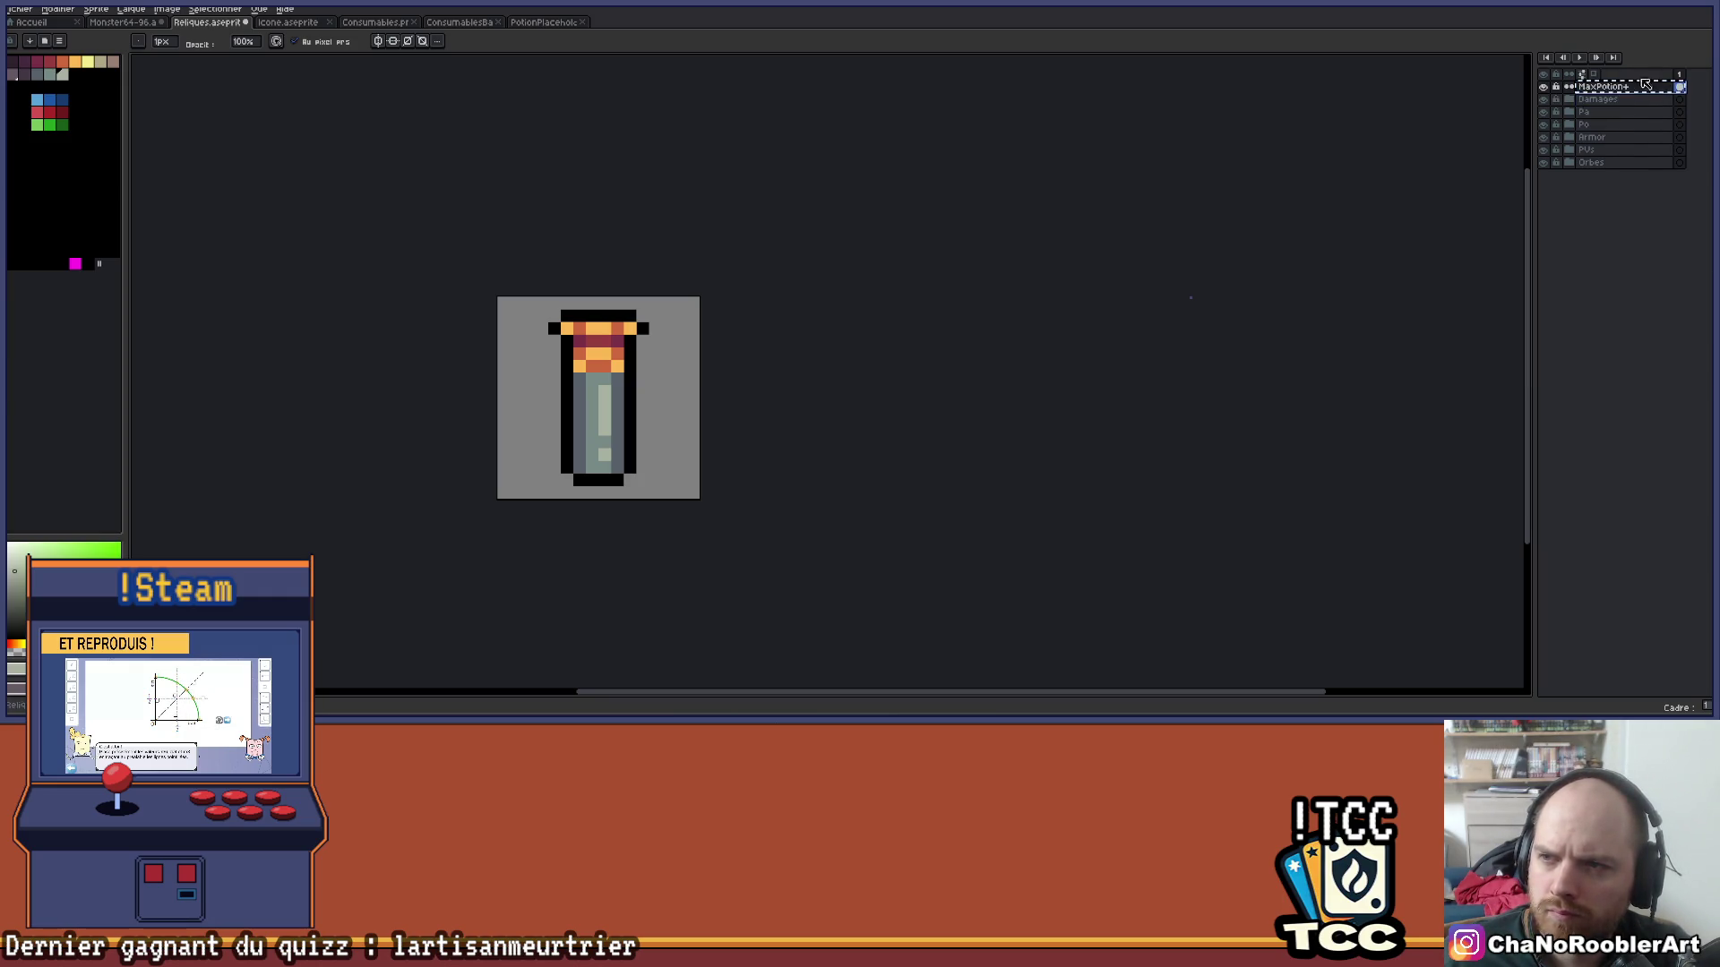
{"action": "double_click", "coordinate": [1631, 87]}
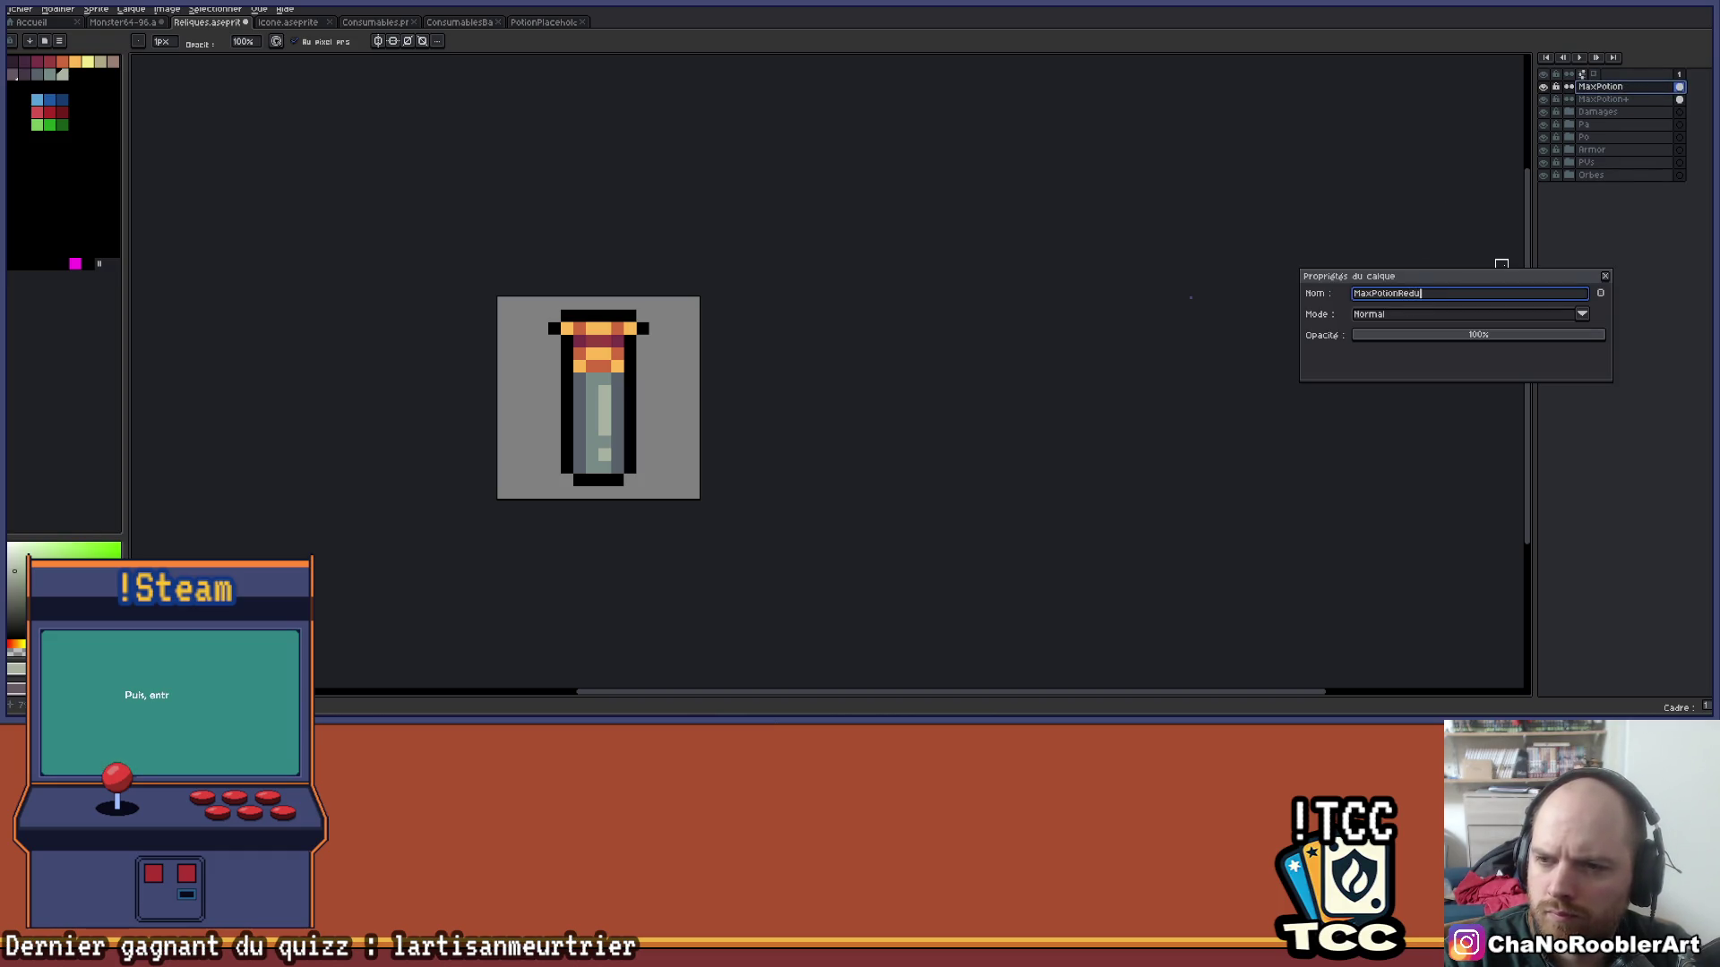
{"action": "type", "text": "c"}
{"action": "key", "text": "Return"}
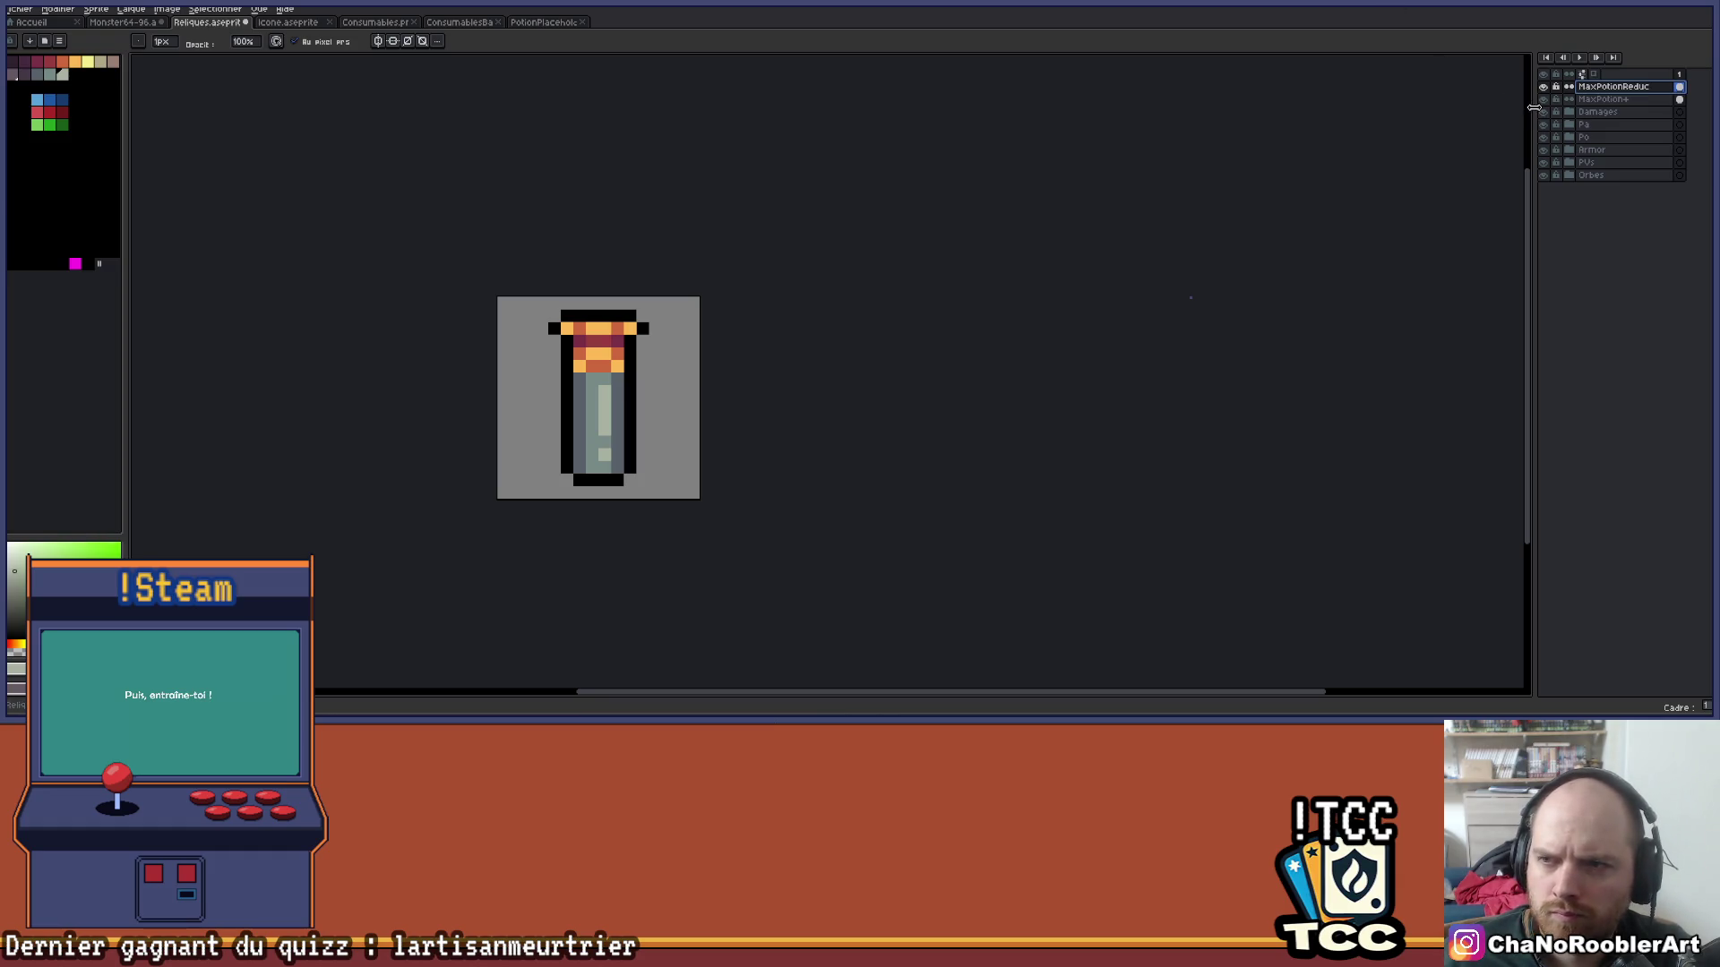
{"action": "left_click", "coordinate": [1543, 98]}
With MaxPotionReduc selected, zoom in and add a black pixel to the vial's right outline.
{"action": "scroll", "coordinate": [630, 342], "scroll_direction": "up", "scroll_amount": 1}
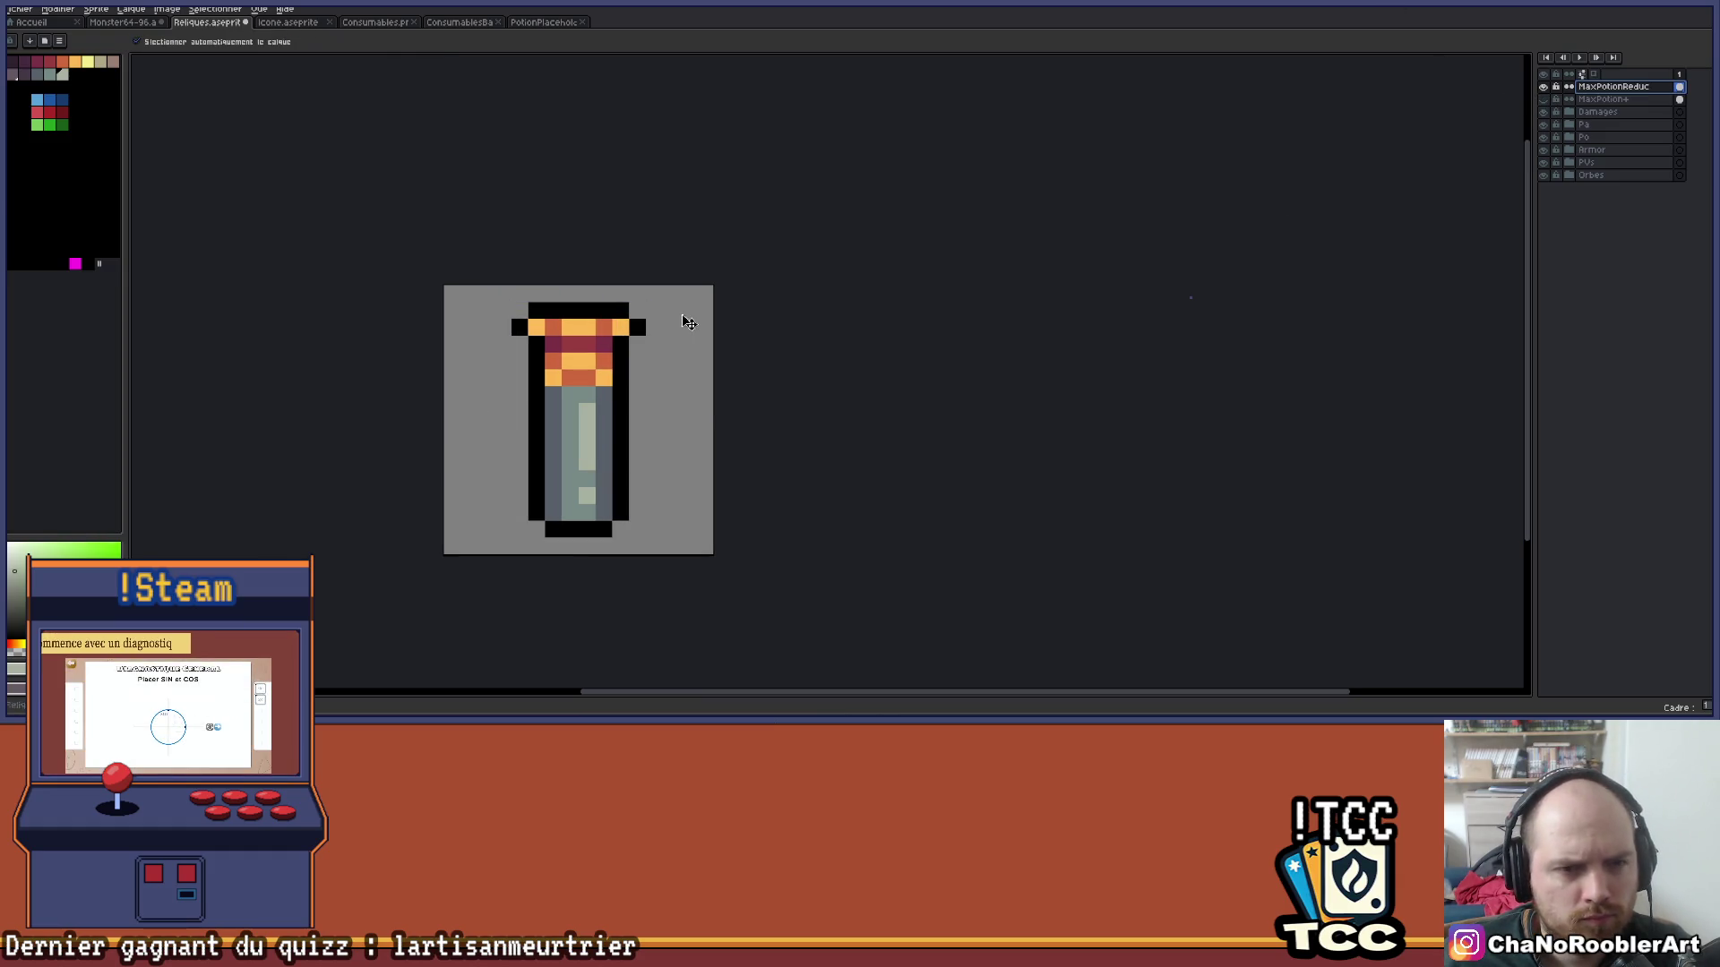
{"action": "left_click", "coordinate": [1613, 98]}
{"action": "left_click", "coordinate": [1613, 86]}
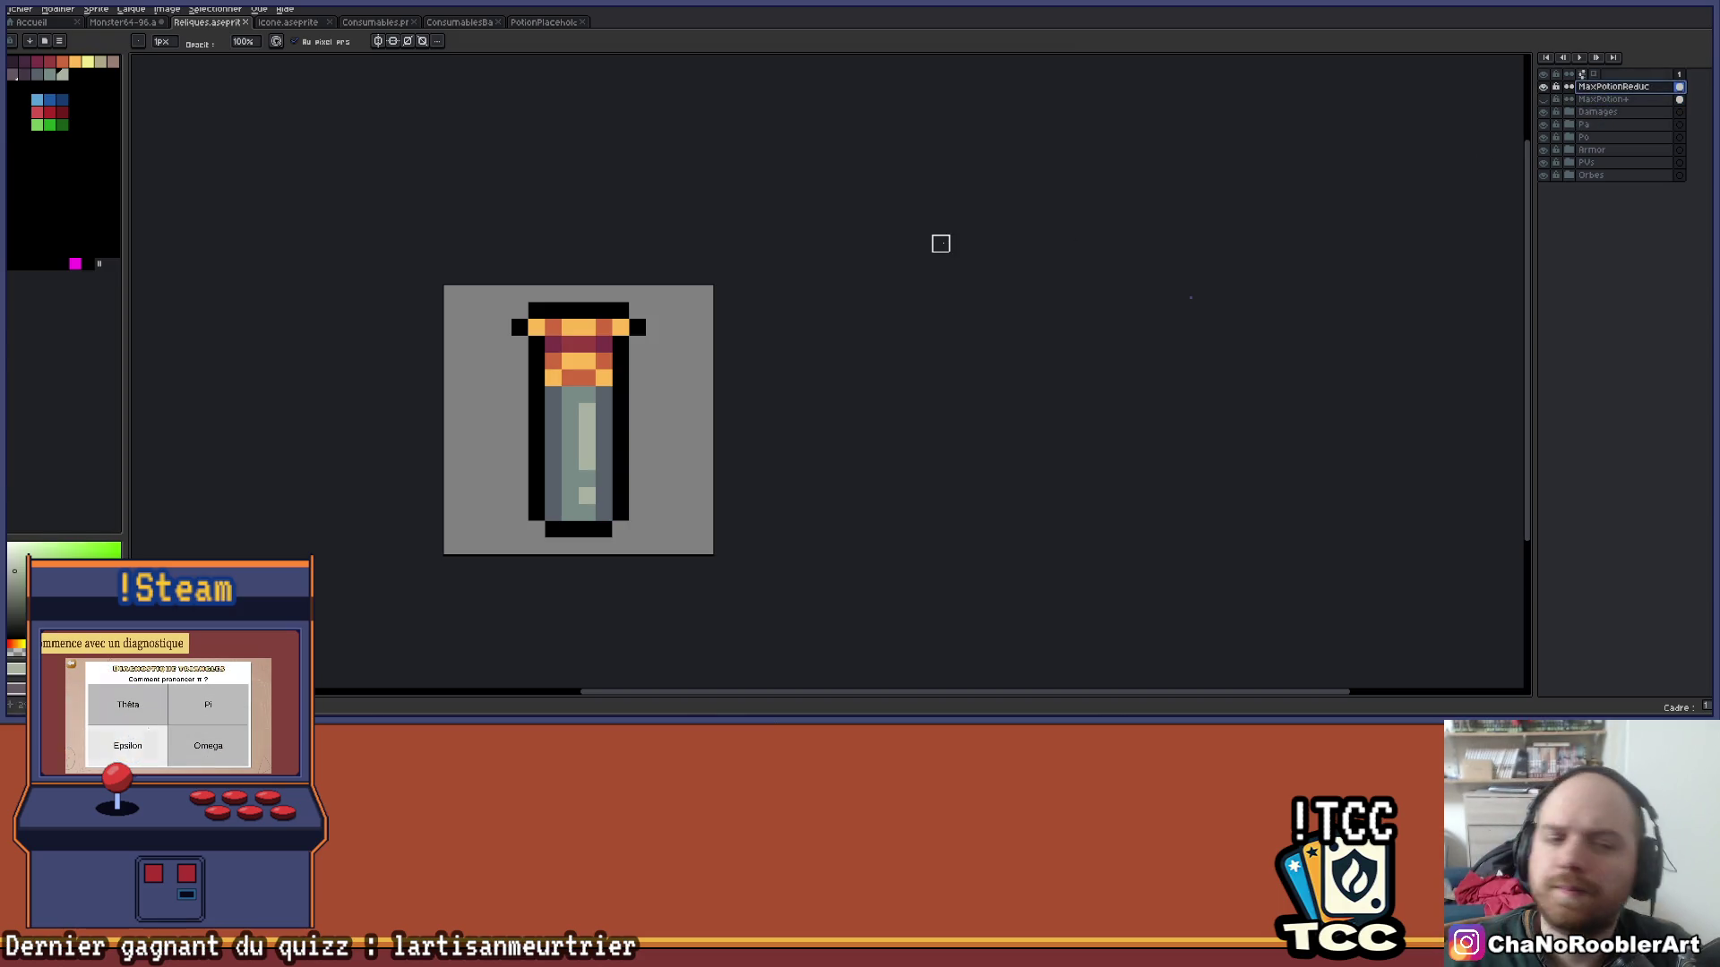
{"action": "scroll", "coordinate": [725, 357], "scroll_direction": "up", "scroll_amount": 2}
{"action": "scroll", "coordinate": [660, 412], "scroll_direction": "down", "scroll_amount": 6}
{"action": "scroll", "coordinate": [660, 421], "scroll_direction": "up", "scroll_amount": 5}
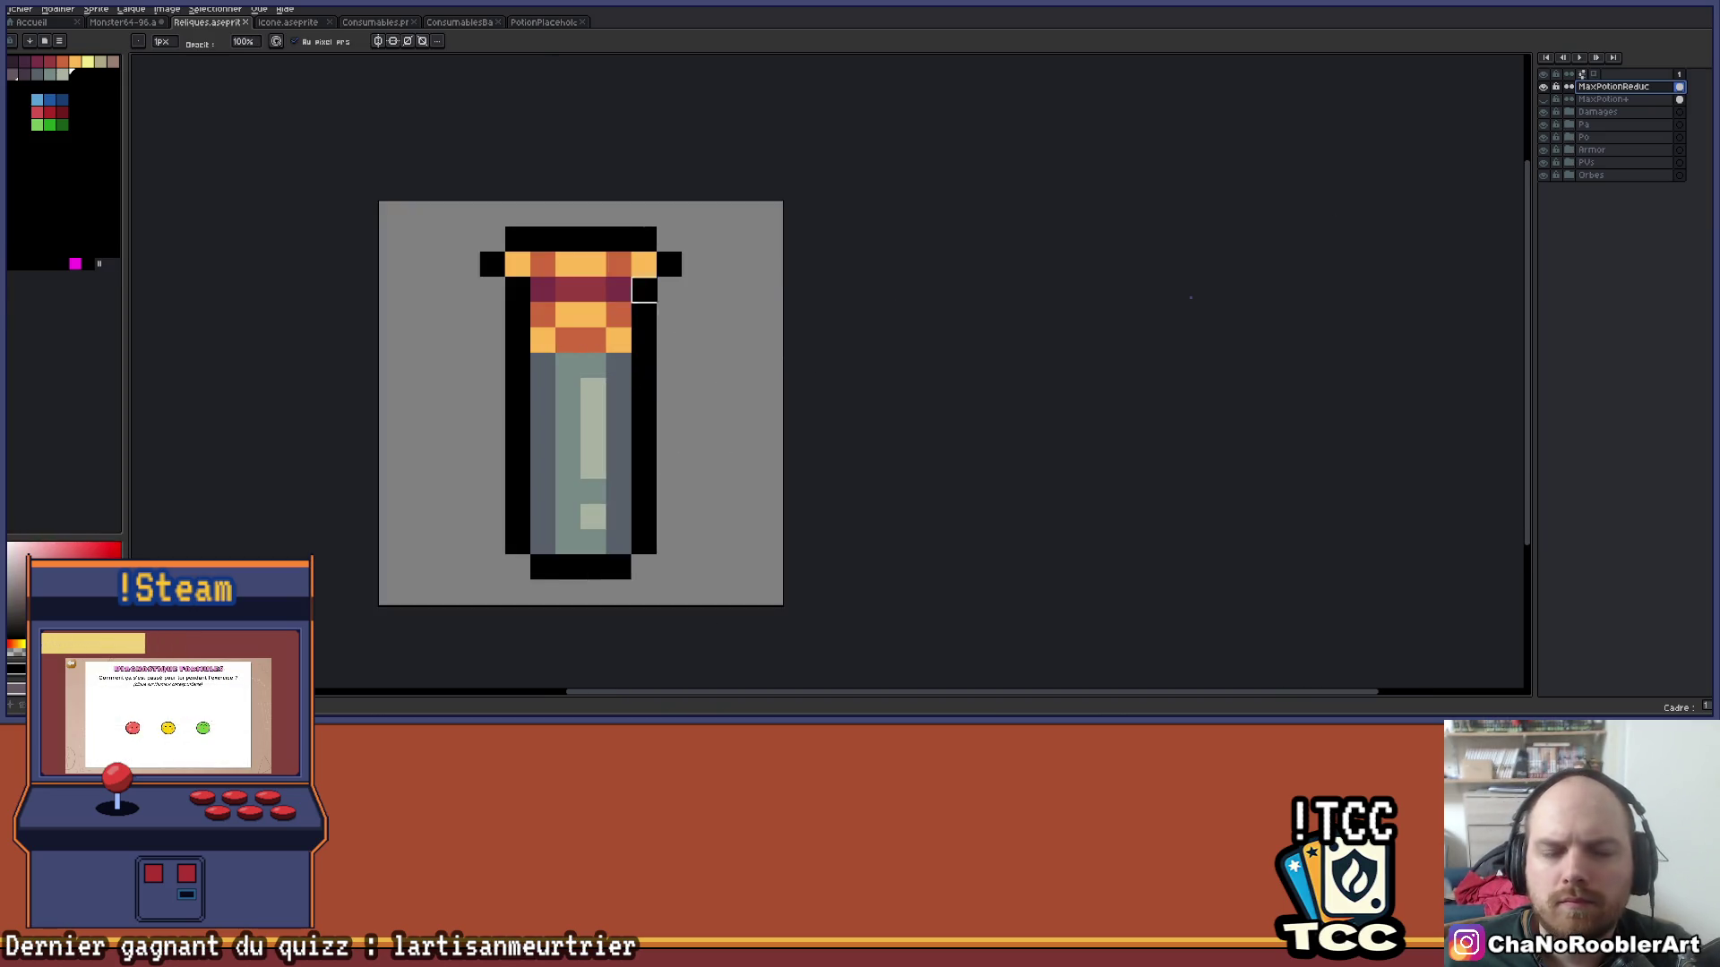
{"action": "left_click", "coordinate": [671, 365]}
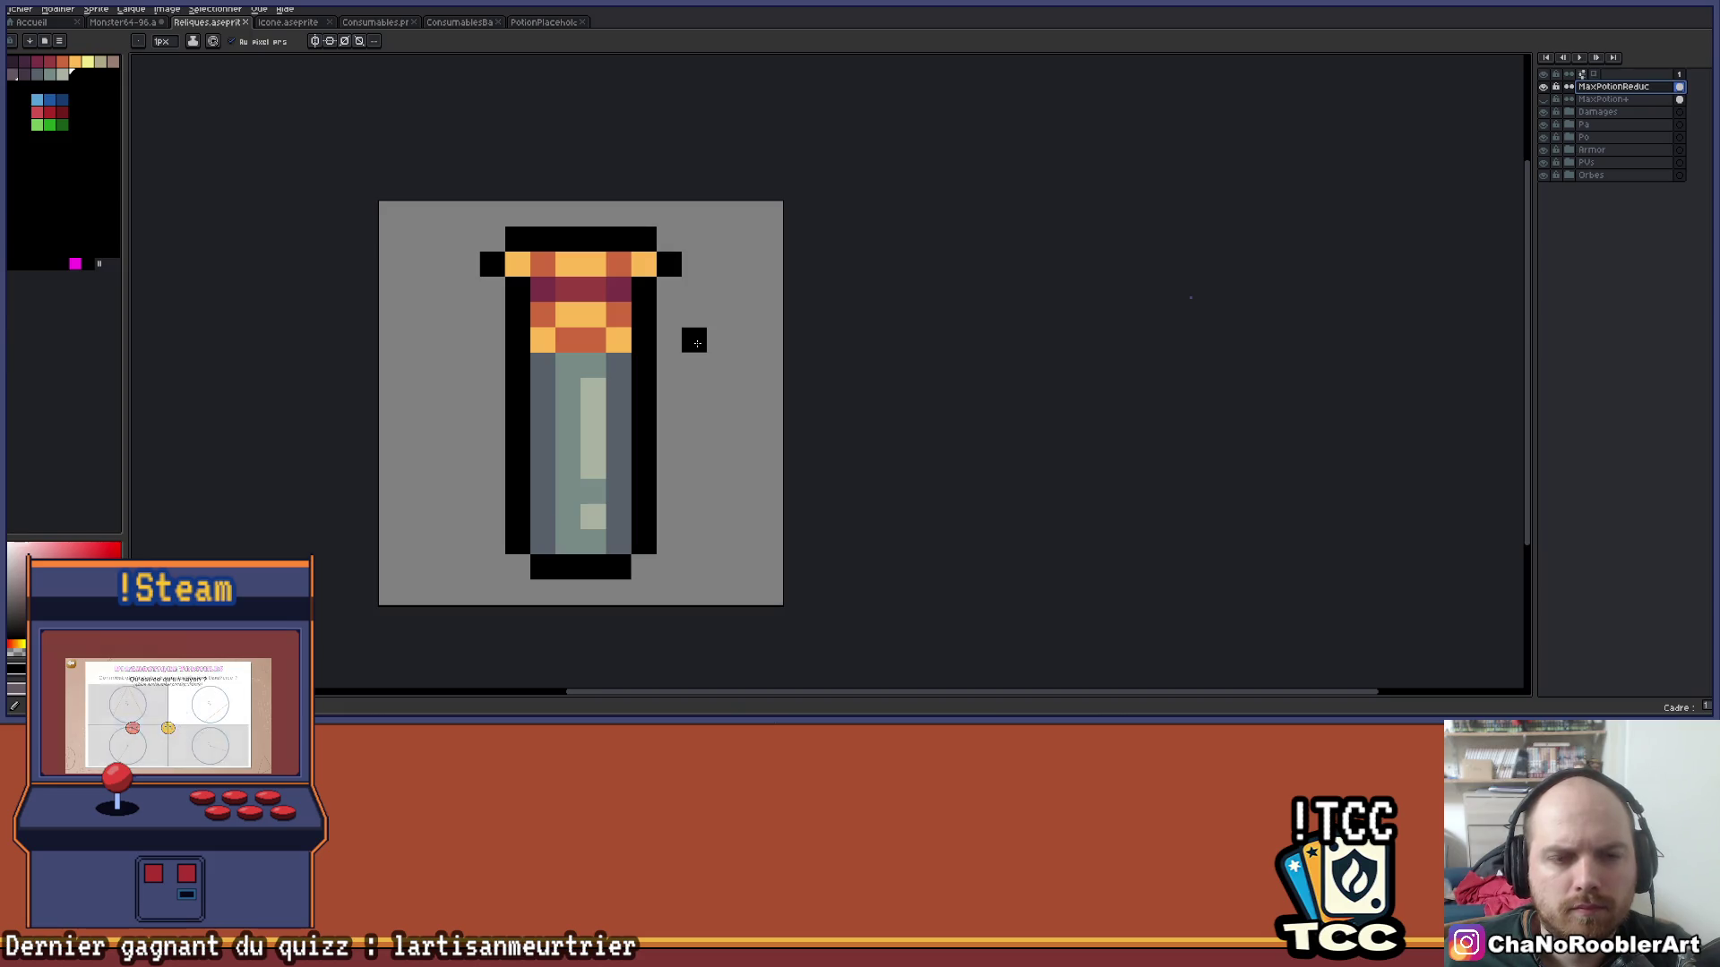
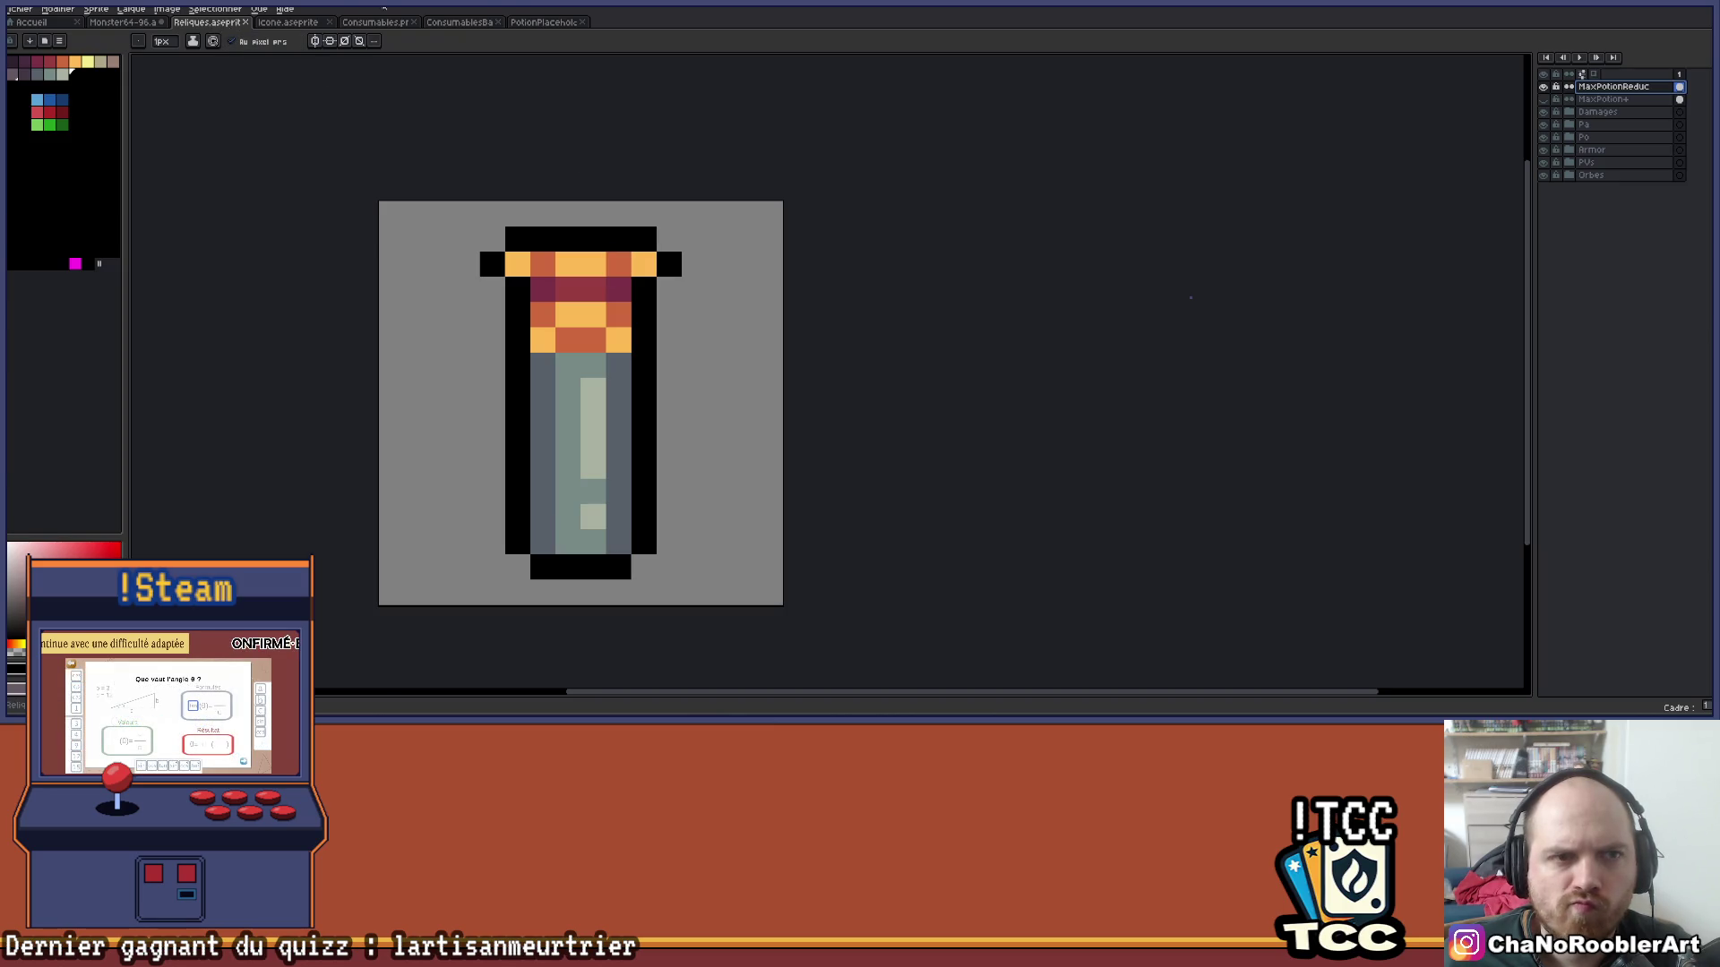
Flip between the pink placeholder potion and the coloured potion sprite sheet tabs.
{"action": "left_click", "coordinate": [541, 22]}
{"action": "left_click", "coordinate": [450, 24]}
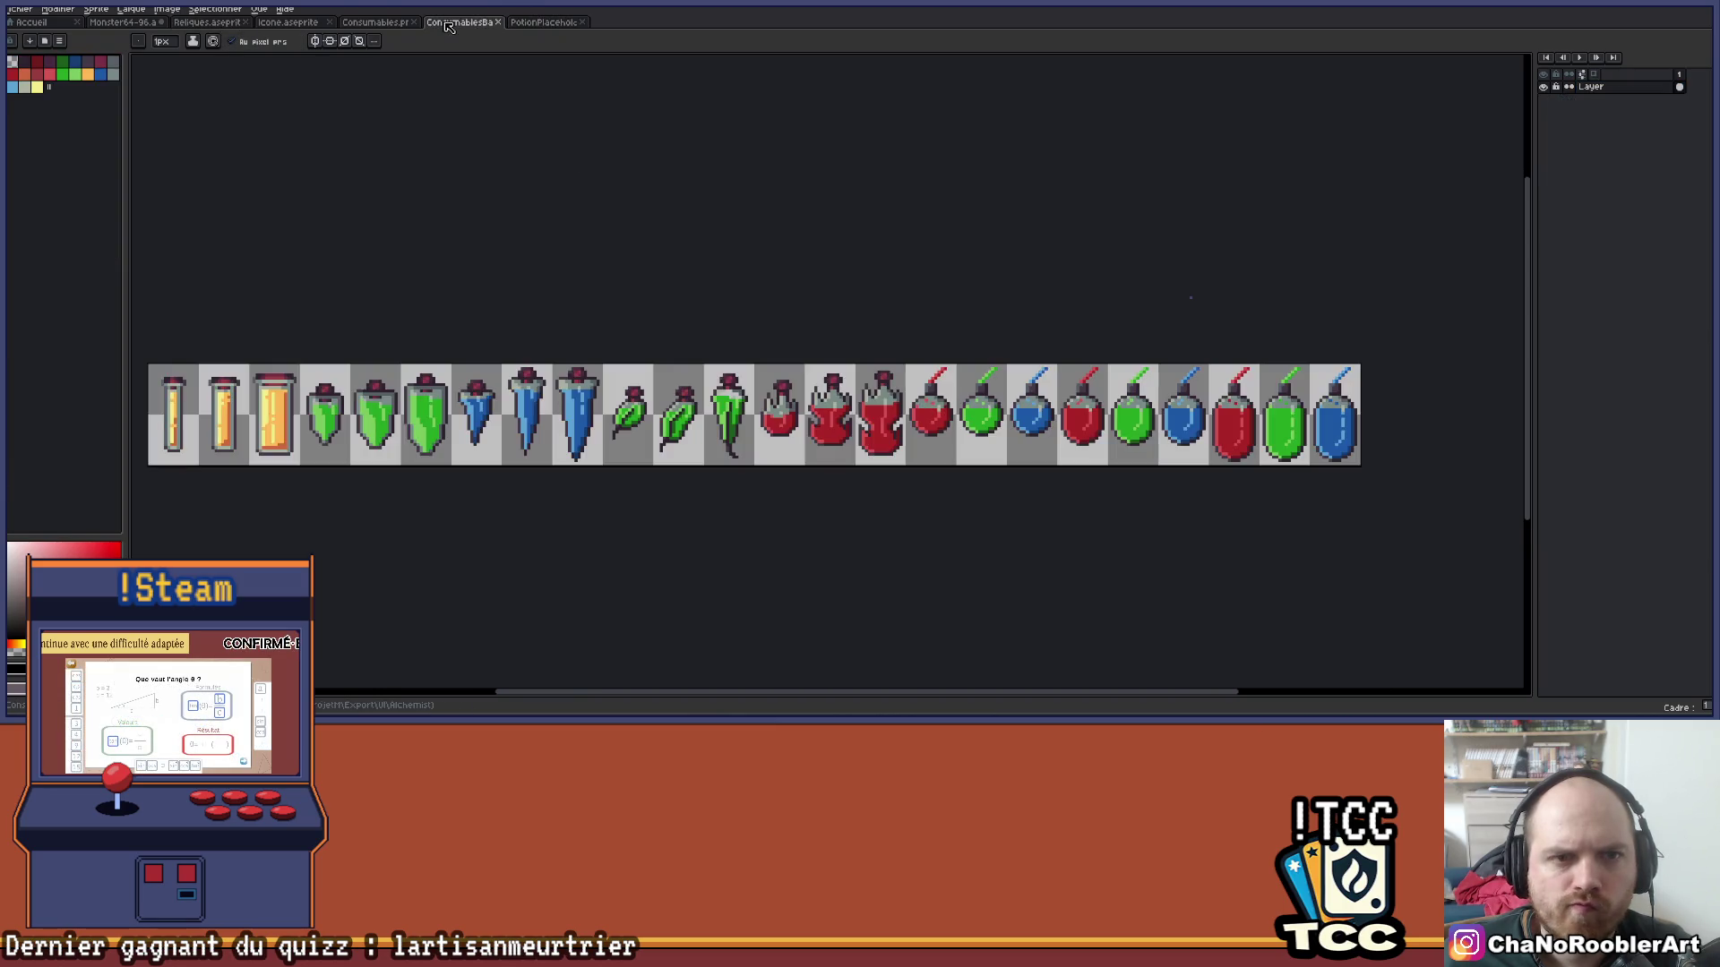
{"action": "left_click", "coordinate": [365, 25]}
{"action": "left_click", "coordinate": [427, 26]}
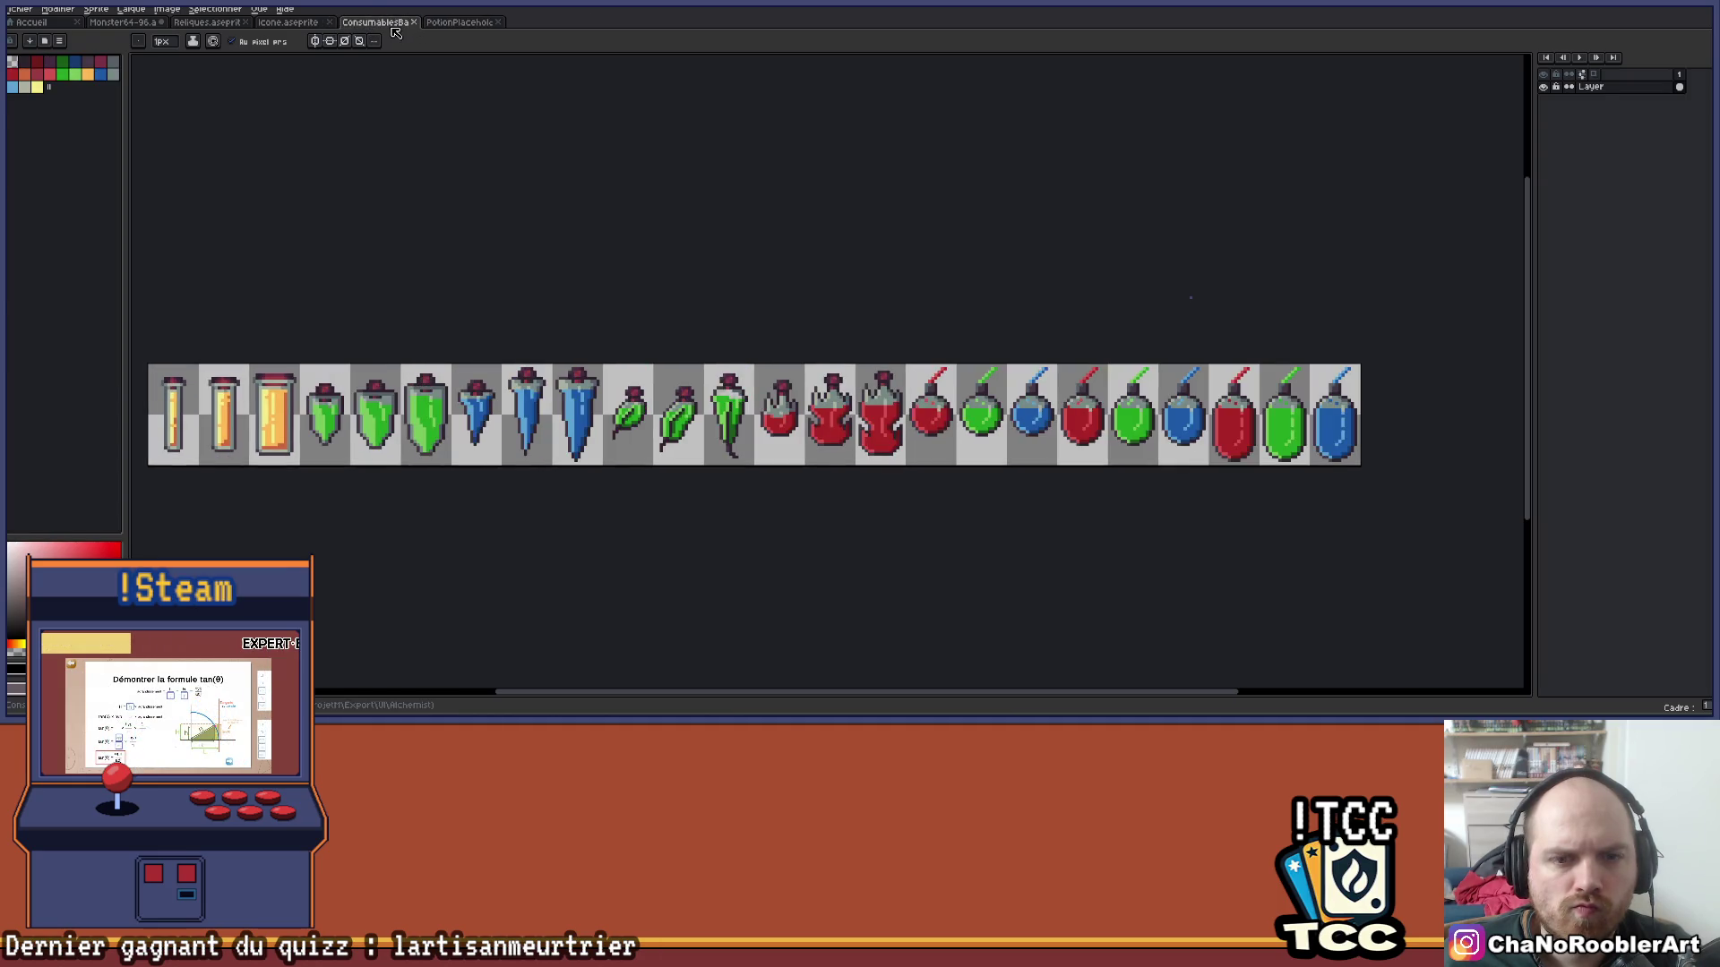
Open IconeEndMission.png from the UI folder, showing its strip of ten relic icons.
{"action": "left_click", "coordinate": [20, 9]}
{"action": "left_click", "coordinate": [36, 33]}
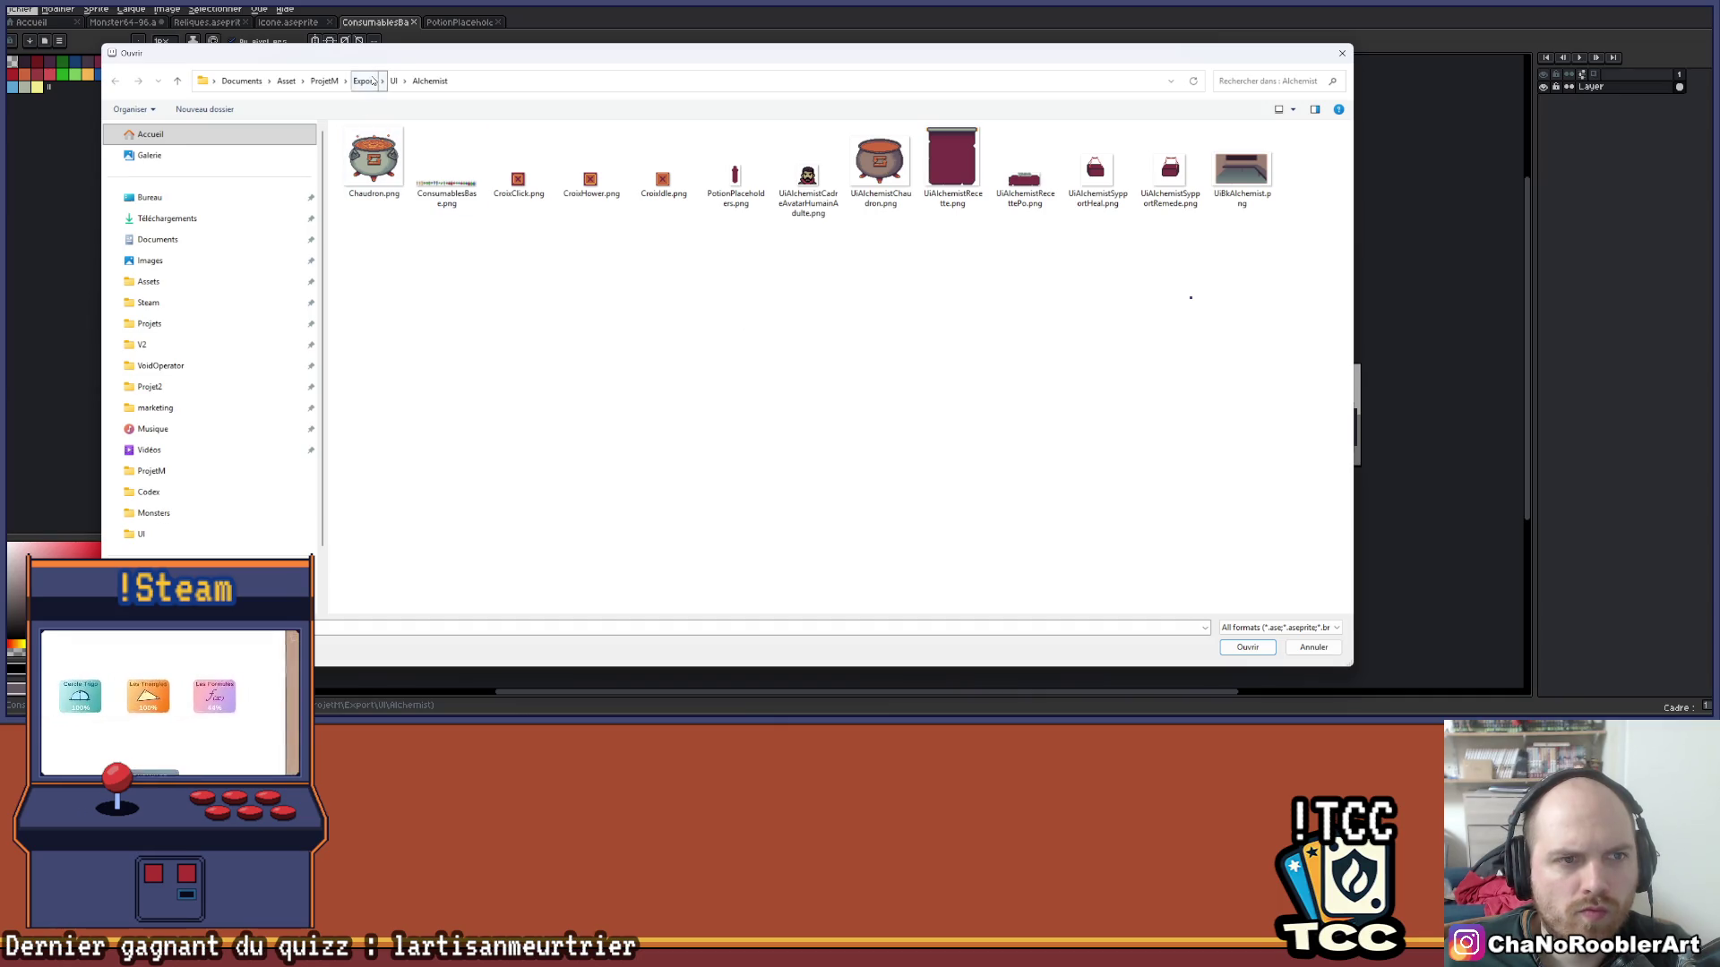
{"action": "left_click", "coordinate": [393, 81]}
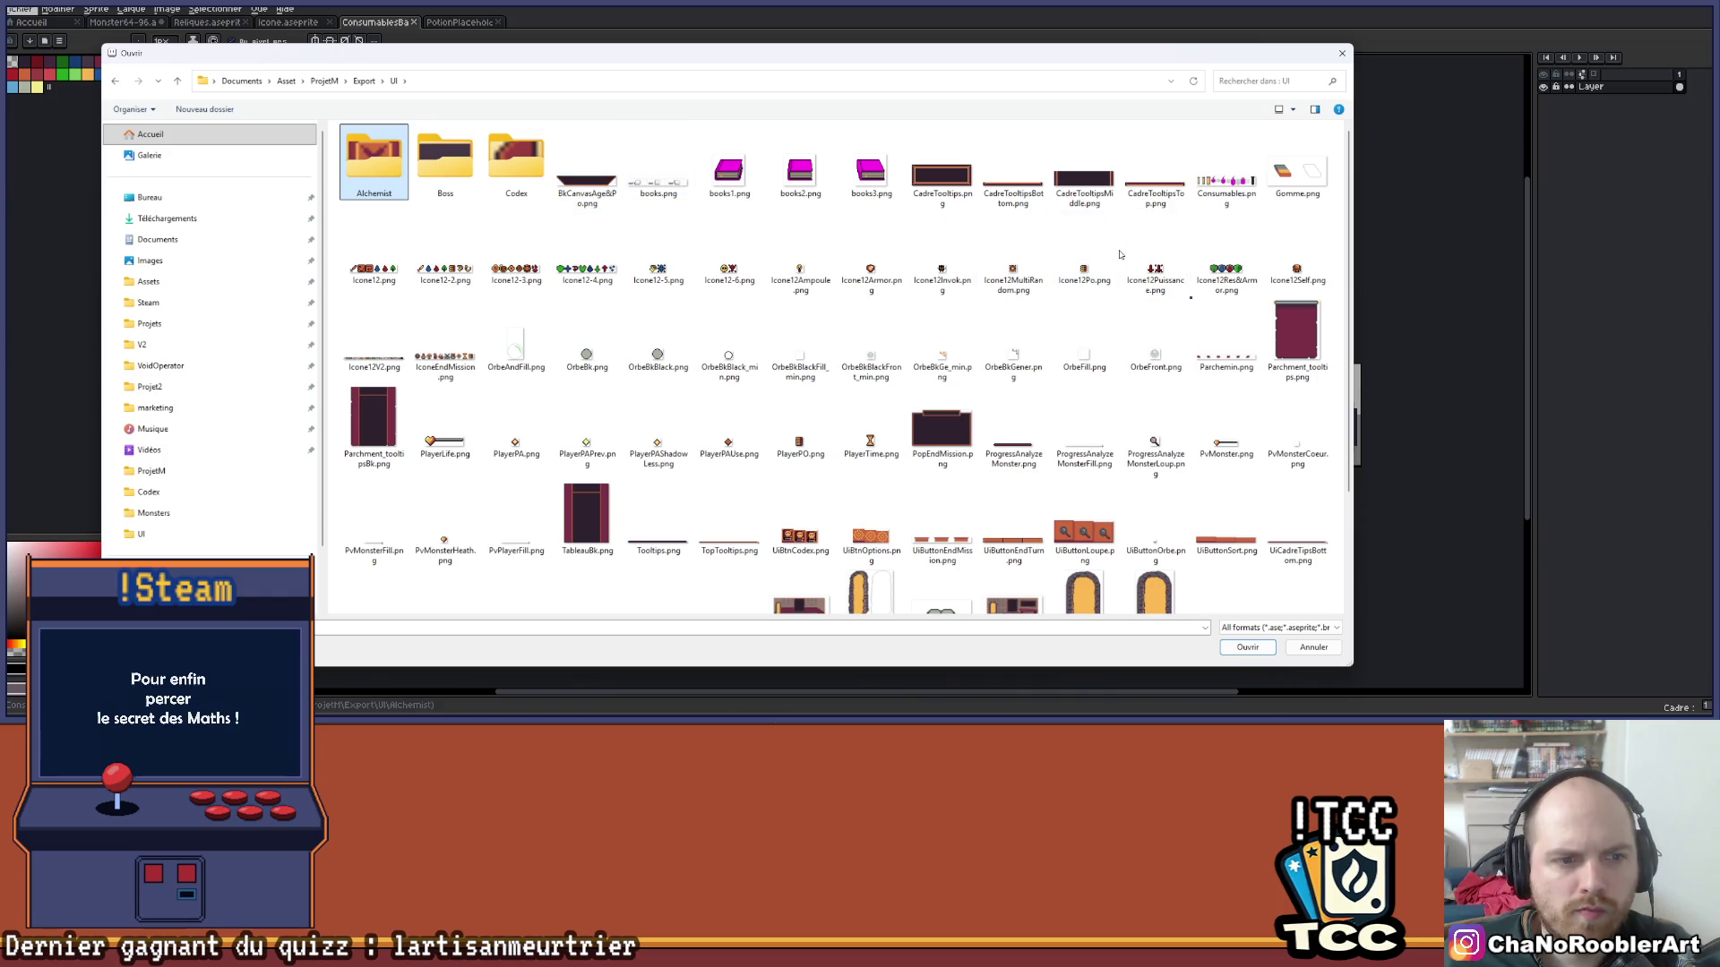
{"action": "double_click", "coordinate": [445, 354]}
{"action": "scroll", "coordinate": [866, 358], "scroll_direction": "up", "scroll_amount": 5}
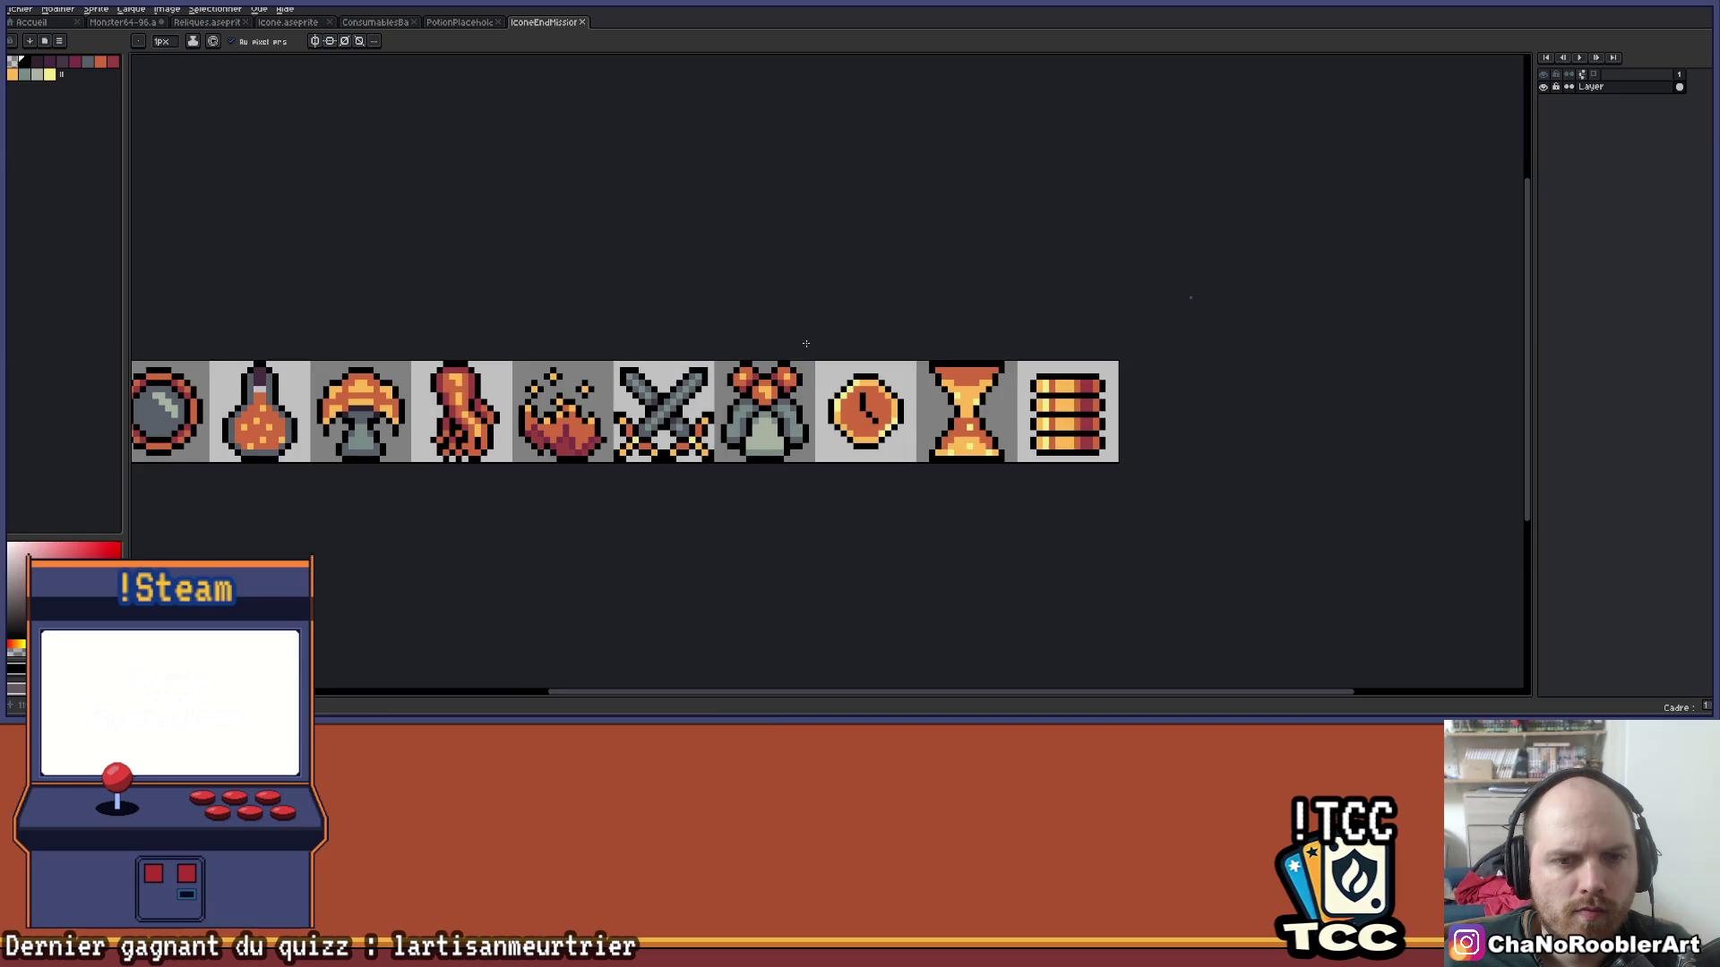
Bring the icon strip into view and marquee-select the mushroom icon cell.
{"action": "left_click_drag", "start_coordinate": [811, 346], "coordinate": [1073, 306]}
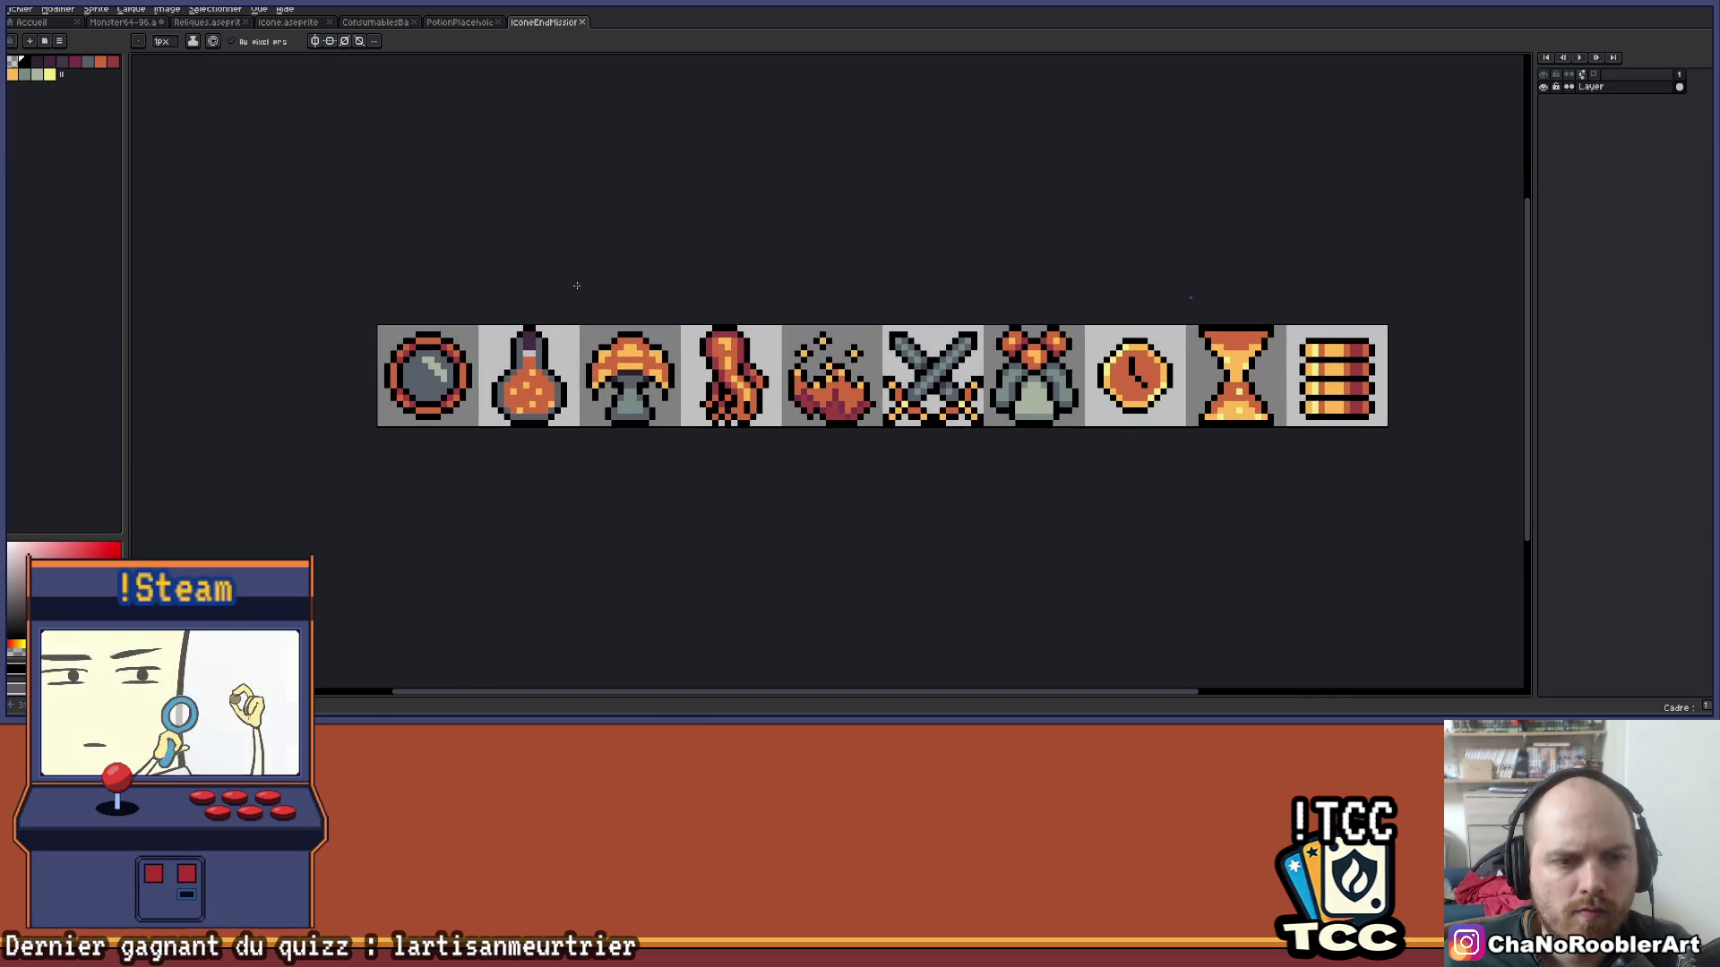
{"action": "left_click_drag", "start_coordinate": [776, 146], "coordinate": [674, 187]}
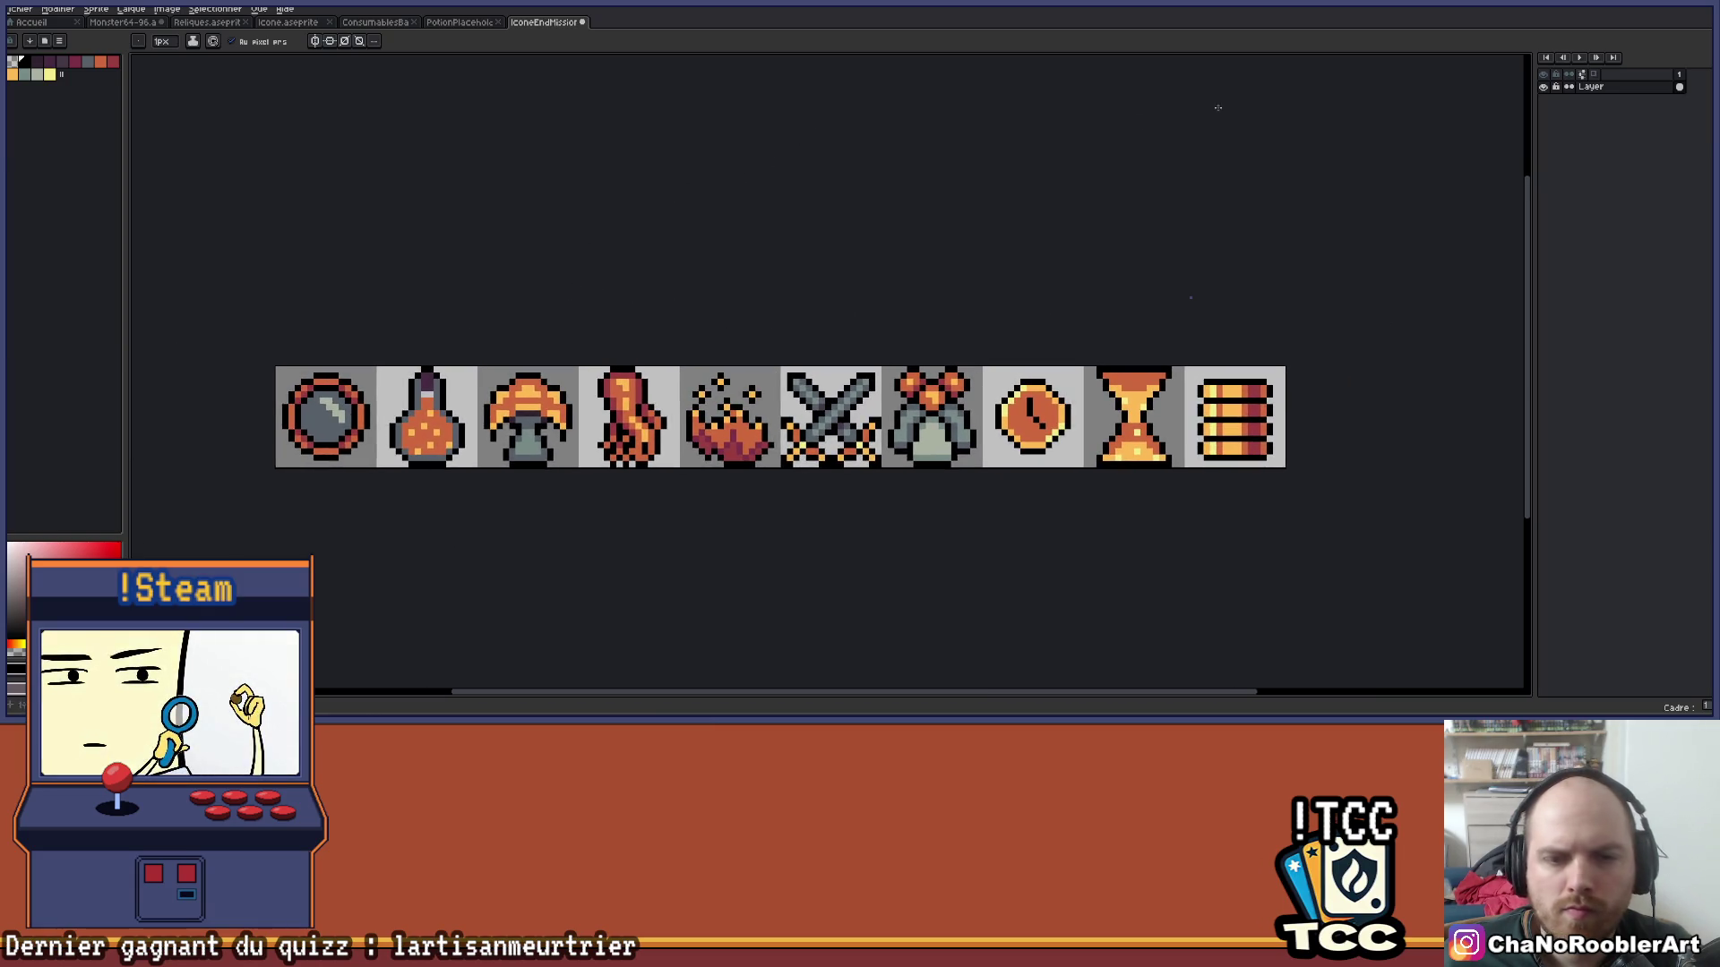
{"action": "scroll", "coordinate": [837, 334], "scroll_direction": "up", "scroll_amount": 1}
{"action": "scroll", "coordinate": [784, 292], "scroll_direction": "down", "scroll_amount": 2}
{"action": "key", "text": "m"}
{"action": "scroll", "coordinate": [784, 292], "scroll_direction": "up", "scroll_amount": 2}
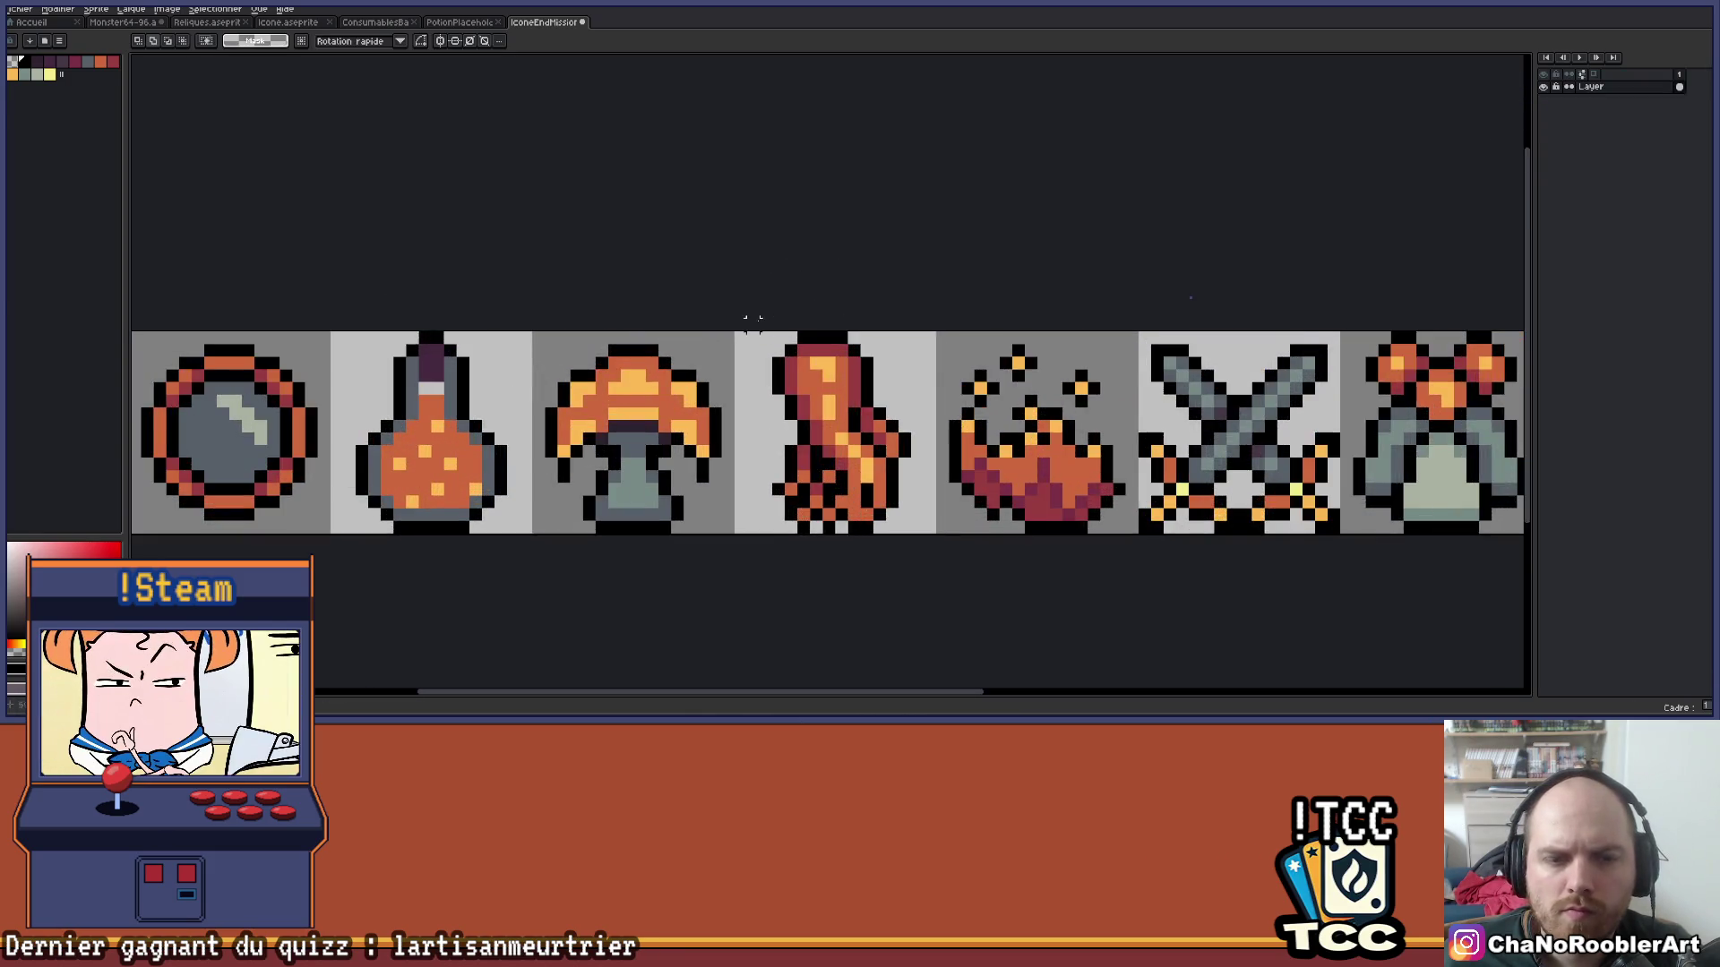
{"action": "scroll", "coordinate": [772, 279], "scroll_direction": "down", "scroll_amount": 1}
{"action": "left_click_drag", "start_coordinate": [667, 251], "coordinate": [806, 387]}
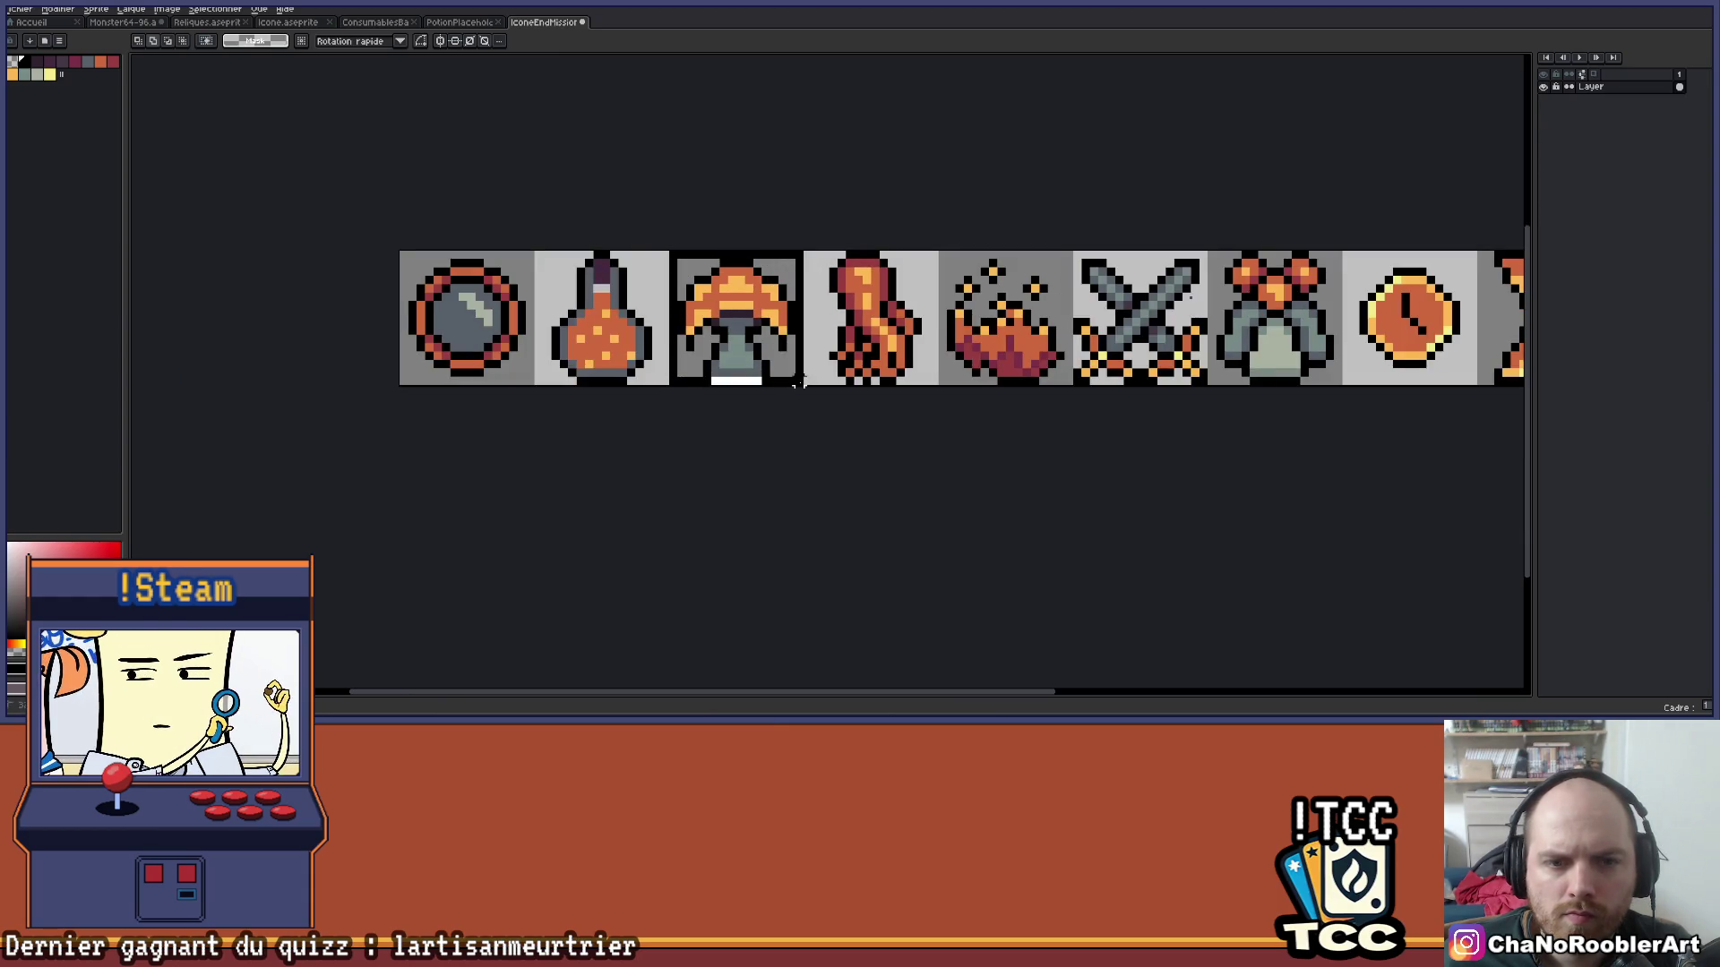
Paste the mushroom into the Reliques file, shrink it to 9x9, then cancel the paste.
{"action": "left_click", "coordinate": [460, 21]}
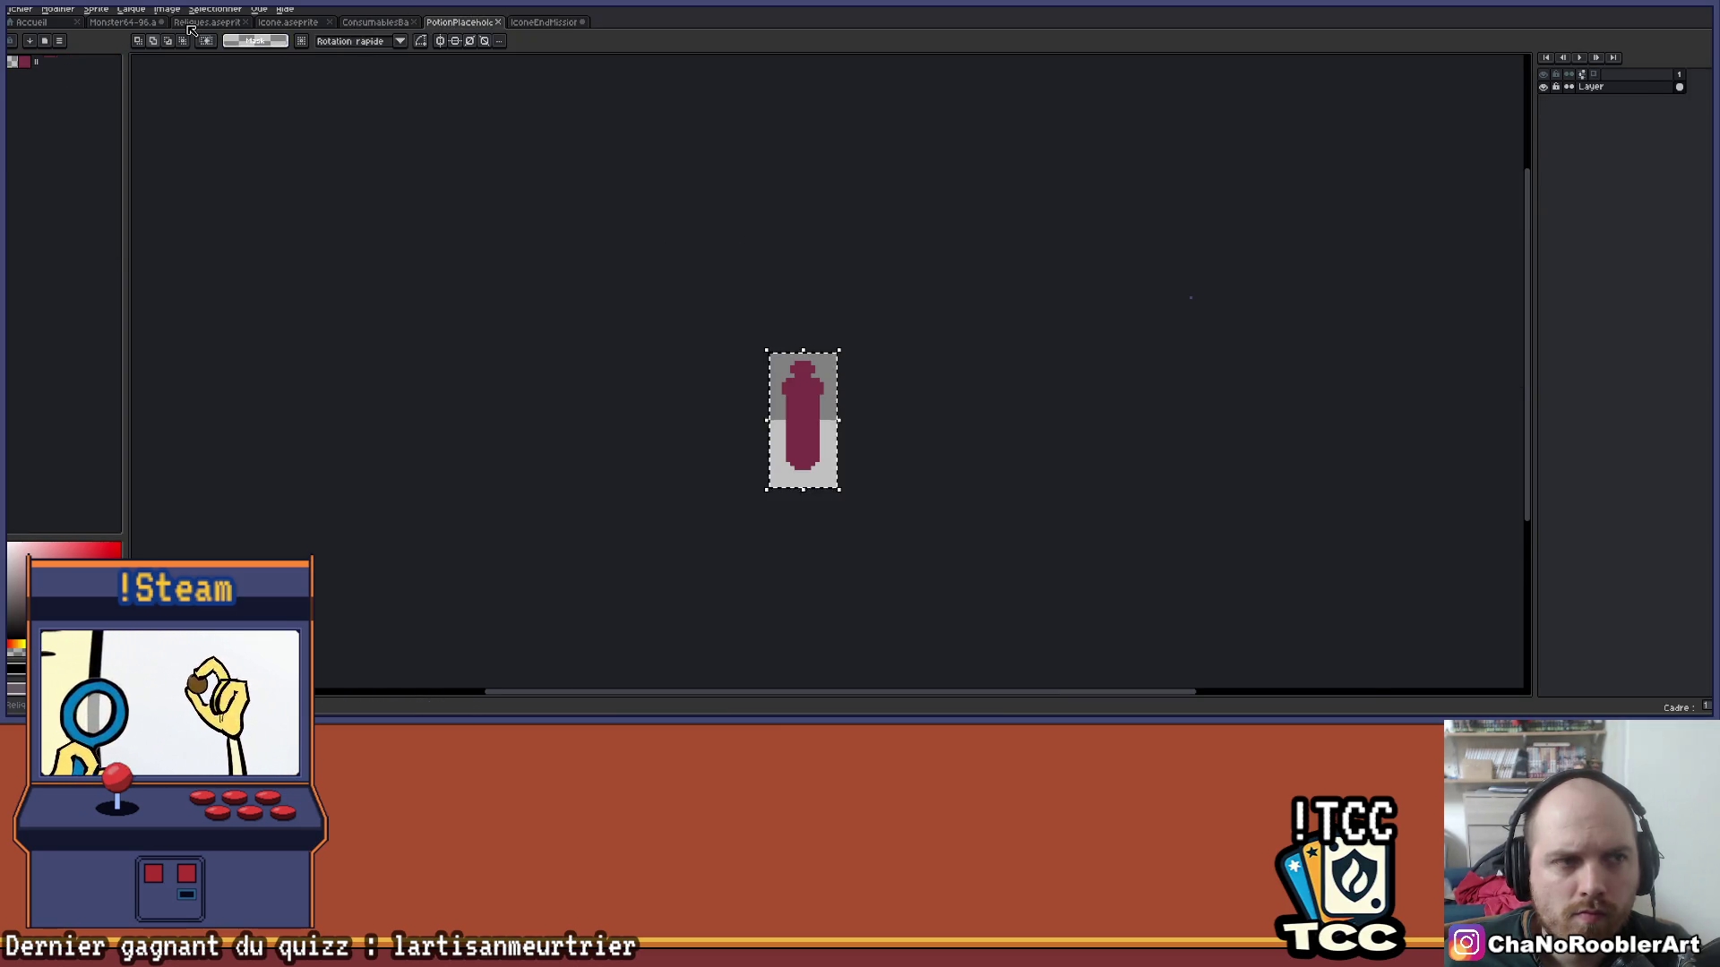
{"action": "left_click", "coordinate": [207, 21]}
{"action": "key", "text": "ctrl+v"}
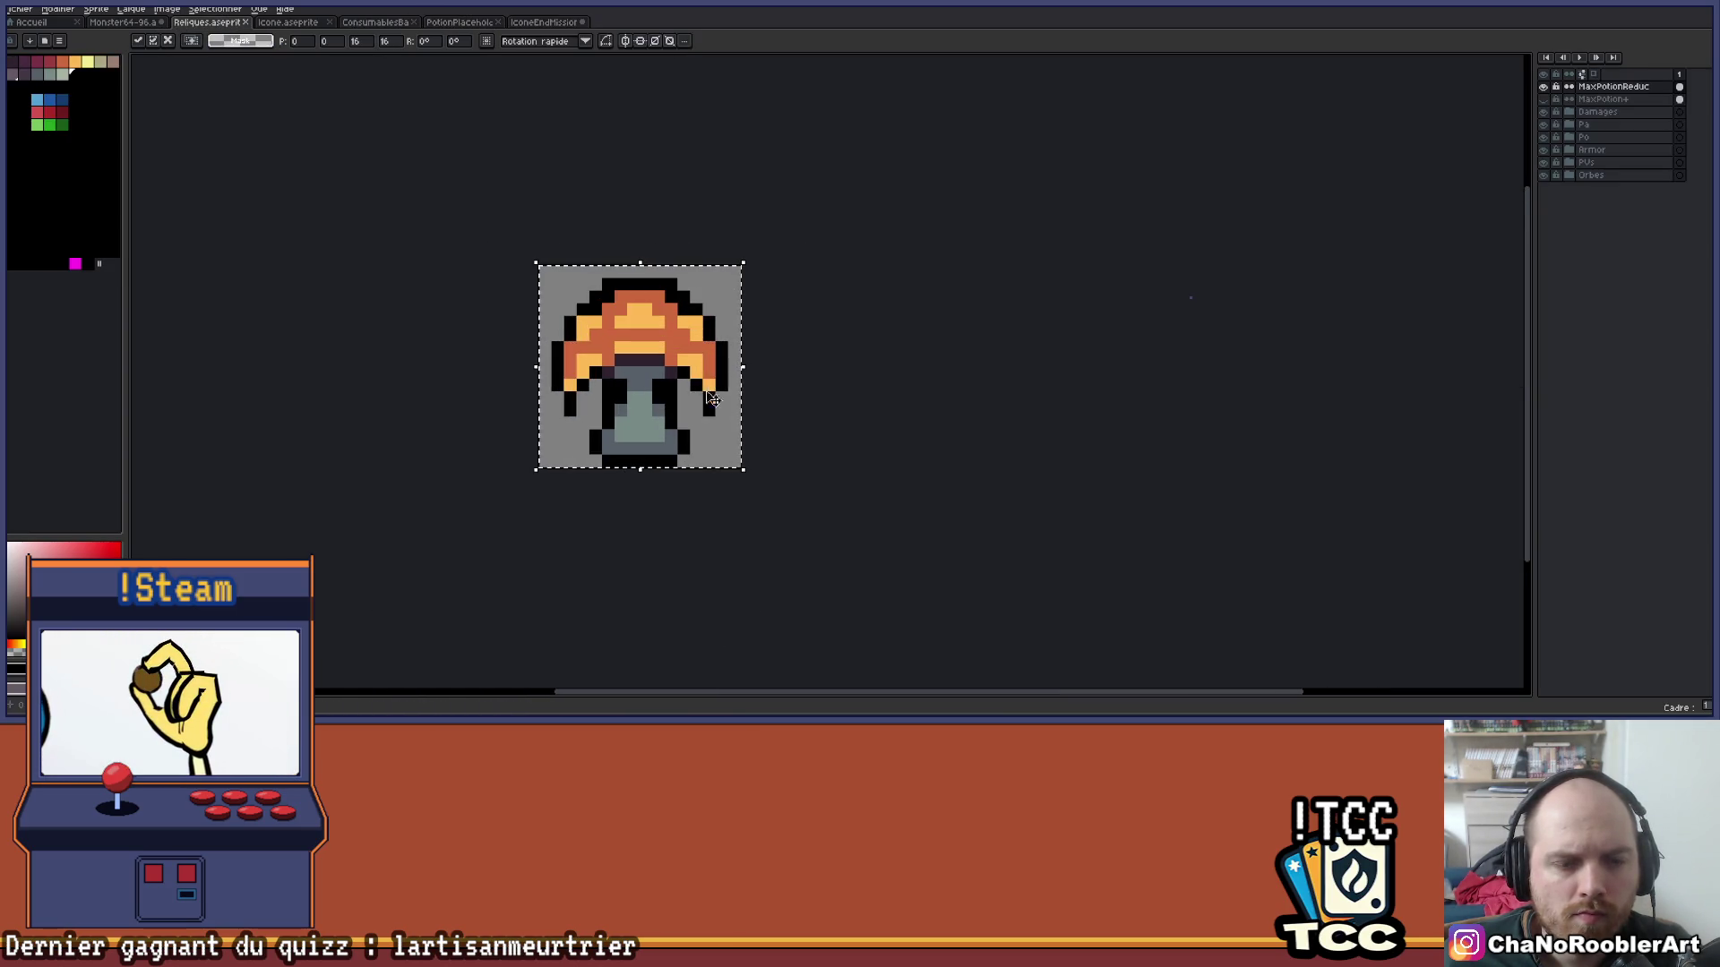
{"action": "mouse_move", "coordinate": [744, 476]}
{"action": "left_mouse_down"}
{"action": "mouse_move", "coordinate": [618, 358]}
{"action": "mouse_move", "coordinate": [636, 398]}
{"action": "mouse_move", "coordinate": [744, 478]}
{"action": "mouse_move", "coordinate": [653, 372]}
{"action": "mouse_move", "coordinate": [717, 421]}
{"action": "left_mouse_up"}
{"action": "key", "text": "Escape"}
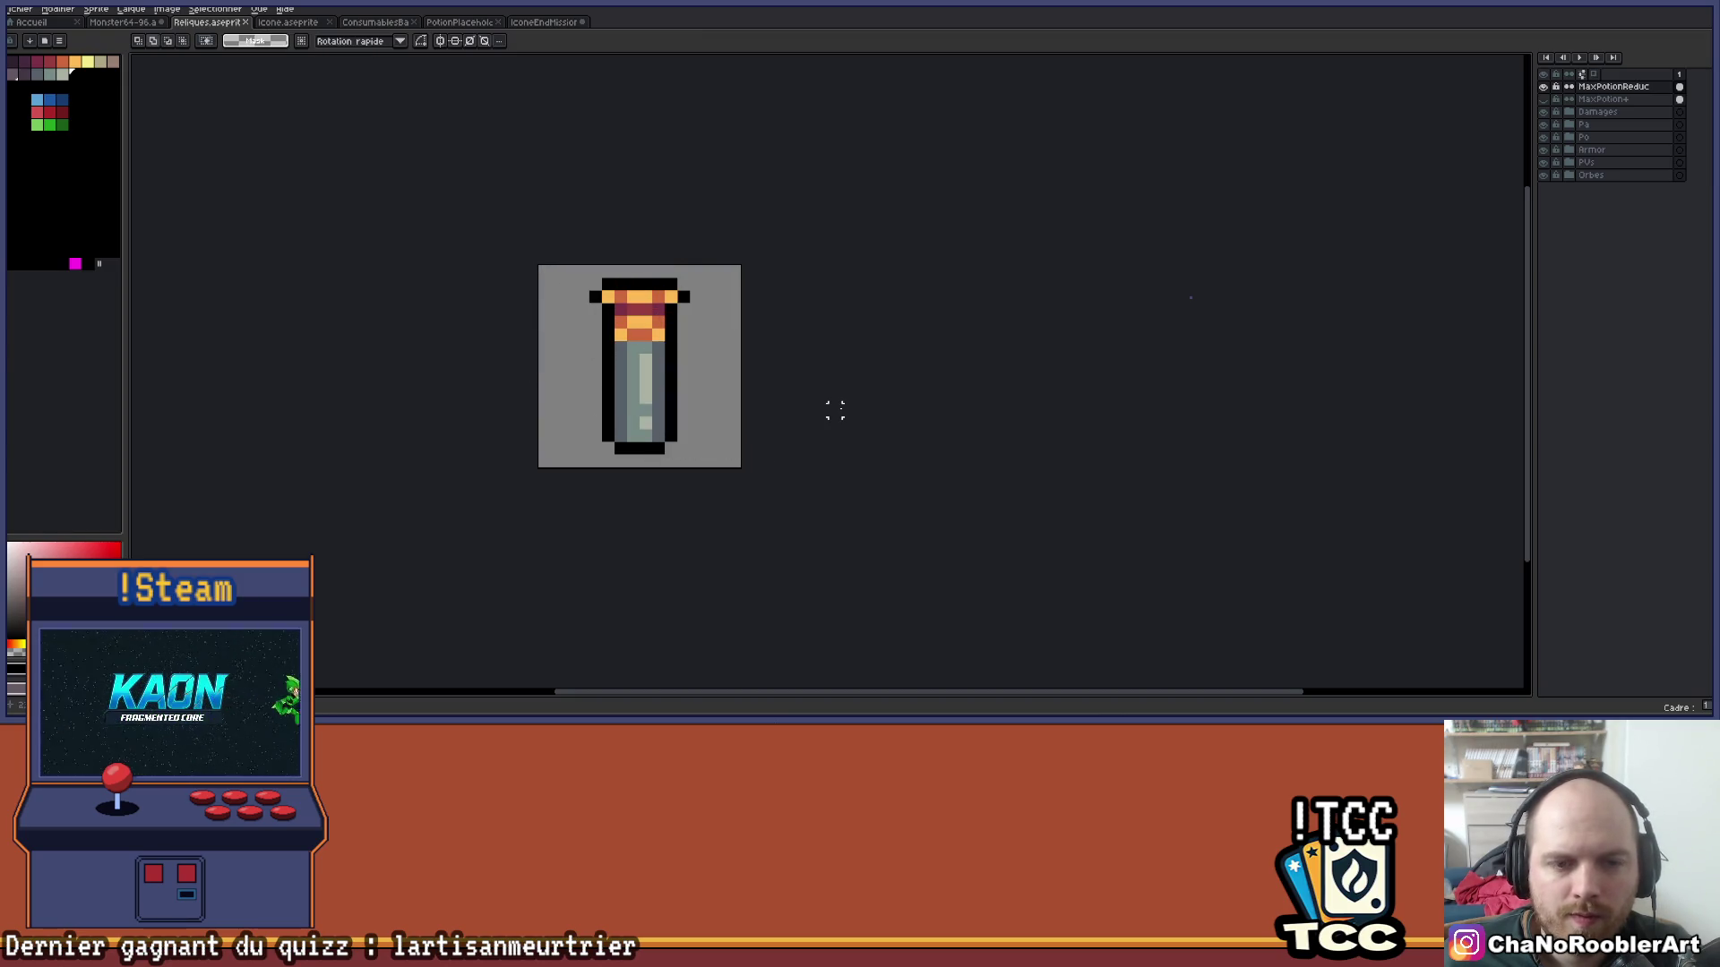
Pencil a trial black pixel right of the potion, then undo it.
{"action": "scroll", "coordinate": [721, 399], "scroll_direction": "up", "scroll_amount": 2}
{"action": "scroll", "coordinate": [722, 391], "scroll_direction": "down", "scroll_amount": 1}
{"action": "scroll", "coordinate": [729, 483], "scroll_direction": "up", "scroll_amount": 1}
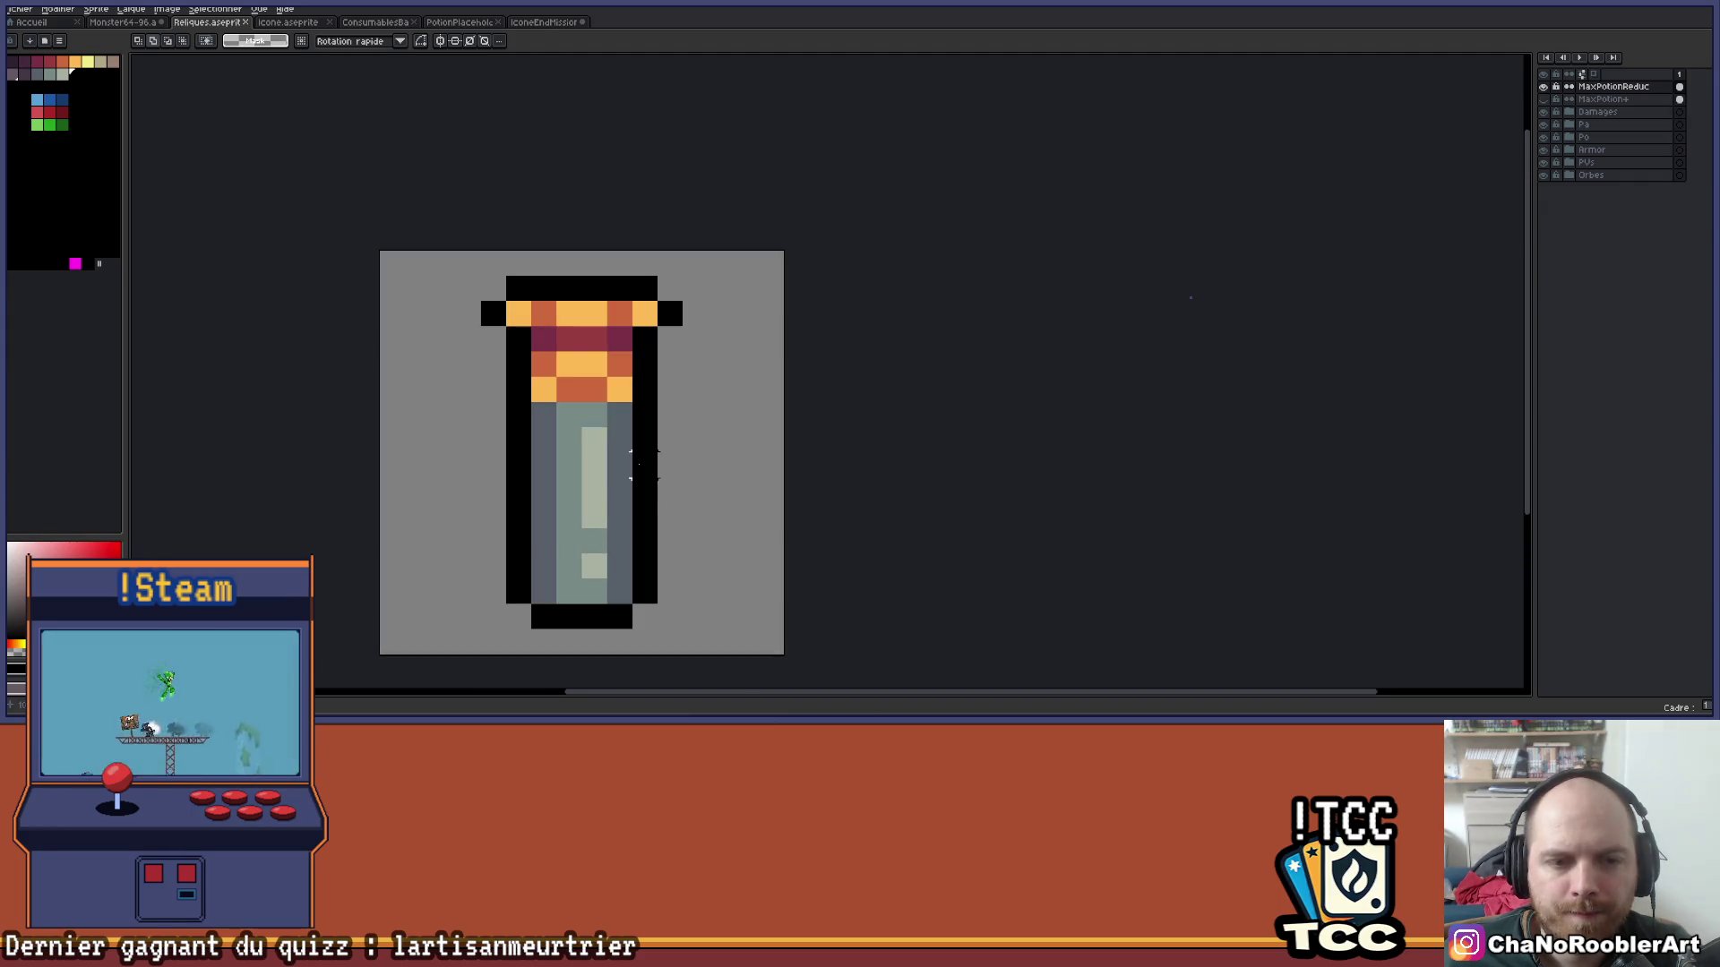
{"action": "key", "text": "b"}
{"action": "left_click", "coordinate": [742, 411]}
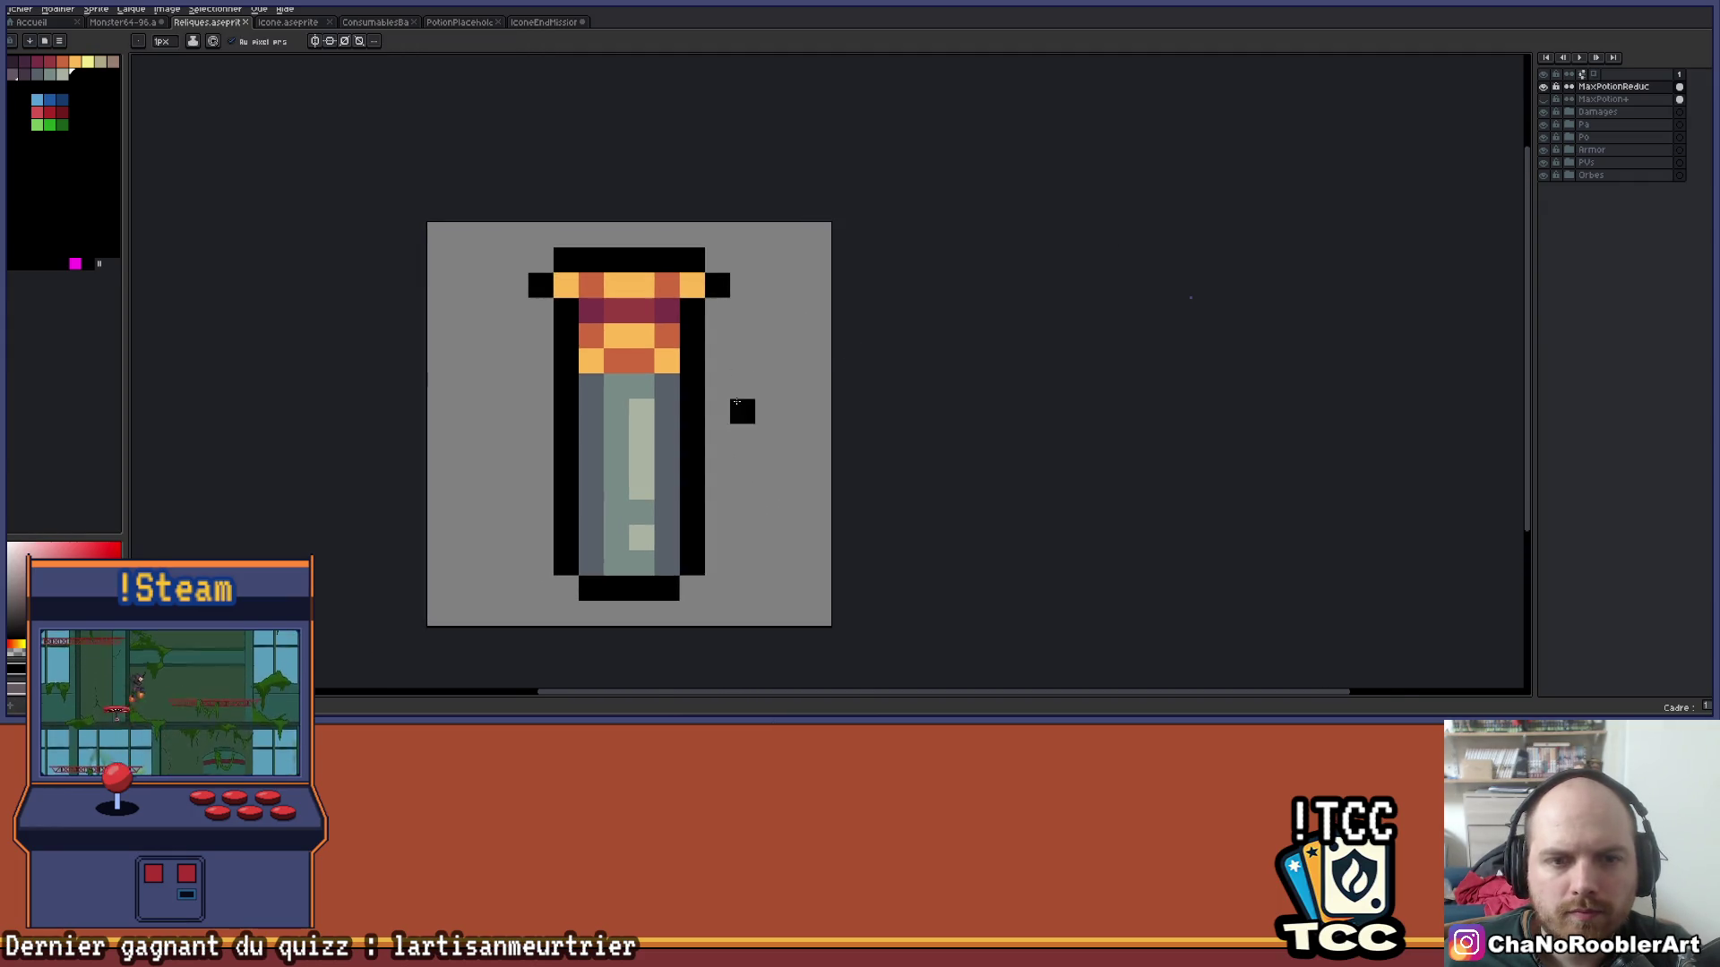
{"action": "scroll", "coordinate": [742, 385], "scroll_direction": "up", "scroll_amount": 1}
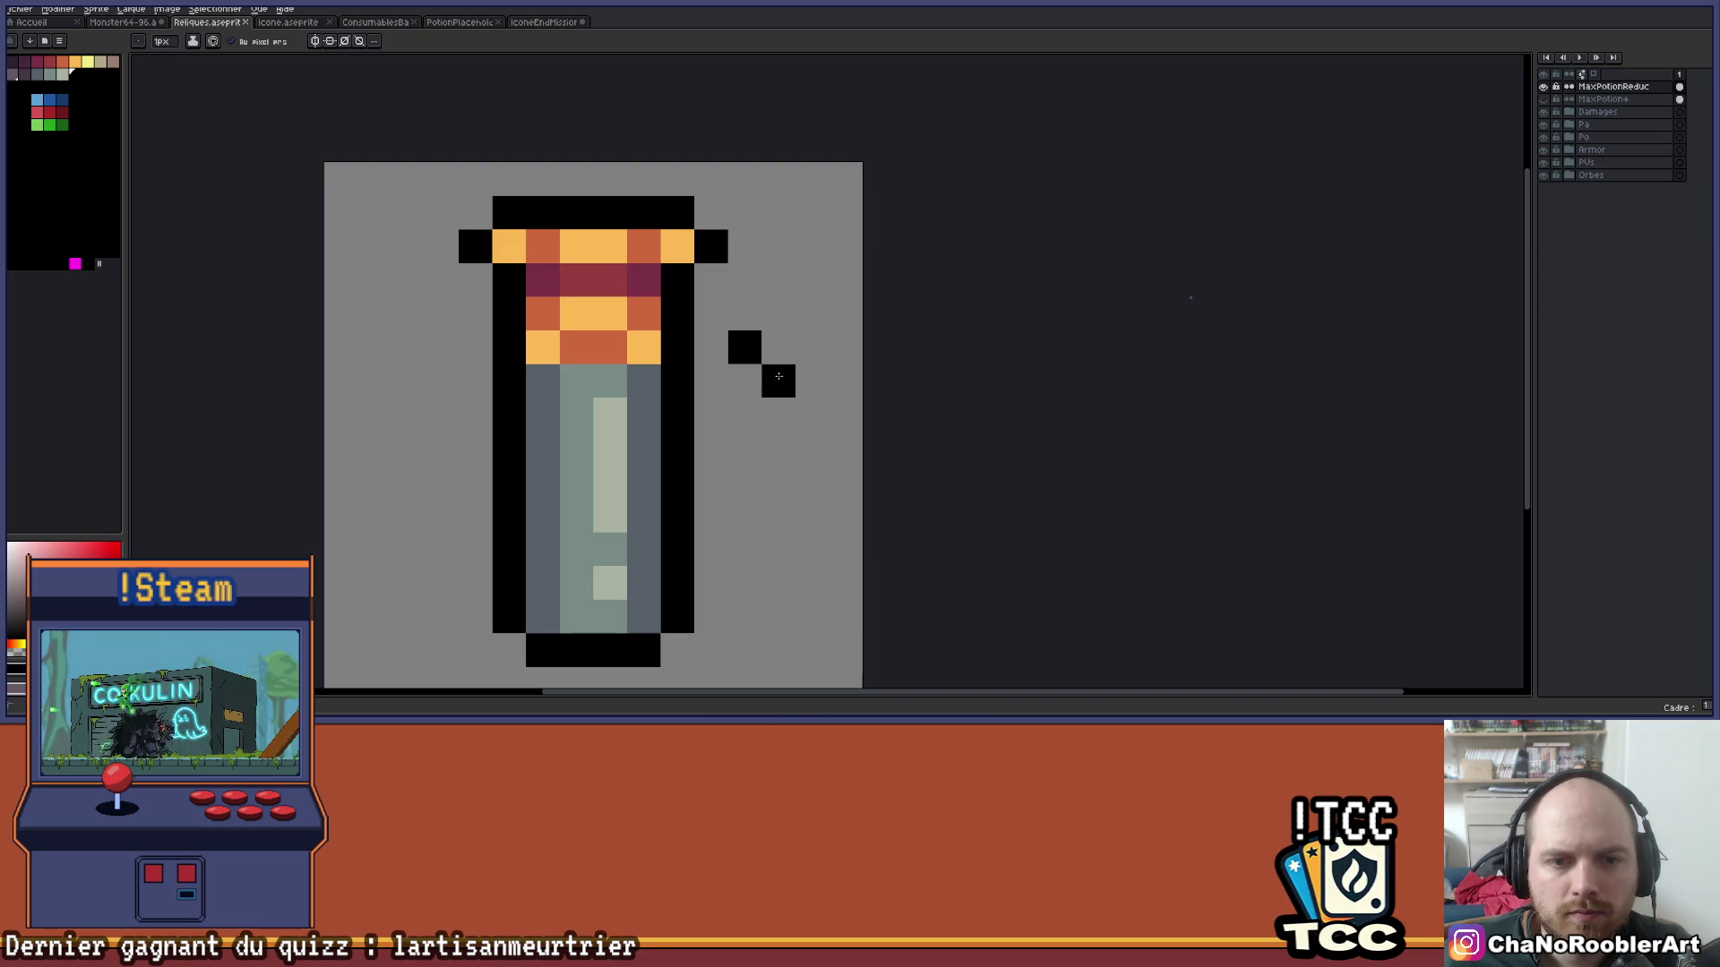
{"action": "scroll", "coordinate": [702, 340], "scroll_direction": "down", "scroll_amount": 2}
{"action": "key", "text": "ctrl+z"}
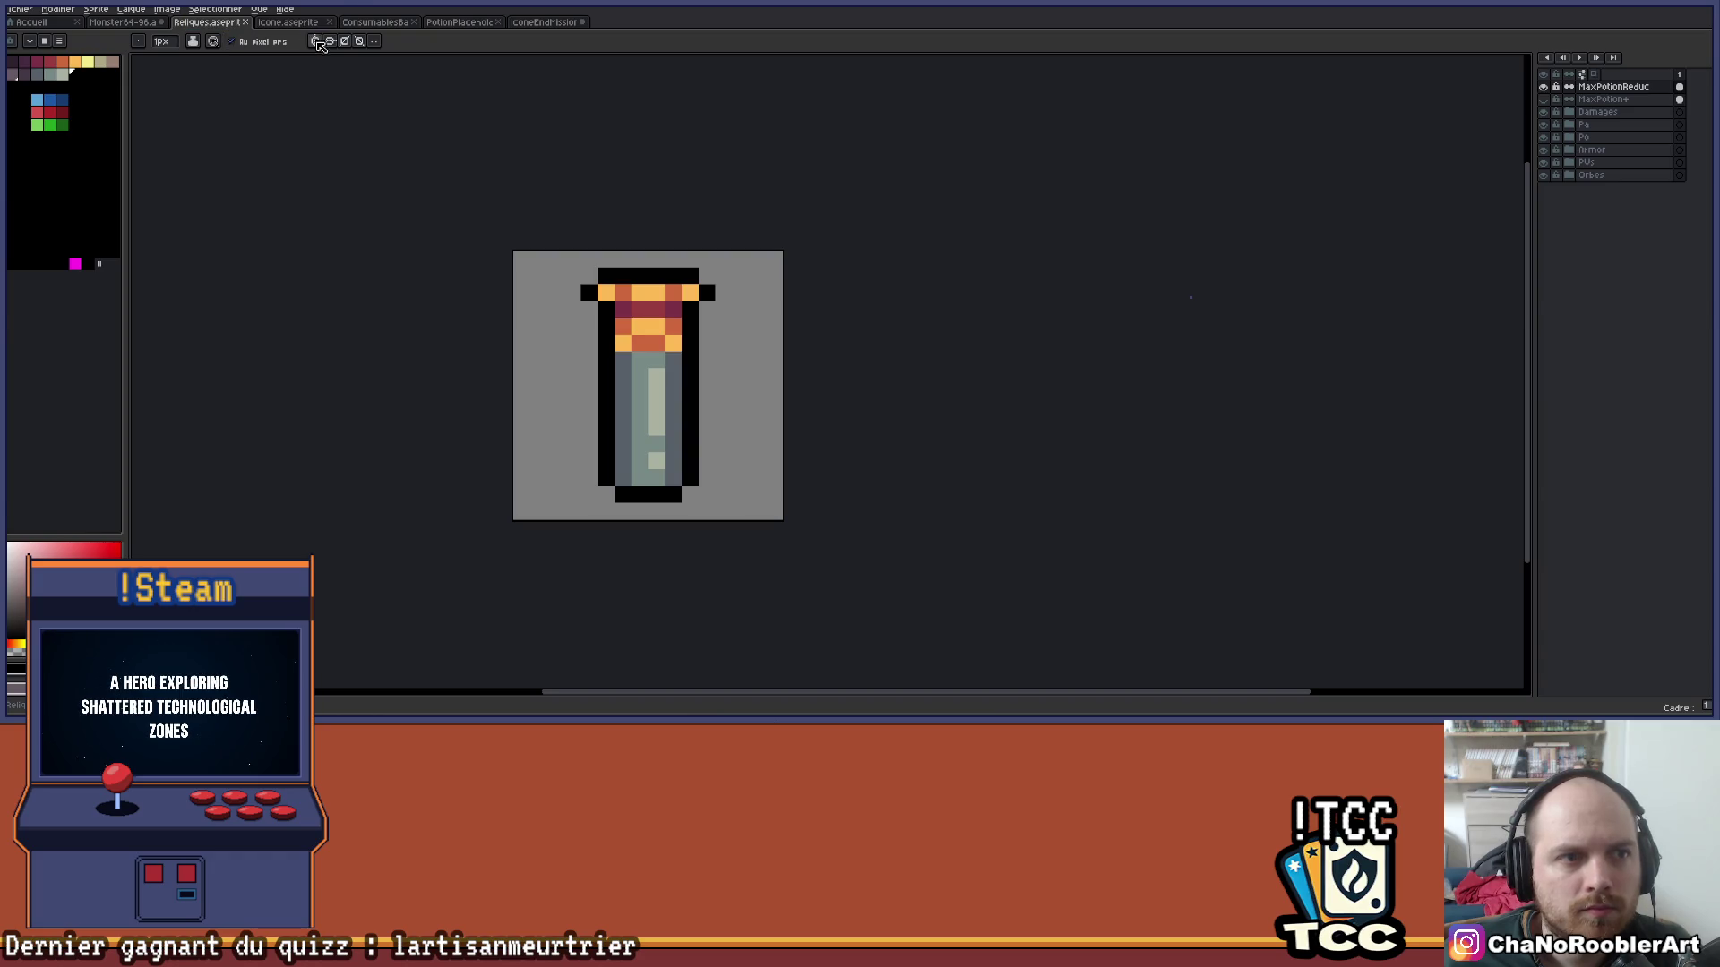
Enable horizontal and vertical symmetry and sketch mirrored side bars, undoing the diagonal strokes.
{"action": "left_click", "coordinate": [316, 41]}
{"action": "left_click", "coordinate": [330, 41]}
{"action": "scroll", "coordinate": [770, 377], "scroll_direction": "up", "scroll_amount": 1}
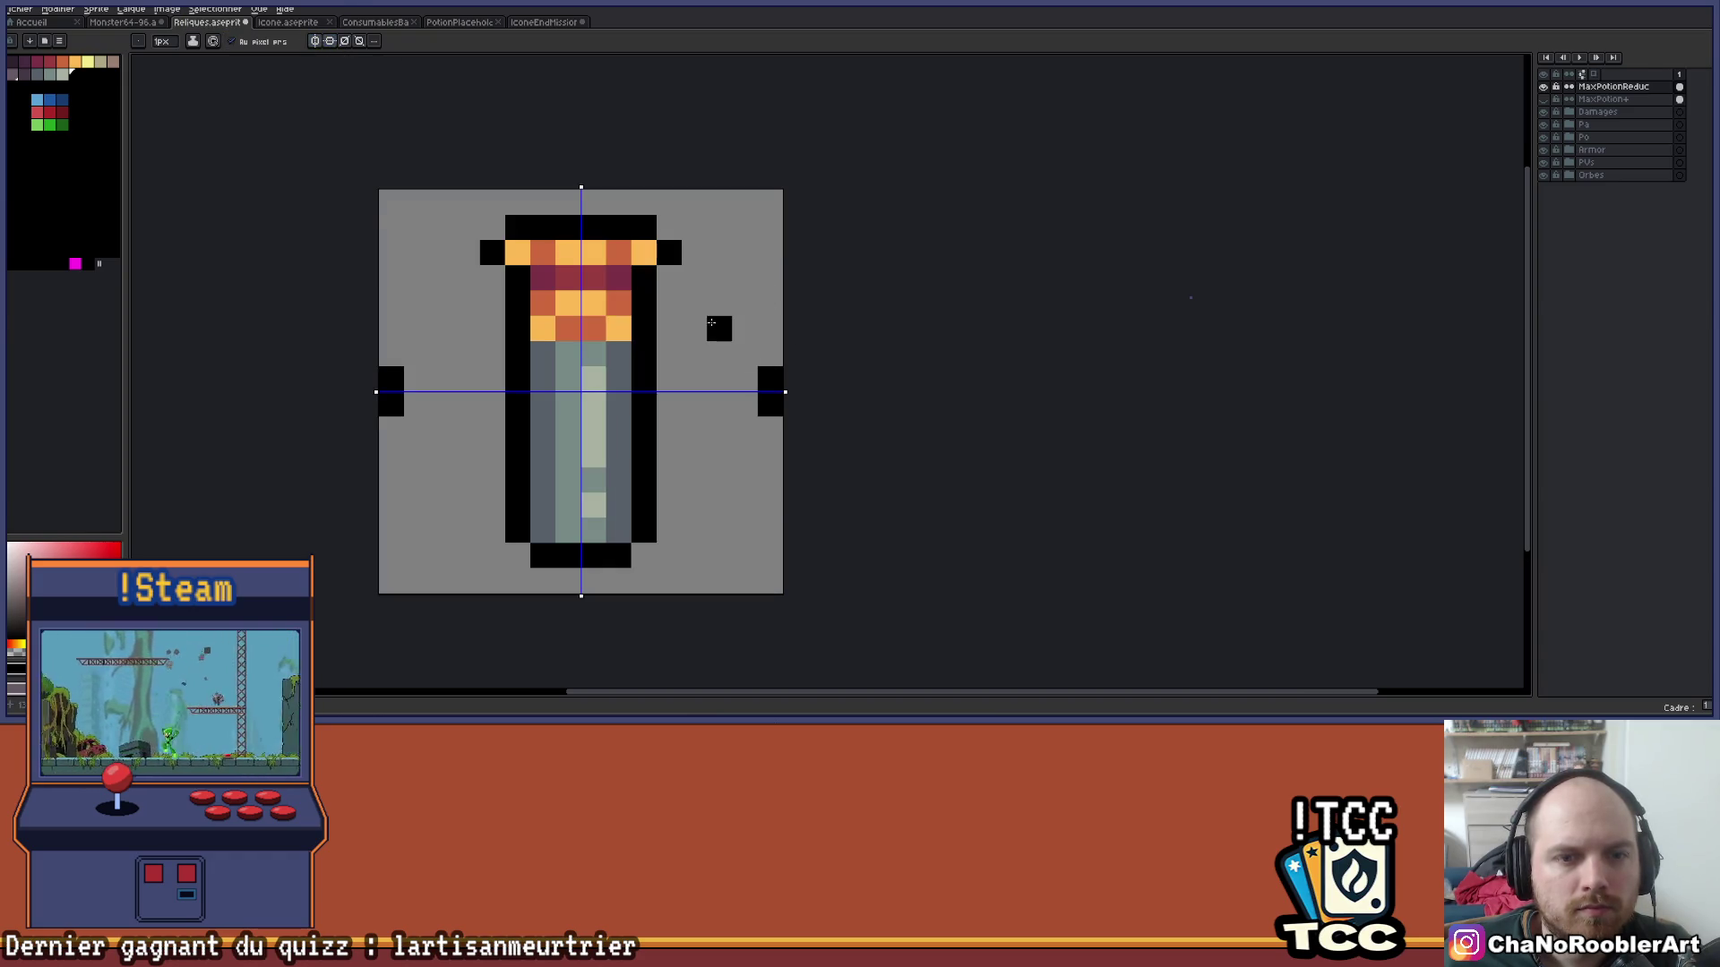
{"action": "key", "text": "ctrl+z"}
{"action": "left_click_drag", "start_coordinate": [741, 378], "coordinate": [740, 405]}
{"action": "left_click_drag", "start_coordinate": [703, 329], "coordinate": [678, 299]}
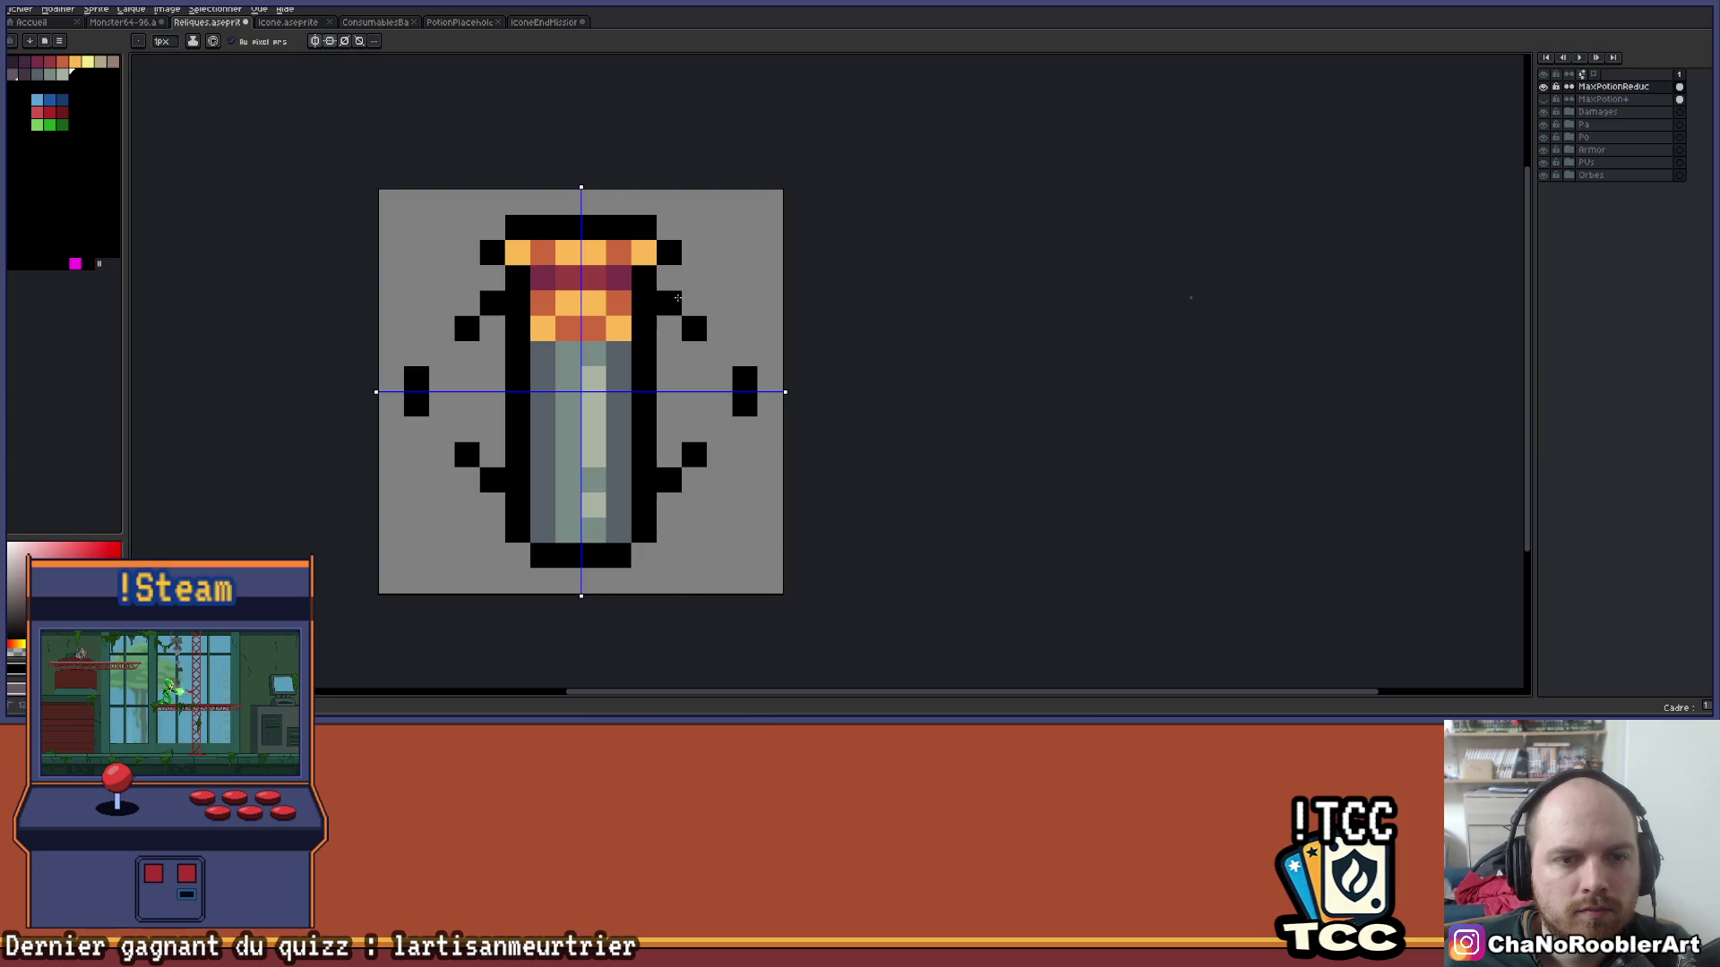
{"action": "key", "text": "ctrl+z"}
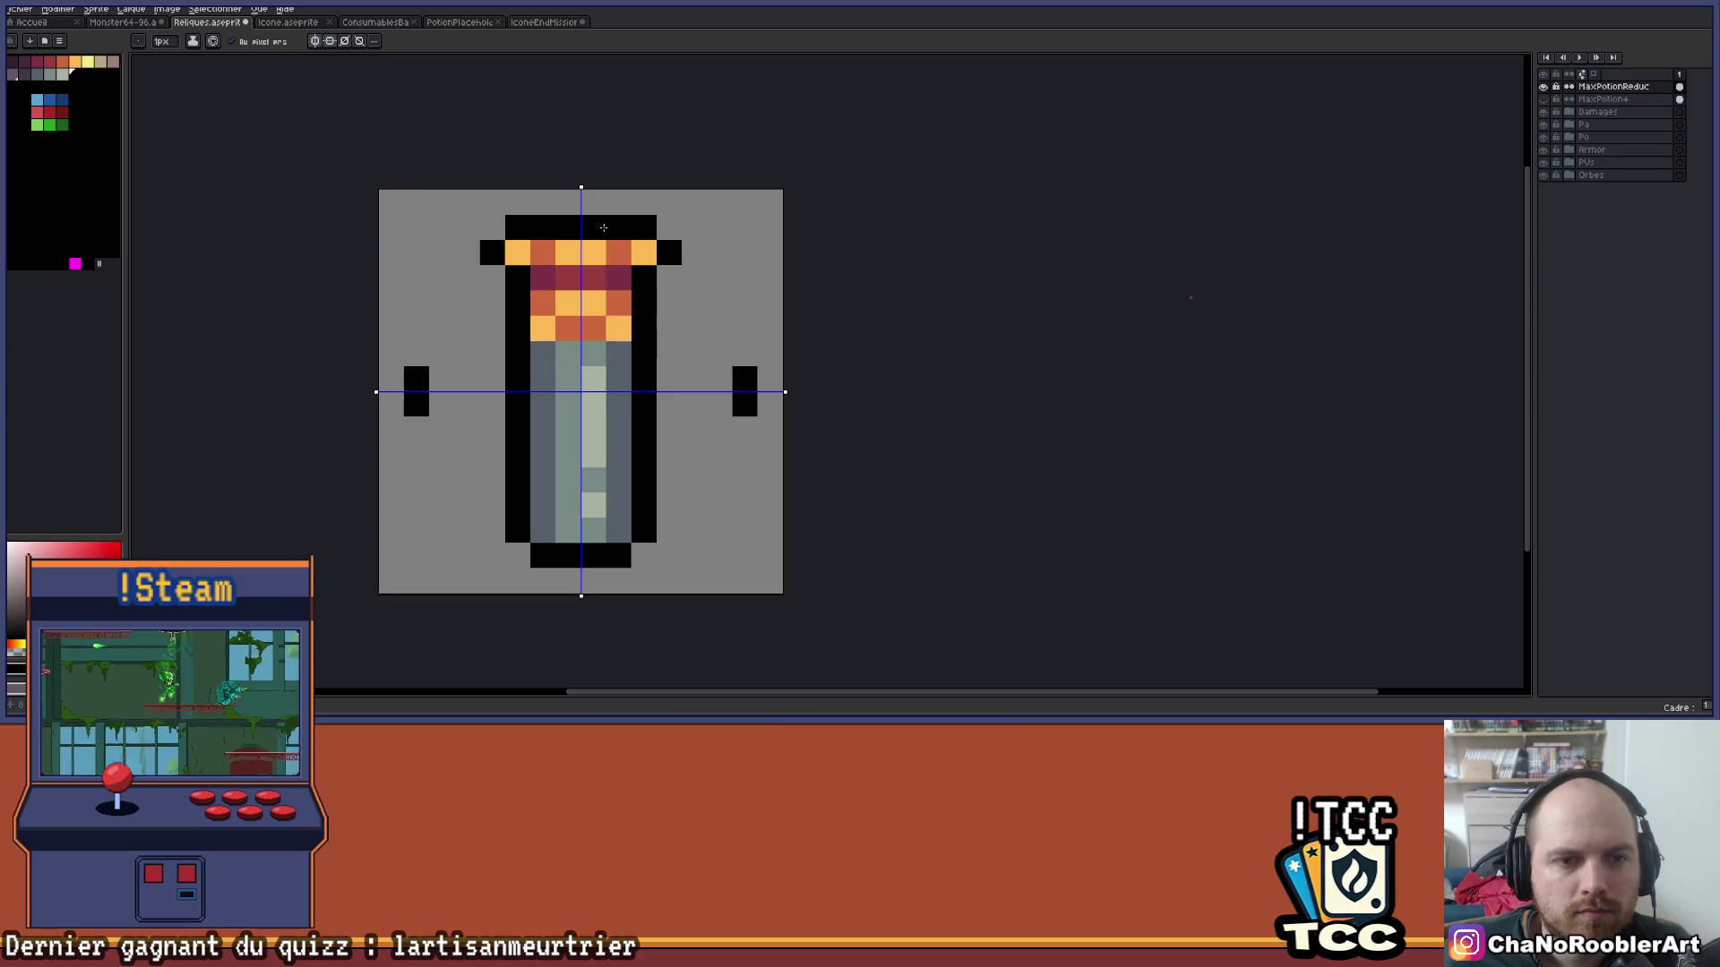
Draw a mirrored oval outline around the potion, trim its corners and arcs, then add X legs.
{"action": "mouse_move", "coordinate": [690, 285]}
{"action": "left_mouse_down"}
{"action": "mouse_move", "coordinate": [721, 304]}
{"action": "mouse_move", "coordinate": [726, 347]}
{"action": "left_mouse_up"}
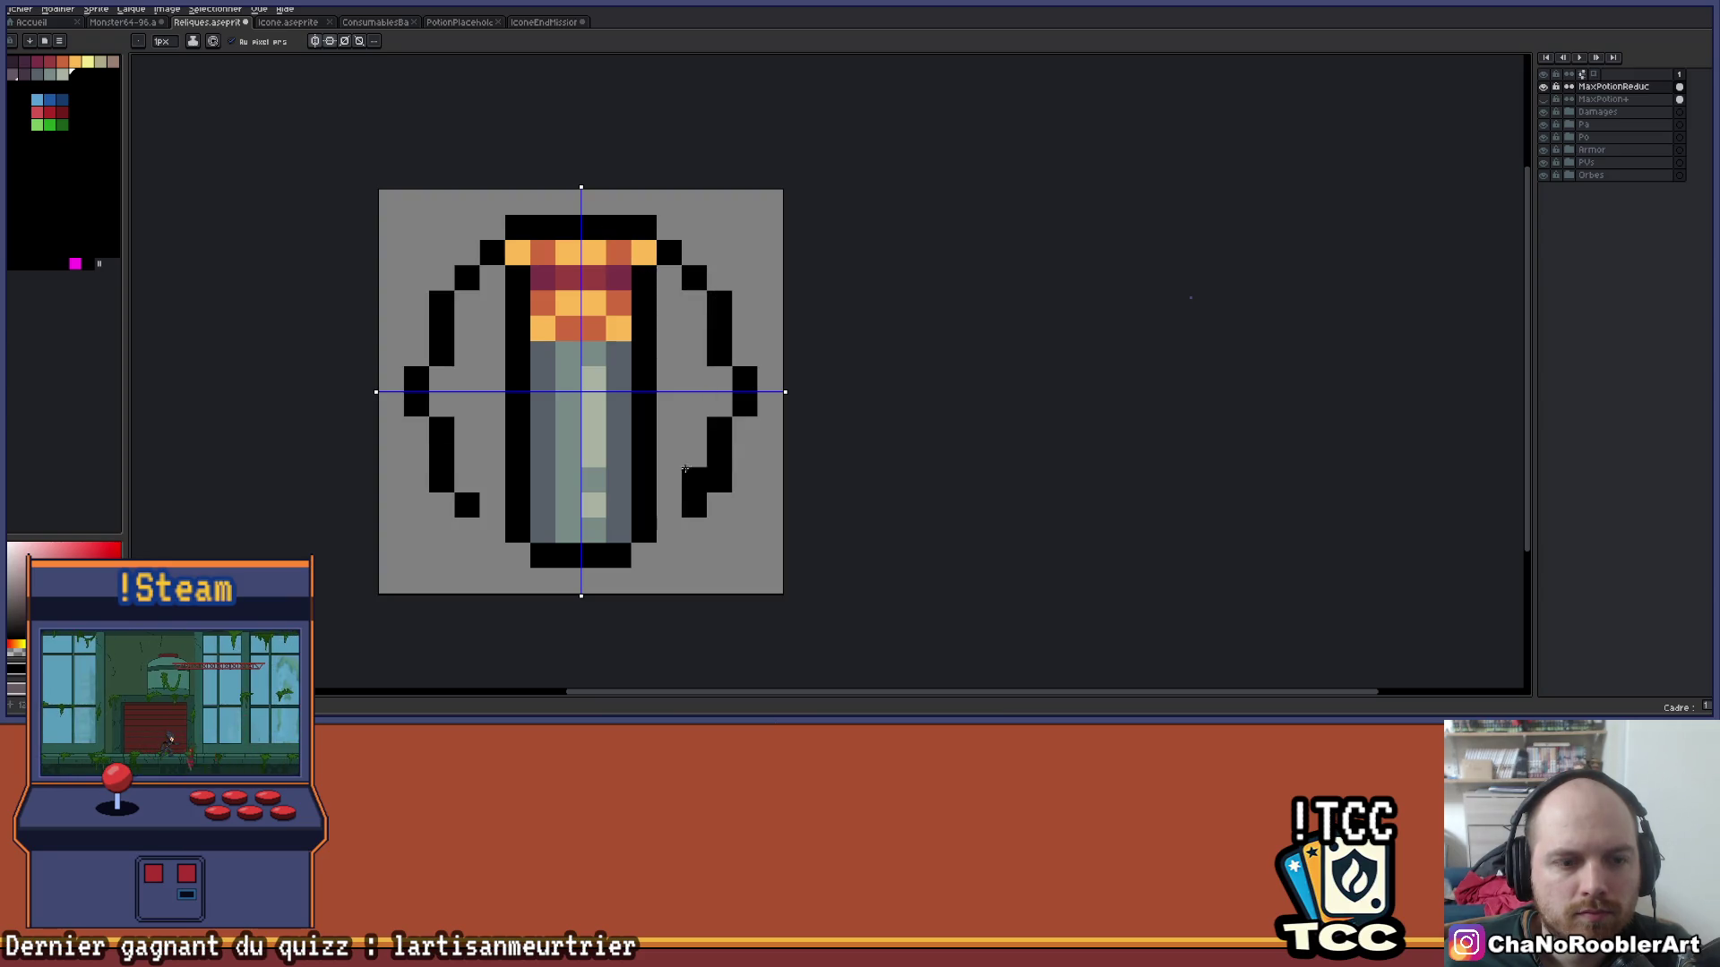
{"action": "right_click", "coordinate": [674, 529]}
{"action": "scroll", "coordinate": [674, 530], "scroll_direction": "down", "scroll_amount": 2}
{"action": "scroll", "coordinate": [751, 427], "scroll_direction": "up", "scroll_amount": 2}
{"action": "scroll", "coordinate": [751, 427], "scroll_direction": "down", "scroll_amount": 2}
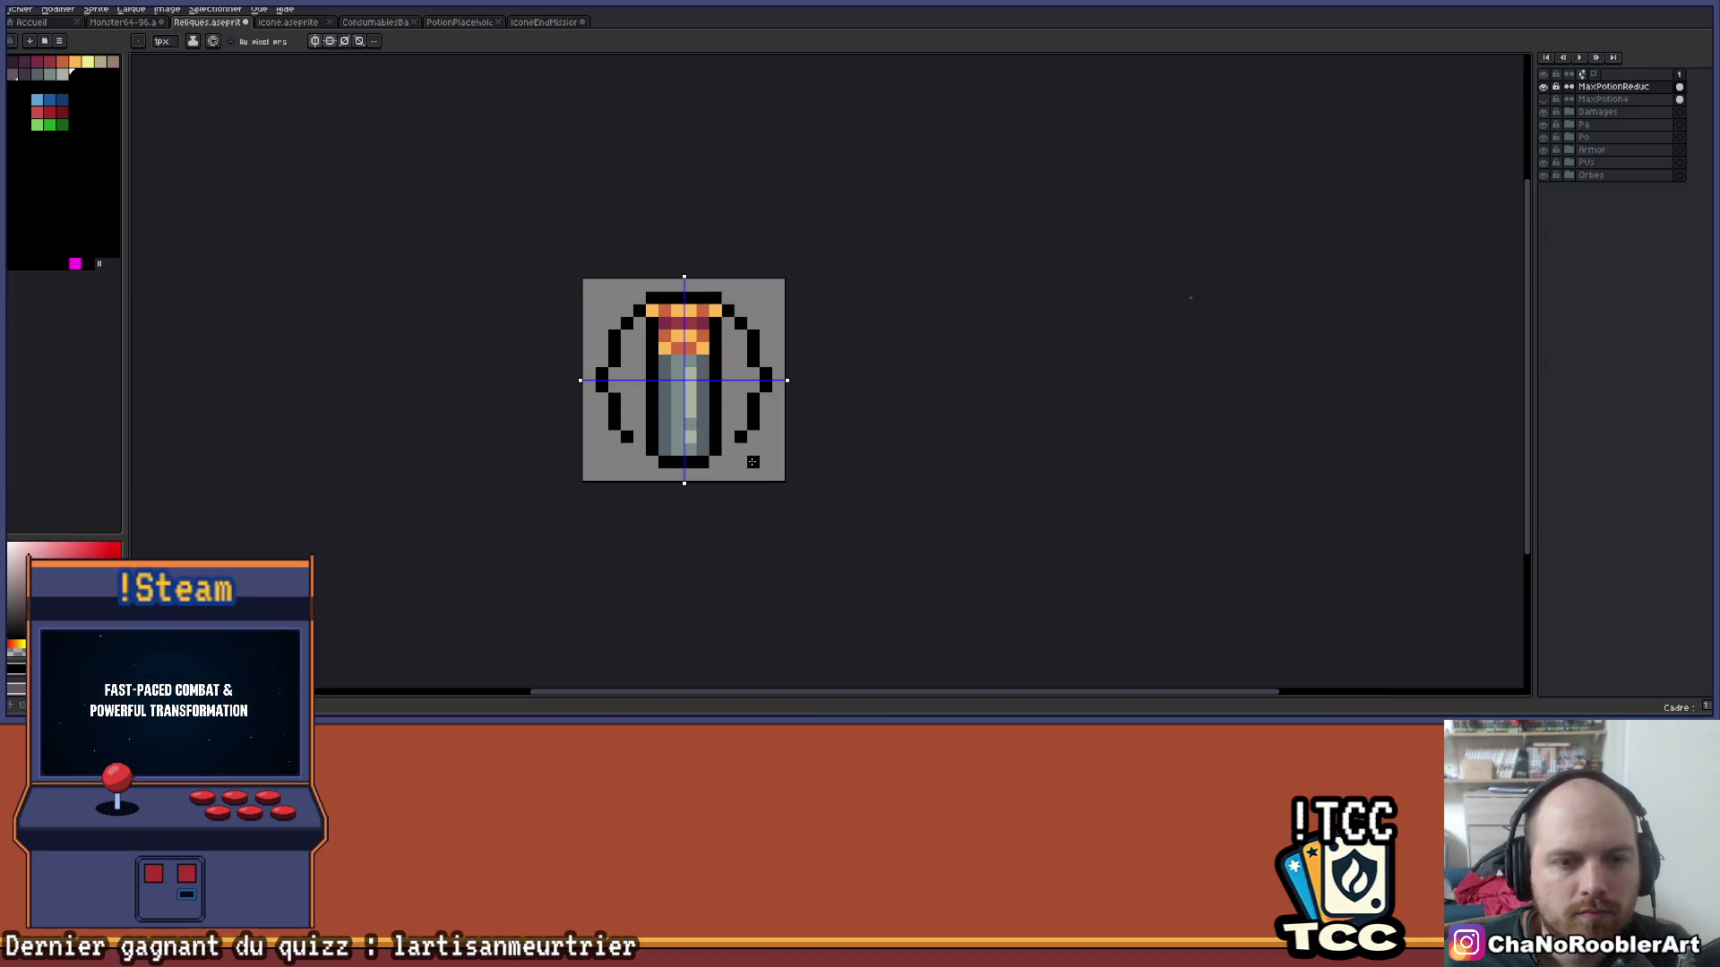
{"action": "scroll", "coordinate": [751, 427], "scroll_direction": "up", "scroll_amount": 2}
{"action": "left_click", "coordinate": [743, 443]}
{"action": "right_click", "coordinate": [753, 439]}
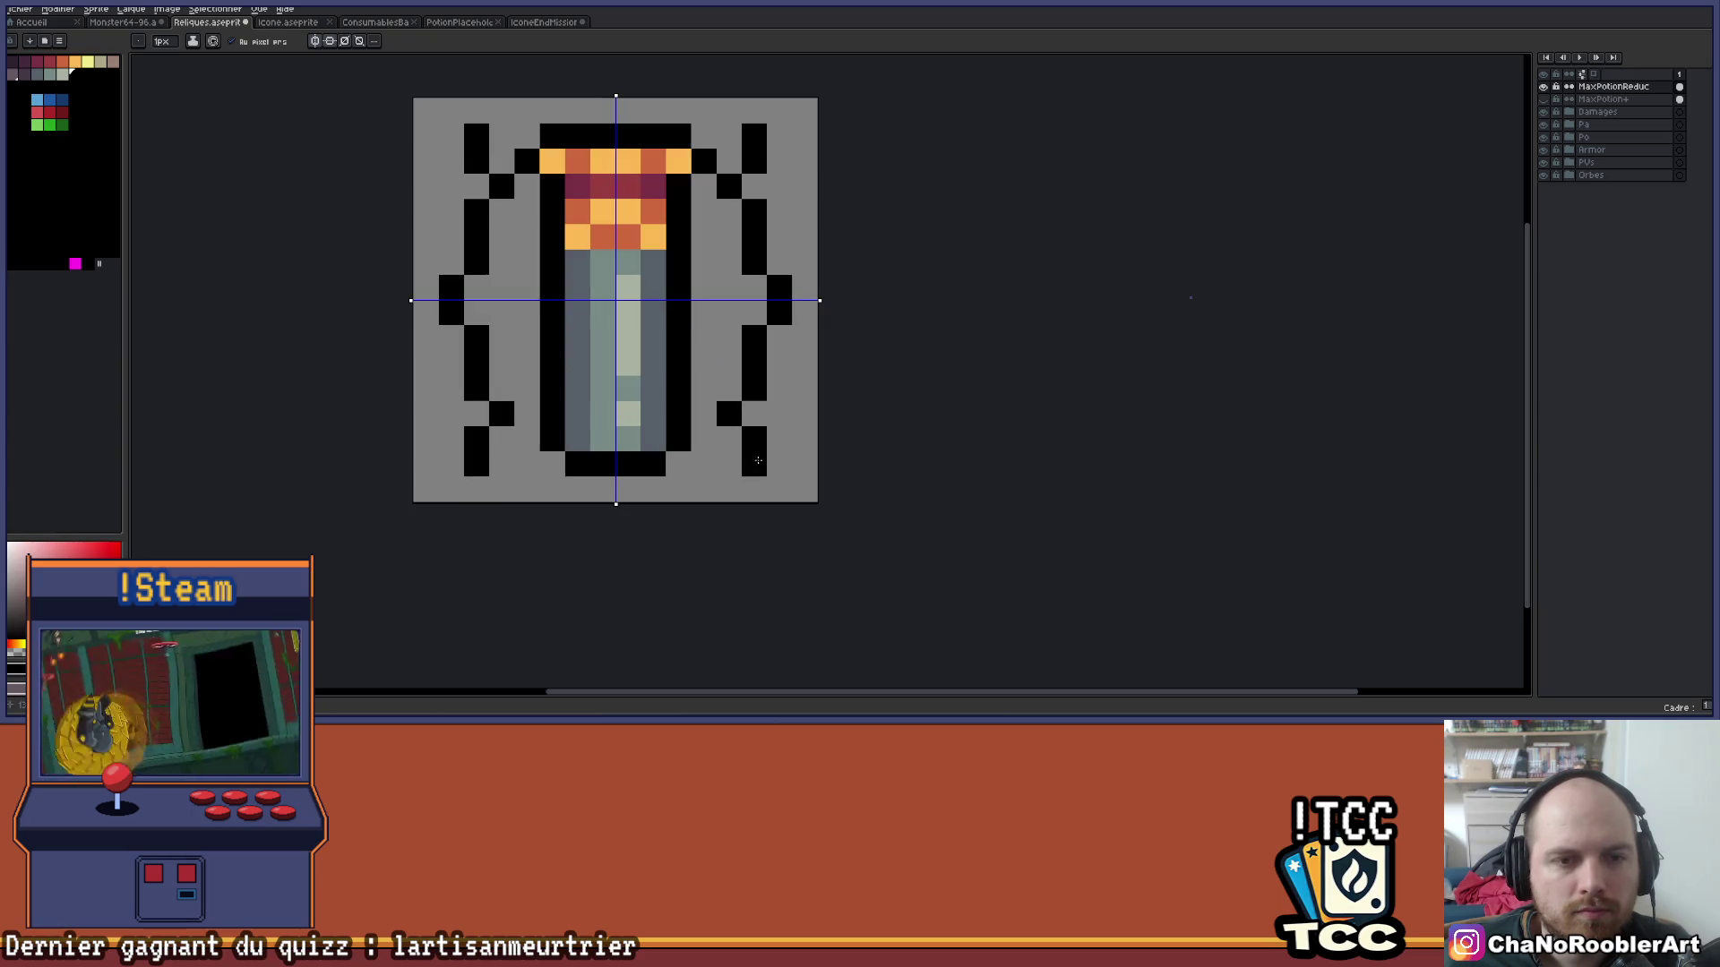
{"action": "right_click", "coordinate": [753, 161]}
{"action": "mouse_move", "coordinate": [729, 187]}
{"action": "left_mouse_down"}
{"action": "mouse_move", "coordinate": [753, 394]}
{"action": "mouse_move", "coordinate": [788, 415]}
{"action": "left_mouse_up"}
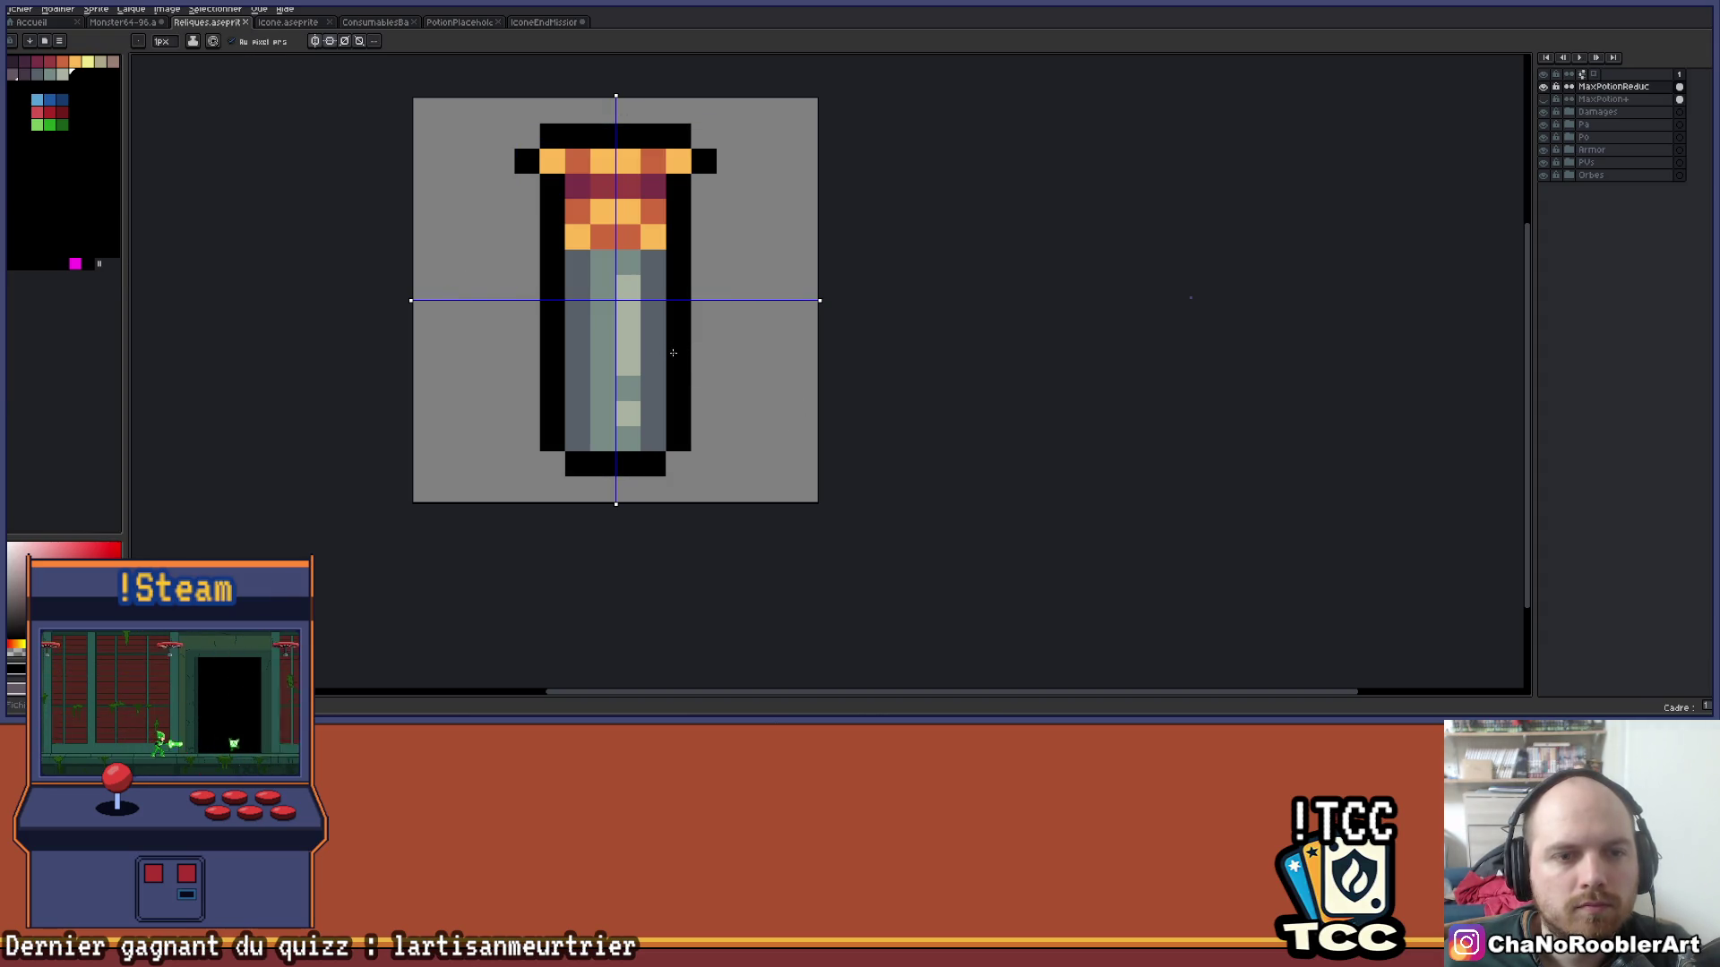
{"action": "left_click_drag", "start_coordinate": [629, 312], "coordinate": [759, 470]}
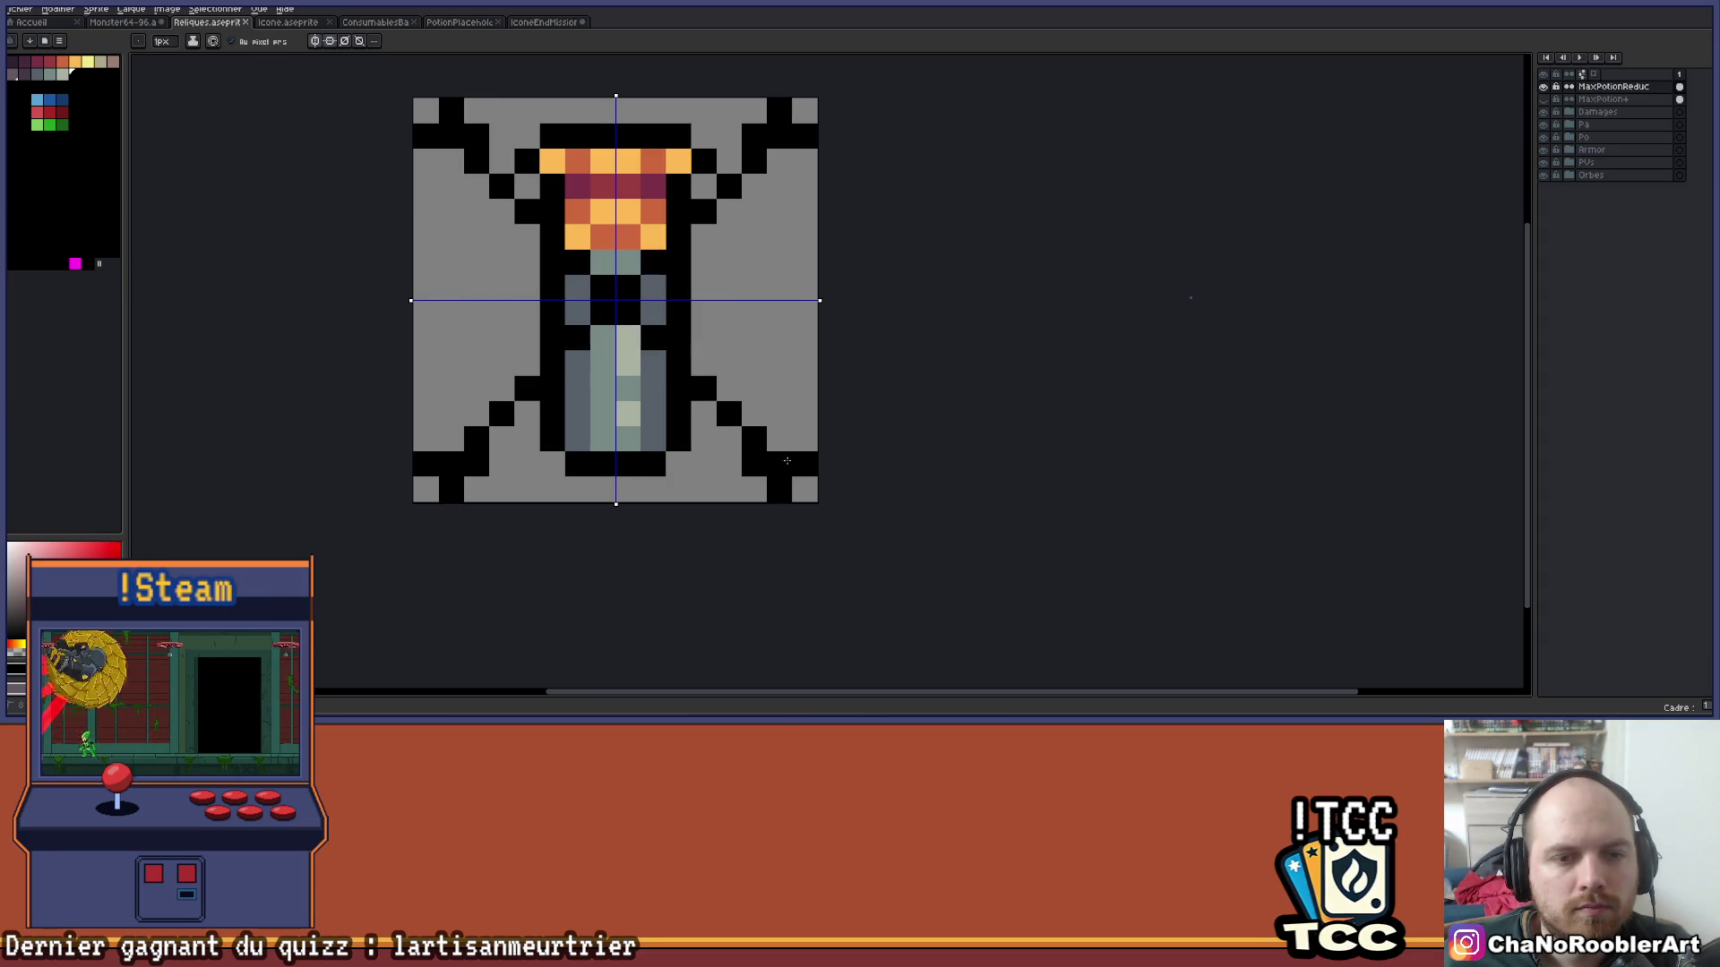
Replace the X with mirrored diagonal legs, trying and undoing vertical side bars.
{"action": "key", "text": "ctrl+z"}
{"action": "key", "text": "ctrl+z"}
{"action": "left_click", "coordinate": [628, 337]}
{"action": "left_click_drag", "start_coordinate": [639, 330], "coordinate": [782, 459]}
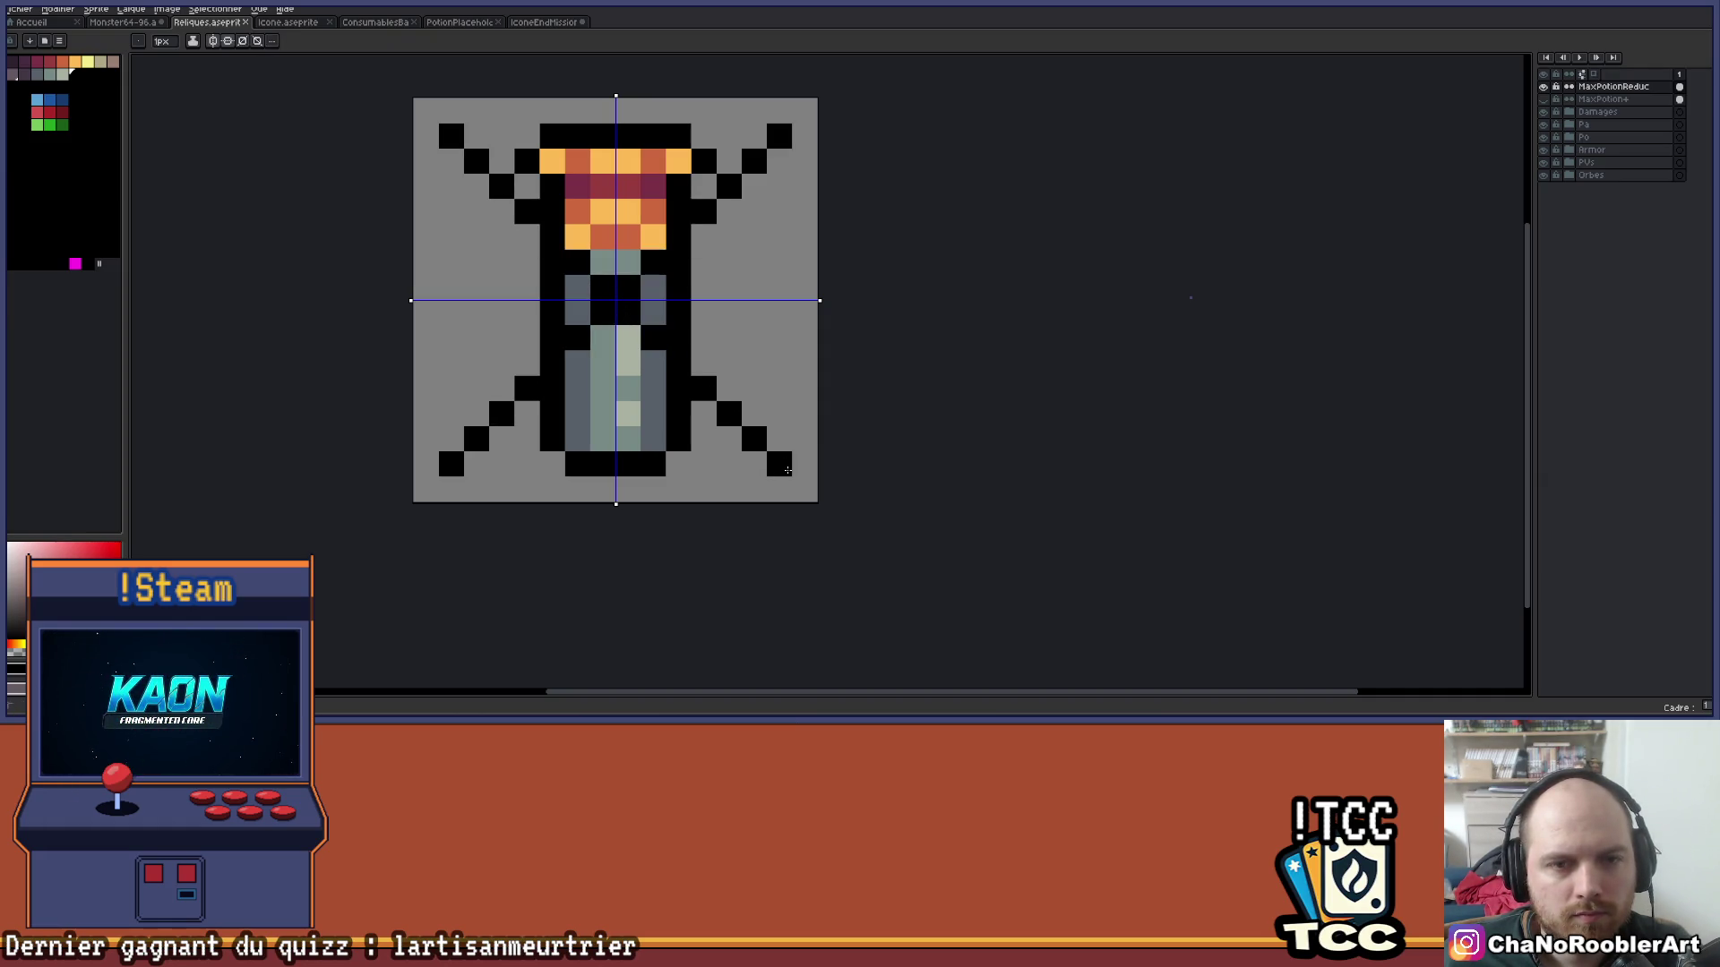
{"action": "mouse_move", "coordinate": [779, 148]}
{"action": "left_mouse_down"}
{"action": "mouse_move", "coordinate": [780, 259]}
{"action": "mouse_move", "coordinate": [754, 268]}
{"action": "mouse_move", "coordinate": [754, 341]}
{"action": "mouse_move", "coordinate": [762, 229]}
{"action": "mouse_move", "coordinate": [782, 439]}
{"action": "left_mouse_up"}
{"action": "key", "text": "ctrl+z"}
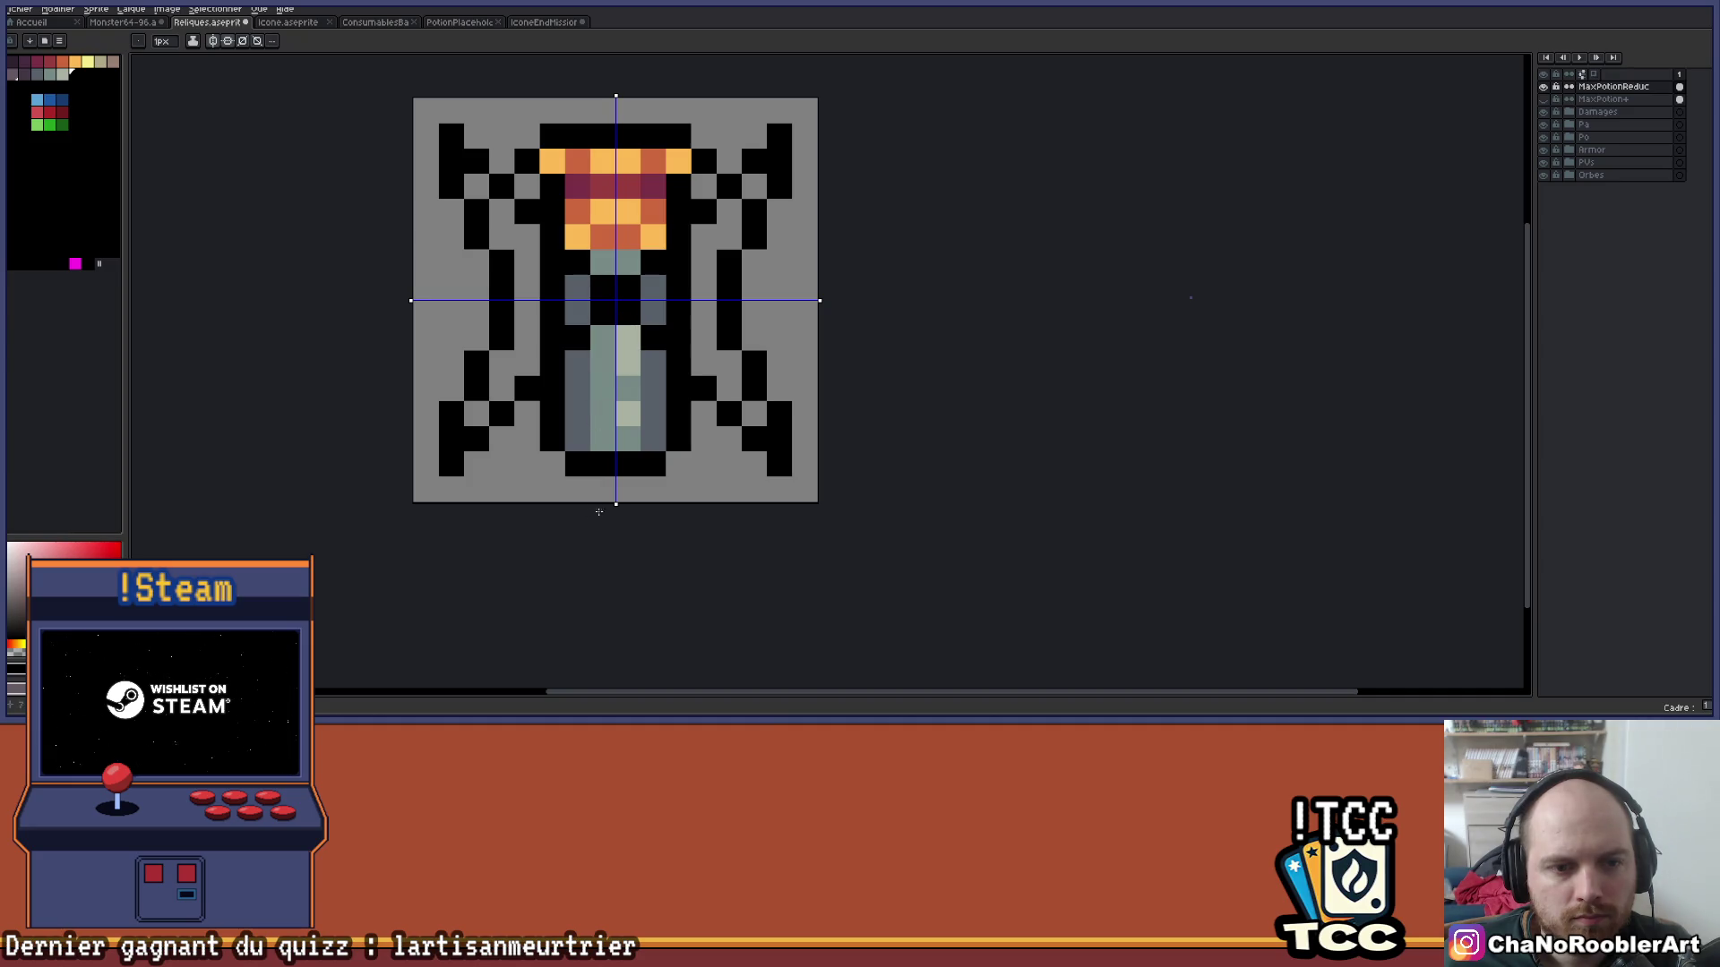
Recentre the icon and turn mirrored drawing off.
{"action": "scroll", "coordinate": [691, 350], "scroll_direction": "down", "scroll_amount": 3}
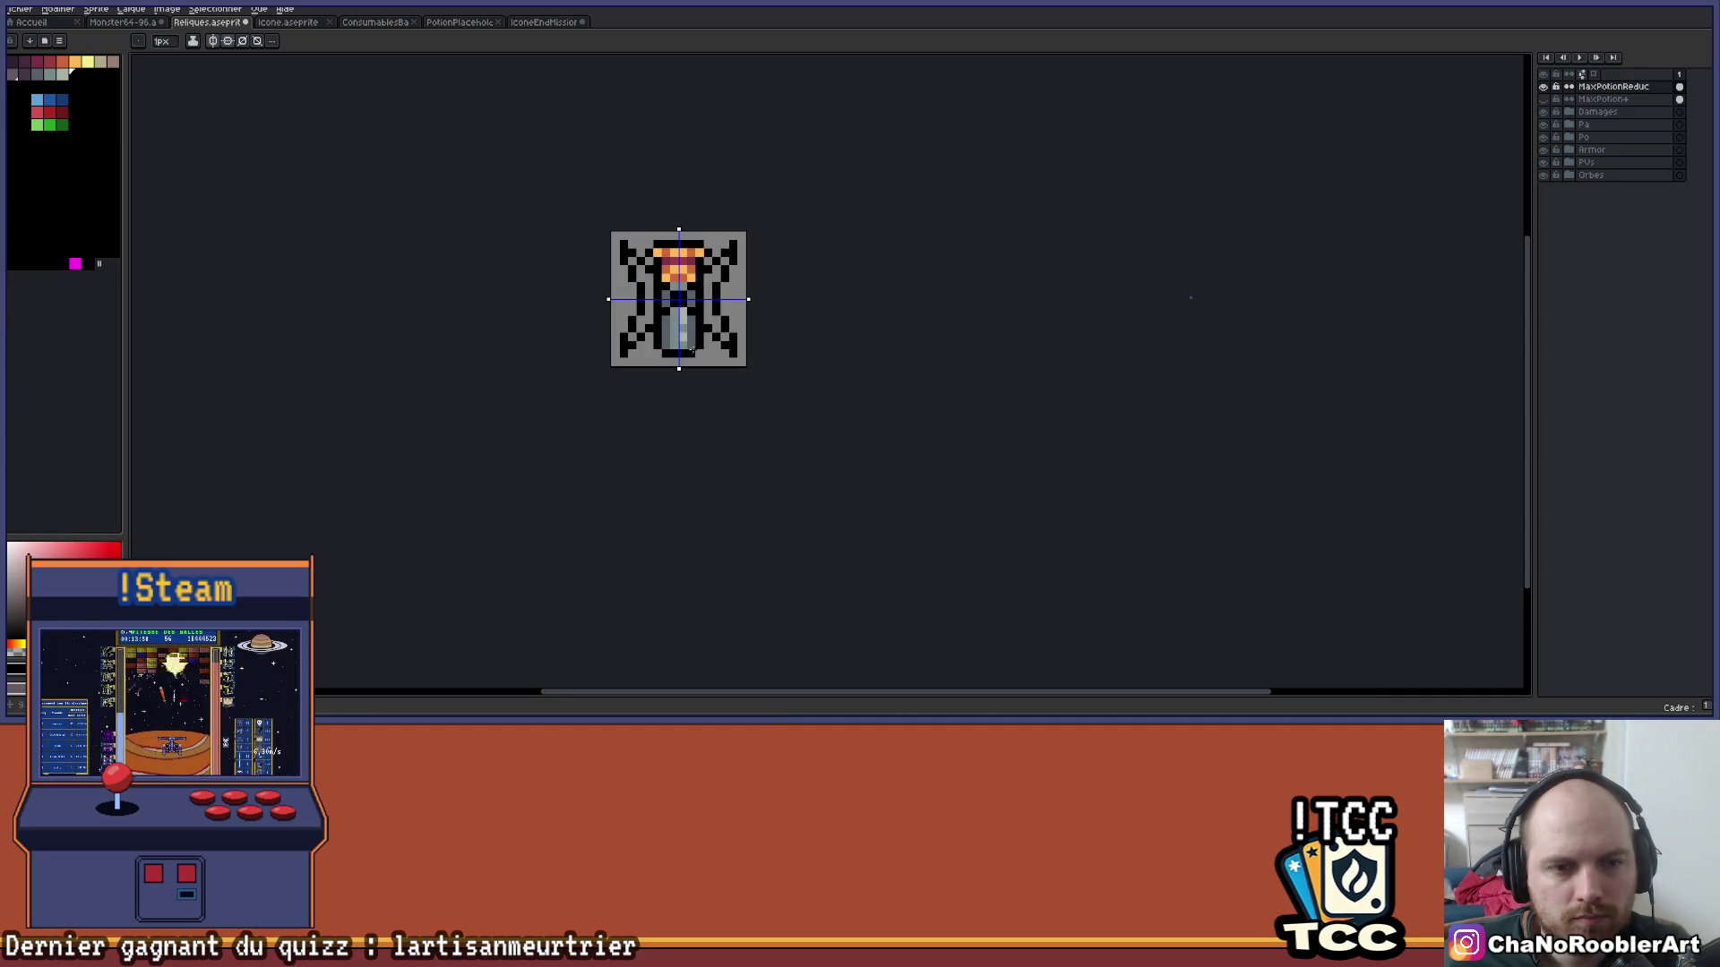
{"action": "scroll", "coordinate": [717, 270], "scroll_direction": "up", "scroll_amount": 3}
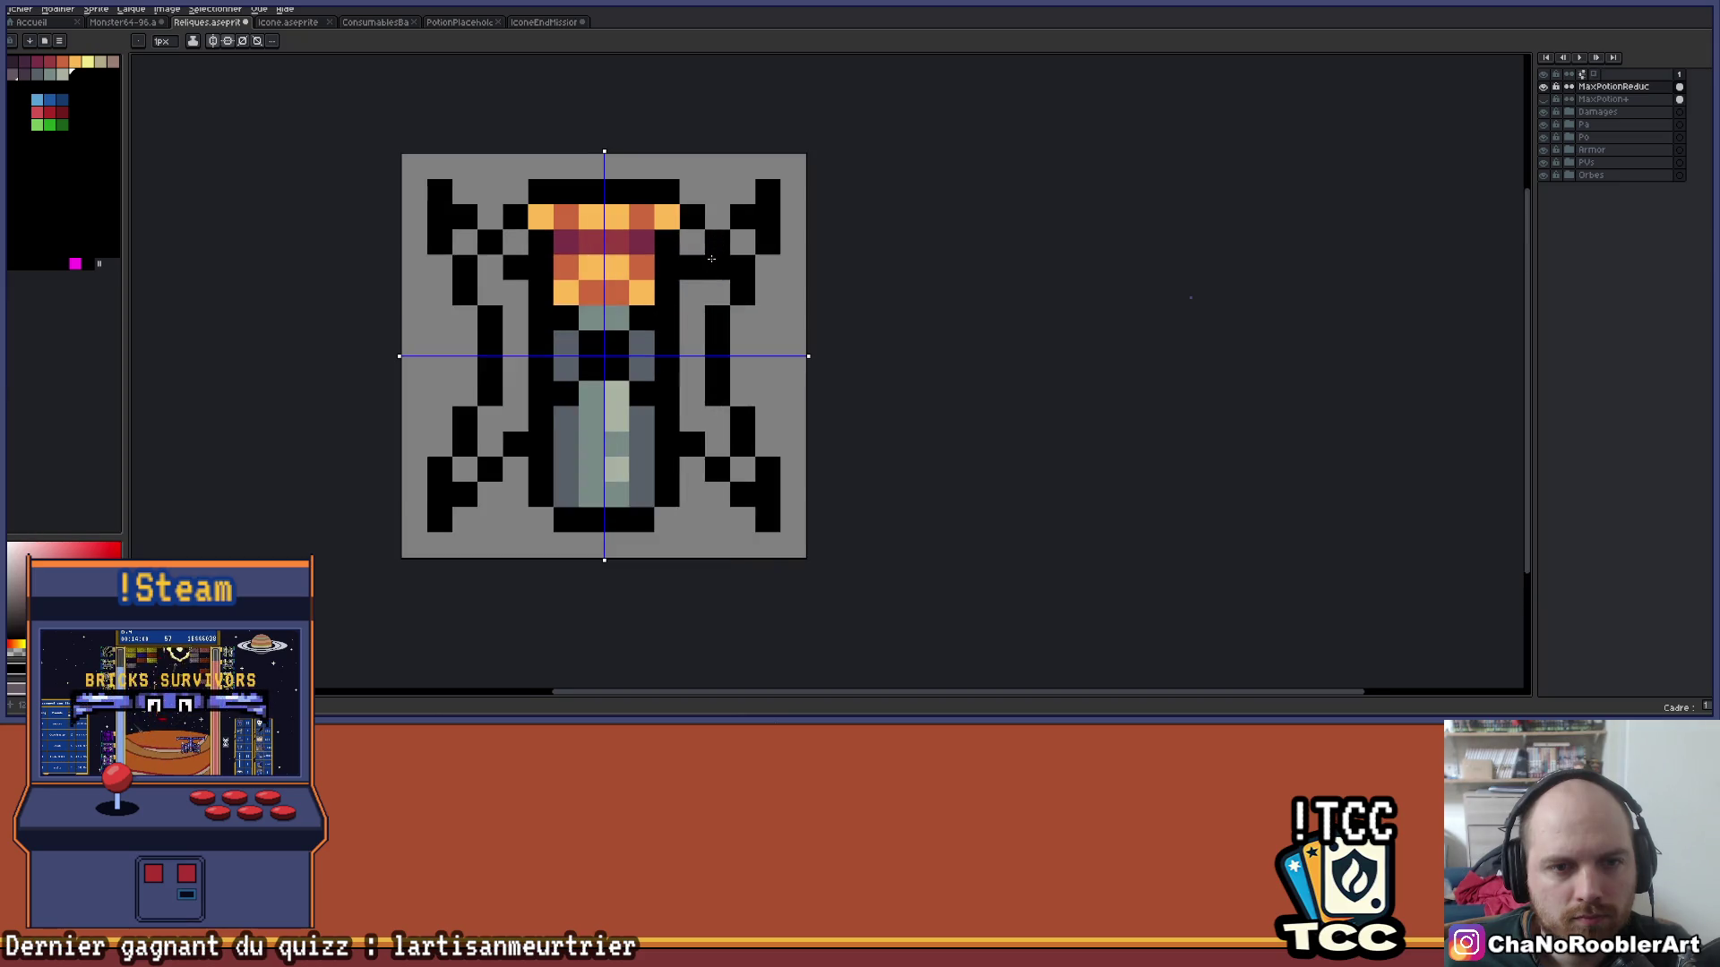
{"action": "key", "text": "b"}
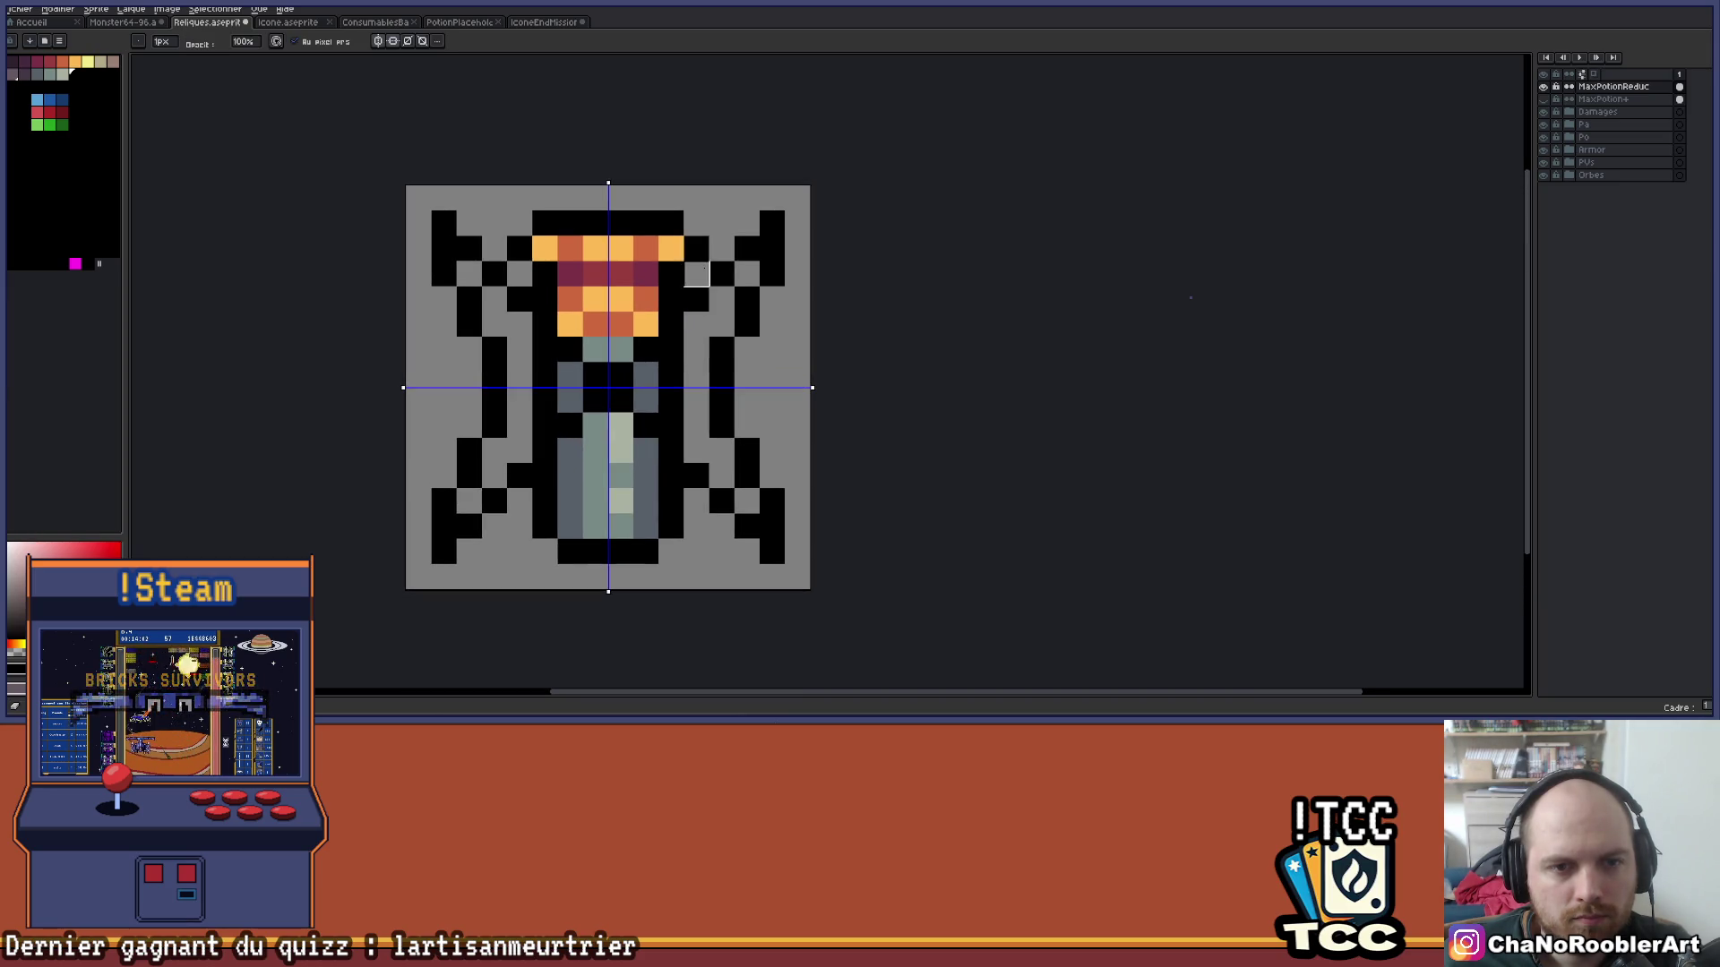
{"action": "scroll", "coordinate": [776, 377], "scroll_direction": "down", "scroll_amount": 1}
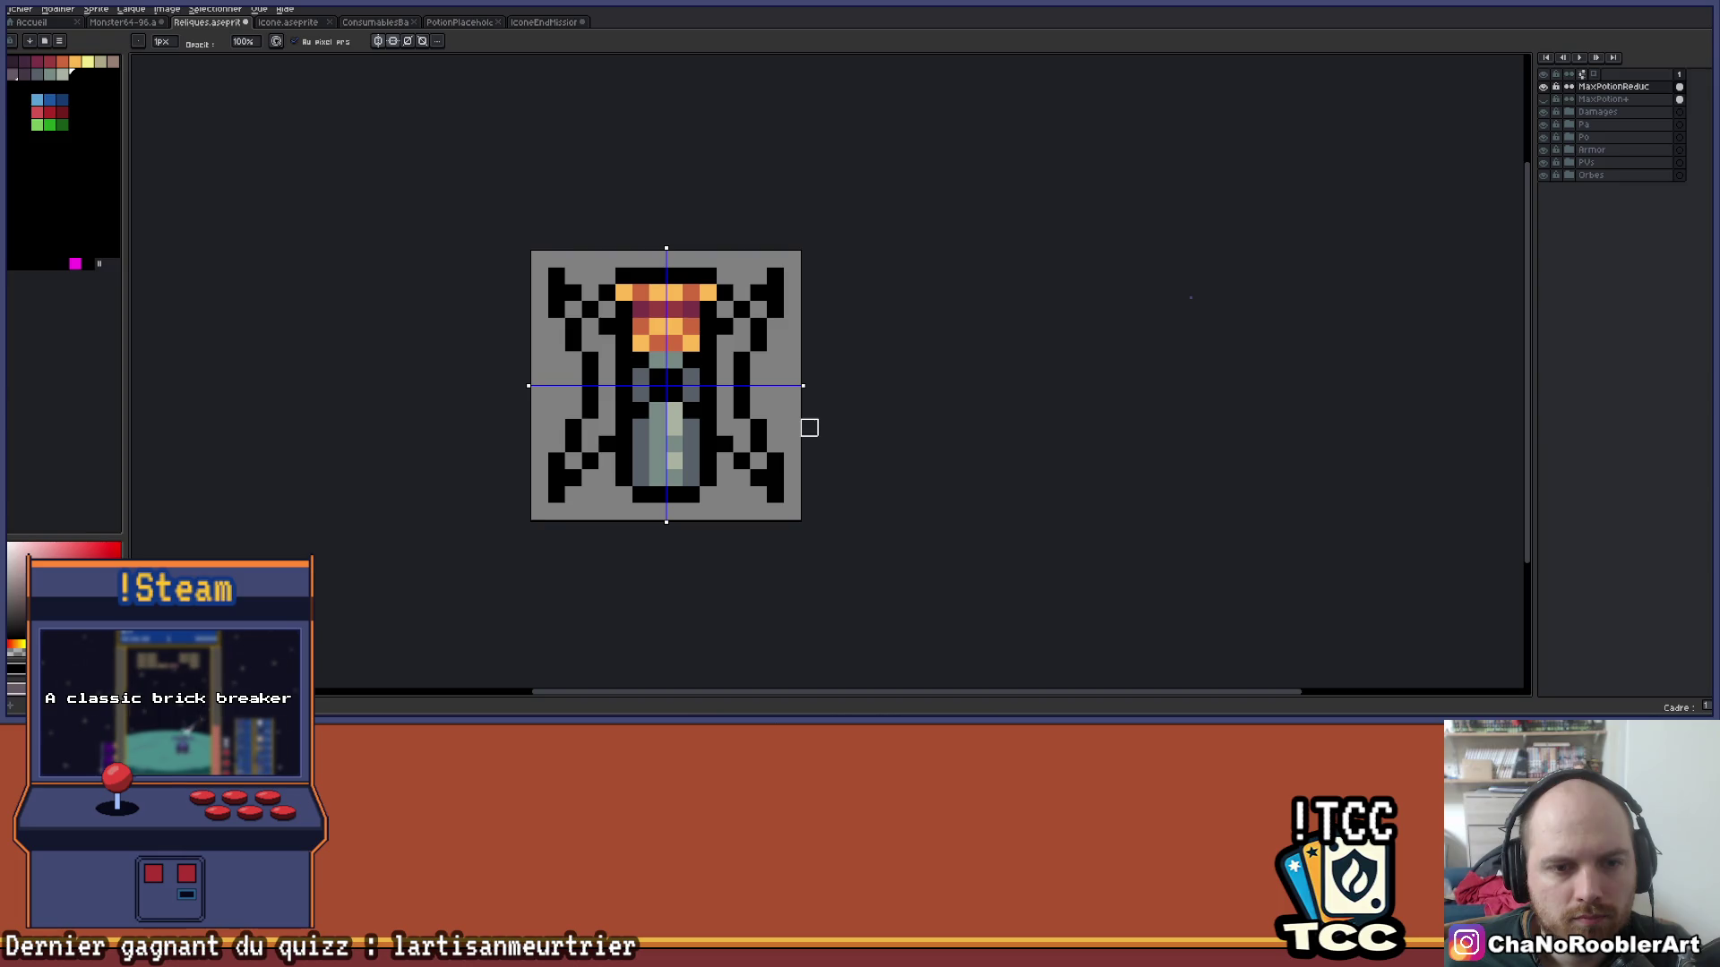
{"action": "mouse_move", "coordinate": [809, 428]}
{"action": "left_mouse_down"}
{"action": "mouse_move", "coordinate": [766, 401]}
{"action": "mouse_move", "coordinate": [761, 339]}
{"action": "left_mouse_up"}
{"action": "scroll", "coordinate": [604, 329], "scroll_direction": "up", "scroll_amount": 1}
{"action": "key", "text": "e"}
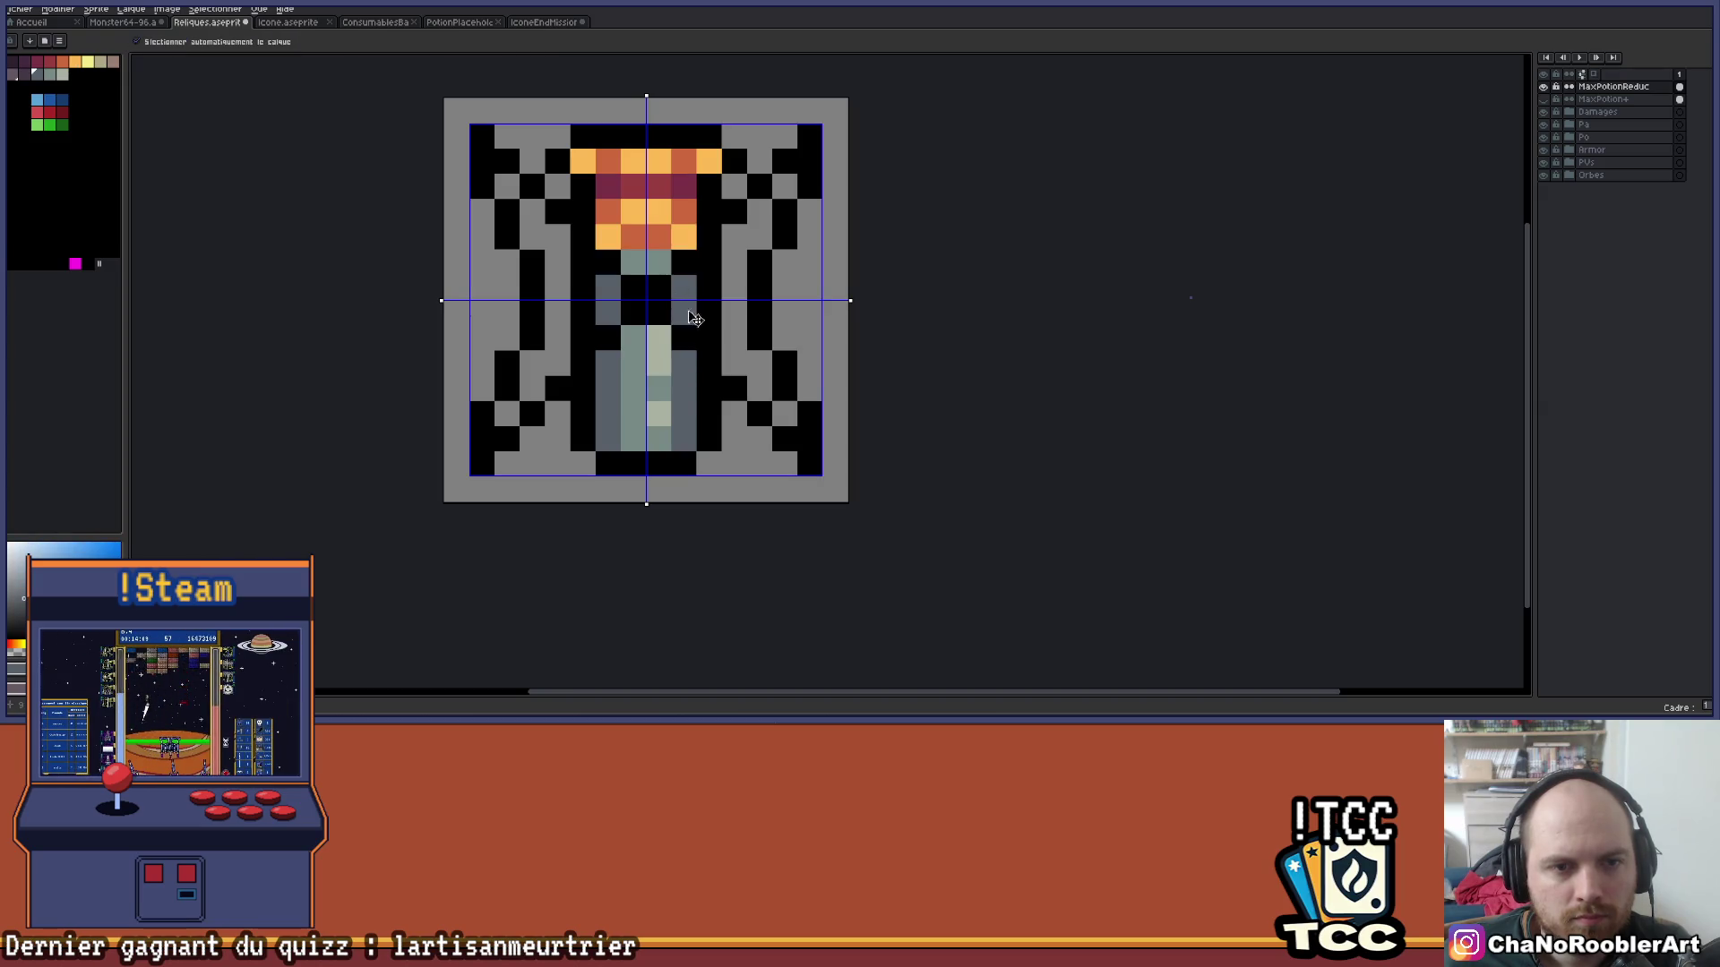
{"action": "left_click", "coordinate": [331, 42]}
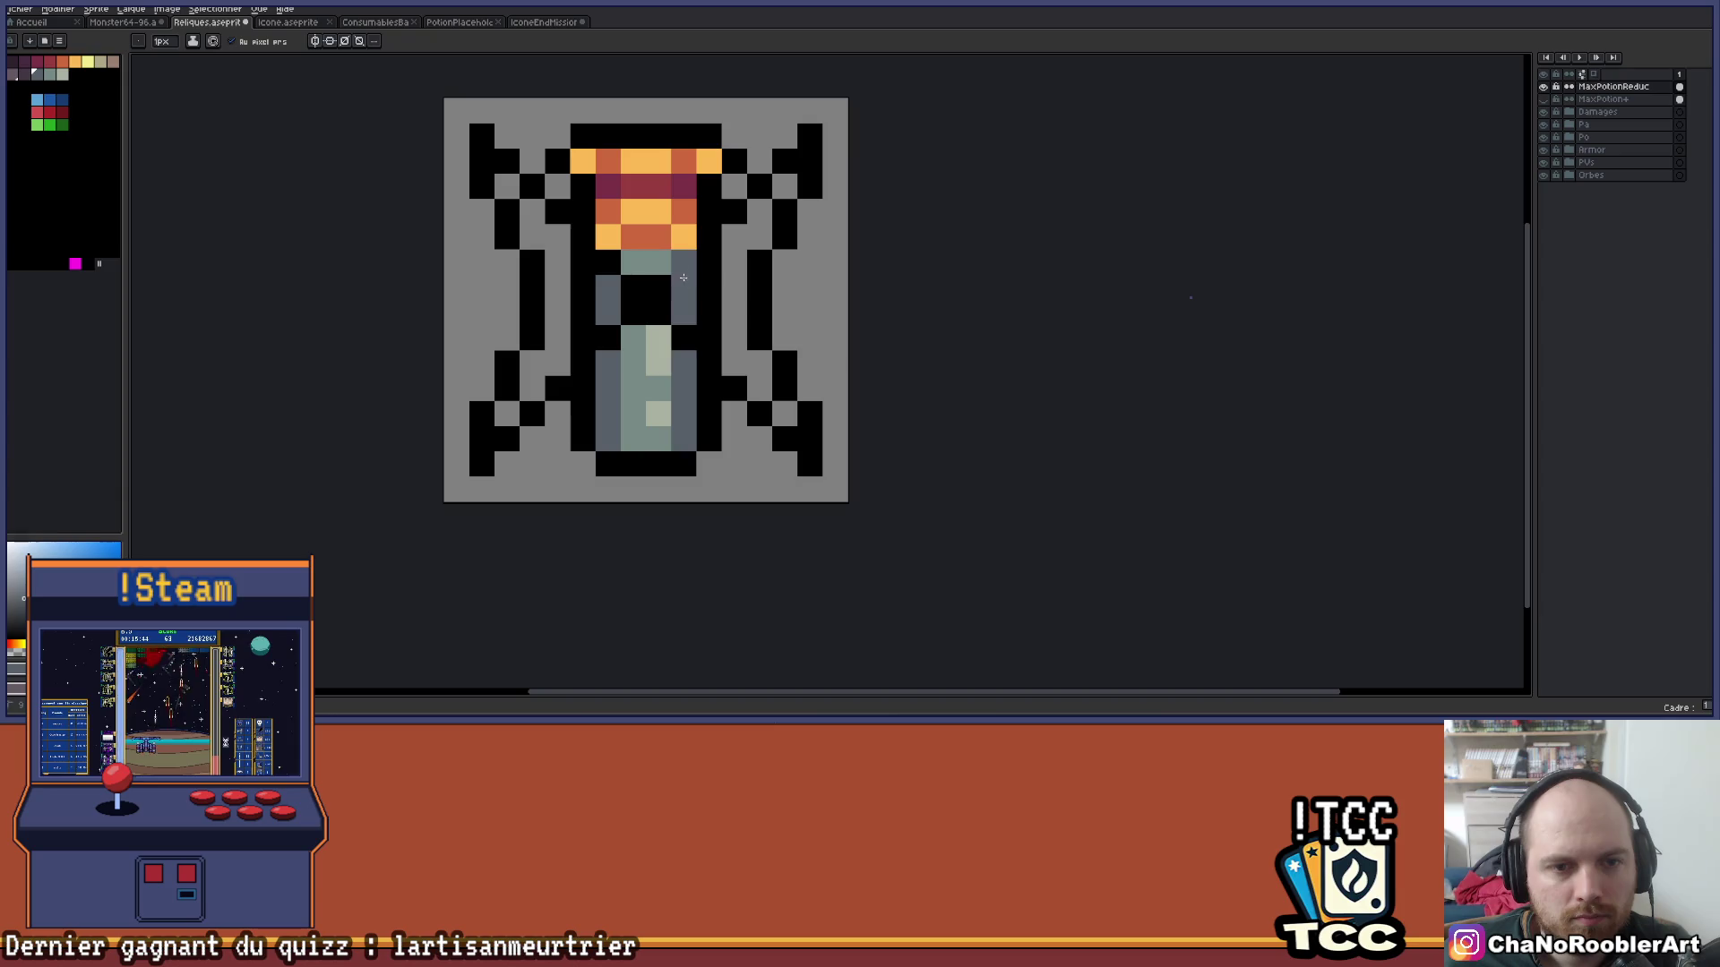
Eyedrop the bottle's teal glass colour and paint the black and red middle pixels teal.
{"action": "left_click", "coordinate": [607, 338]}
{"action": "left_click", "coordinate": [657, 313]}
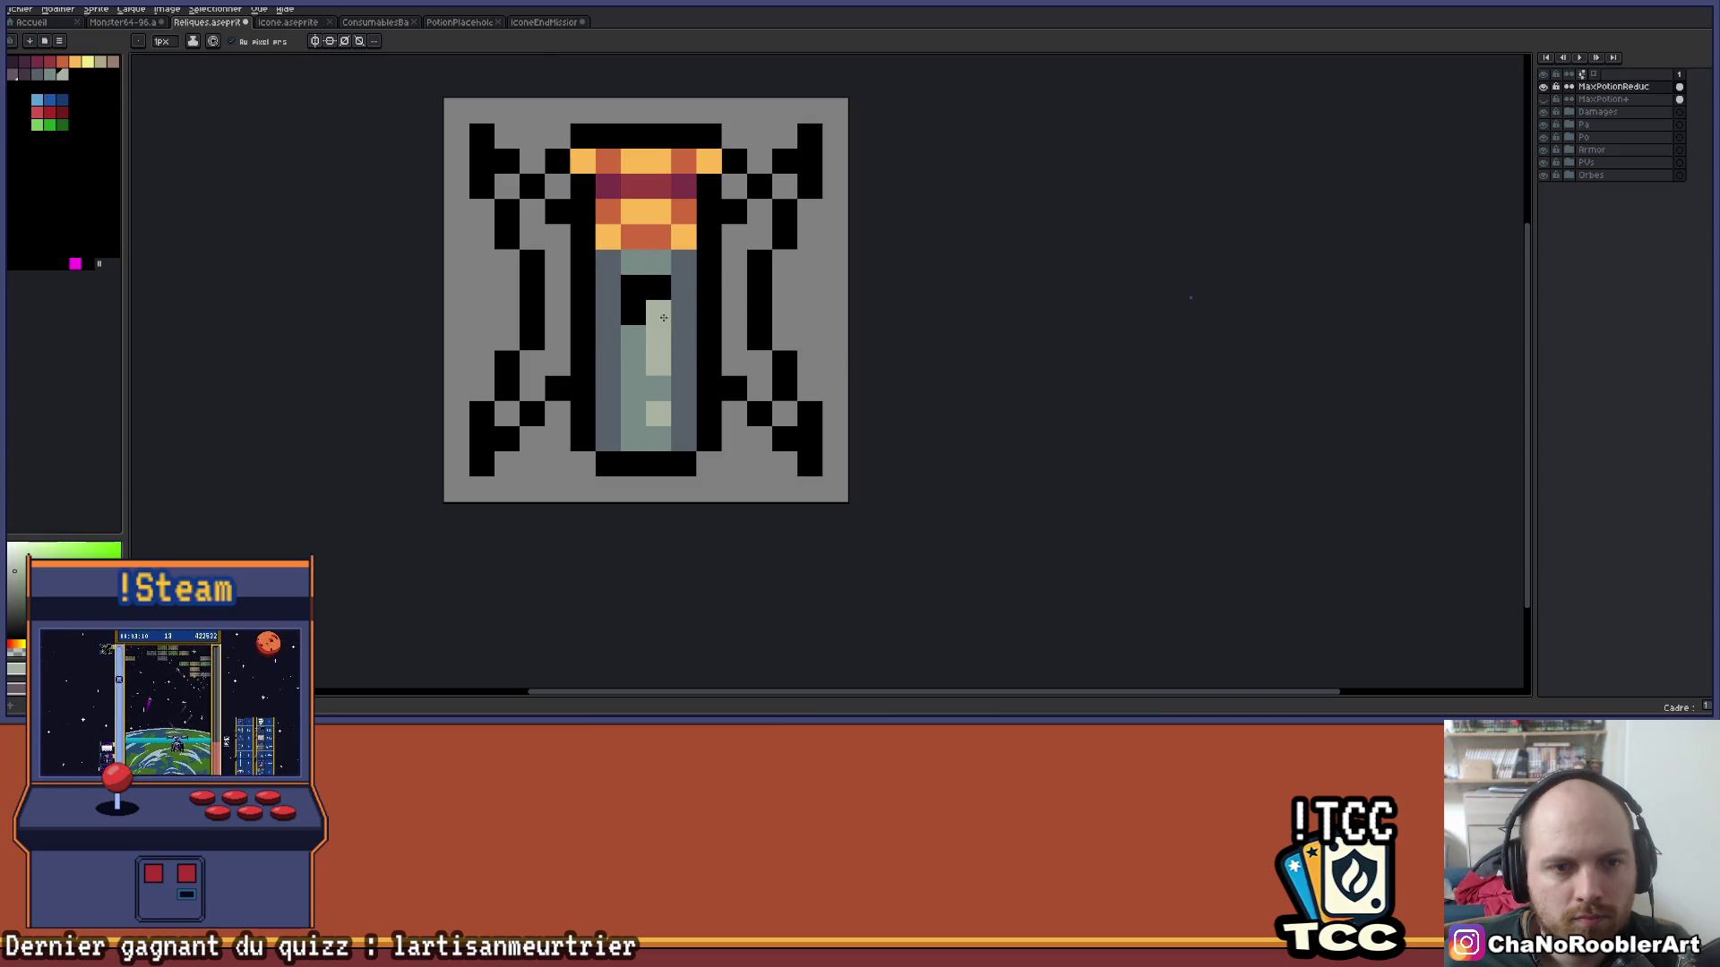
{"action": "left_click", "coordinate": [633, 287]}
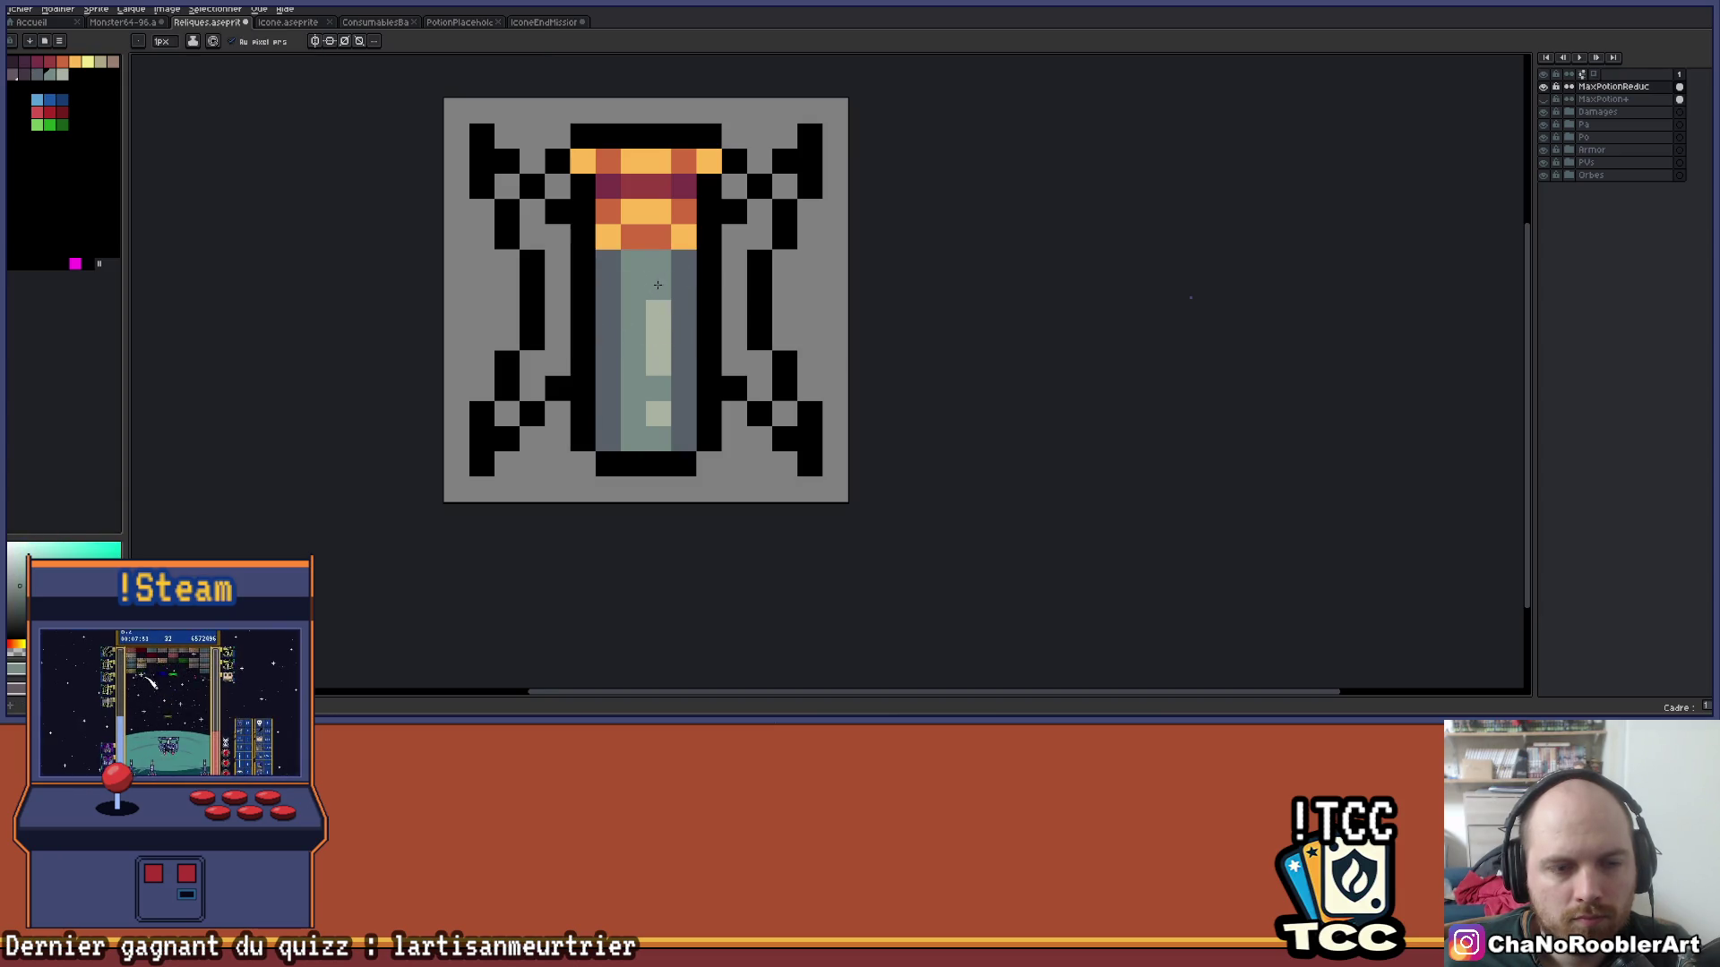
{"action": "scroll", "coordinate": [659, 283], "scroll_direction": "down", "scroll_amount": 3}
{"action": "scroll", "coordinate": [645, 271], "scroll_direction": "up", "scroll_amount": 3}
{"action": "left_click", "coordinate": [645, 271]}
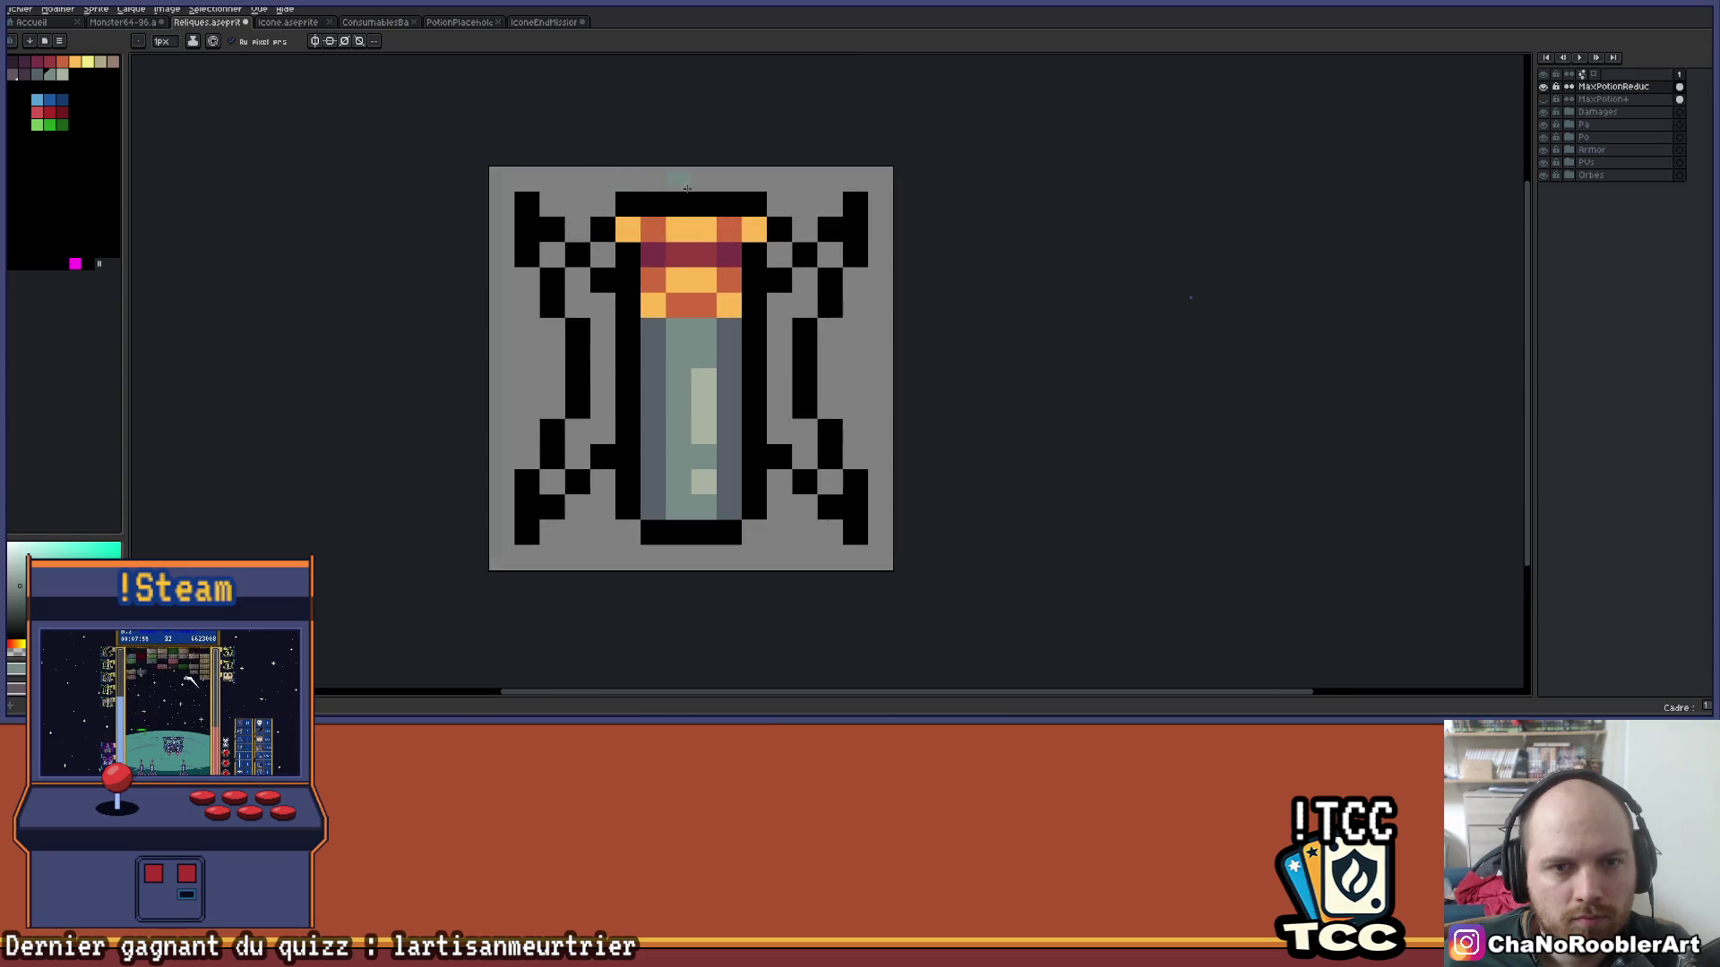
{"action": "scroll", "coordinate": [650, 182], "scroll_direction": "down", "scroll_amount": 2}
{"action": "scroll", "coordinate": [732, 342], "scroll_direction": "up", "scroll_amount": 2}
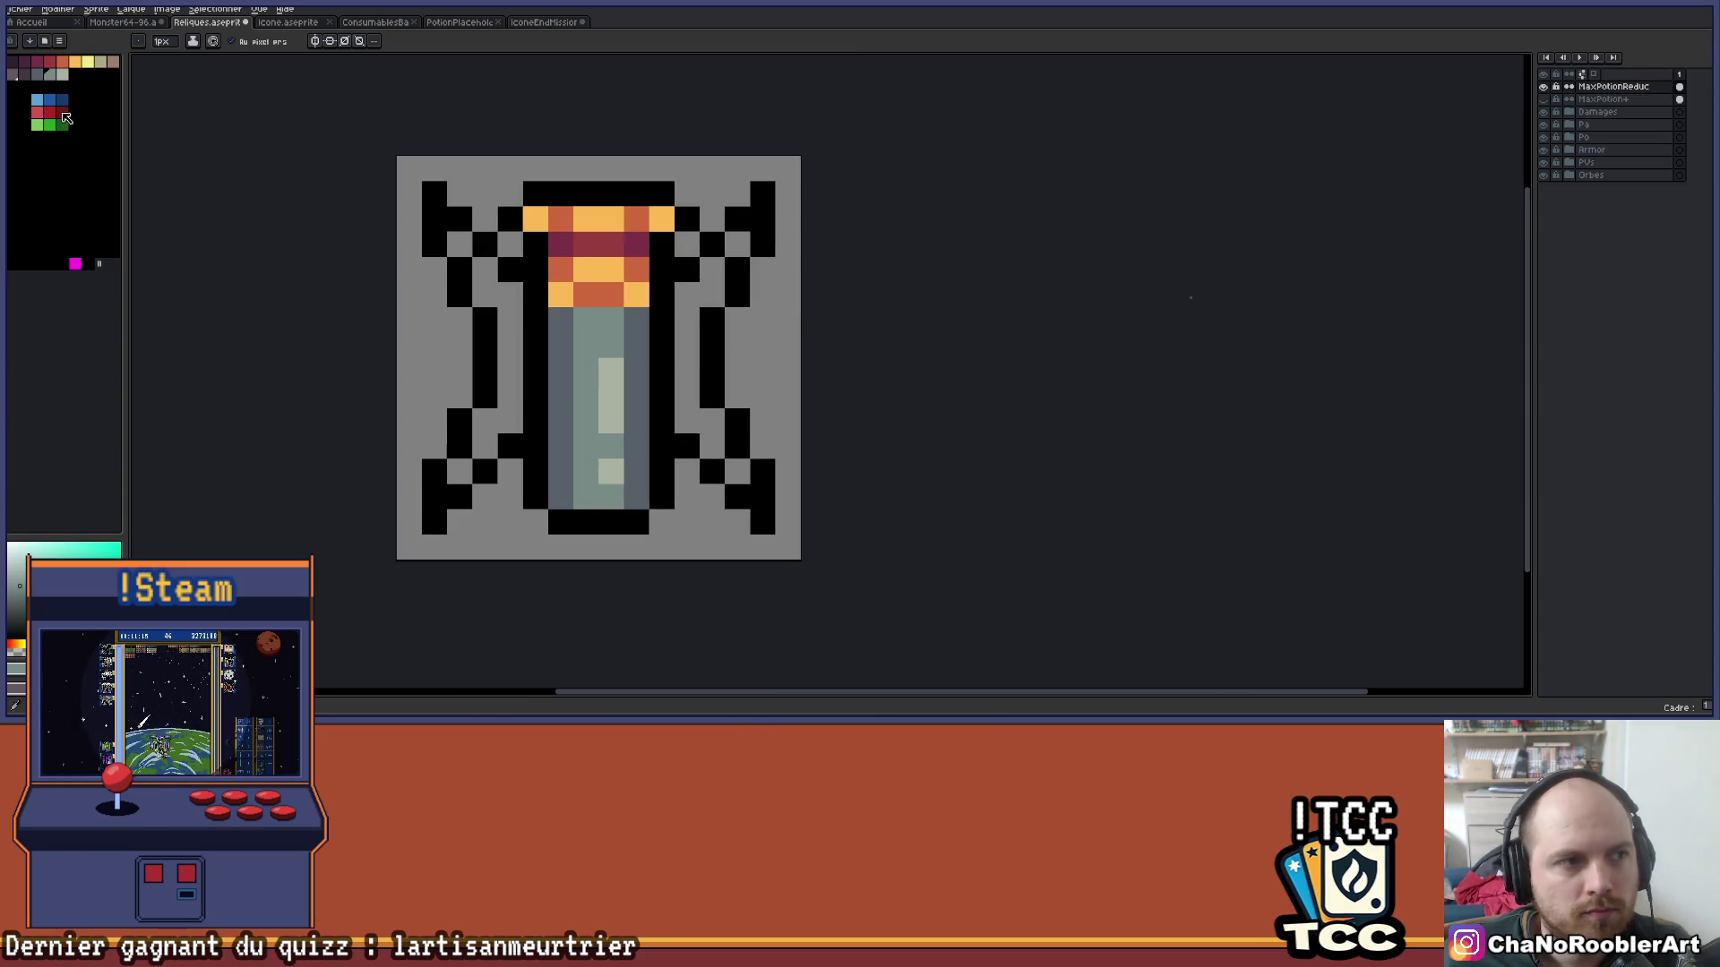
{"action": "left_click", "coordinate": [61, 67]}
Paint-bucket the left inner leg orange, then undo a stray dark red pixel beside it.
{"action": "key", "text": "g"}
{"action": "left_click", "coordinate": [510, 310]}
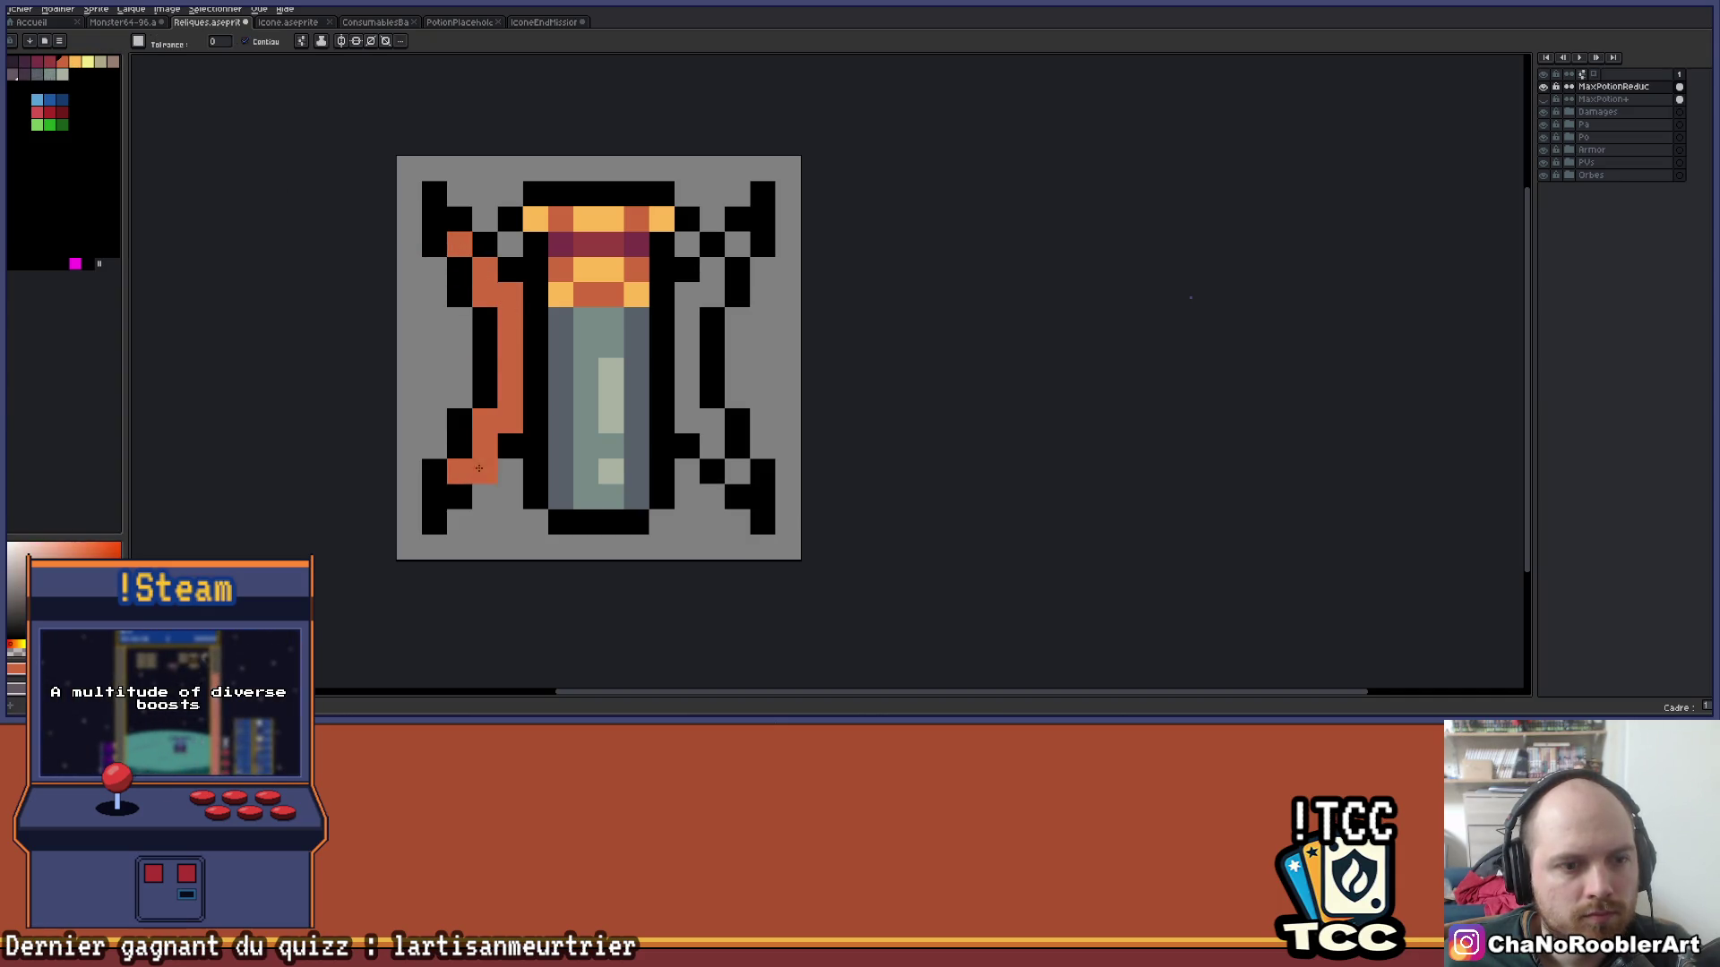
{"action": "scroll", "coordinate": [745, 286], "scroll_direction": "down", "scroll_amount": 3}
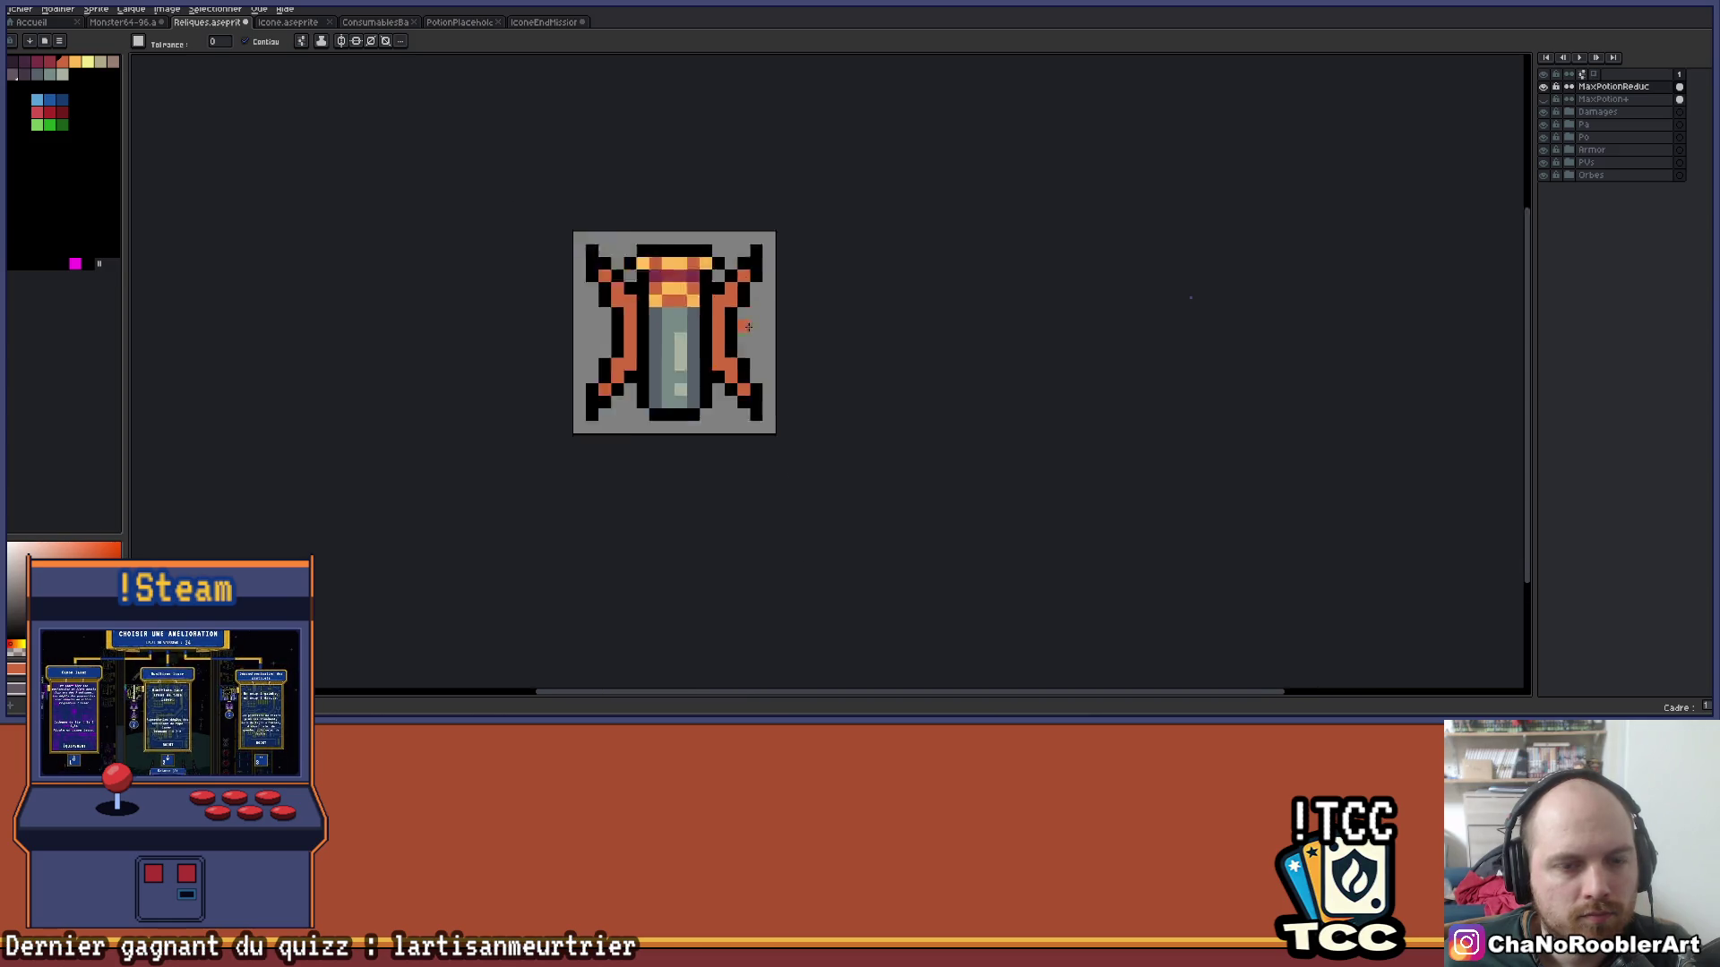
{"action": "left_click_drag", "start_coordinate": [750, 349], "coordinate": [671, 383]}
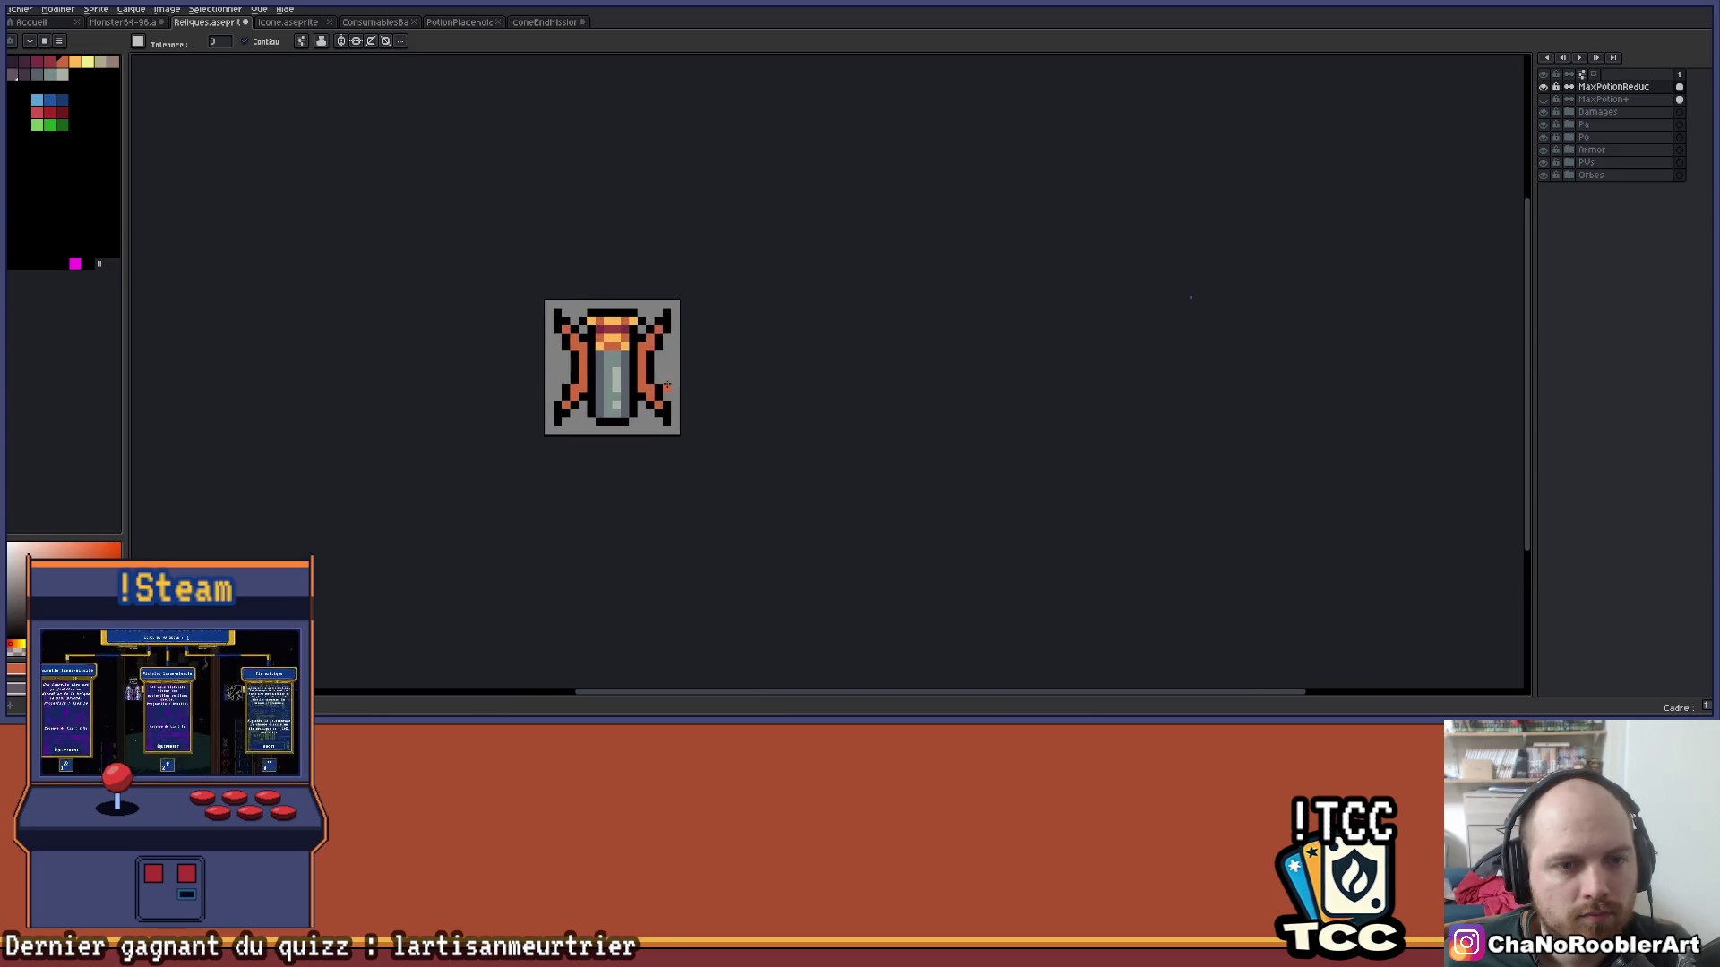
{"action": "scroll", "coordinate": [662, 380], "scroll_direction": "up", "scroll_amount": 3}
{"action": "left_click", "coordinate": [49, 63]}
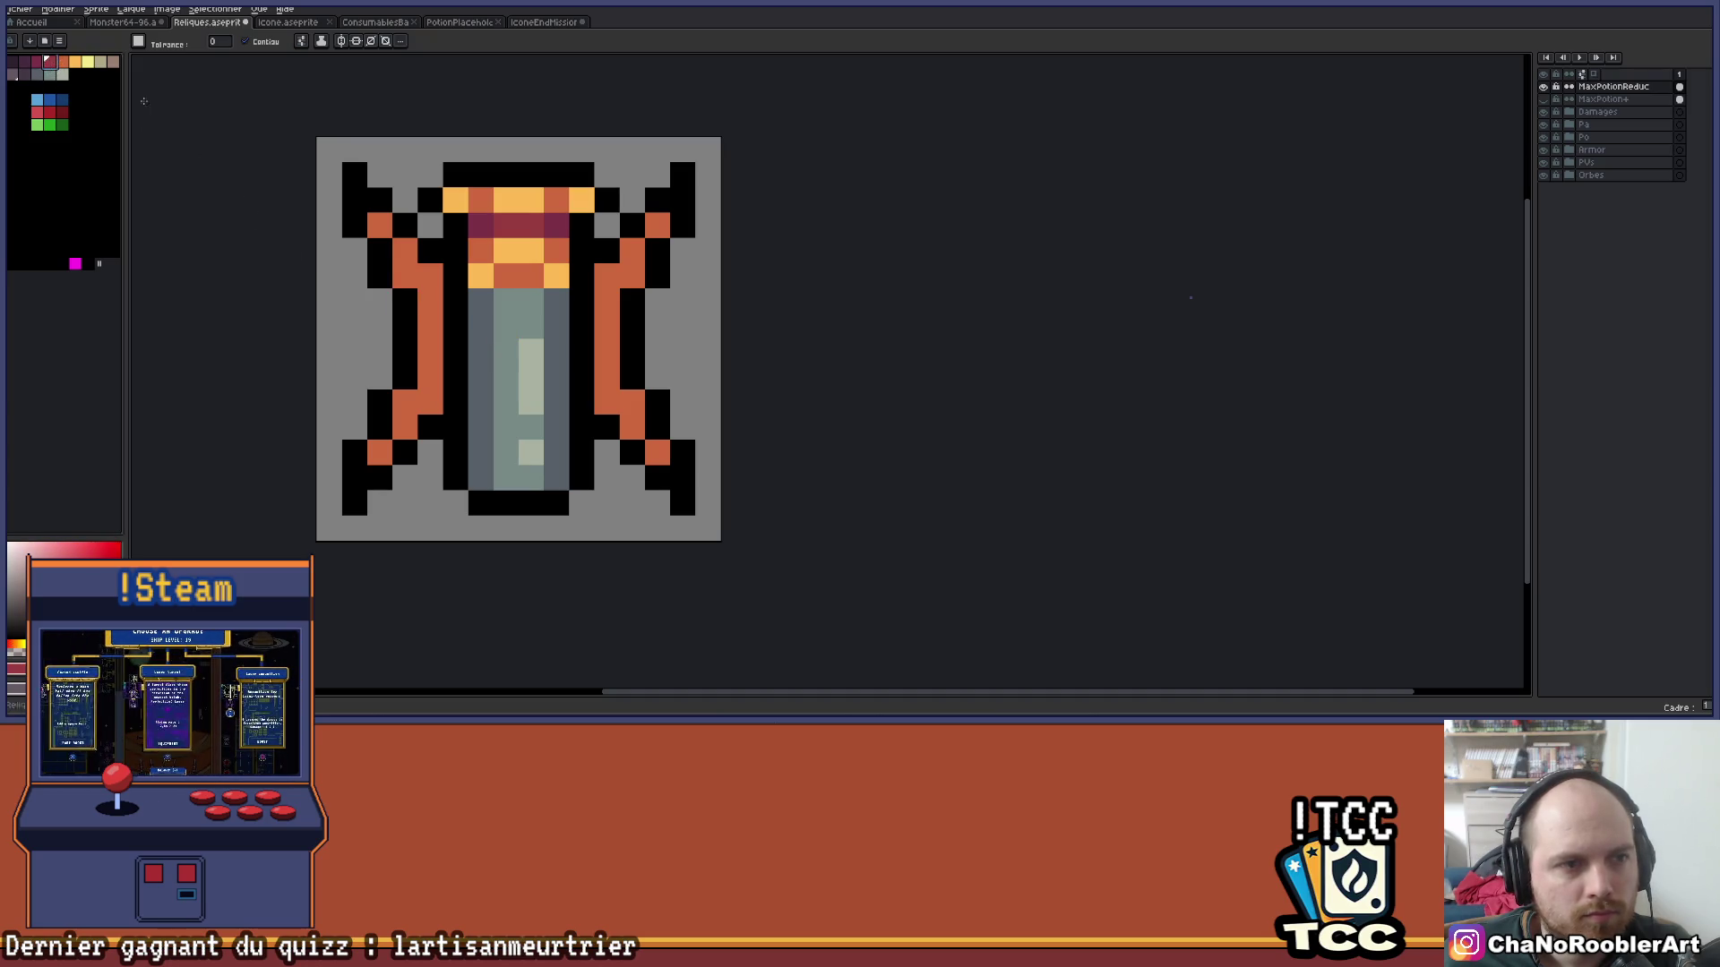
{"action": "left_click", "coordinate": [431, 277]}
{"action": "key", "text": "ctrl+z"}
Pencil dark red stripes between each orange leg and the bottle on both sides.
{"action": "key", "text": "b"}
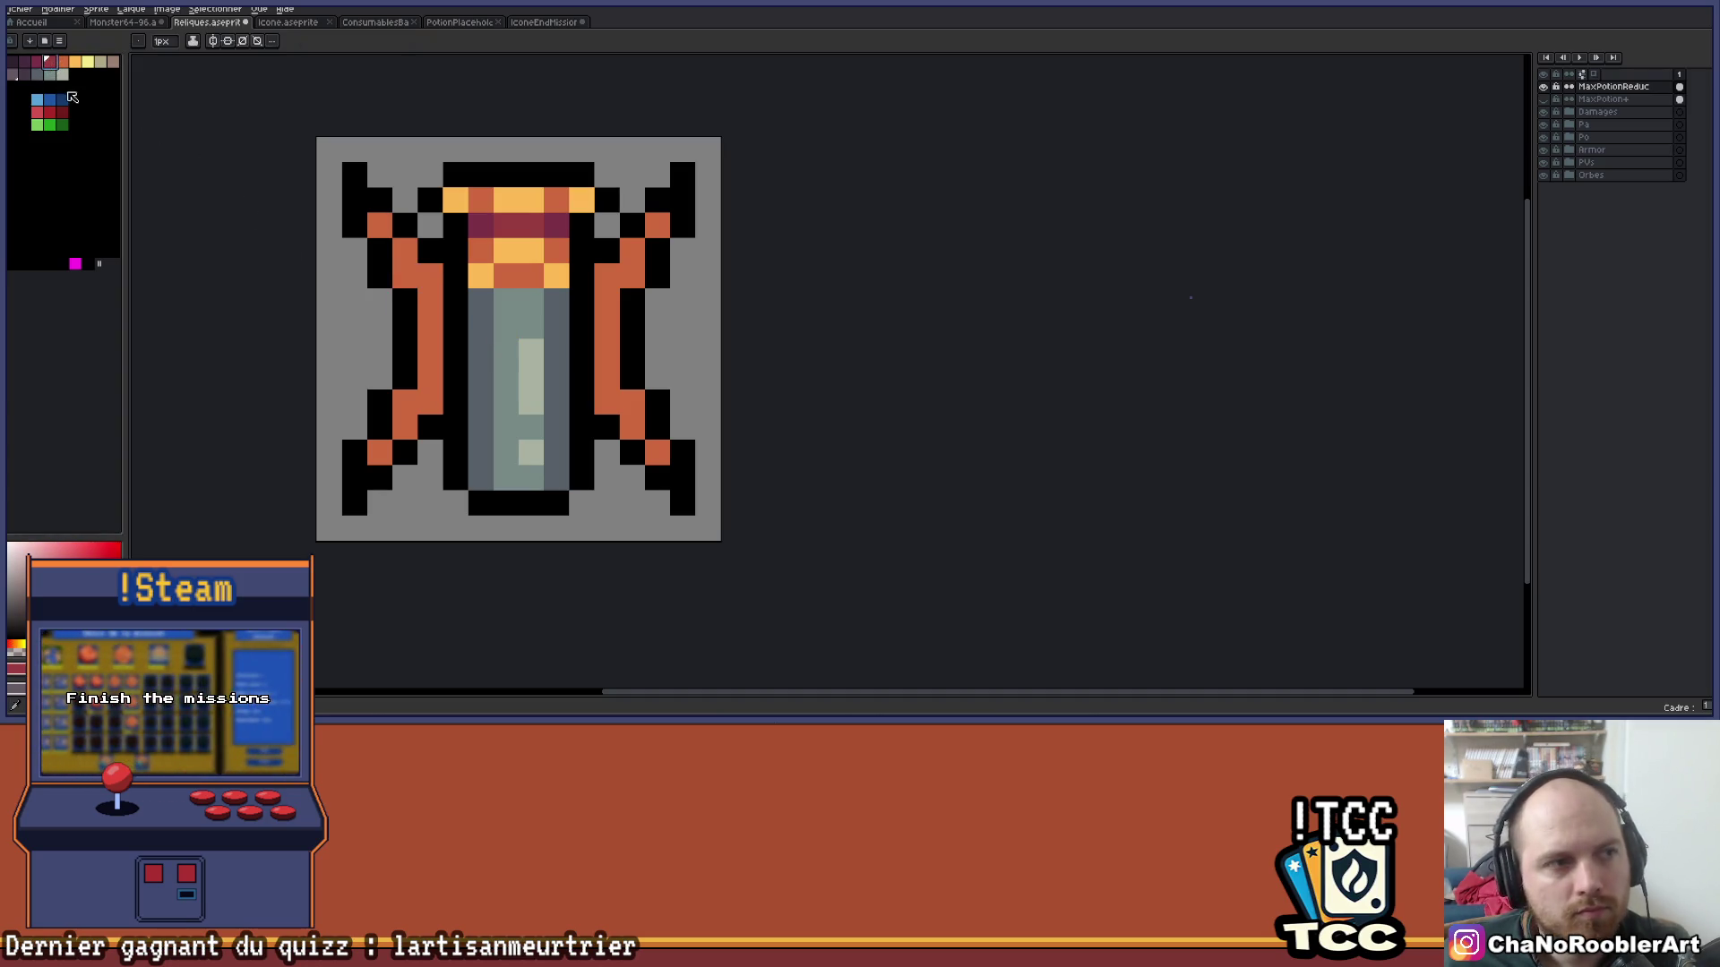
{"action": "left_click_drag", "start_coordinate": [430, 283], "coordinate": [430, 417]}
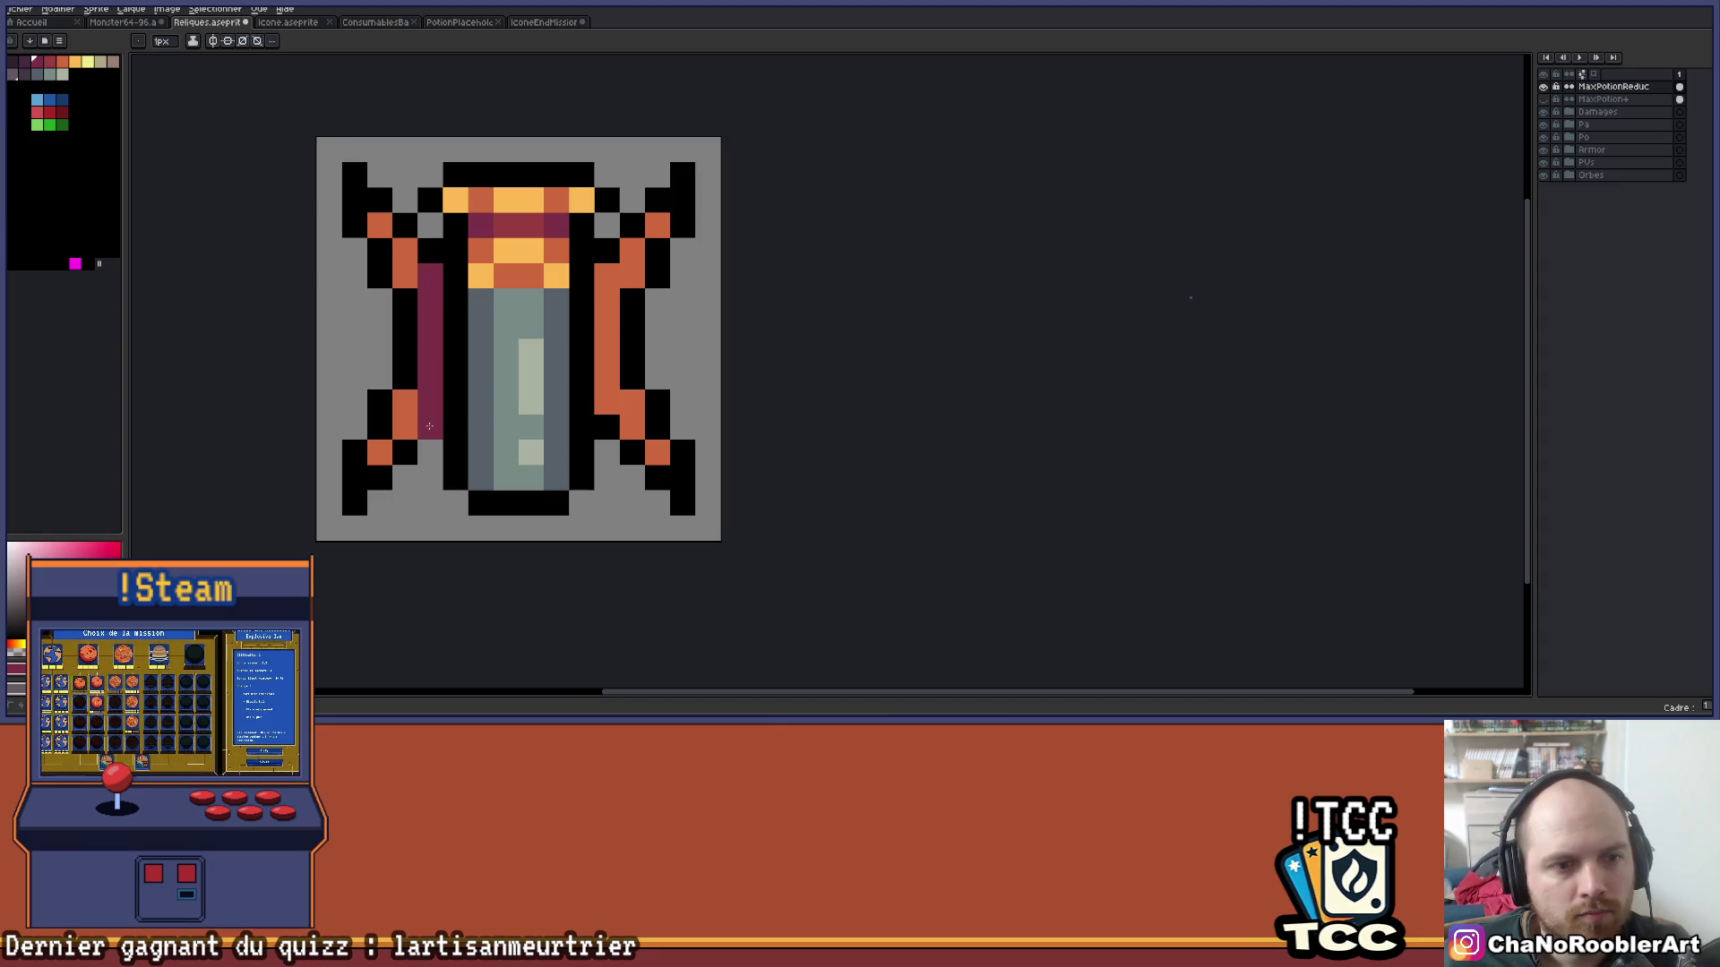
{"action": "key", "text": "ctrl+z"}
{"action": "left_click_drag", "start_coordinate": [430, 279], "coordinate": [430, 414]}
{"action": "mouse_move", "coordinate": [607, 269]}
{"action": "left_mouse_down"}
{"action": "mouse_move", "coordinate": [607, 385]}
{"action": "mouse_move", "coordinate": [641, 383]}
{"action": "left_mouse_up"}
Pick orange from the icon and recentre the zoomed view of the relic.
{"action": "scroll", "coordinate": [668, 395], "scroll_direction": "down", "scroll_amount": 3}
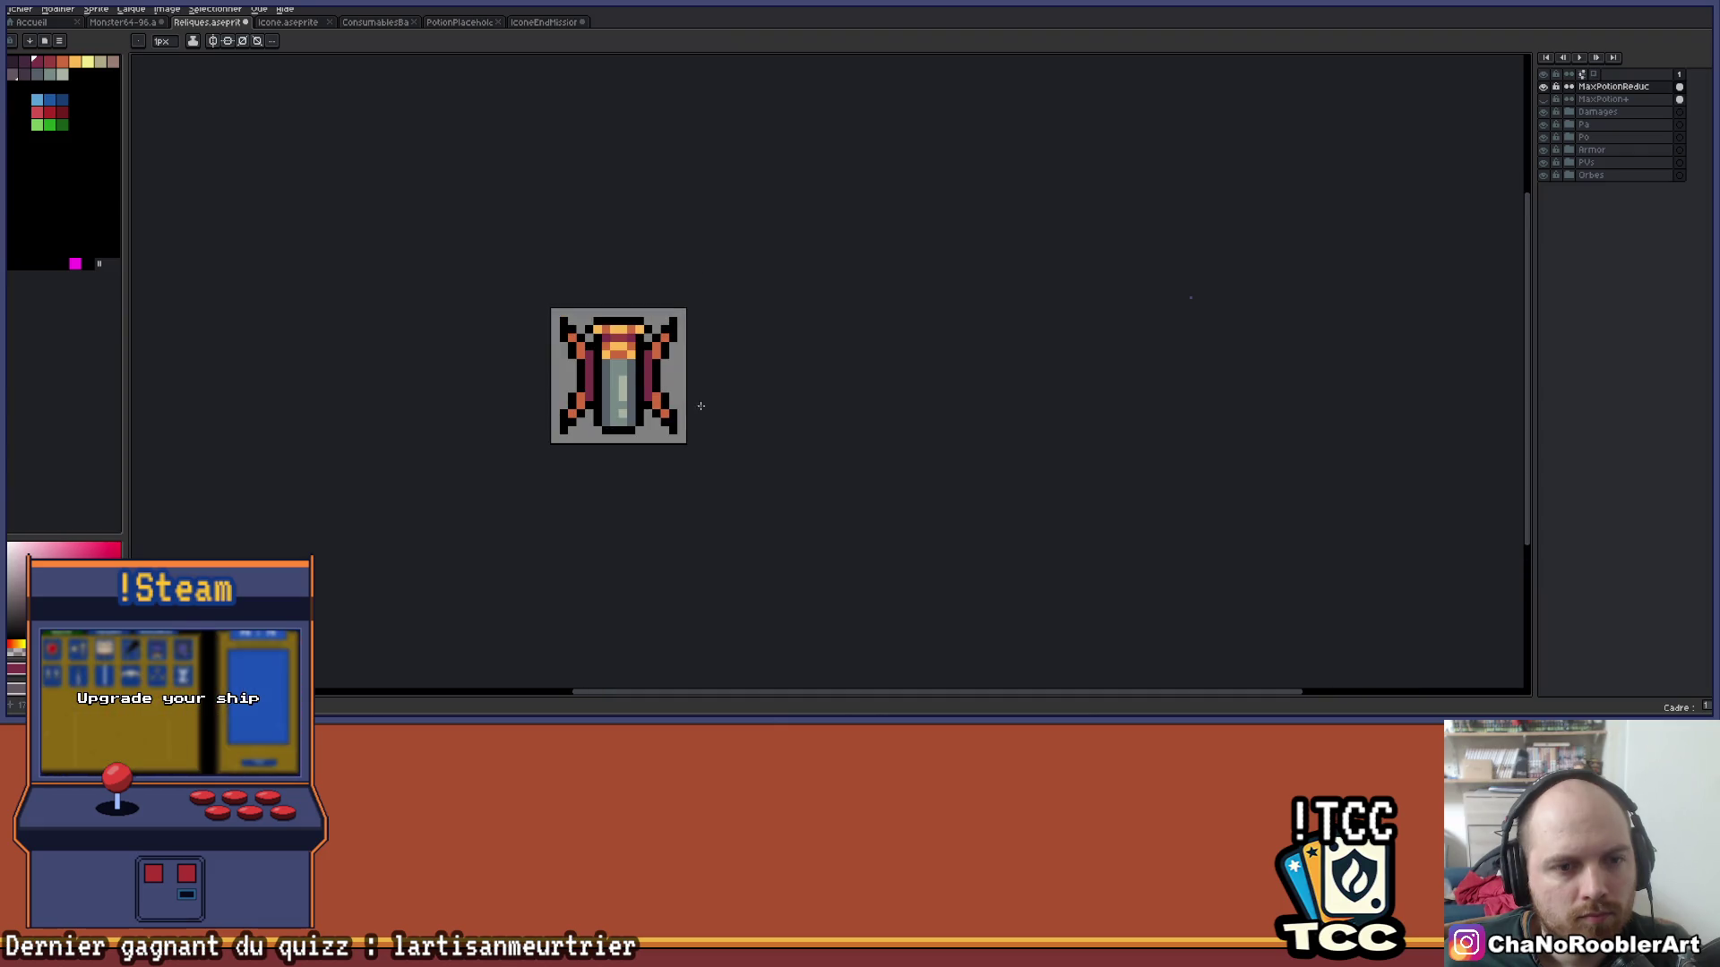
{"action": "scroll", "coordinate": [678, 371], "scroll_direction": "up", "scroll_amount": 2}
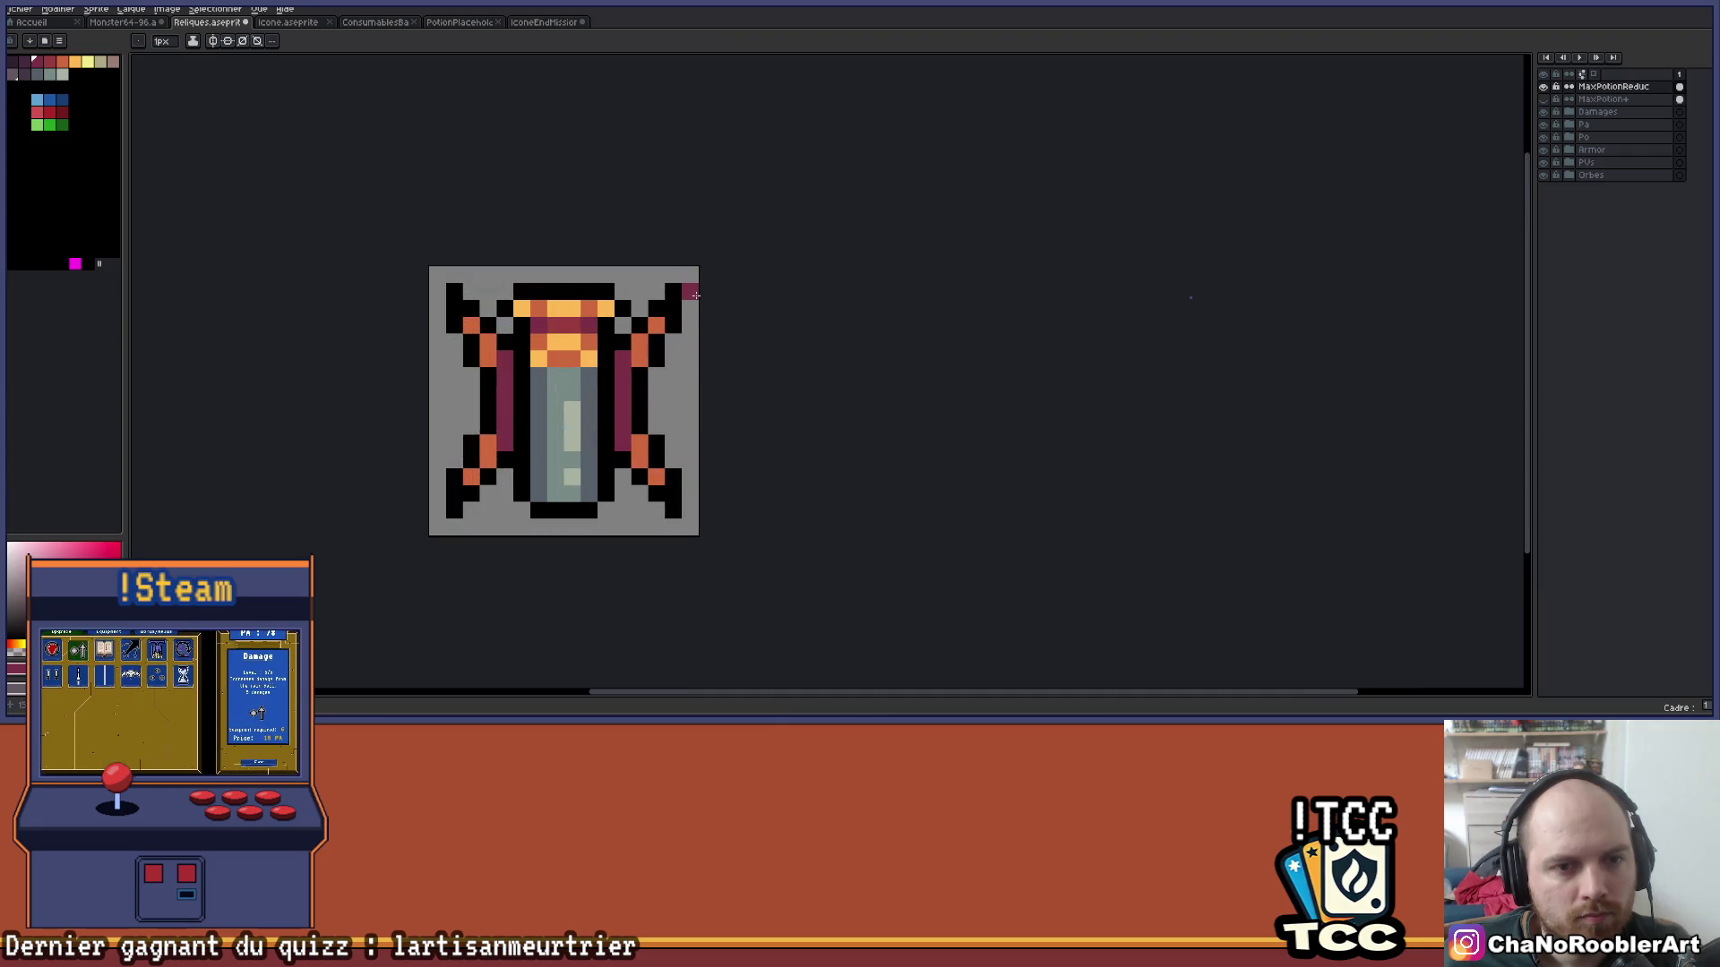
{"action": "scroll", "coordinate": [696, 296], "scroll_direction": "down", "scroll_amount": 3}
{"action": "scroll", "coordinate": [681, 287], "scroll_direction": "up", "scroll_amount": 3}
{"action": "left_click", "coordinate": [661, 283], "text": "alt"}
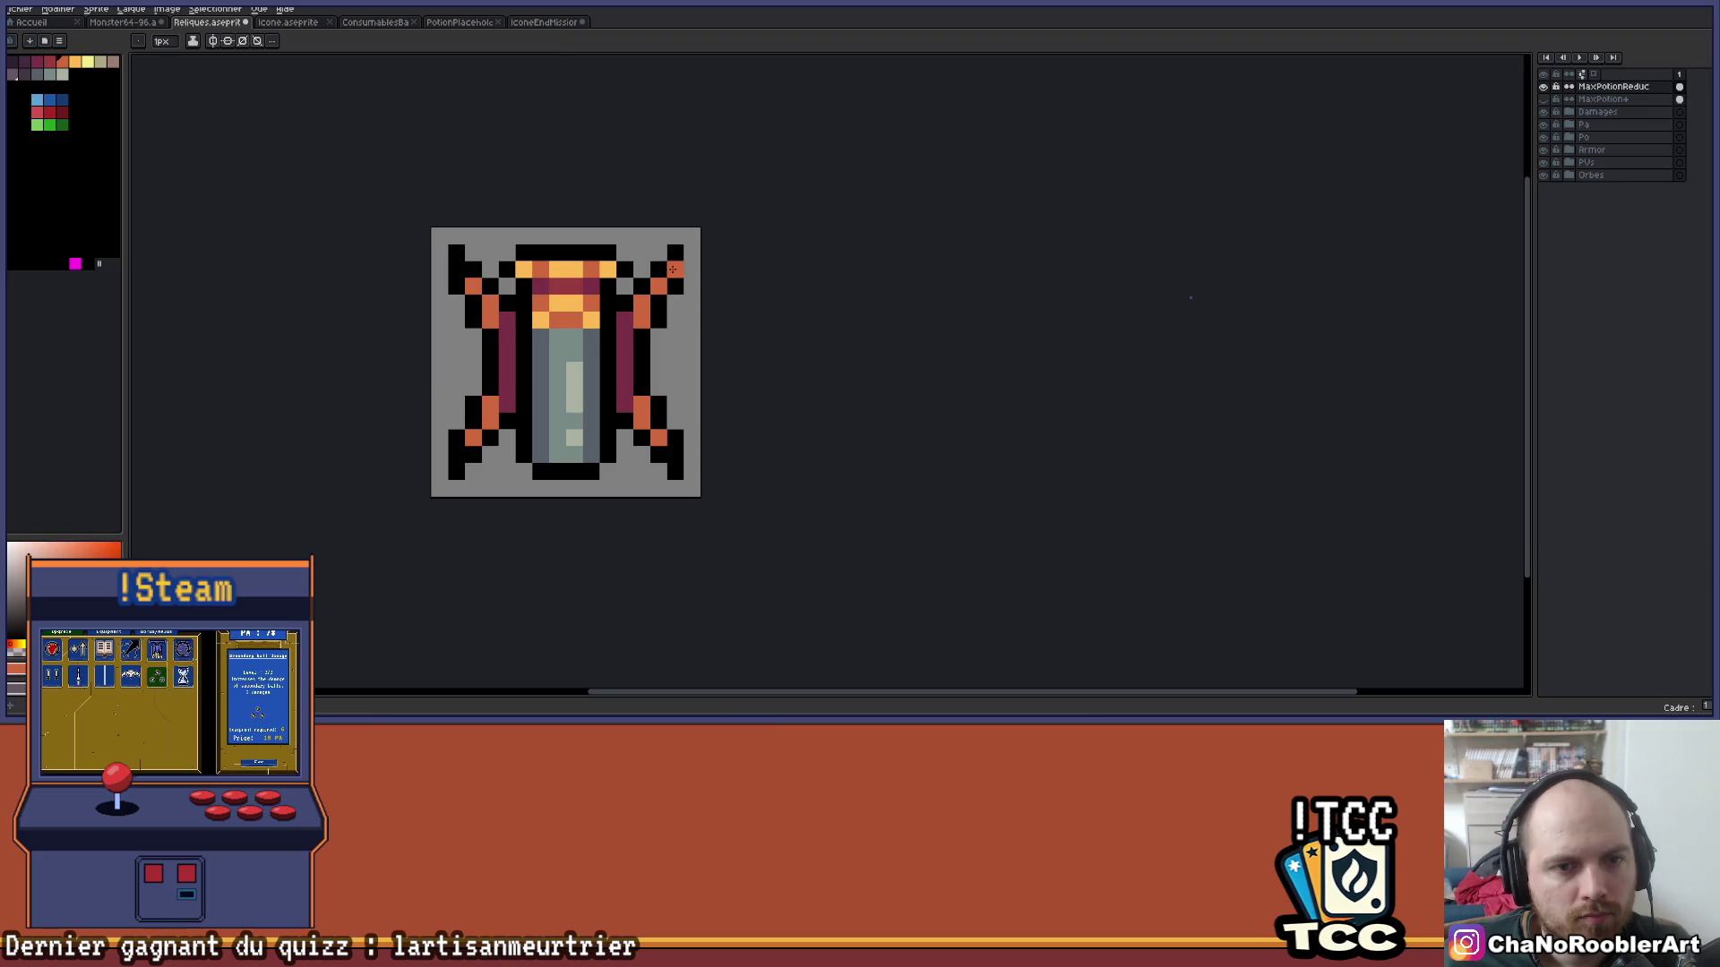
{"action": "scroll", "coordinate": [695, 377], "scroll_direction": "down", "scroll_amount": 2}
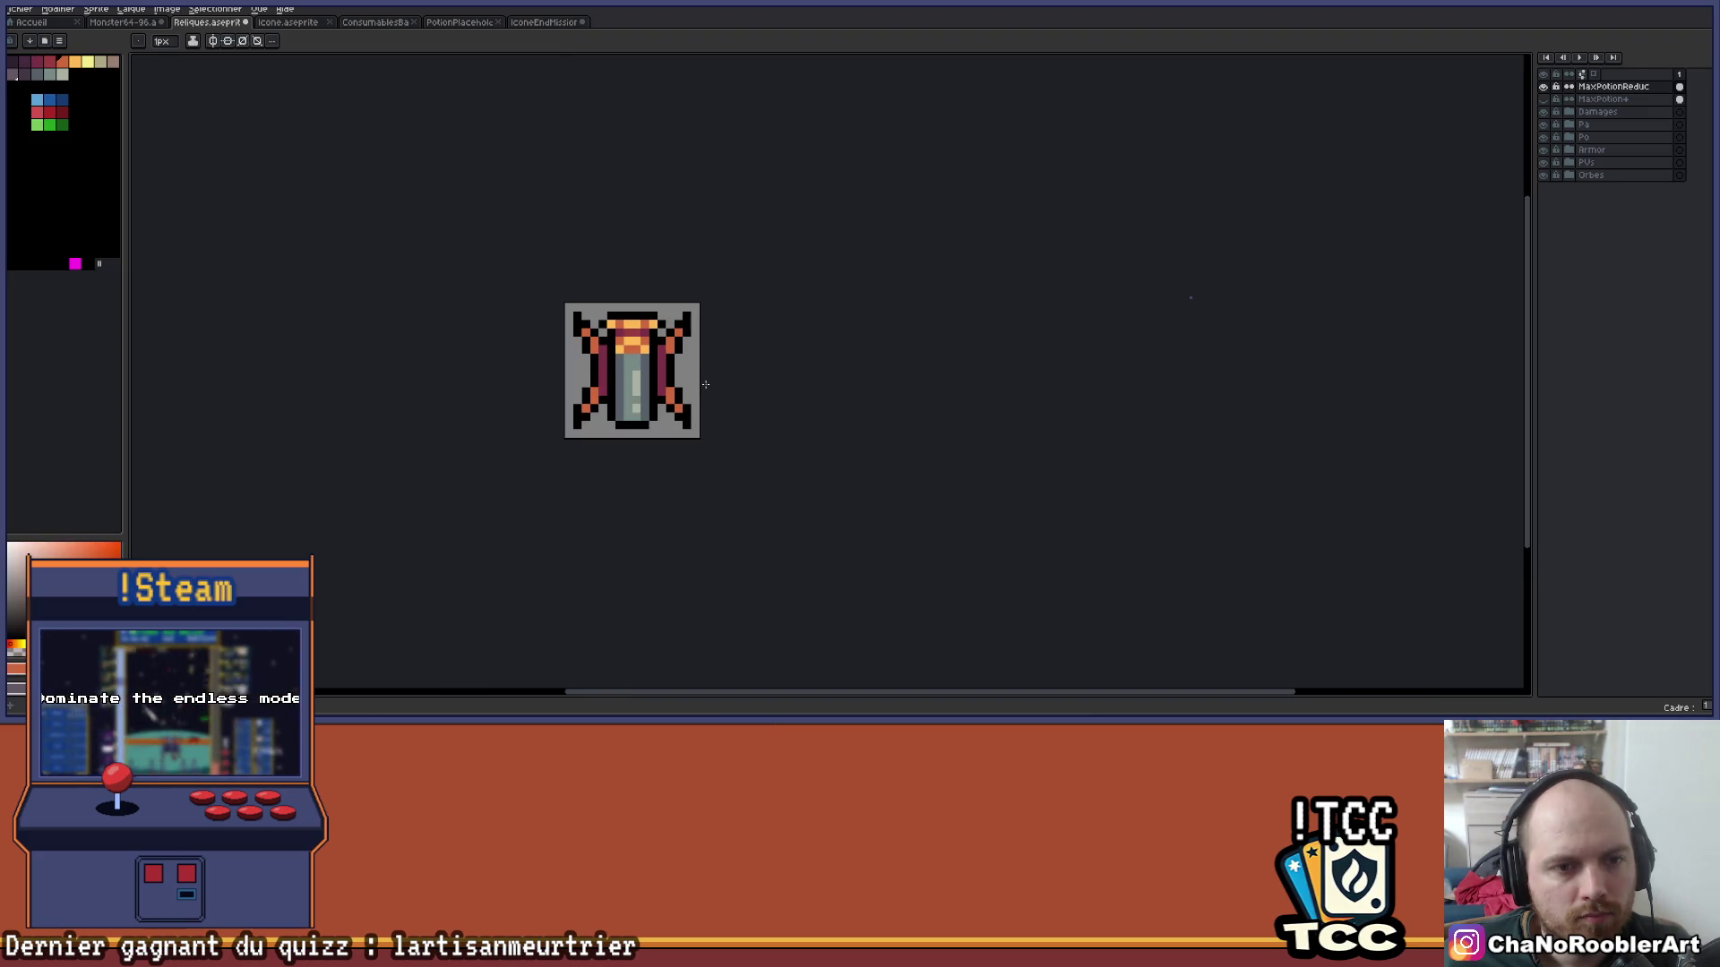
{"action": "scroll", "coordinate": [704, 382], "scroll_direction": "down", "scroll_amount": 1}
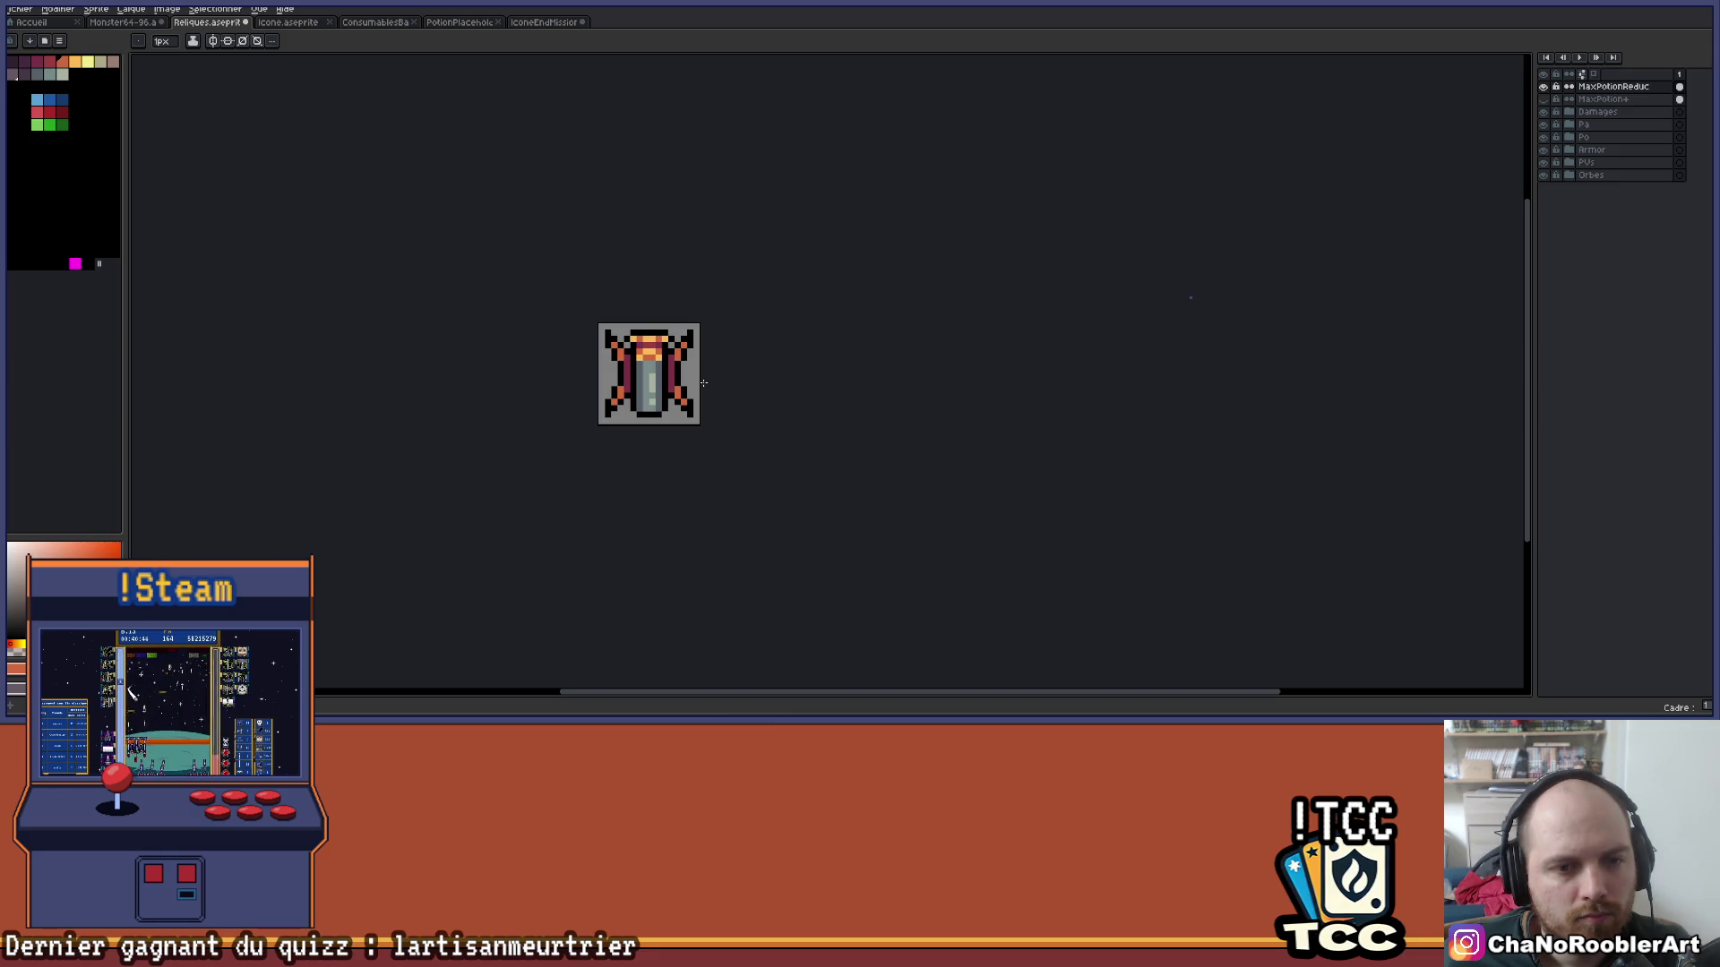
{"action": "left_click_drag", "start_coordinate": [695, 385], "coordinate": [611, 433]}
{"action": "scroll", "coordinate": [607, 443], "scroll_direction": "up", "scroll_amount": 1}
{"action": "key", "text": "ctrl"}
{"action": "scroll", "coordinate": [606, 445], "scroll_direction": "up", "scroll_amount": 2}
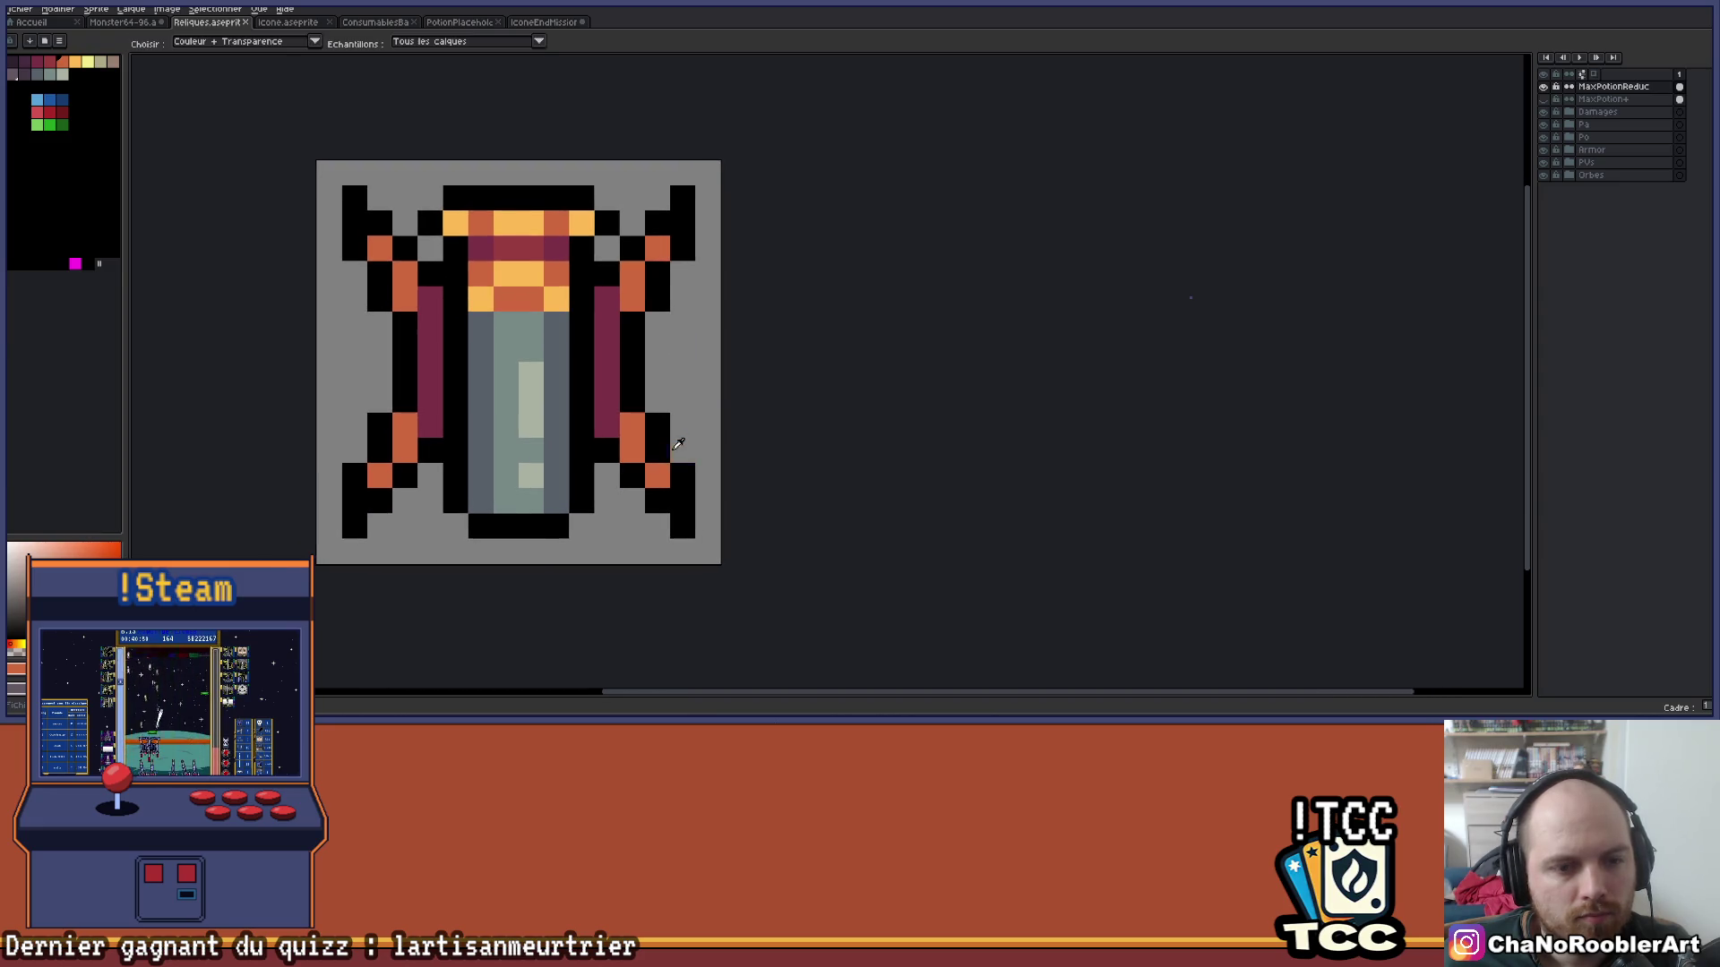
Give the crossed legs light-orange tips, restoring a stray pixel to black.
{"action": "left_click", "coordinate": [76, 61]}
{"action": "left_click", "coordinate": [702, 482]}
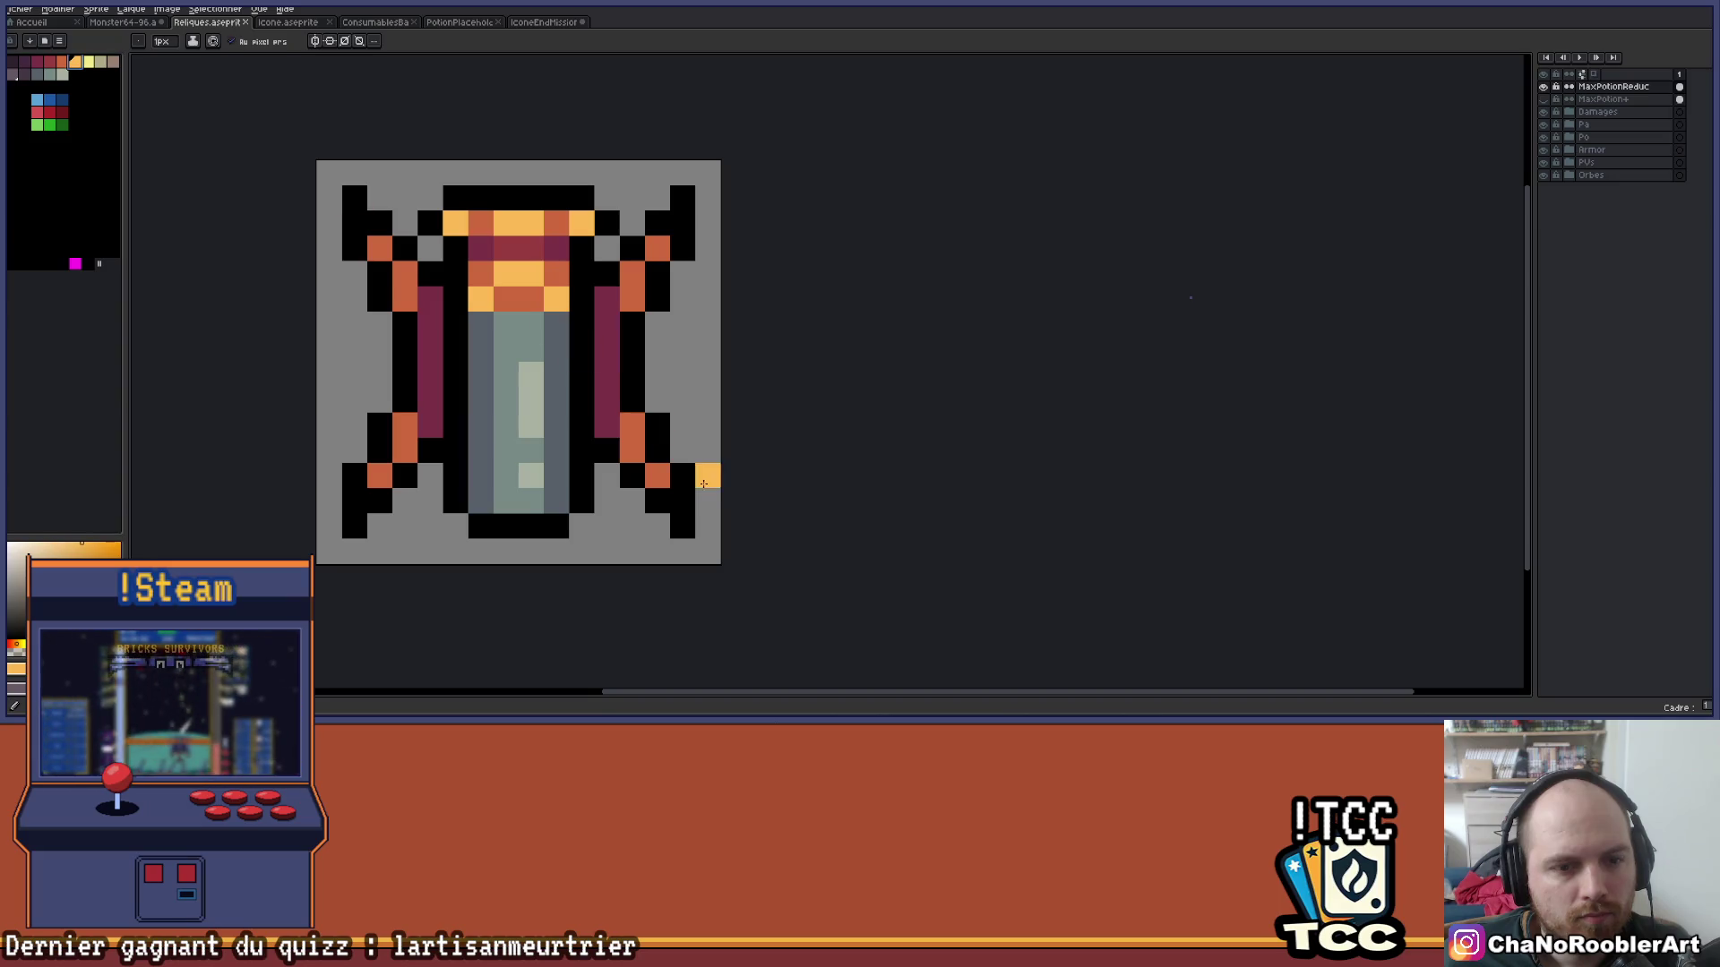
{"action": "right_click", "coordinate": [678, 224]}
{"action": "left_click", "coordinate": [658, 244]}
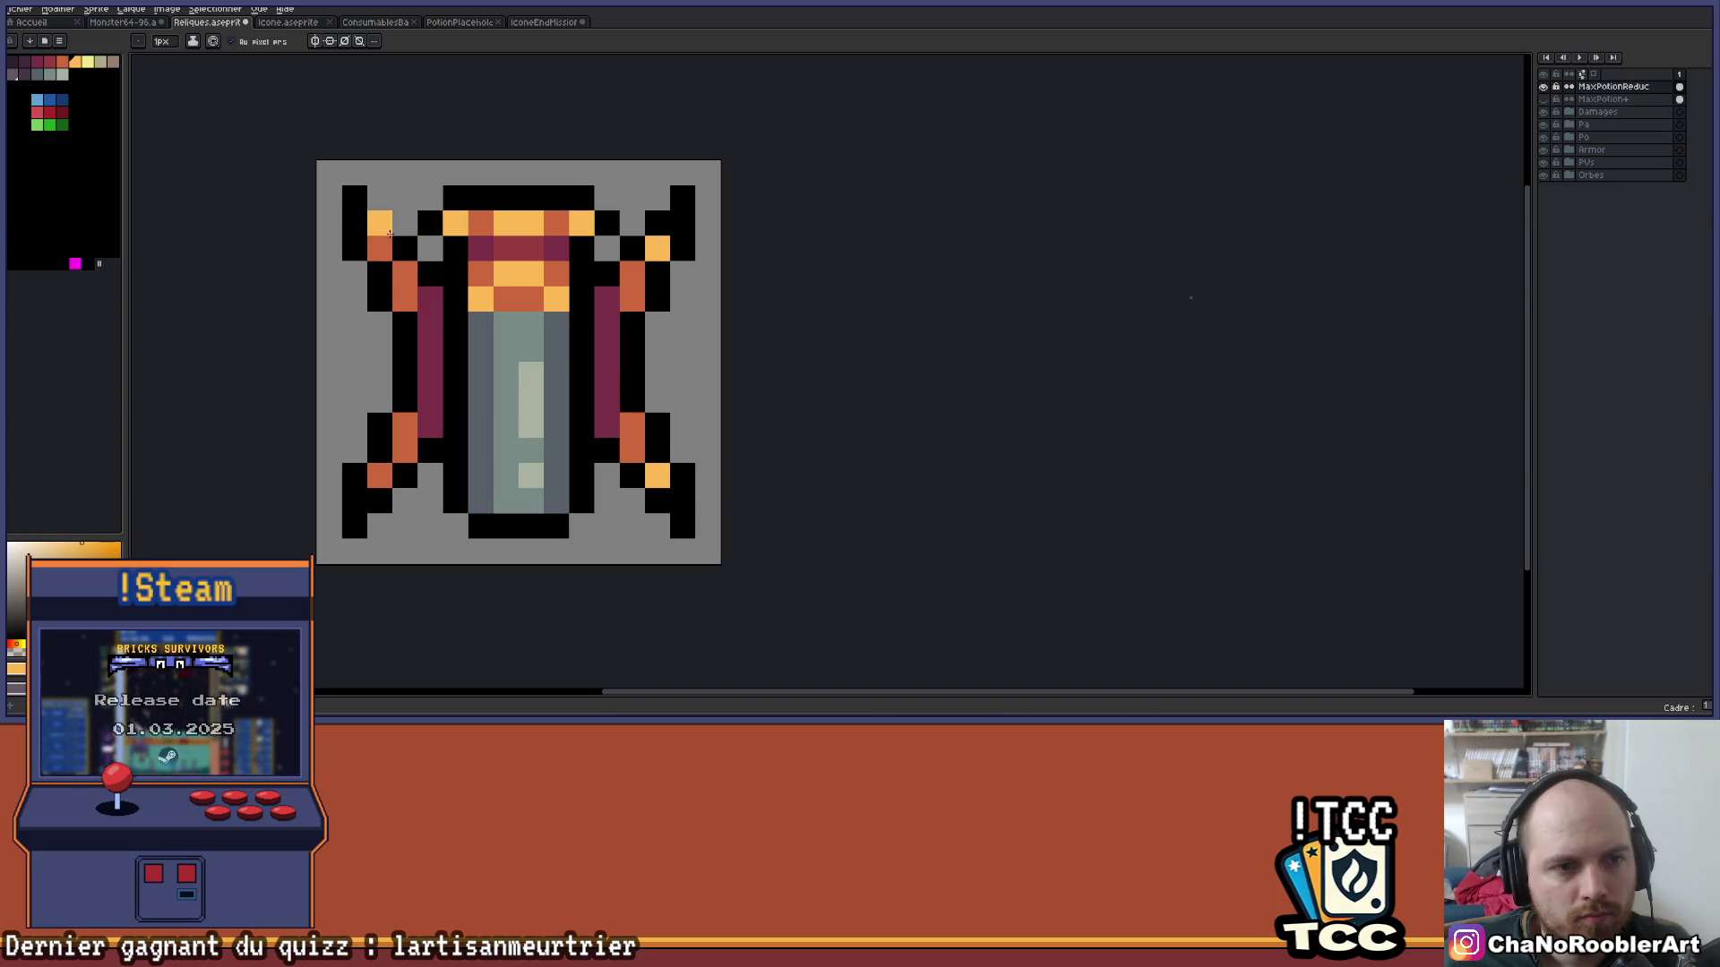
{"action": "scroll", "coordinate": [375, 477], "scroll_direction": "down", "scroll_amount": 3}
{"action": "mouse_move", "coordinate": [479, 488]}
{"action": "left_mouse_down"}
{"action": "mouse_move", "coordinate": [545, 492]}
{"action": "mouse_move", "coordinate": [582, 448]}
{"action": "left_mouse_up"}
{"action": "scroll", "coordinate": [591, 423], "scroll_direction": "down", "scroll_amount": 1}
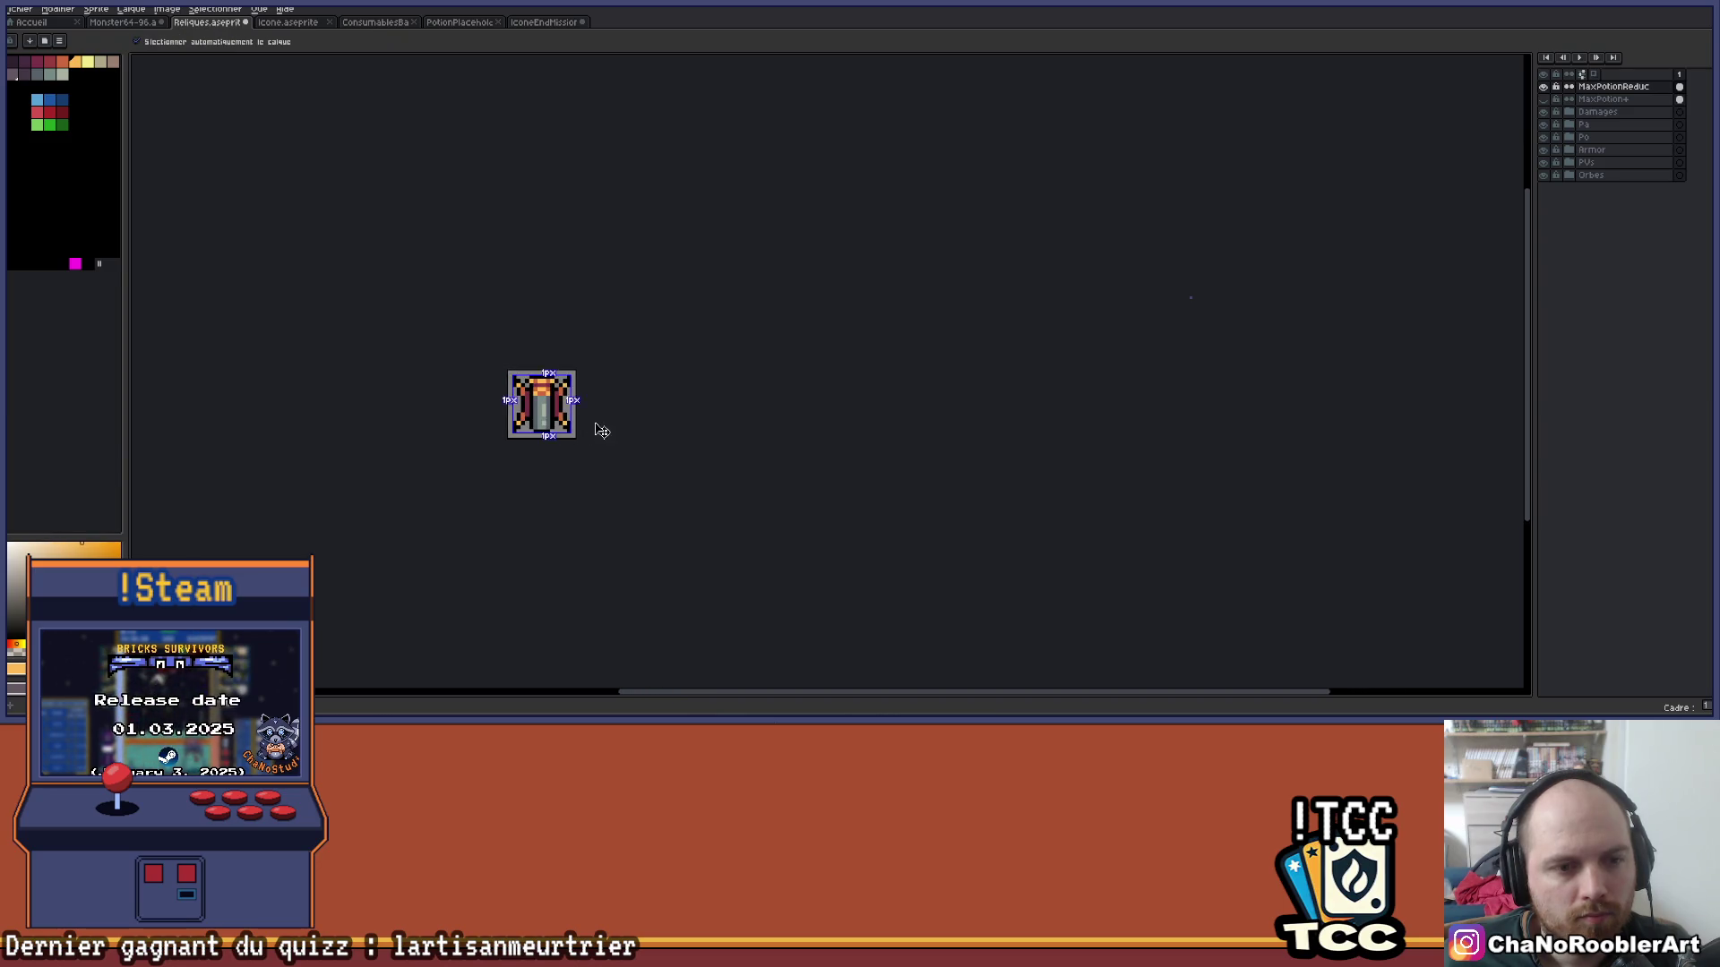
{"action": "scroll", "coordinate": [595, 423], "scroll_direction": "up", "scroll_amount": 3}
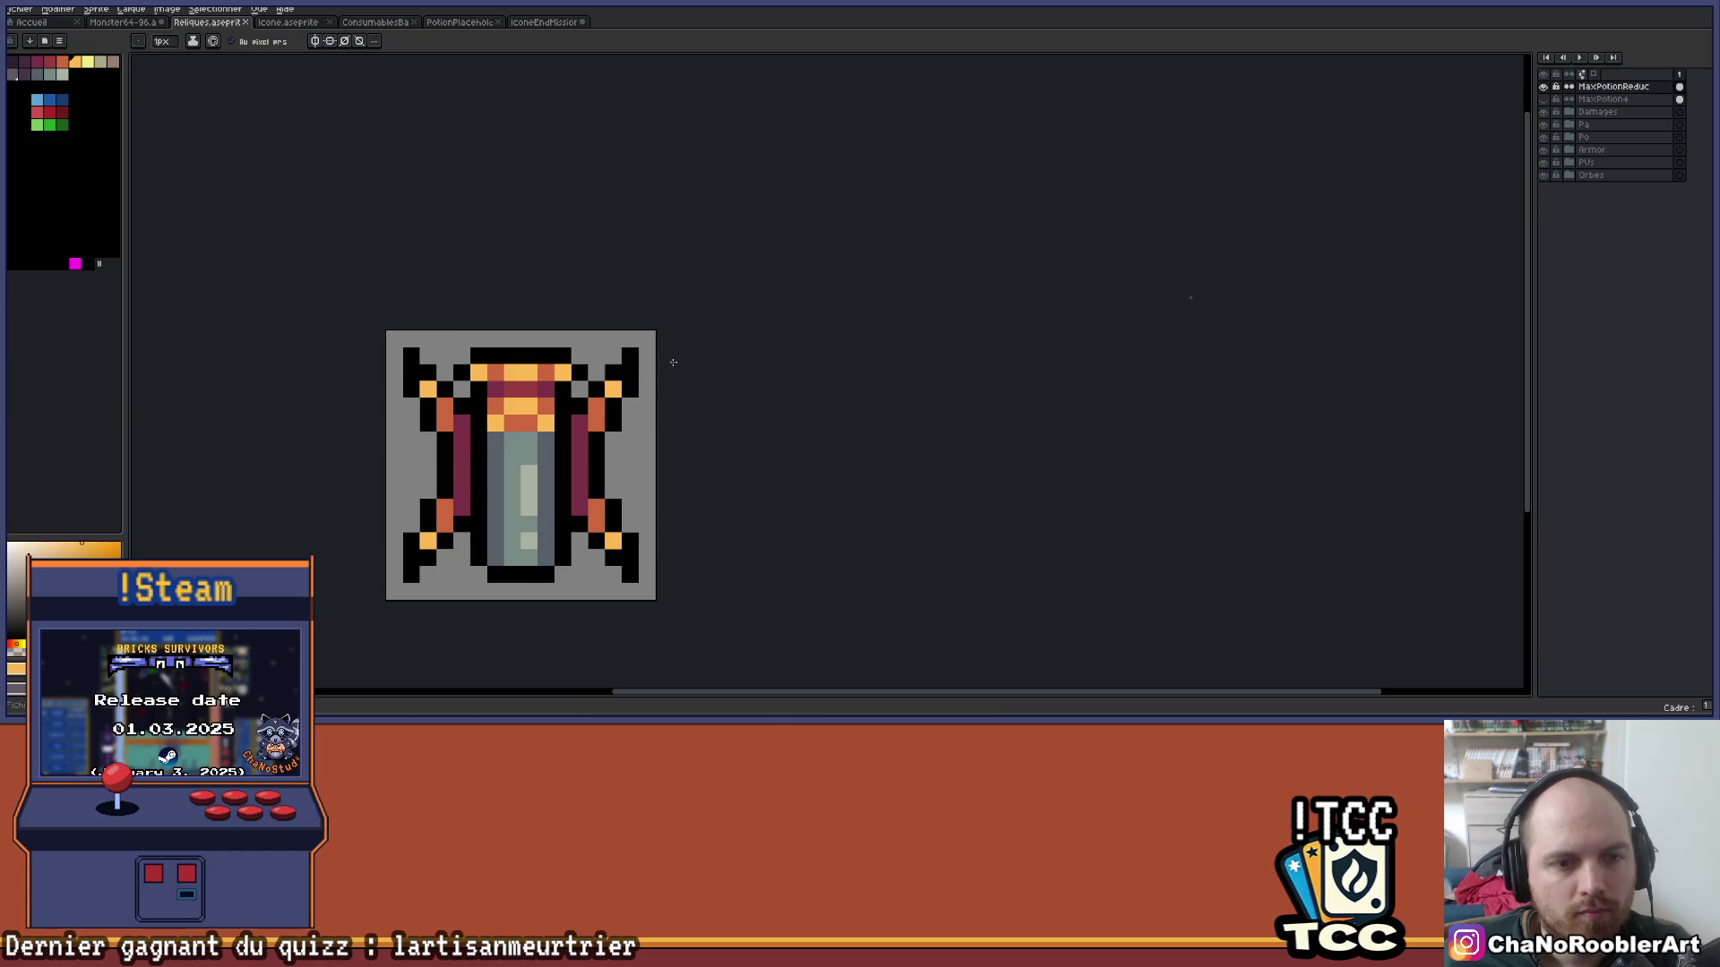
Toggle the relic and potion layers' visibility to compare the two icons.
{"action": "left_click", "coordinate": [1542, 86]}
{"action": "left_click", "coordinate": [1542, 99]}
{"action": "left_click", "coordinate": [1543, 99]}
{"action": "left_click", "coordinate": [1542, 86]}
{"action": "left_click", "coordinate": [1542, 86]}
{"action": "left_click", "coordinate": [1543, 86]}
{"action": "key", "text": "alt+Tab"}
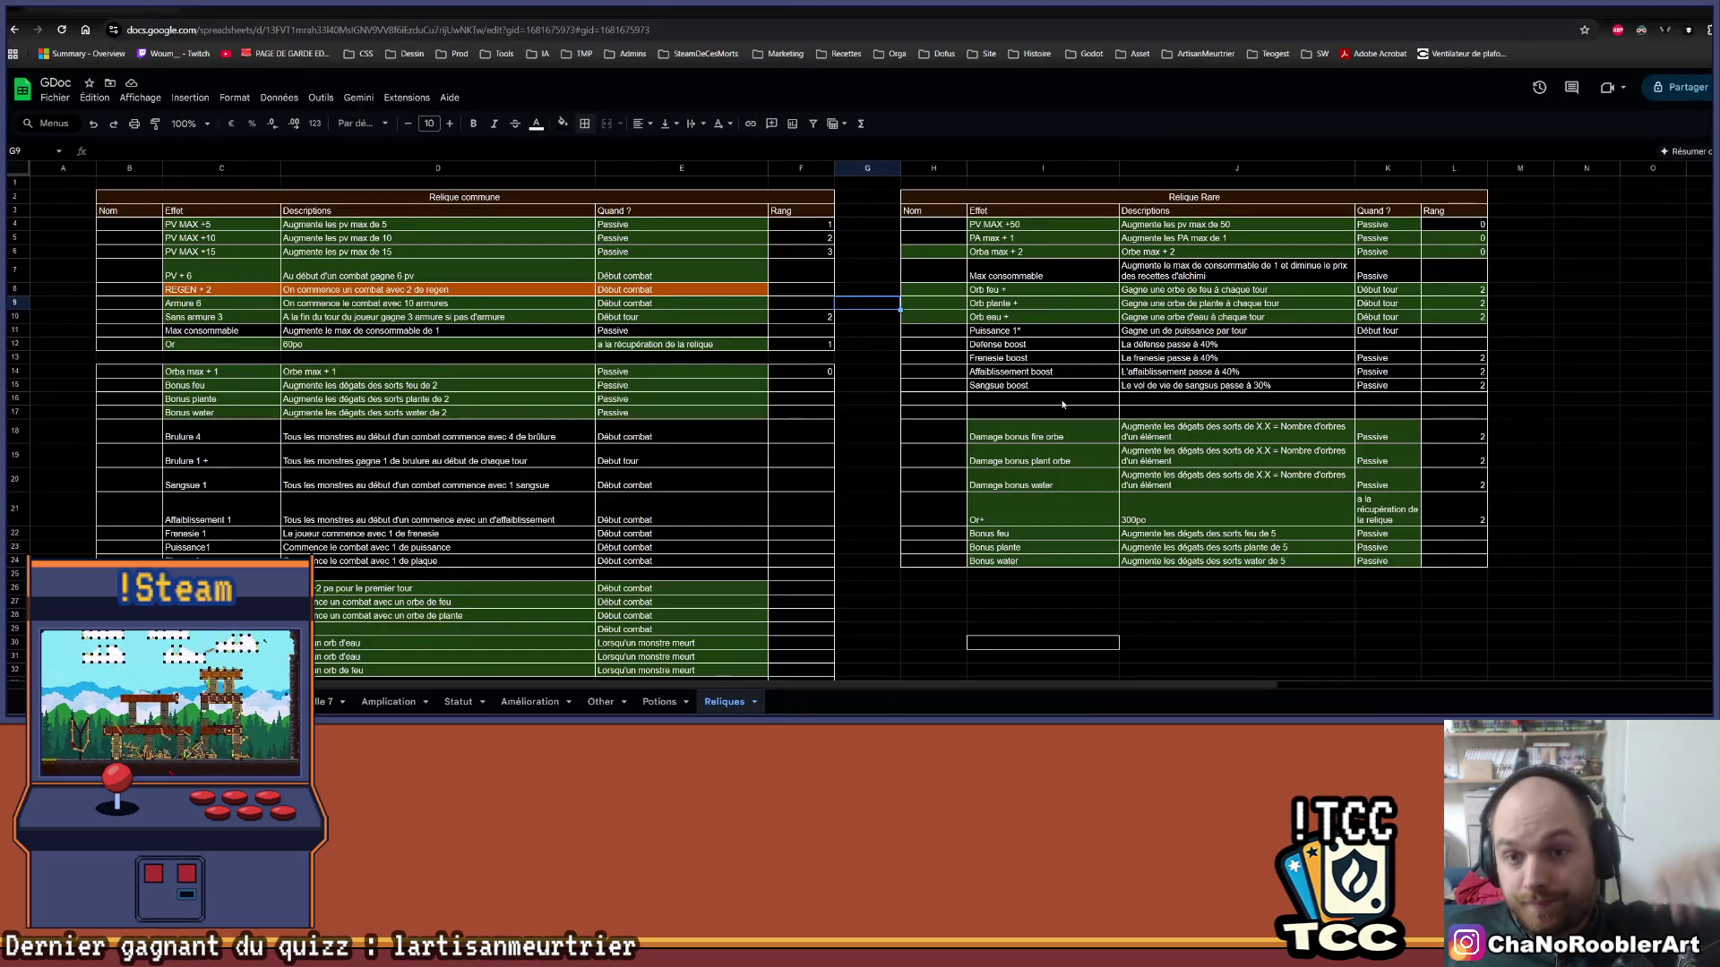
Select the Max consommable row through column E and scroll through the Reliques relic tables.
{"action": "left_click", "coordinate": [198, 335]}
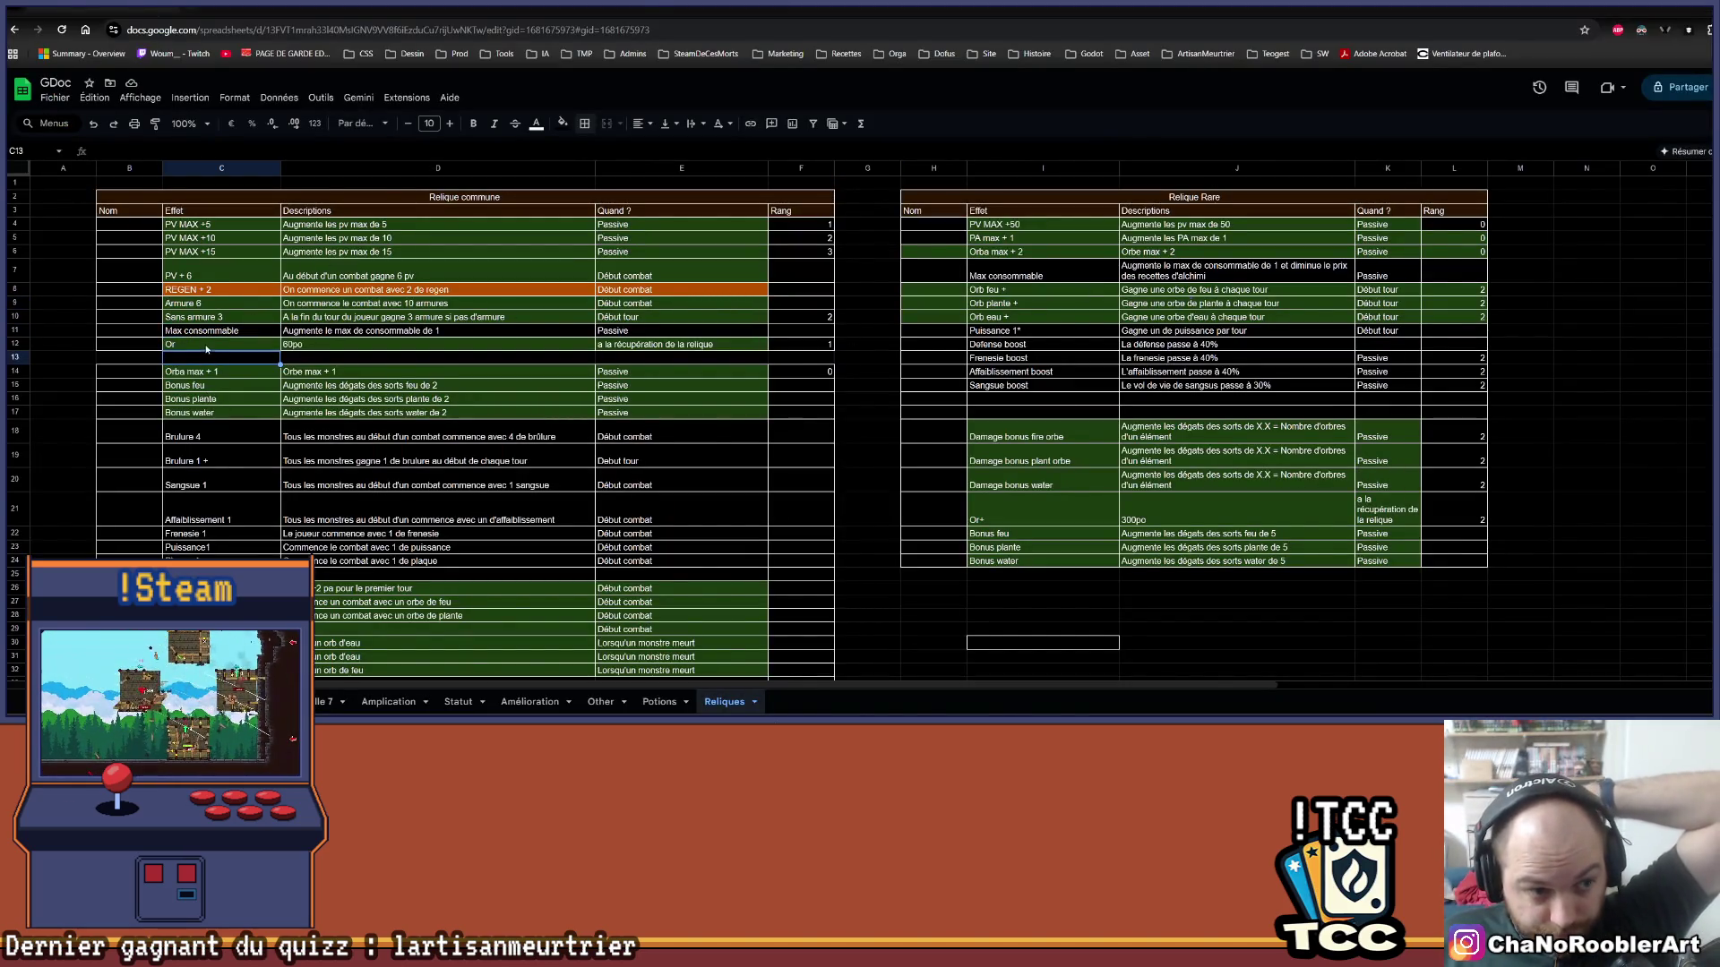
{"action": "left_click_drag", "start_coordinate": [208, 332], "coordinate": [668, 331]}
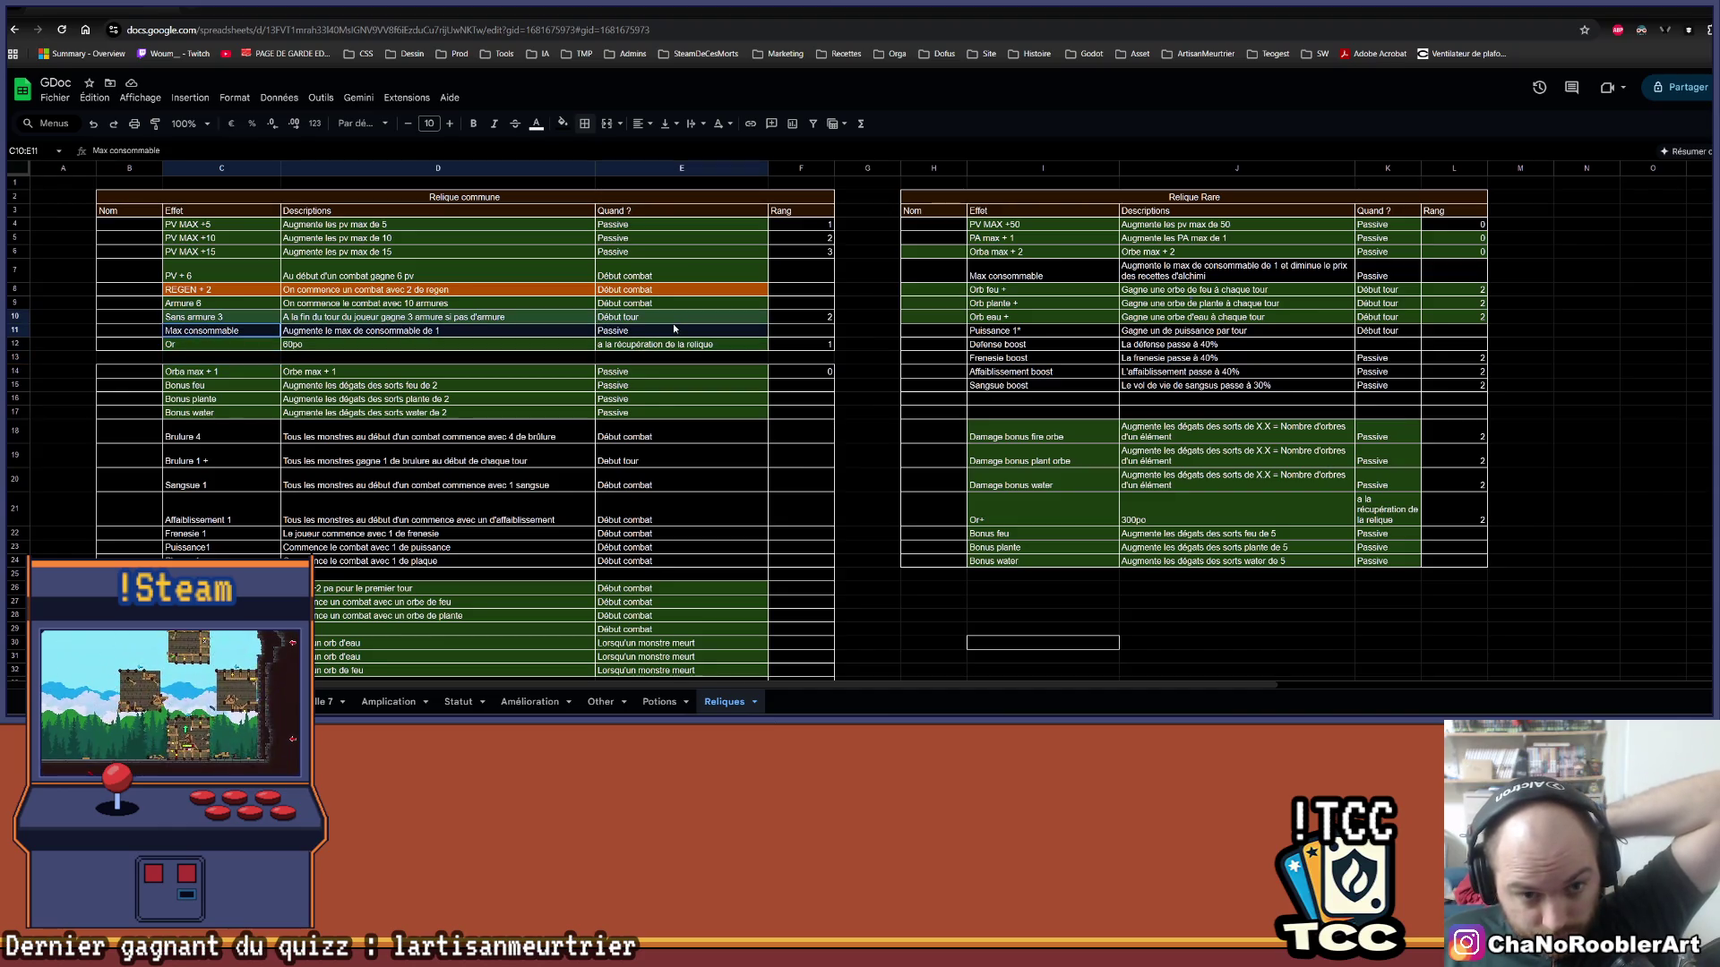
{"action": "left_click", "coordinate": [867, 371]}
{"action": "scroll", "coordinate": [882, 350], "scroll_direction": "down", "scroll_amount": 2}
{"action": "scroll", "coordinate": [897, 323], "scroll_direction": "up", "scroll_amount": 2}
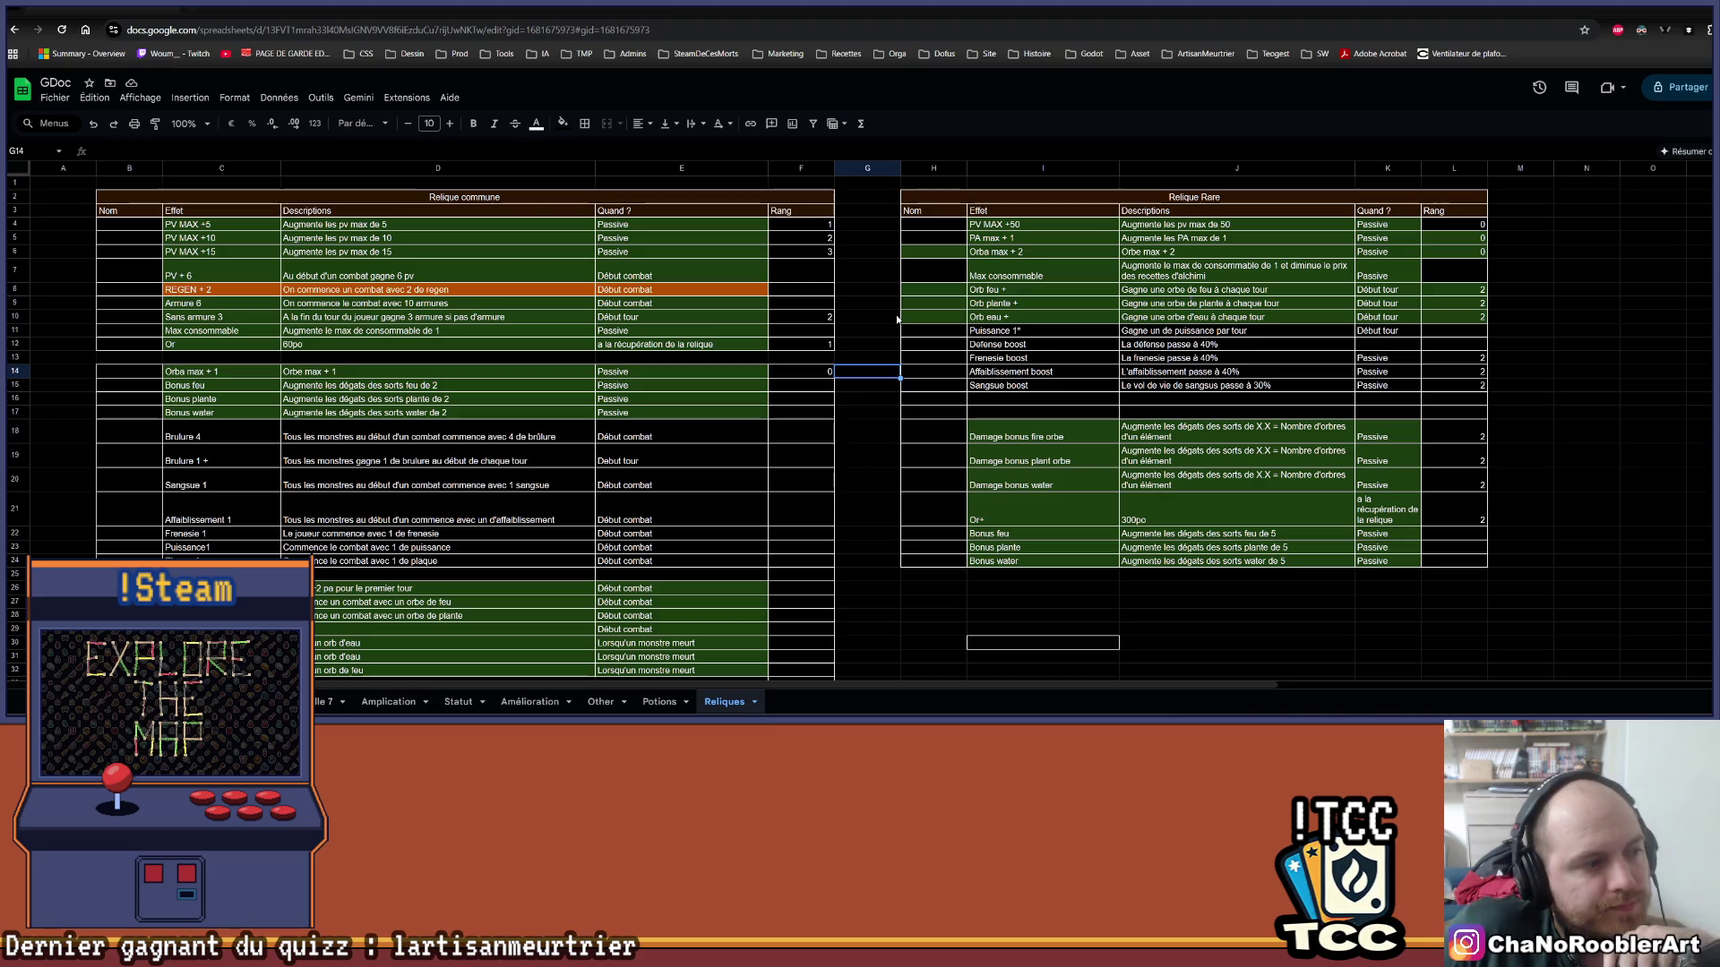
{"action": "scroll", "coordinate": [897, 319], "scroll_direction": "down", "scroll_amount": 3}
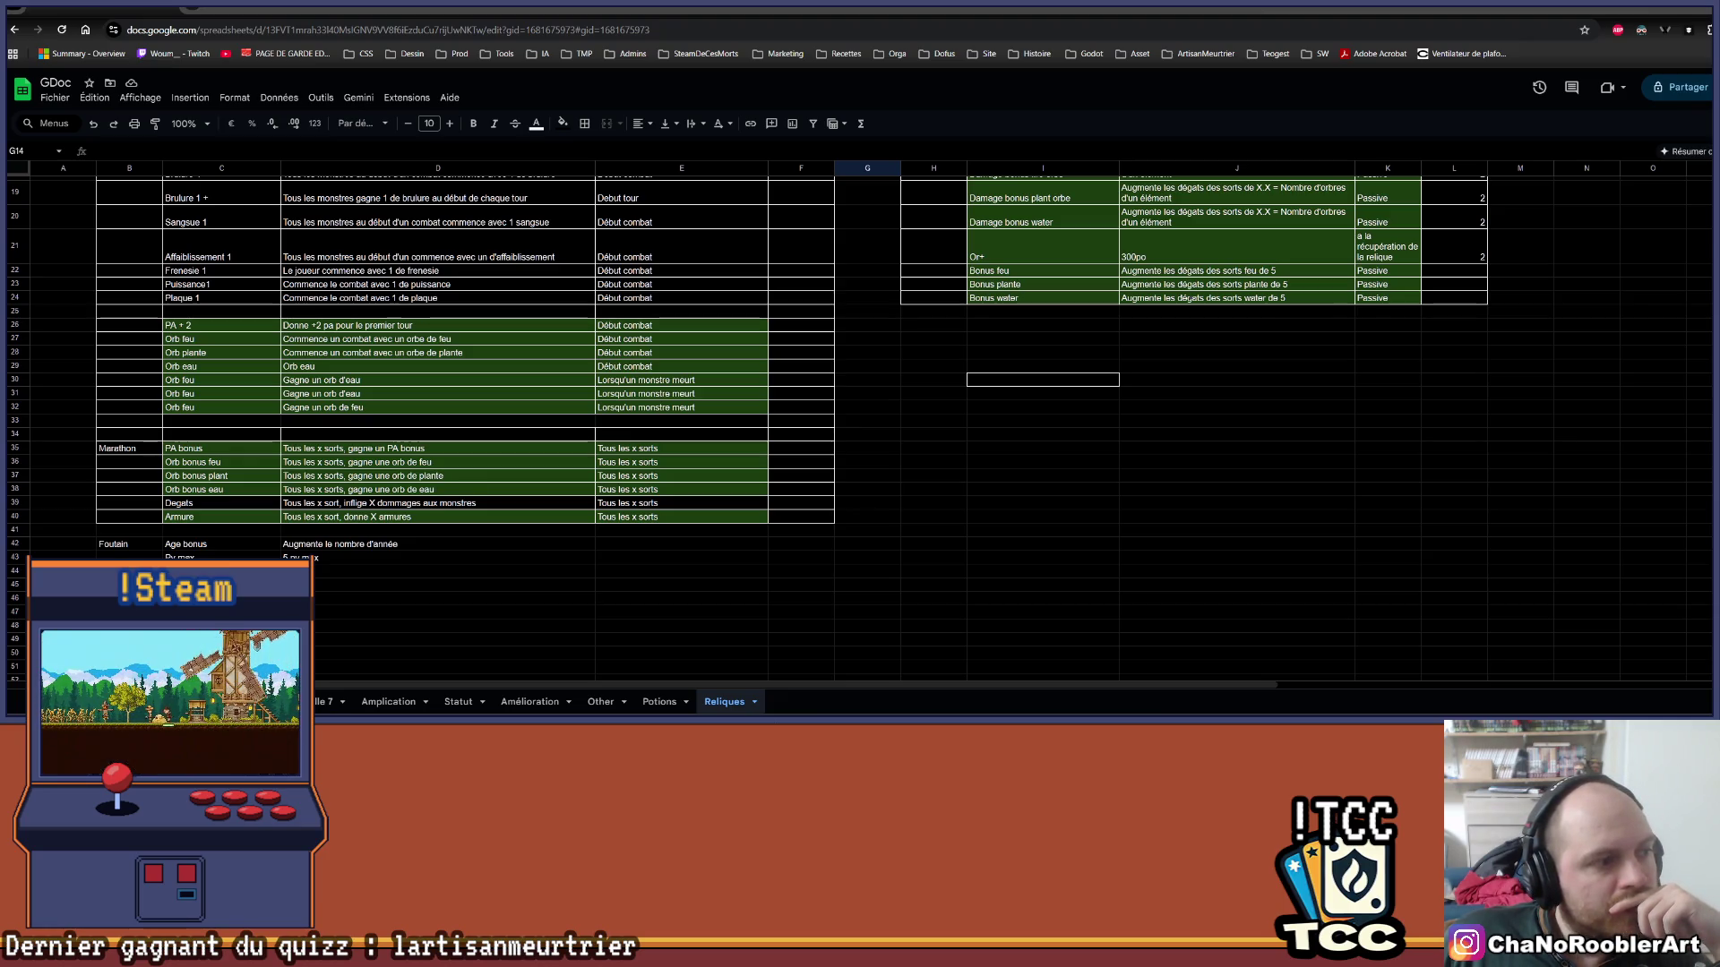
{"action": "scroll", "coordinate": [909, 510], "scroll_direction": "up", "scroll_amount": 3}
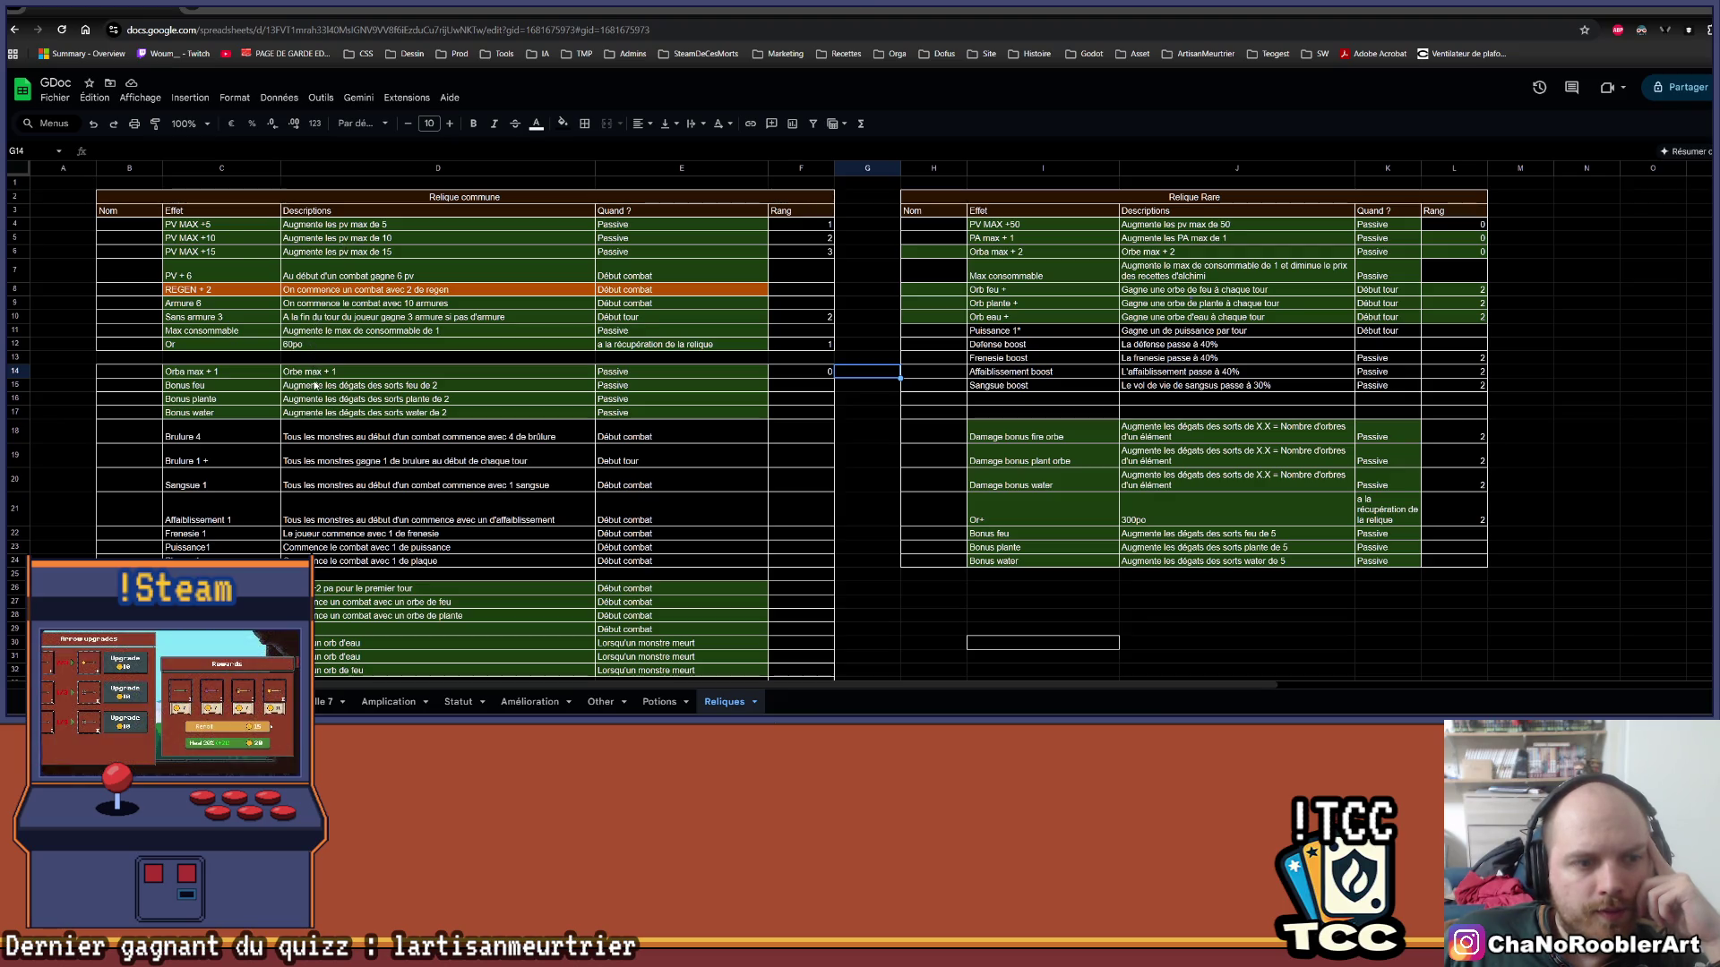
{"action": "scroll", "coordinate": [318, 407], "scroll_direction": "down", "scroll_amount": 3}
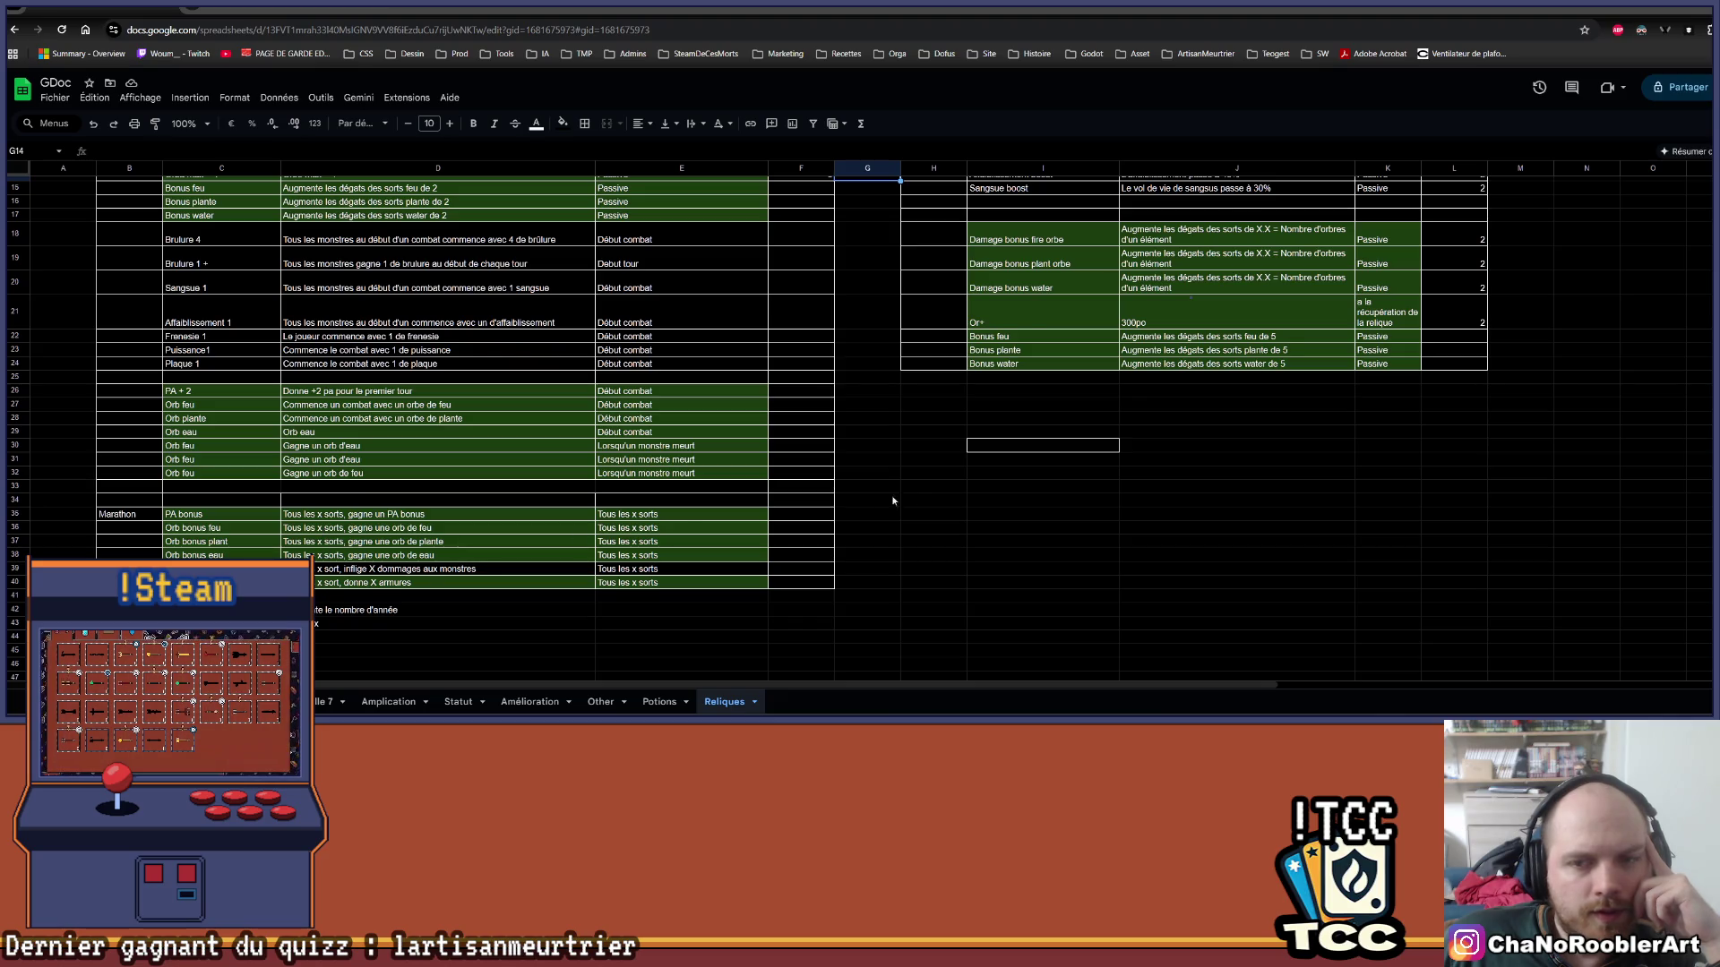
{"action": "scroll", "coordinate": [896, 498], "scroll_direction": "up", "scroll_amount": 3}
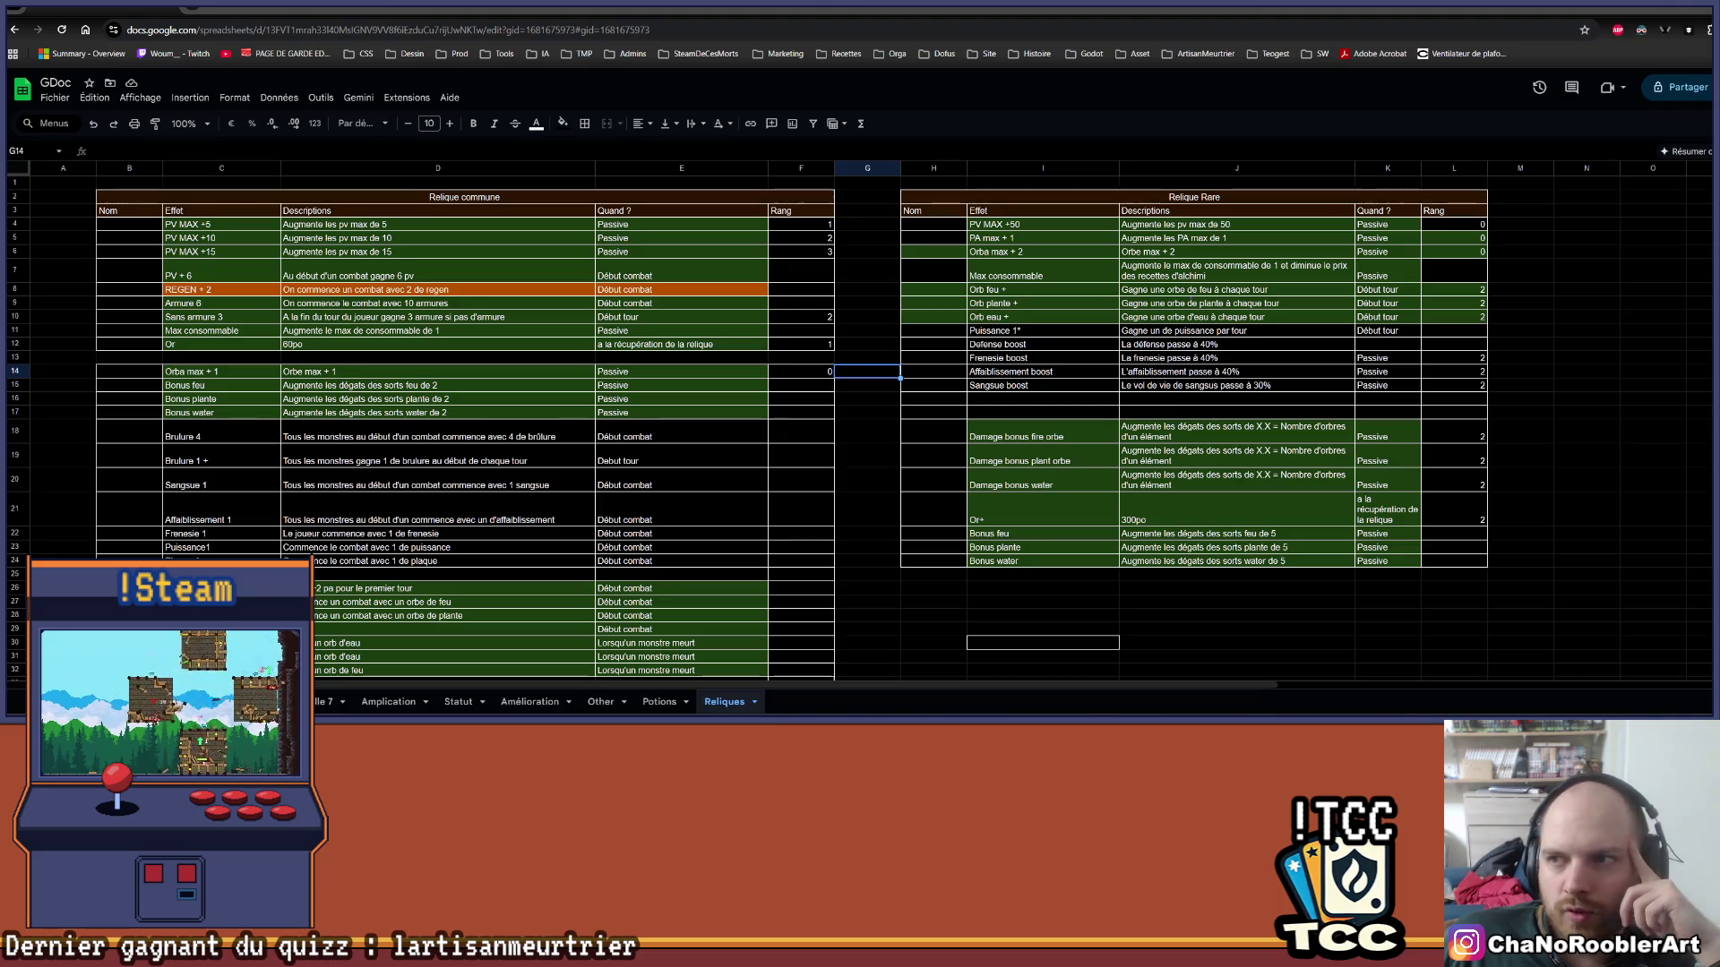
{"action": "key", "text": "alt+Tab"}
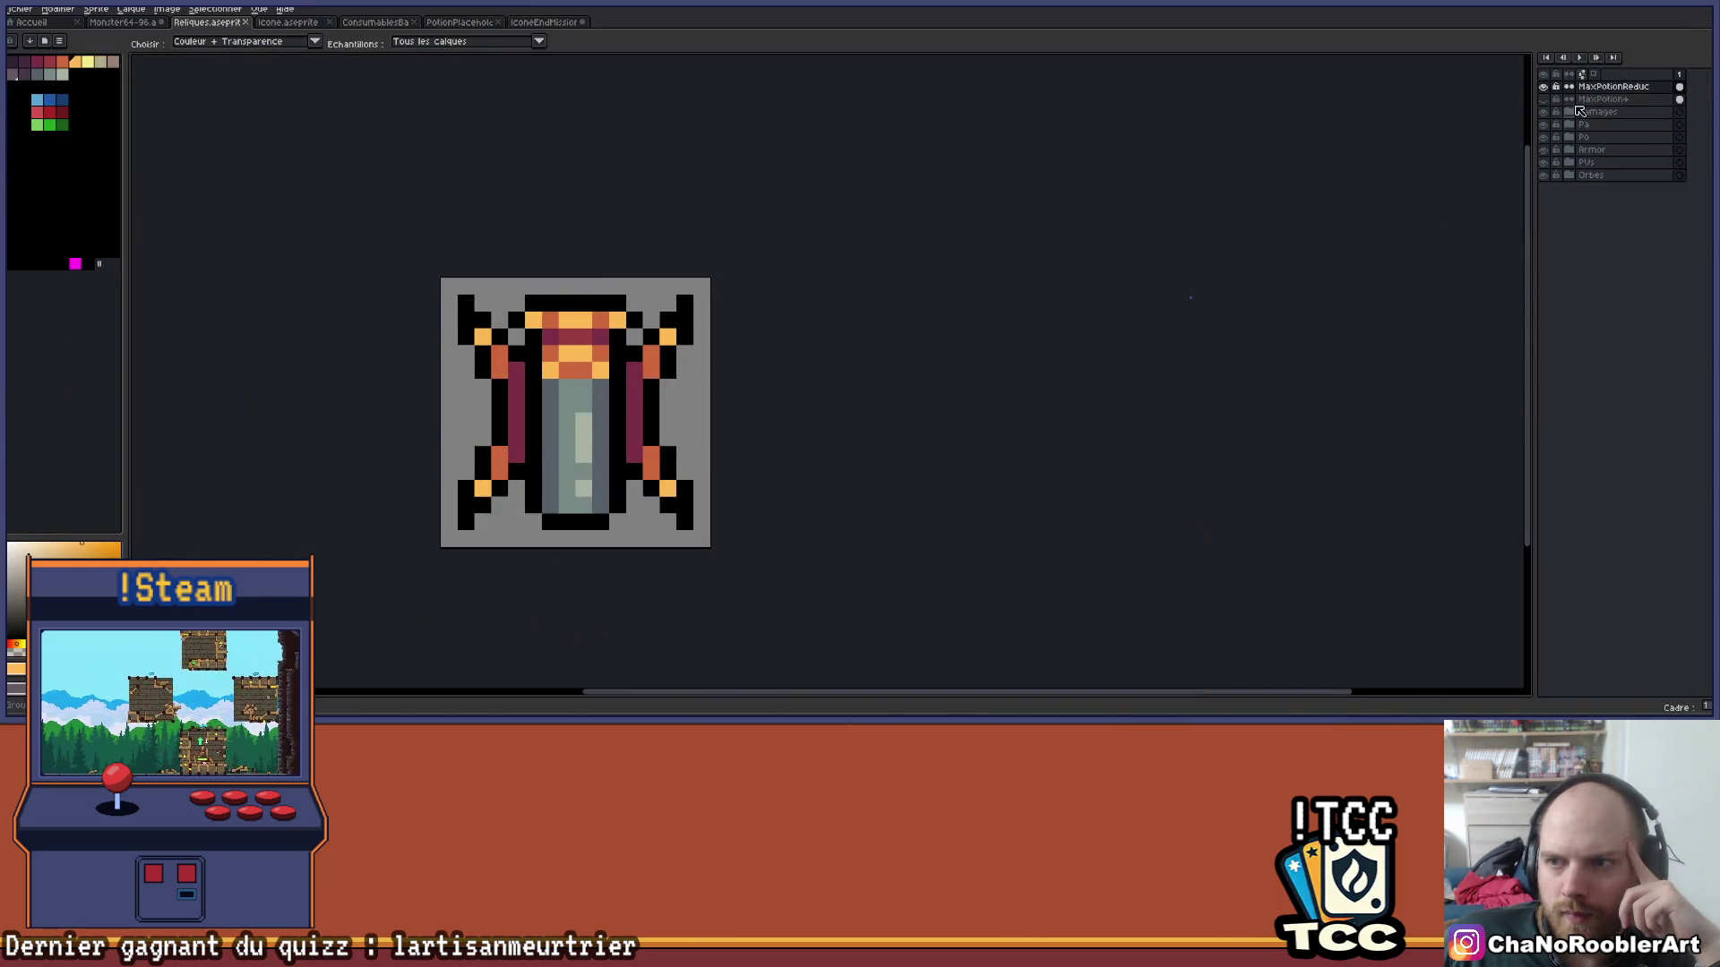
Hide MaxPotionReduc, expand Orbes, and preview the water, plant and fire damage orbs.
{"action": "left_click", "coordinate": [1543, 86]}
{"action": "left_click", "coordinate": [1569, 175]}
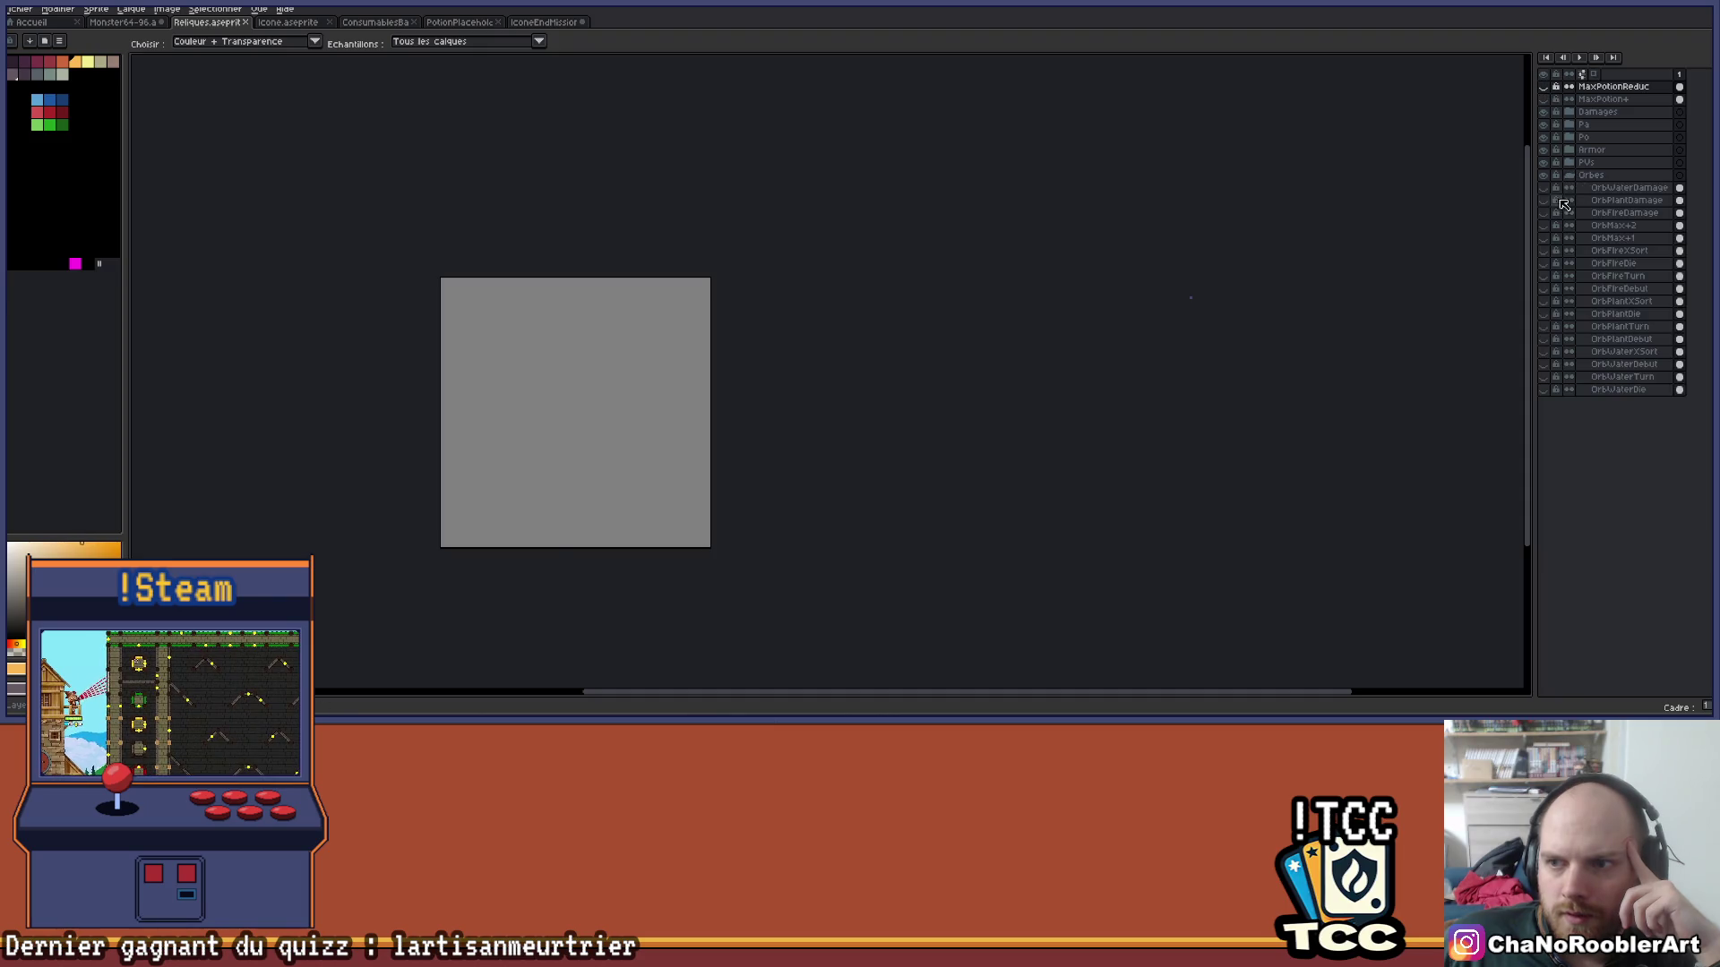
{"action": "left_click", "coordinate": [1544, 188]}
{"action": "left_click", "coordinate": [1544, 188]}
{"action": "left_click", "coordinate": [1544, 201]}
{"action": "left_click", "coordinate": [1544, 201]}
{"action": "left_click", "coordinate": [1544, 213]}
{"action": "left_click", "coordinate": [1543, 213]}
Preview the multicolour OrbMax+1 orb layers one at a time.
{"action": "left_click", "coordinate": [1543, 225]}
{"action": "left_click", "coordinate": [1544, 225]}
{"action": "left_click", "coordinate": [1544, 239]}
{"action": "left_click", "coordinate": [1543, 238]}
Compare the OrbFireXSort red cross with the crossbones OrbFireDie orb.
{"action": "left_click", "coordinate": [1543, 251]}
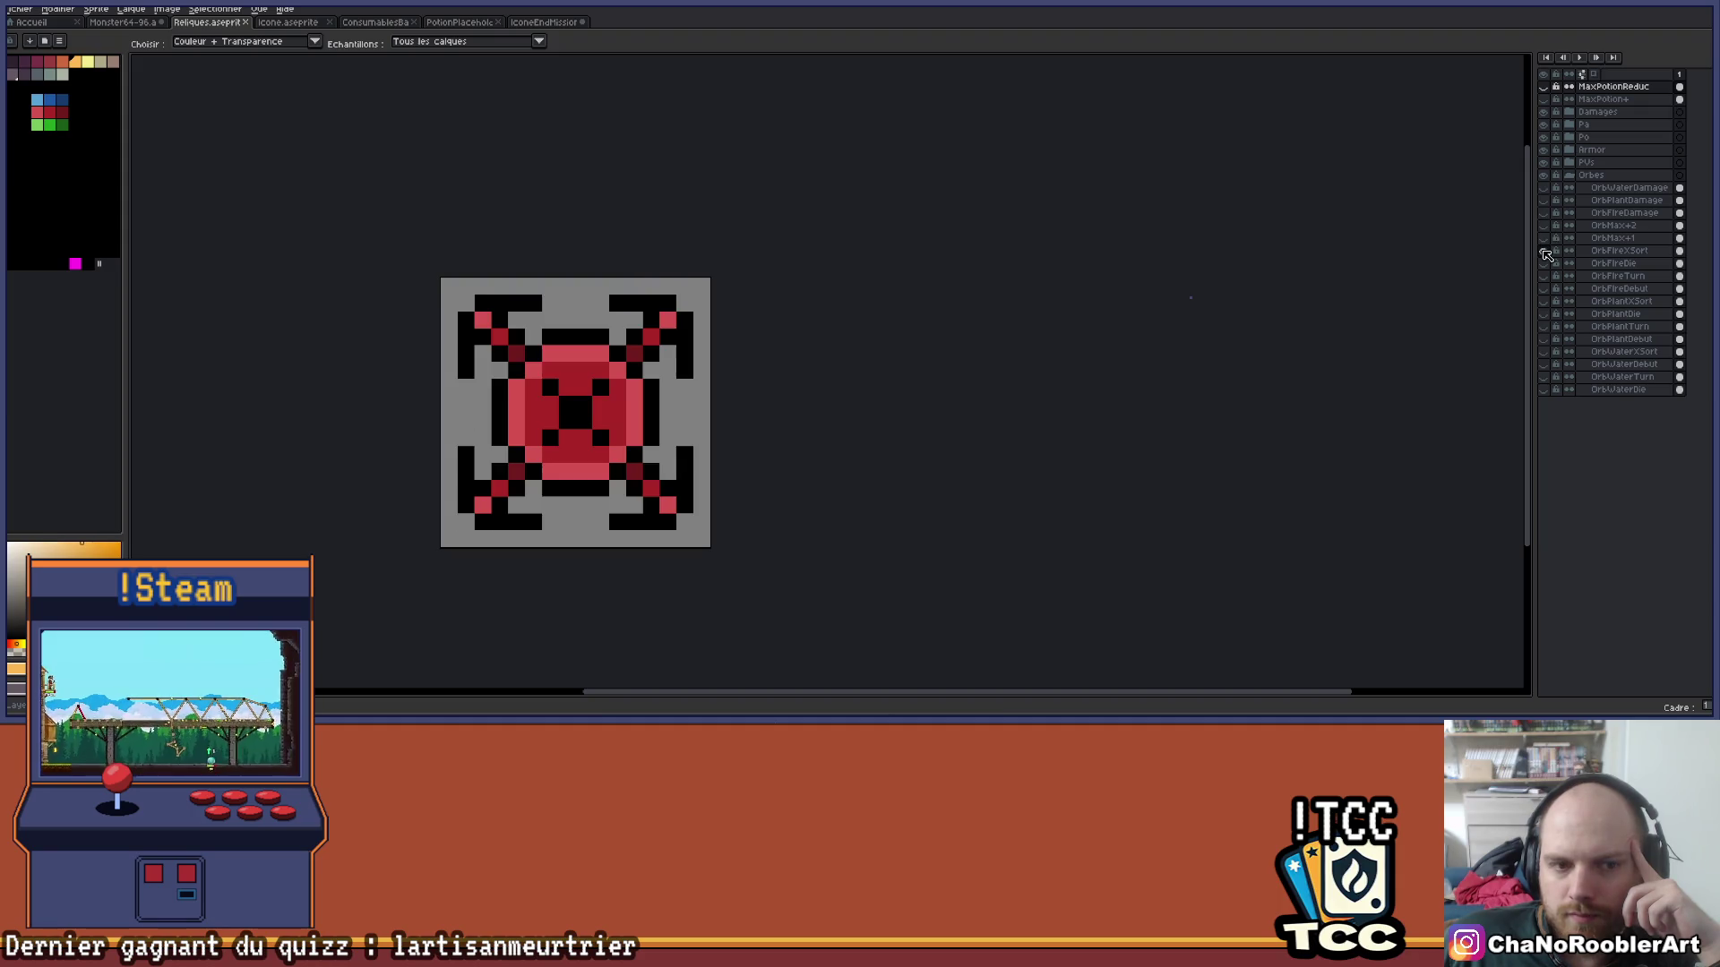
{"action": "left_click", "coordinate": [1543, 251]}
{"action": "left_click", "coordinate": [1543, 263]}
{"action": "left_click", "coordinate": [1543, 263]}
{"action": "left_click", "coordinate": [1544, 263]}
{"action": "left_click", "coordinate": [1543, 264]}
{"action": "left_click", "coordinate": [1544, 251]}
{"action": "left_click", "coordinate": [1543, 251]}
{"action": "left_click", "coordinate": [1543, 263]}
{"action": "left_click", "coordinate": [1545, 264]}
Preview the OrbFireTurn and OrbFireDebut fire orbs.
{"action": "left_click", "coordinate": [1545, 276]}
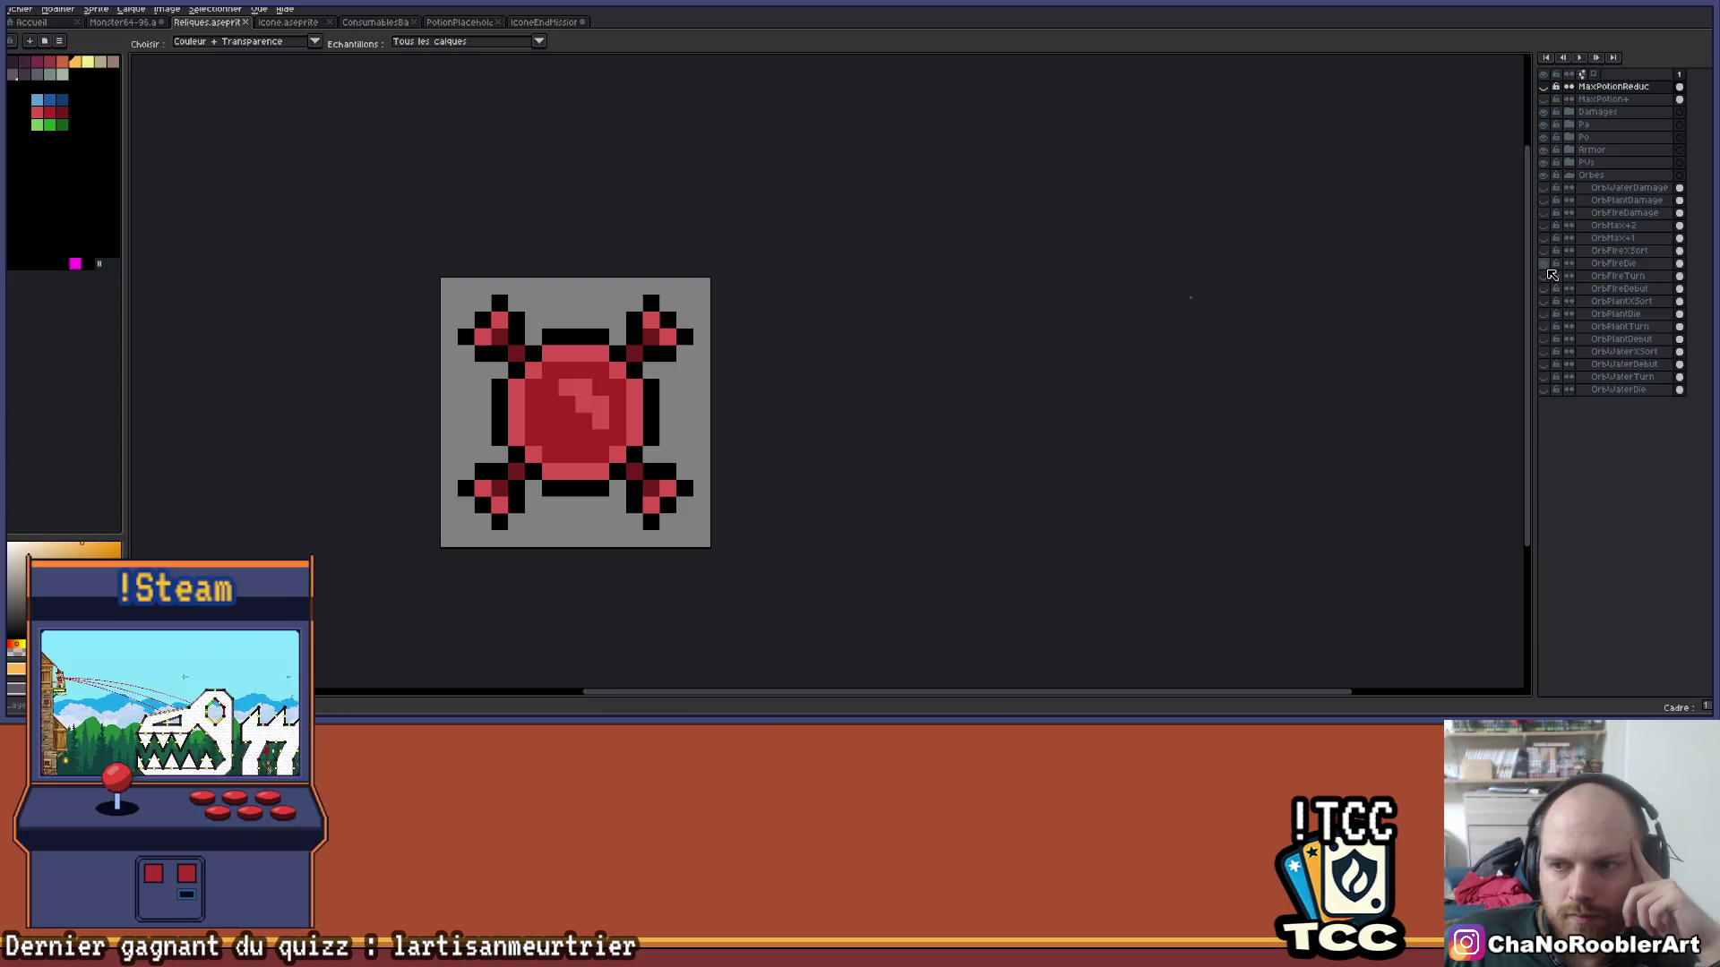
{"action": "left_click", "coordinate": [1544, 263]}
{"action": "left_click", "coordinate": [1544, 276]}
{"action": "left_click", "coordinate": [1544, 276]}
{"action": "left_click", "coordinate": [1544, 288]}
{"action": "left_click", "coordinate": [1544, 289]}
Preview the OrbPlantXSort and OrbPlantTurn plant orbs, comparing them with the blue water orb.
{"action": "left_click", "coordinate": [1546, 301]}
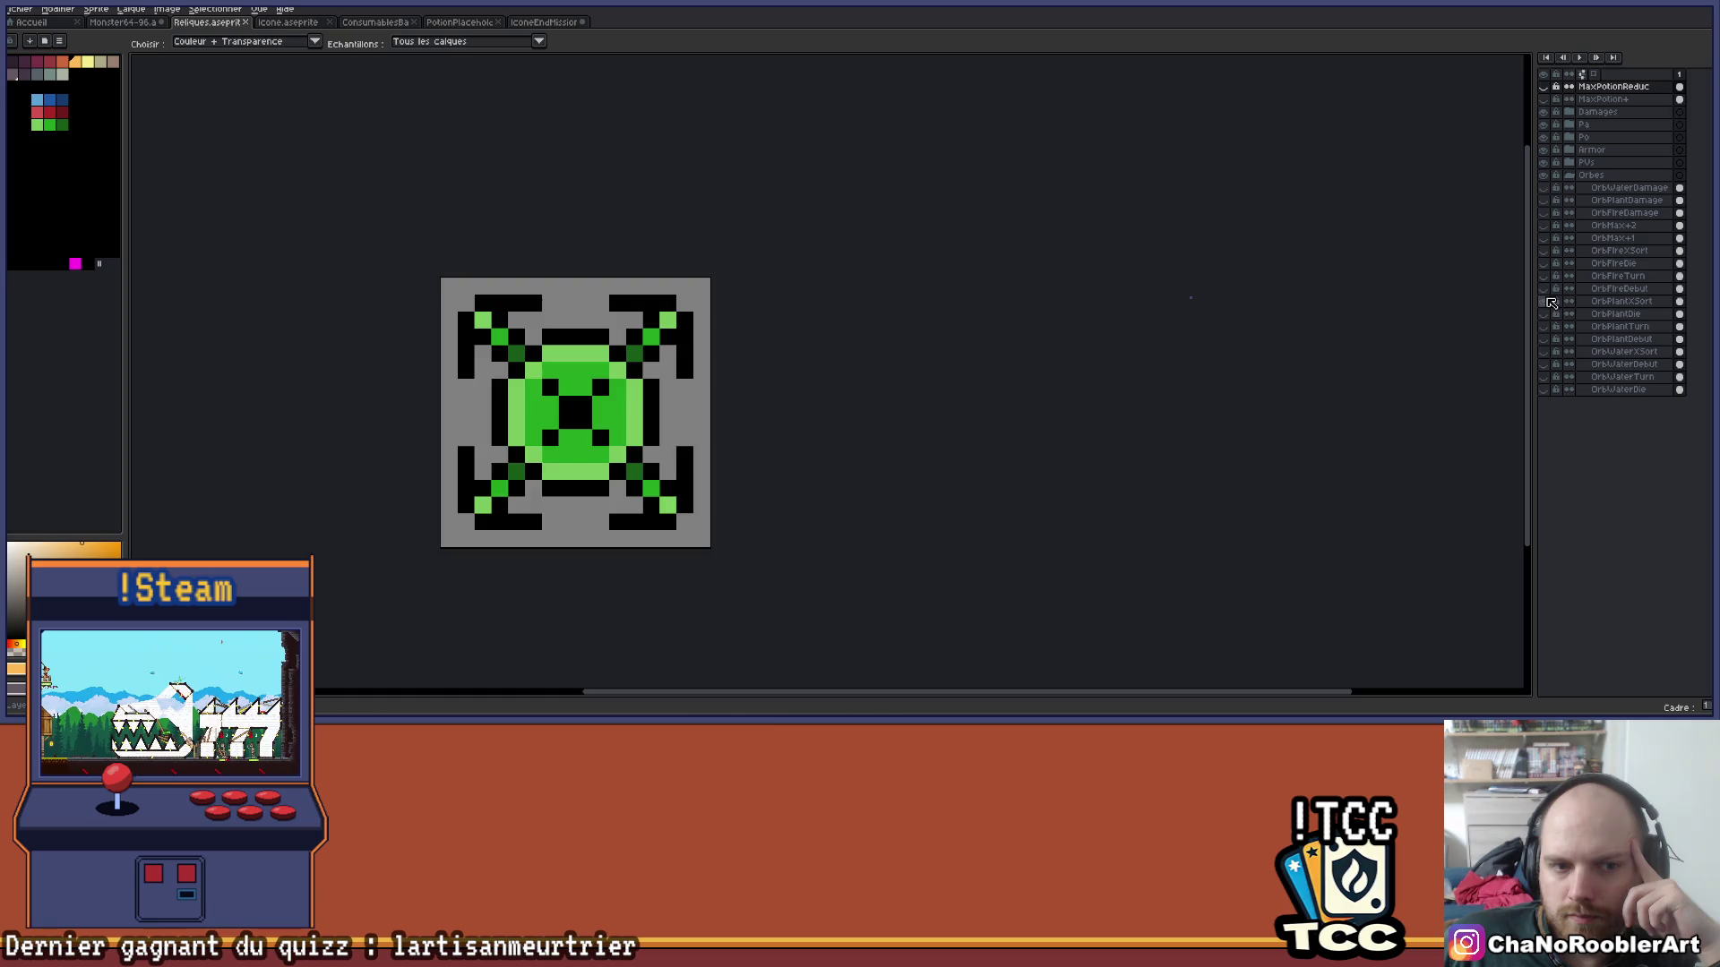
{"action": "left_click", "coordinate": [1545, 301]}
{"action": "left_click", "coordinate": [1546, 314]}
{"action": "left_click", "coordinate": [1545, 314]}
{"action": "left_click", "coordinate": [1544, 326]}
{"action": "left_click", "coordinate": [1544, 326]}
{"action": "left_click", "coordinate": [1544, 351]}
{"action": "left_click", "coordinate": [1546, 352]}
{"action": "left_click", "coordinate": [1544, 338]}
{"action": "left_click", "coordinate": [1544, 338]}
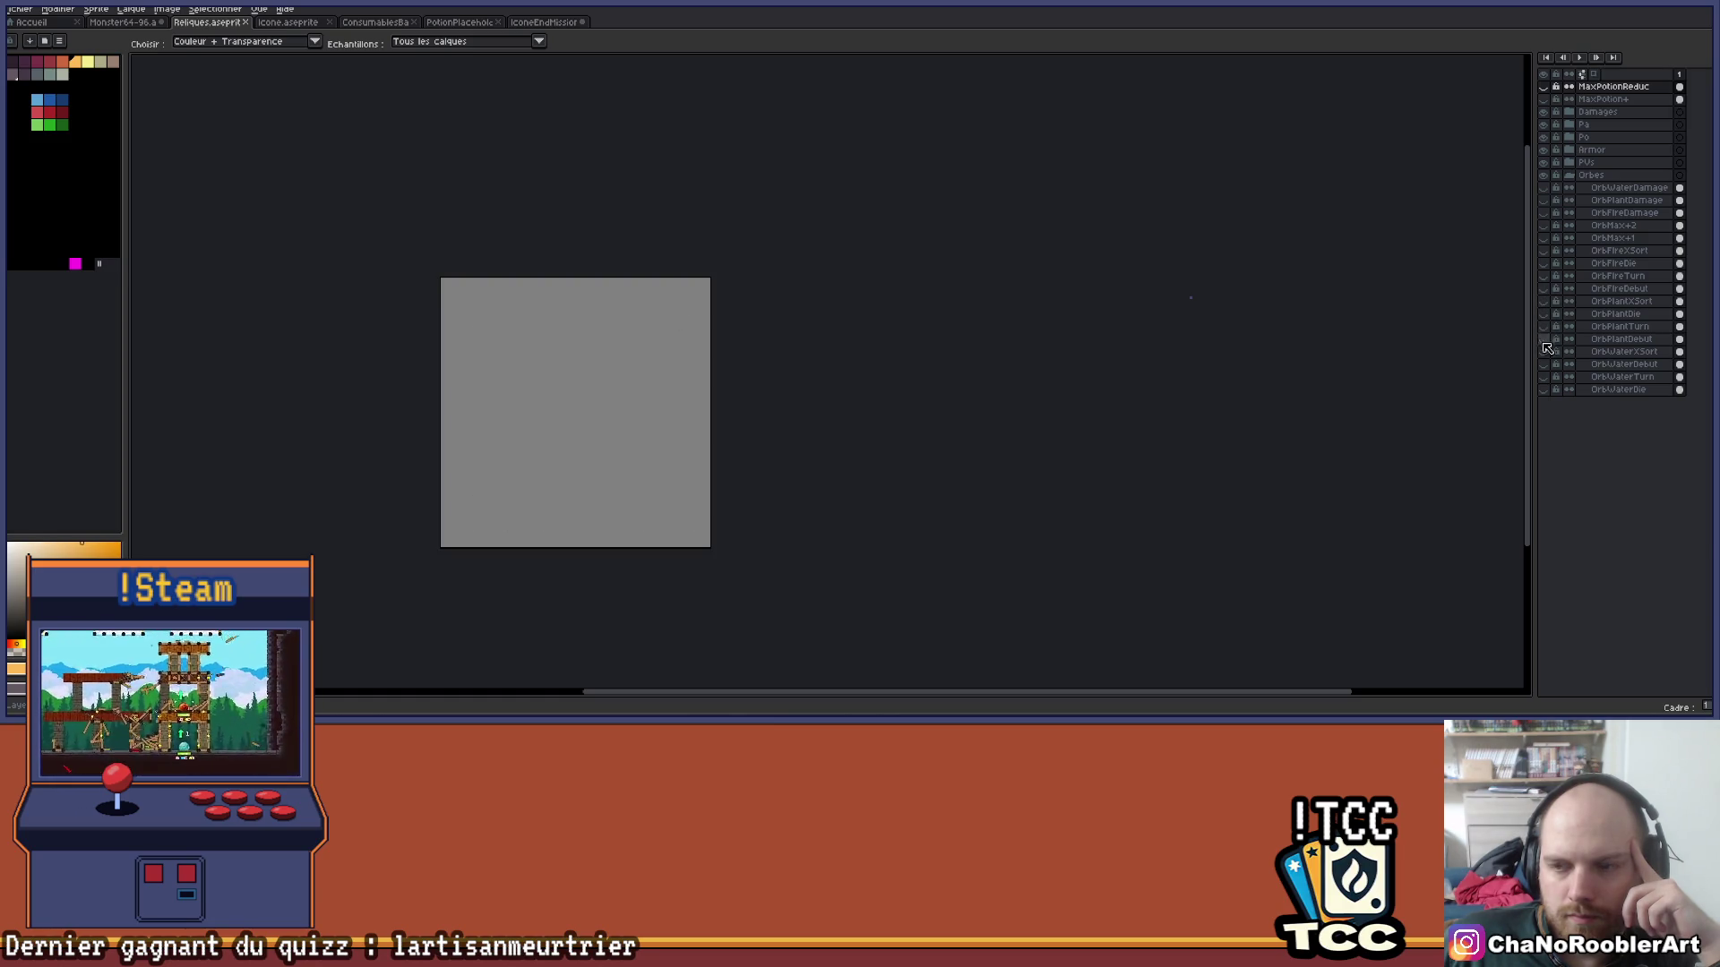
Preview the OrbWaterXSort, hourglass OrbWaterDebut, ringed and cross-shaped water orbs, then open PVs.
{"action": "left_click", "coordinate": [1548, 354]}
{"action": "left_click", "coordinate": [1546, 352]}
{"action": "left_click", "coordinate": [1545, 365]}
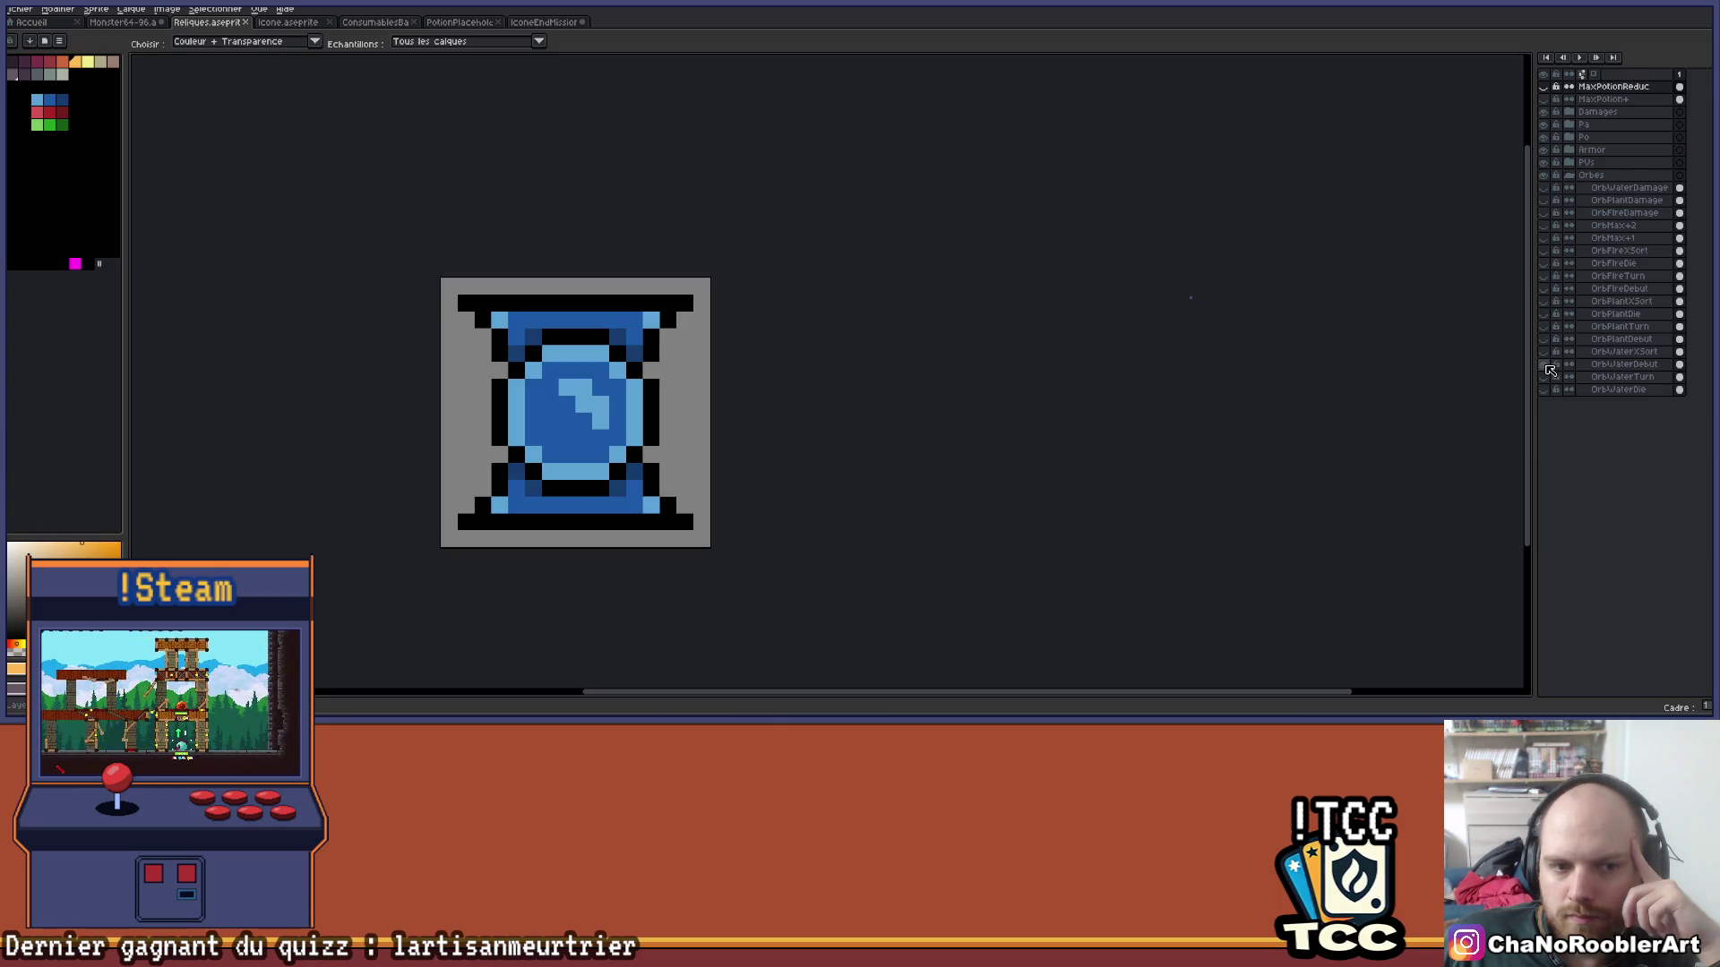
{"action": "left_click", "coordinate": [1546, 365]}
{"action": "left_click", "coordinate": [1545, 377]}
{"action": "left_click", "coordinate": [1545, 377]}
{"action": "left_click", "coordinate": [1545, 390]}
{"action": "left_click", "coordinate": [1544, 390]}
{"action": "left_click", "coordinate": [1568, 174]}
{"action": "left_click", "coordinate": [1570, 163]}
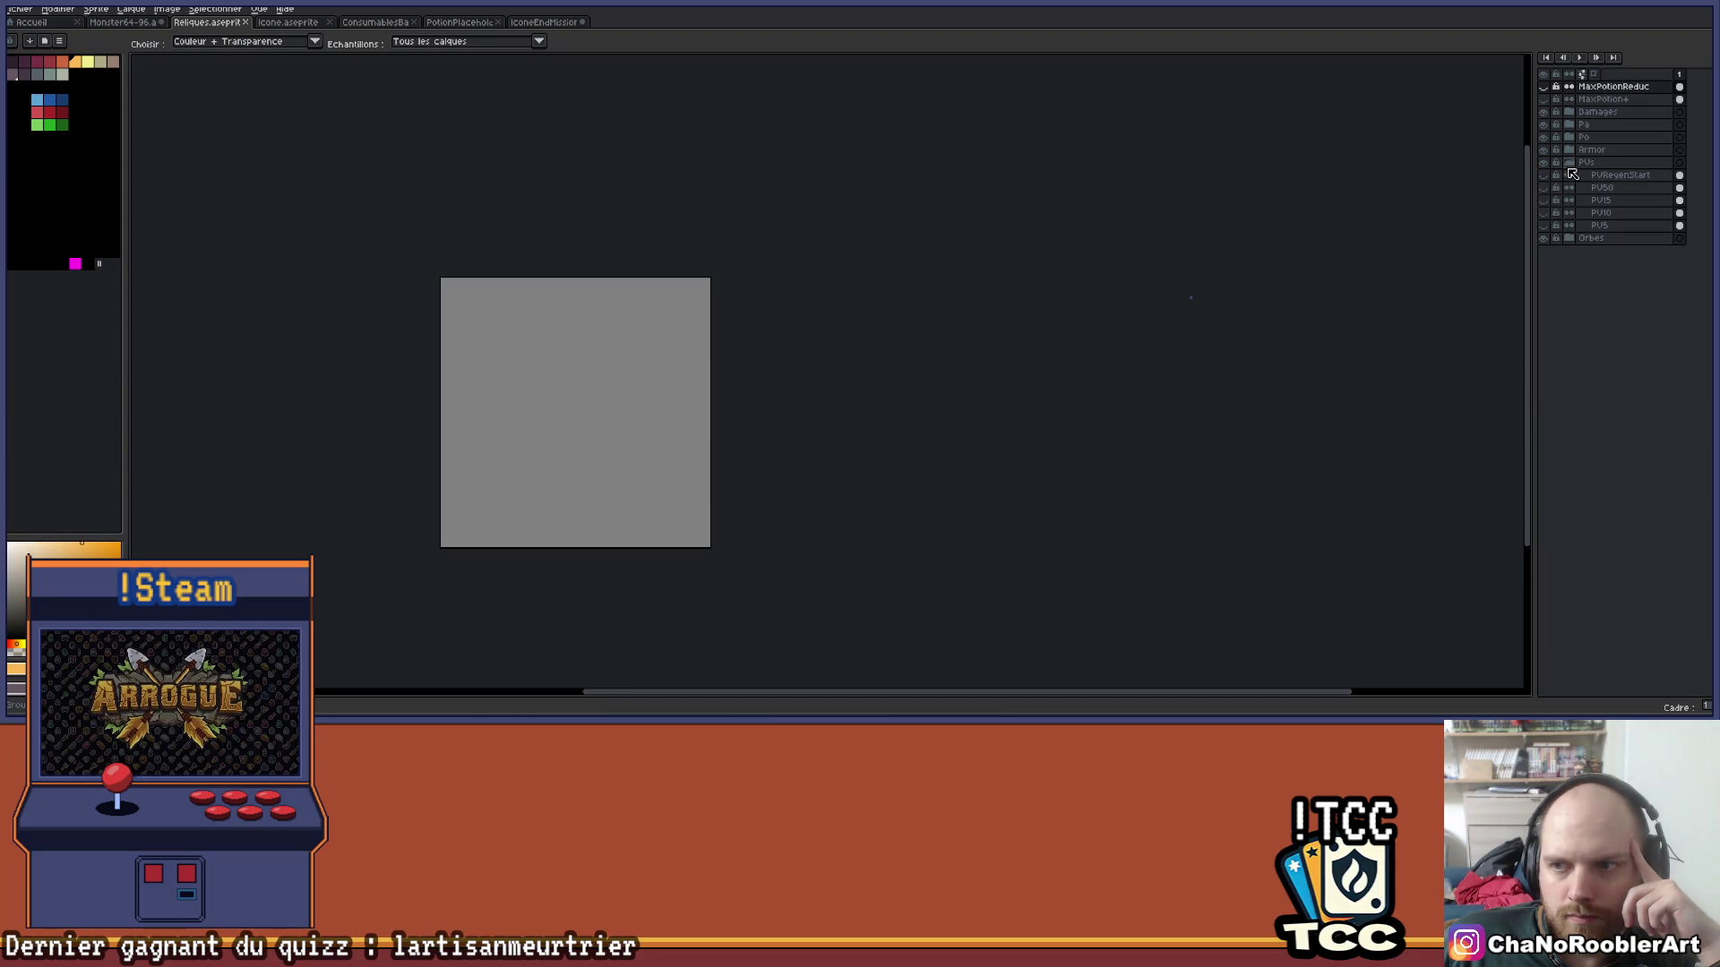
Preview the blue, orange, heart-in-ring and heart-on-stand PVs icons, then fold PVs away.
{"action": "left_click", "coordinate": [1544, 175]}
{"action": "left_click", "coordinate": [1543, 174]}
{"action": "left_click", "coordinate": [1545, 187]}
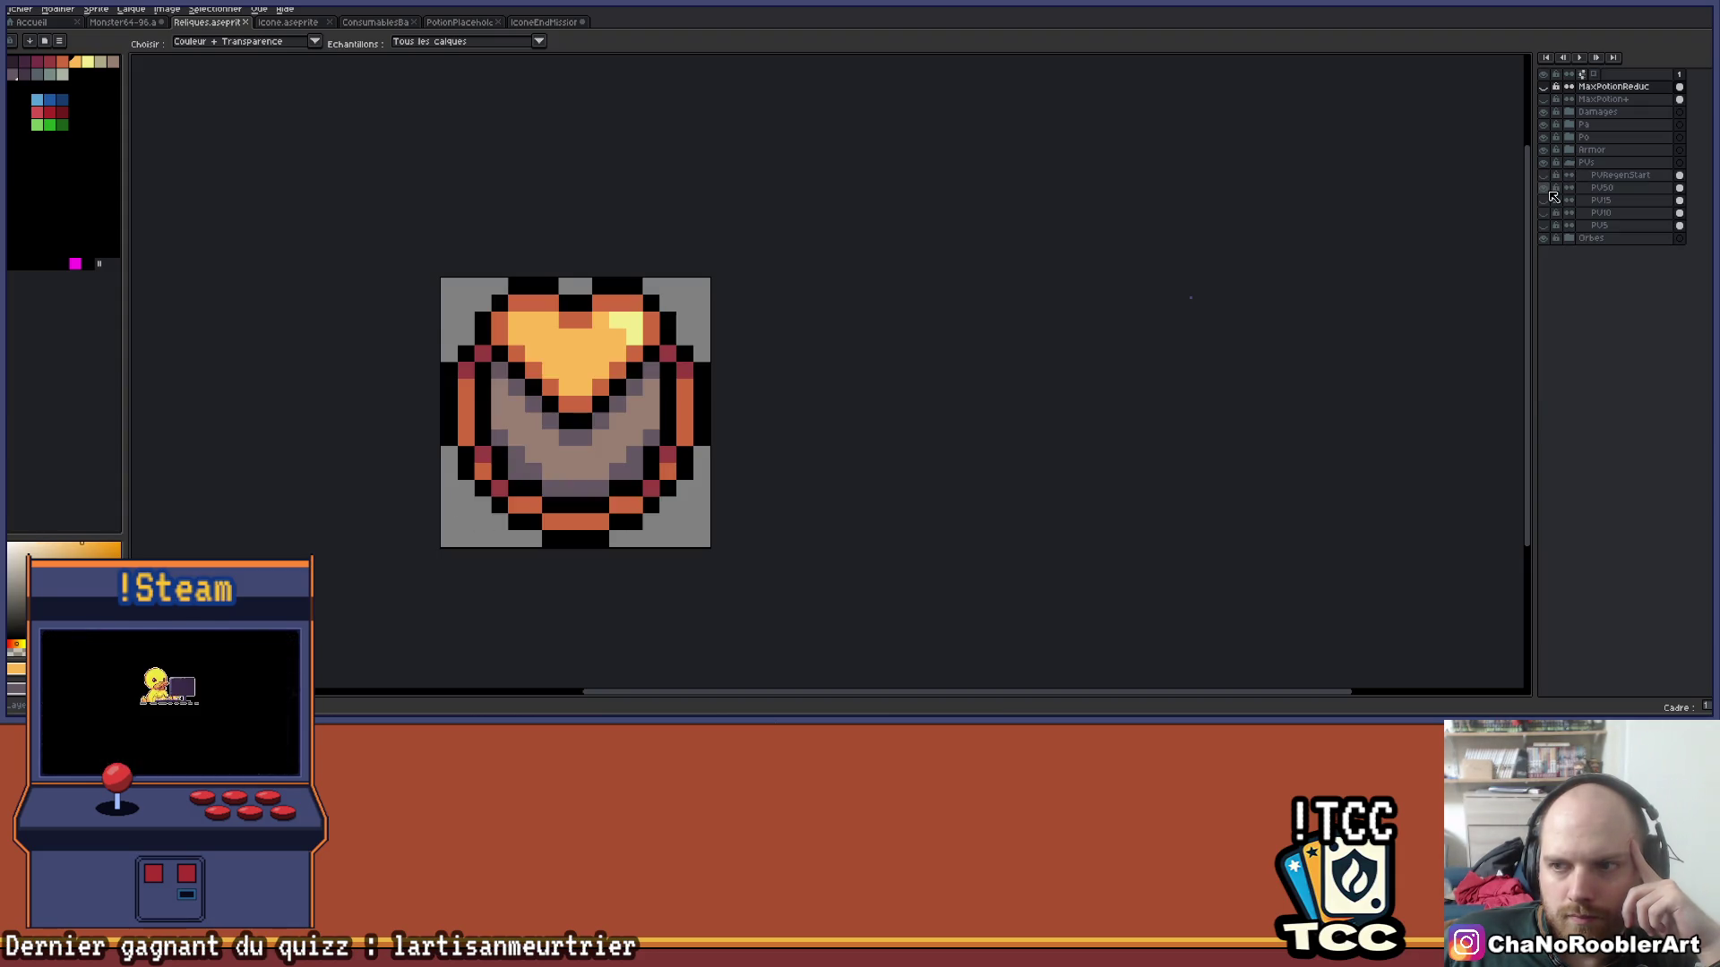
{"action": "left_click", "coordinate": [1546, 190]}
{"action": "left_click", "coordinate": [1546, 202]}
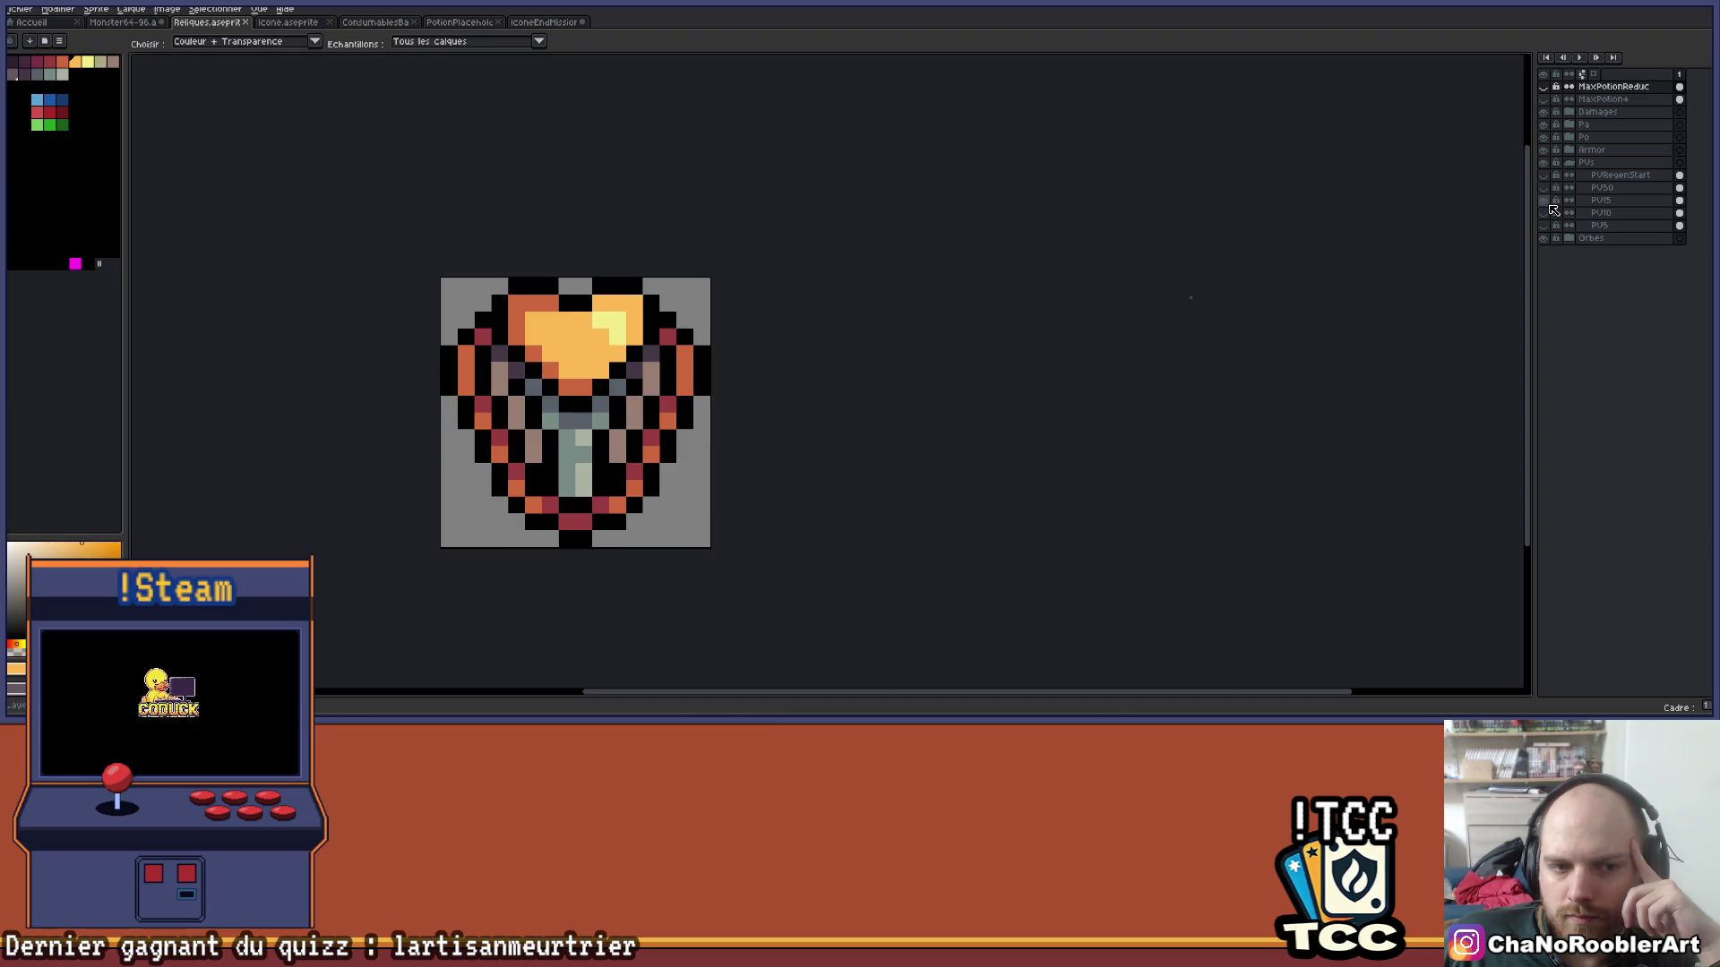
{"action": "left_click", "coordinate": [1544, 201]}
{"action": "left_click", "coordinate": [1544, 214]}
{"action": "left_click", "coordinate": [1544, 214]}
{"action": "left_click", "coordinate": [1545, 226]}
{"action": "left_click", "coordinate": [1544, 226]}
{"action": "left_click", "coordinate": [1568, 162]}
Preview the Armor shield icons, including the broken shield and green ArmorX.
{"action": "left_click", "coordinate": [1569, 149]}
{"action": "left_click", "coordinate": [1546, 183]}
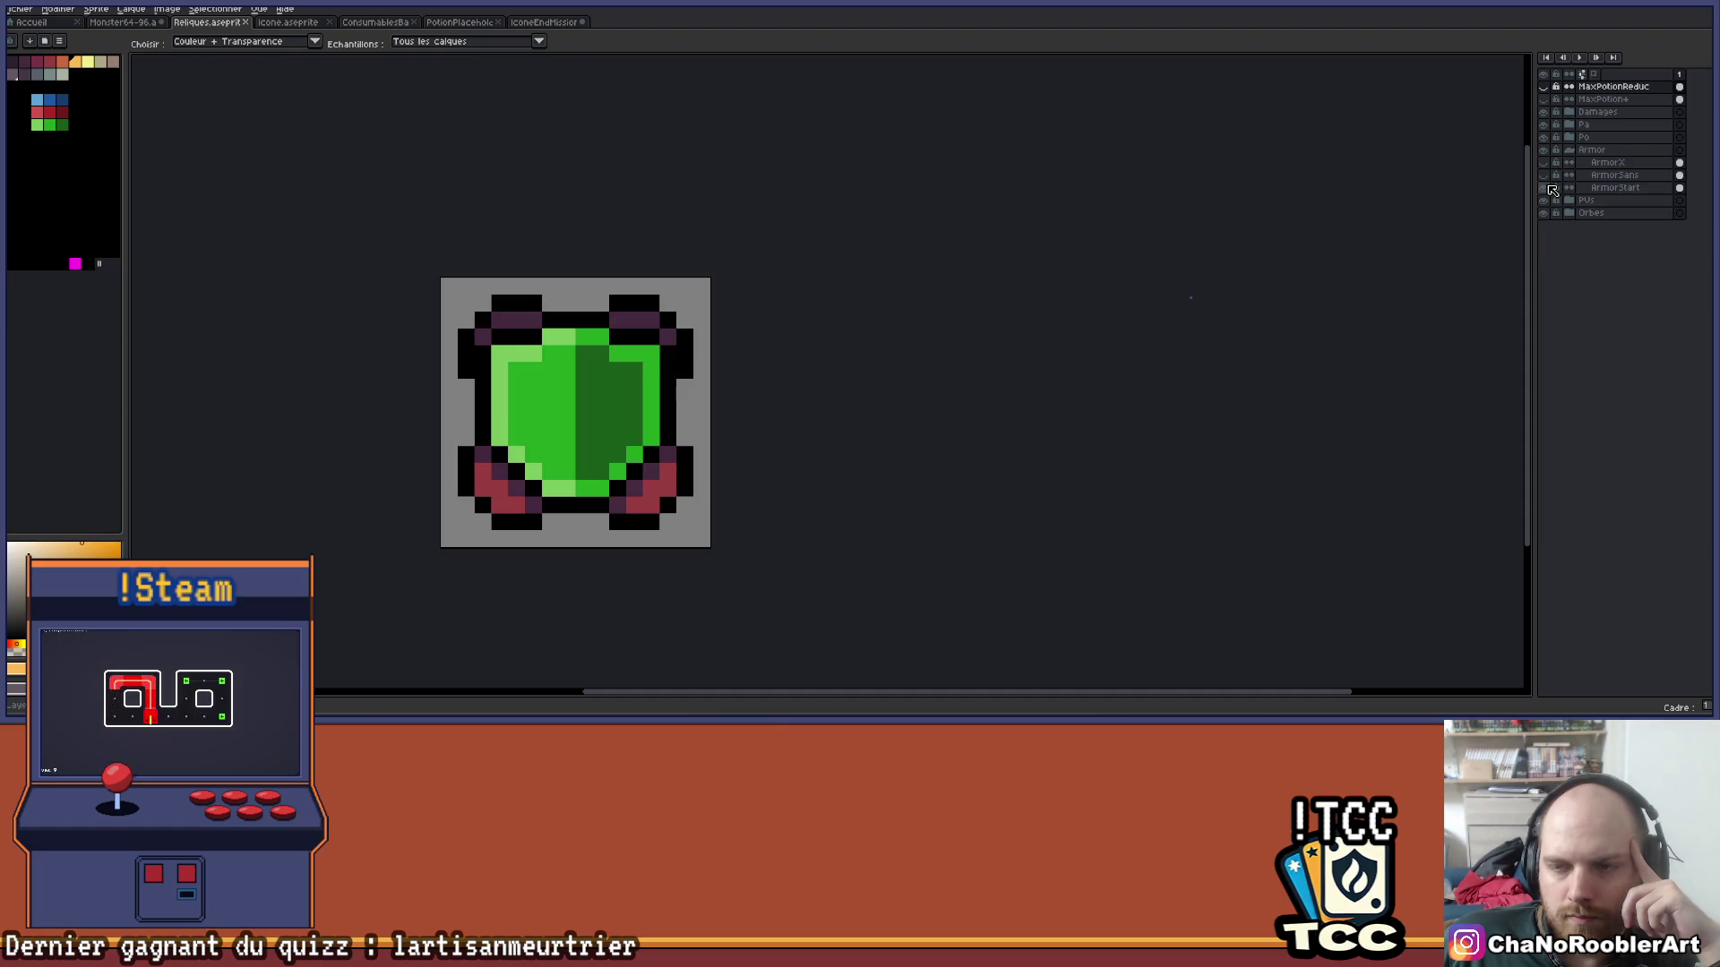
{"action": "left_click", "coordinate": [1546, 183]}
{"action": "left_click", "coordinate": [1546, 182]}
{"action": "left_click", "coordinate": [1546, 182]}
{"action": "left_click", "coordinate": [1547, 164]}
{"action": "left_click", "coordinate": [1547, 164]}
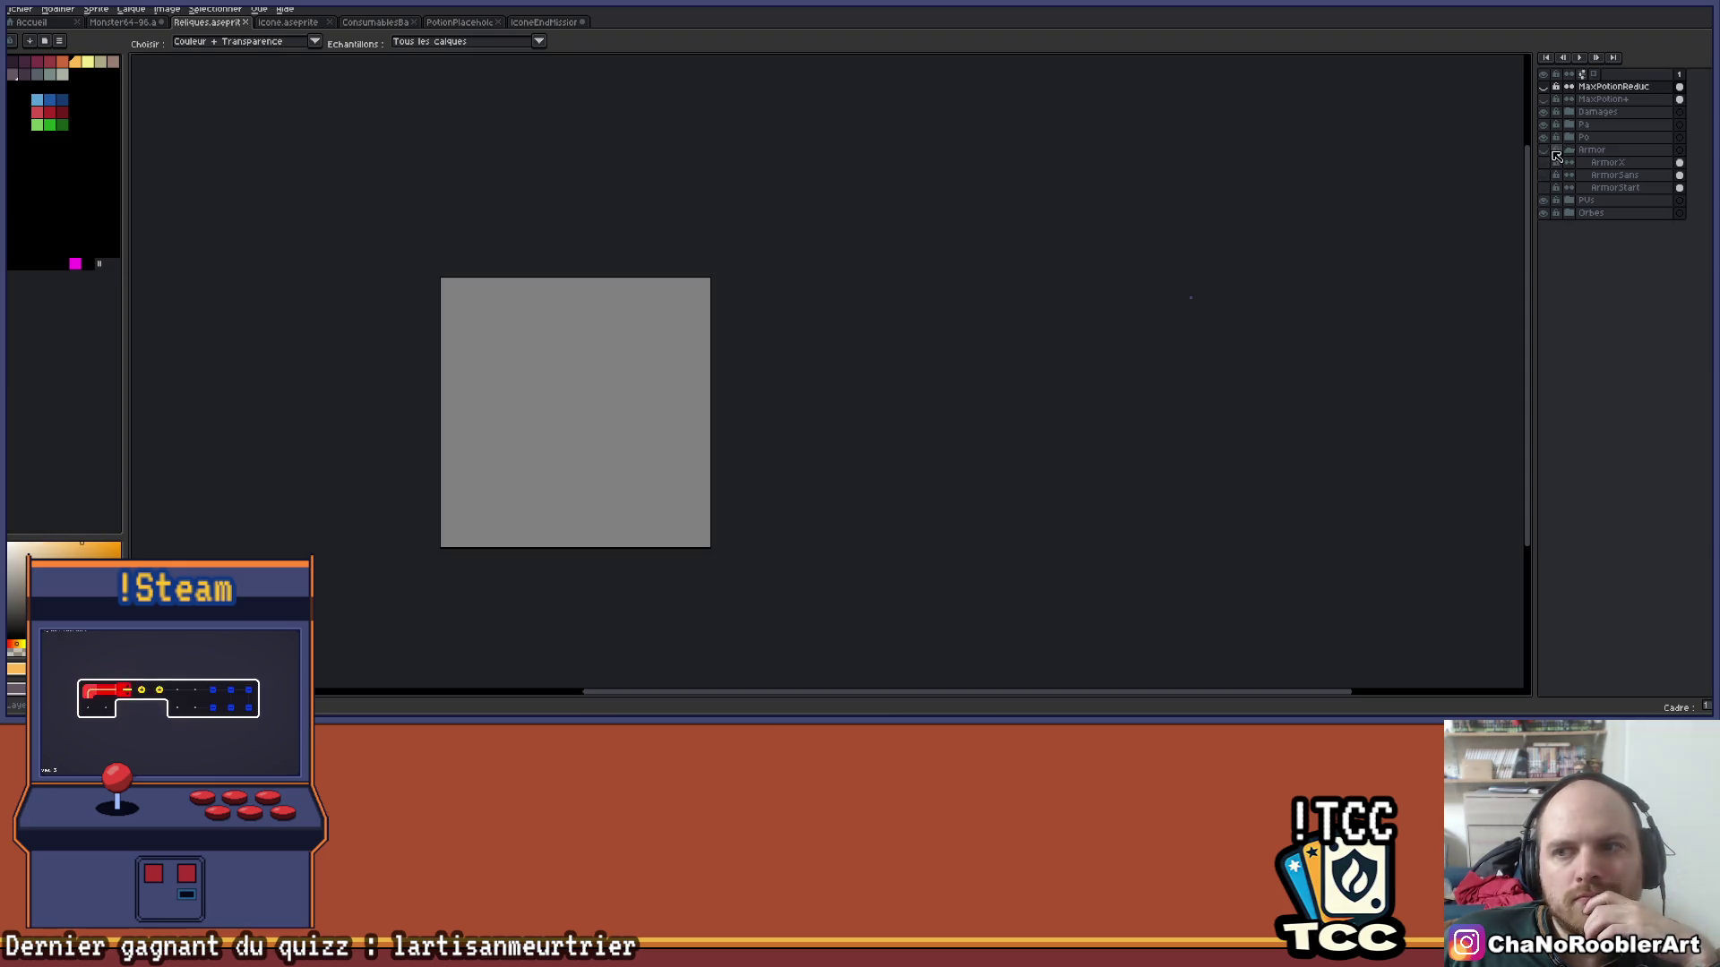
{"action": "left_click", "coordinate": [1569, 150]}
Preview the Po60 and orange-barred Po300 relic icons in the Po group.
{"action": "left_click", "coordinate": [1569, 137]}
{"action": "left_click", "coordinate": [1547, 150]}
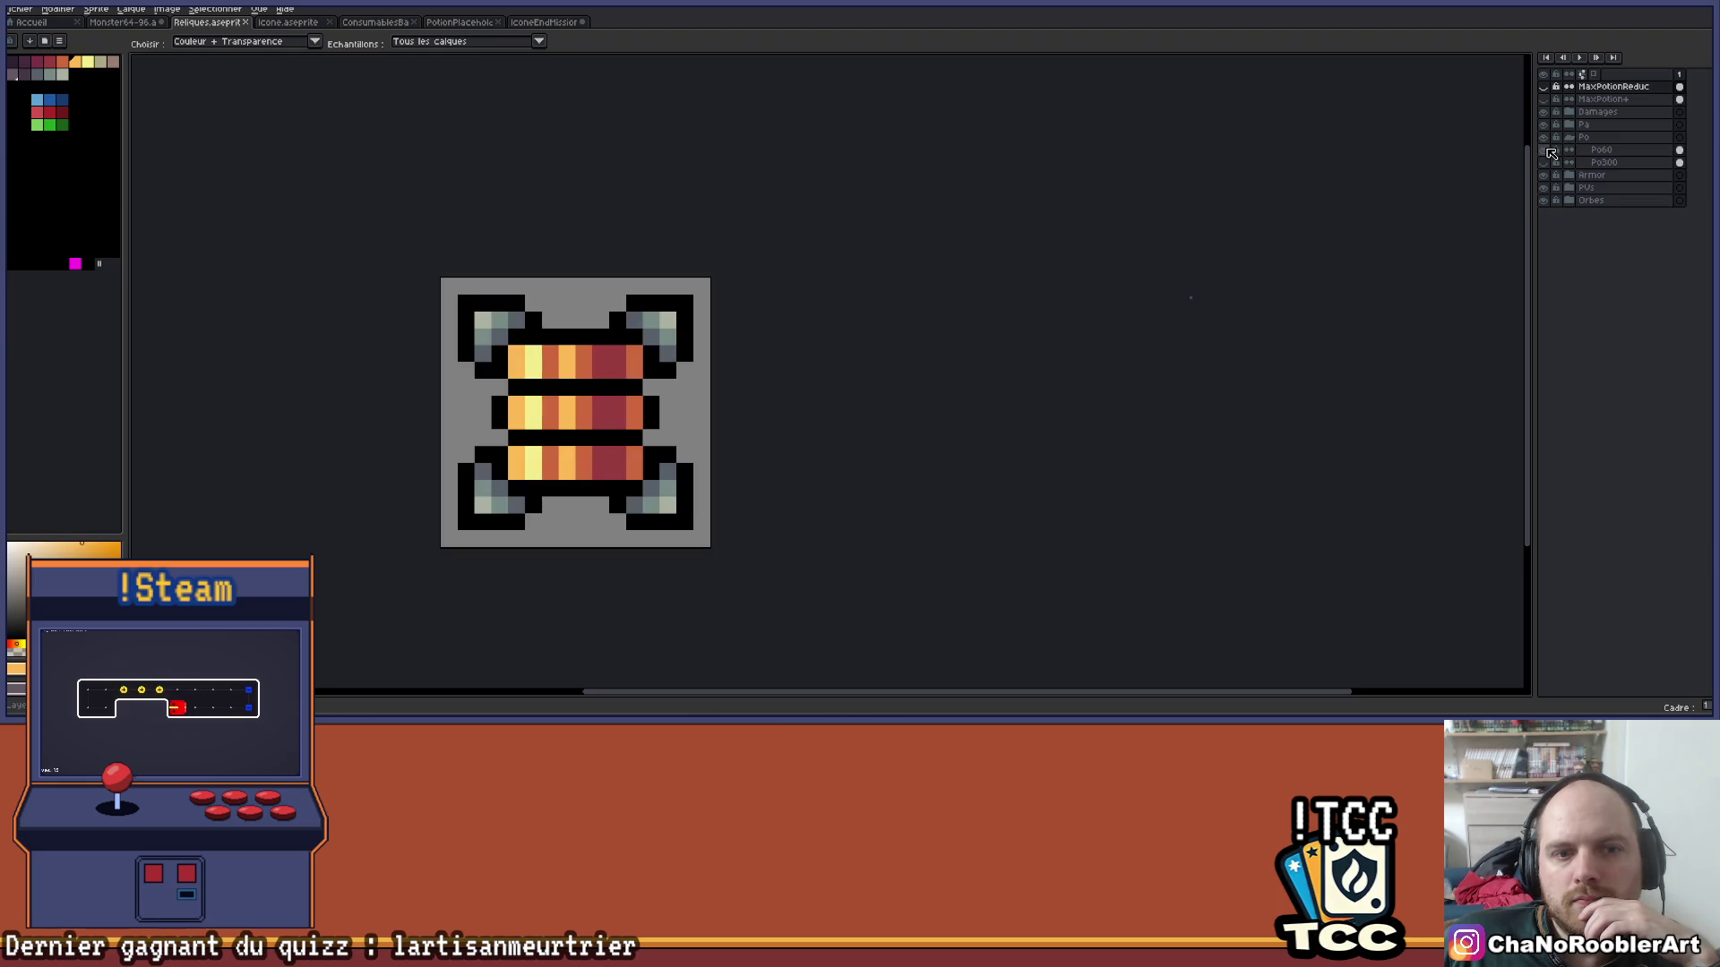
{"action": "left_click", "coordinate": [1547, 149]}
{"action": "left_click", "coordinate": [1549, 162]}
{"action": "left_click", "coordinate": [1547, 163]}
{"action": "left_click", "coordinate": [1570, 137]}
Expand the Pa group and leave its orange burst relic icon showing.
{"action": "left_click", "coordinate": [1569, 125]}
{"action": "left_click", "coordinate": [1547, 137]}
{"action": "left_click", "coordinate": [1547, 137]}
{"action": "left_click", "coordinate": [1547, 150]}
{"action": "left_click", "coordinate": [1547, 143]}
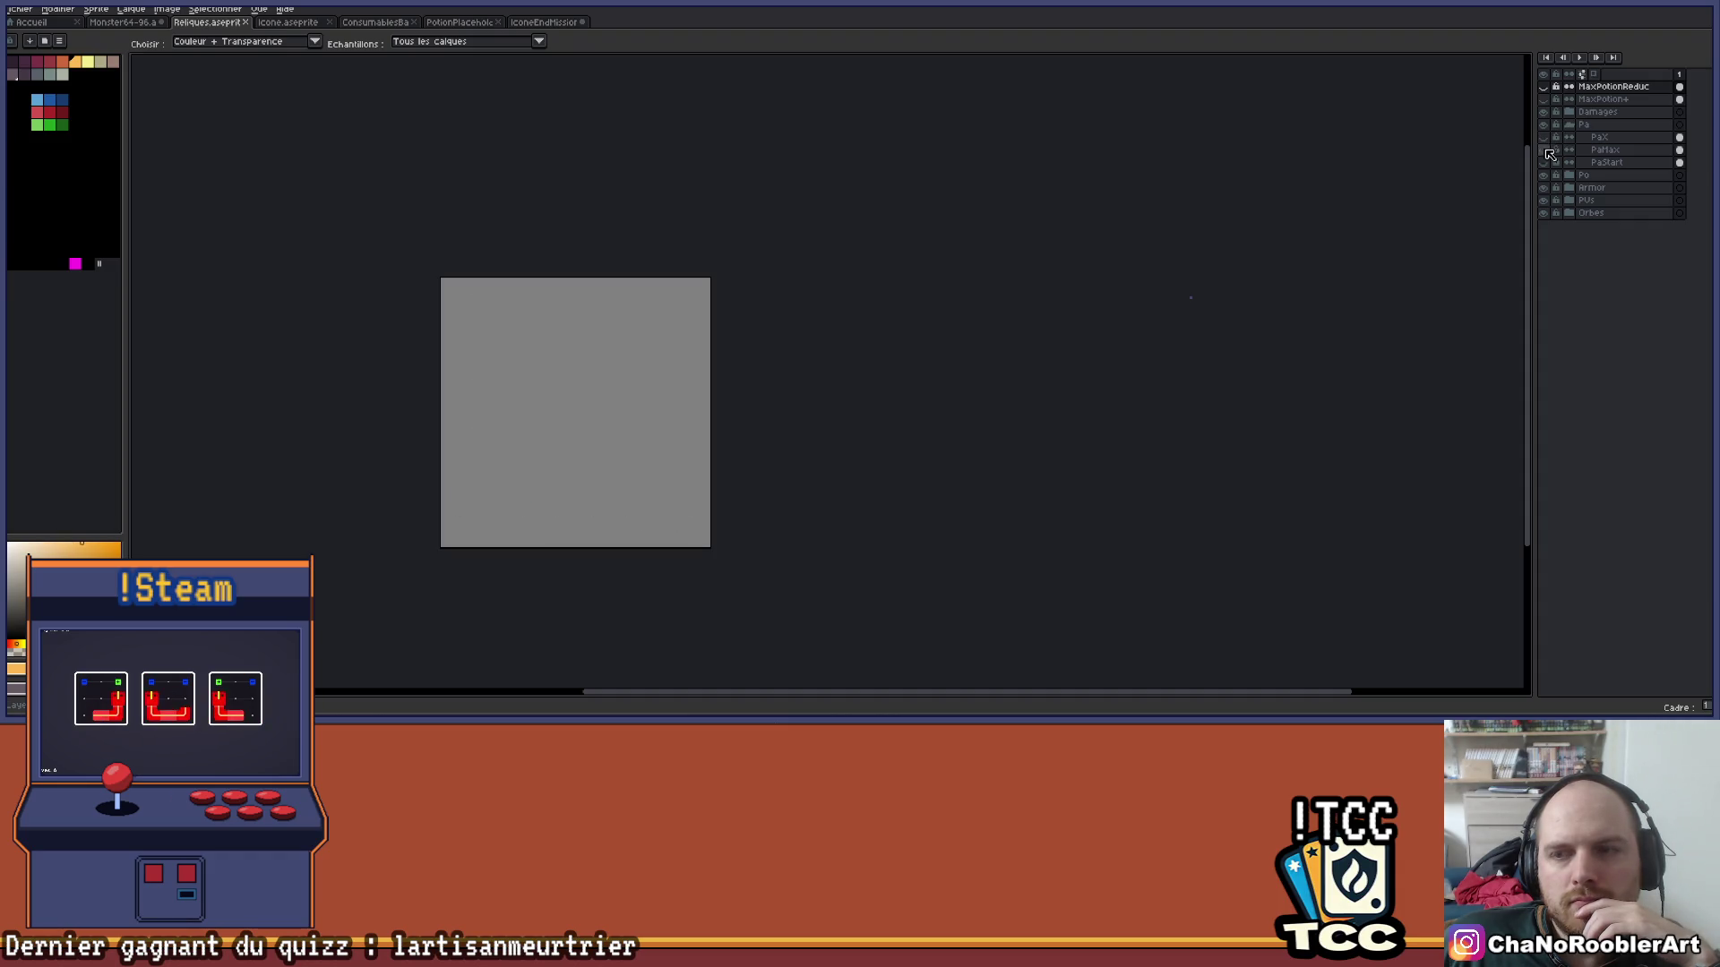
{"action": "left_click", "coordinate": [1547, 144]}
{"action": "scroll", "coordinate": [914, 369], "scroll_direction": "down", "scroll_amount": 4}
{"action": "key", "text": "b"}
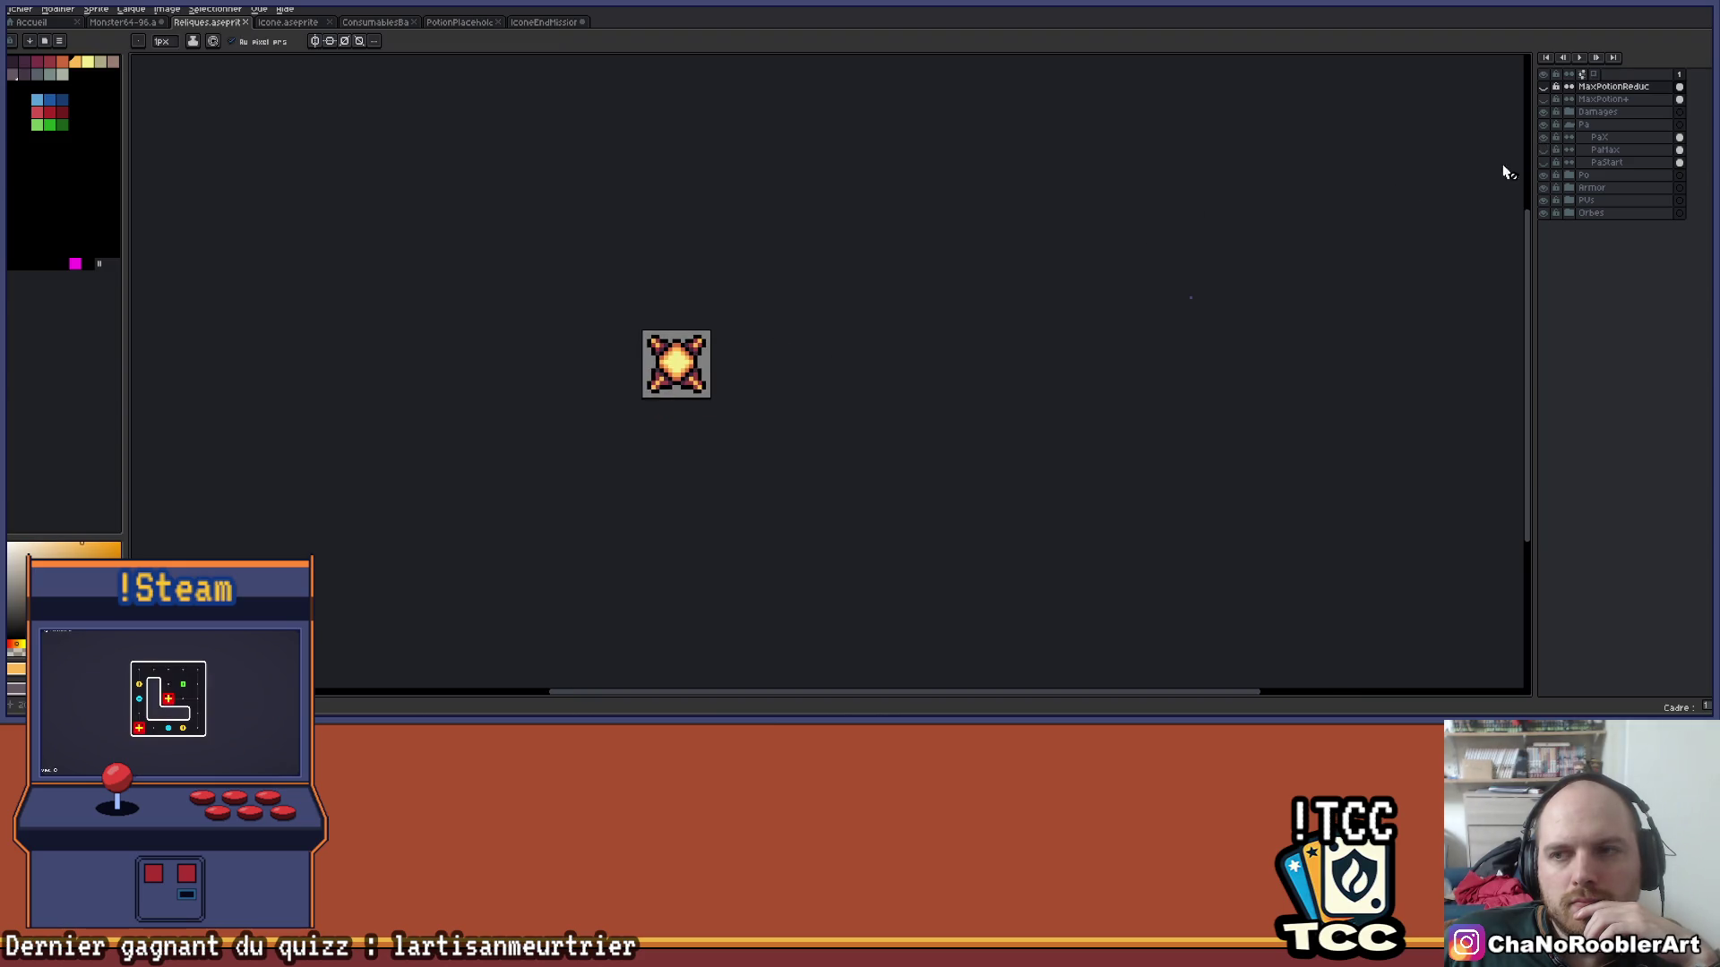
Compare the Pa burst icon variants, including the darker red one, then fold Pa away.
{"action": "left_click", "coordinate": [1545, 143]}
{"action": "left_click", "coordinate": [1545, 150]}
{"action": "left_click", "coordinate": [1546, 150]}
{"action": "left_click", "coordinate": [1547, 152]}
{"action": "left_click", "coordinate": [1546, 156]}
{"action": "left_click", "coordinate": [1544, 161]}
{"action": "left_click", "coordinate": [1545, 162]}
{"action": "left_click", "coordinate": [1569, 124]}
Expand Damages and preview the framed and plain FireDamage fire icons.
{"action": "left_click", "coordinate": [1569, 112]}
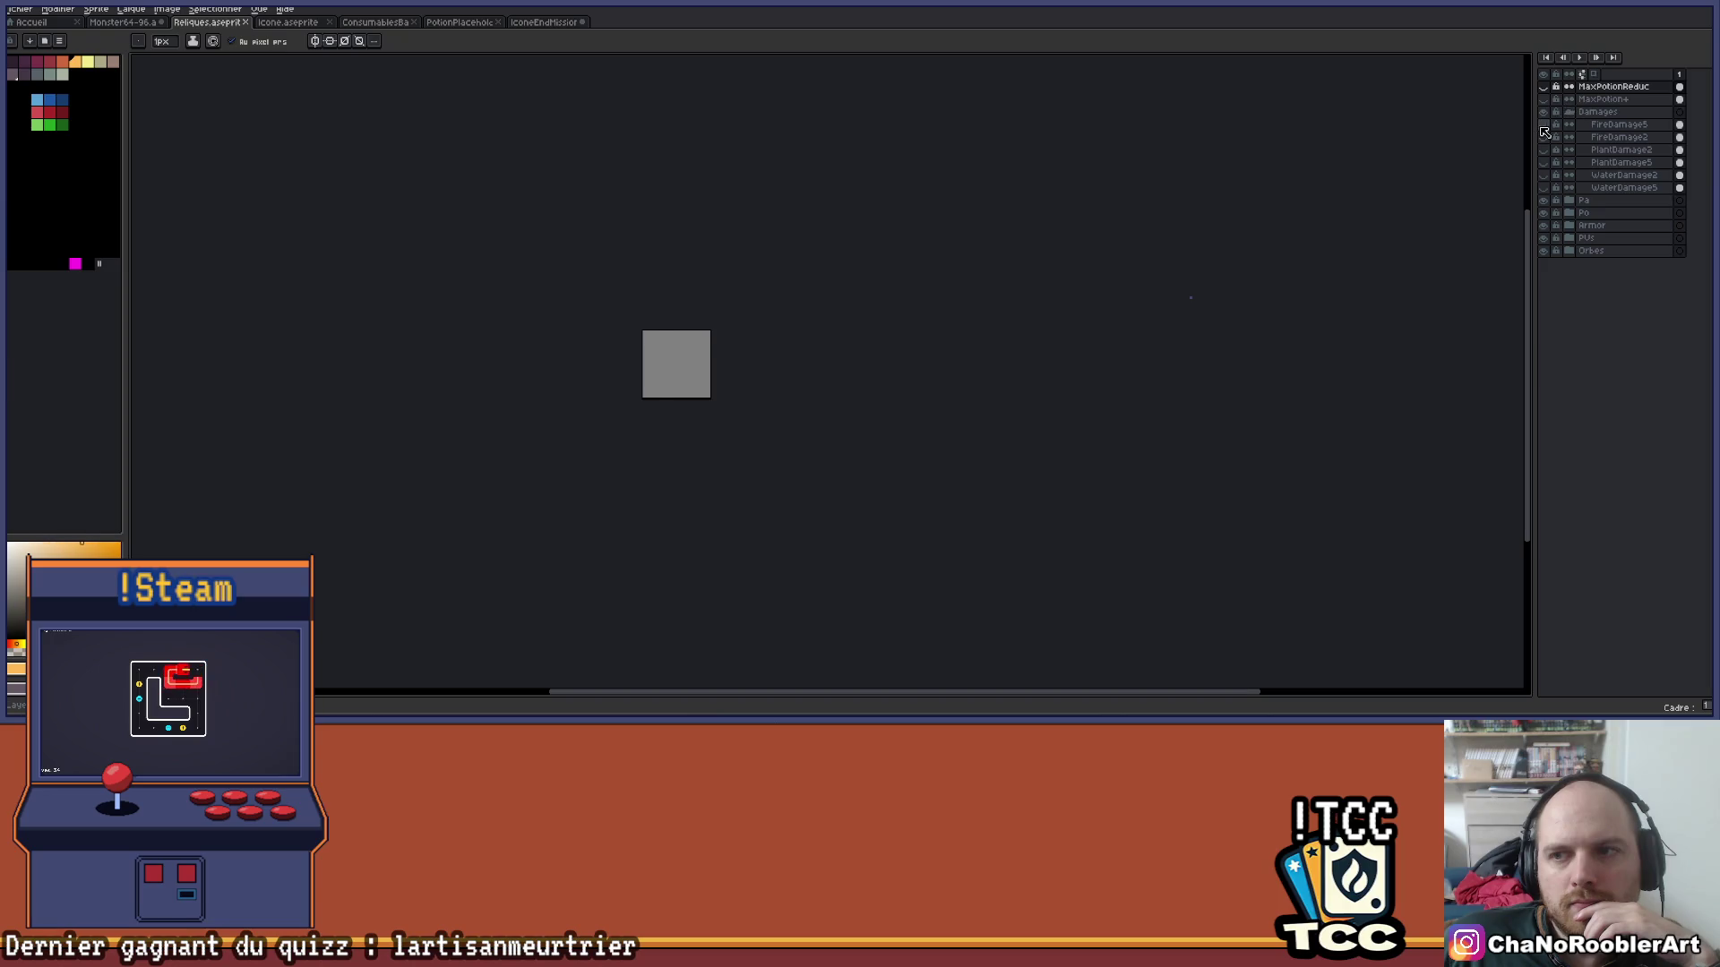
{"action": "left_click", "coordinate": [1542, 127]}
{"action": "left_click", "coordinate": [1544, 126]}
{"action": "left_click", "coordinate": [1545, 137]}
{"action": "left_click", "coordinate": [1545, 141]}
{"action": "left_click", "coordinate": [1542, 135]}
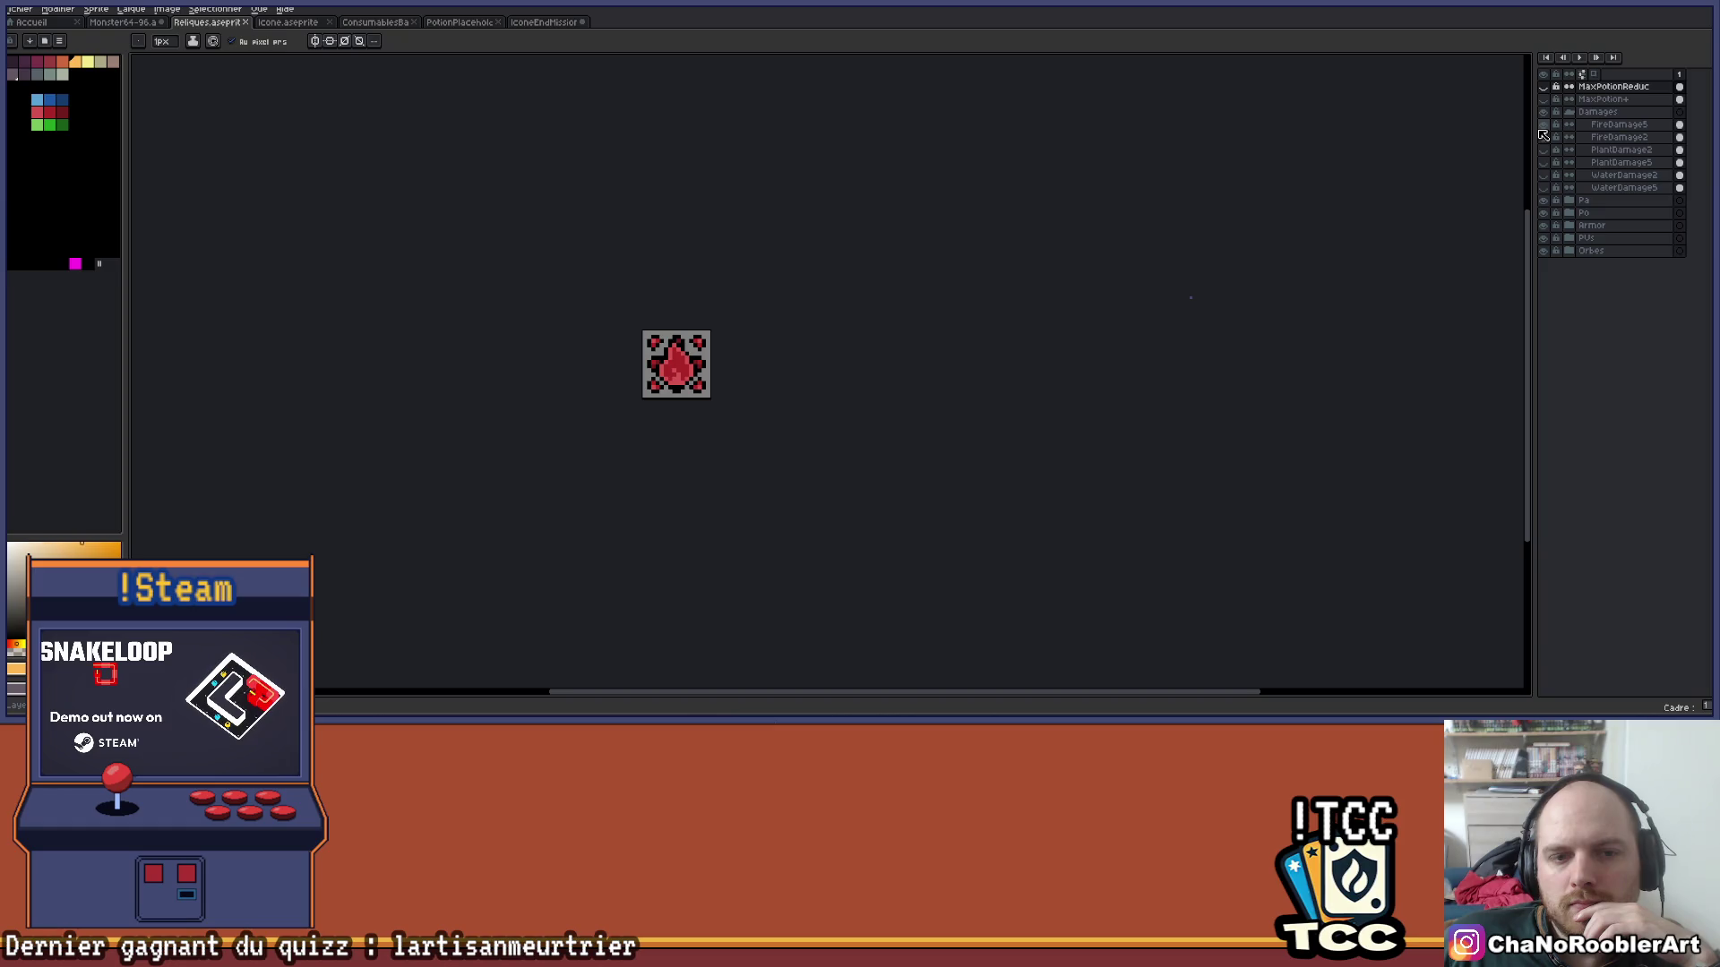
{"action": "left_click", "coordinate": [1542, 135]}
Preview the PlantDamage and WaterDamage icons, fold Damages away, and toggle the potion relic.
{"action": "left_click", "coordinate": [1545, 162]}
{"action": "left_click", "coordinate": [1545, 163]}
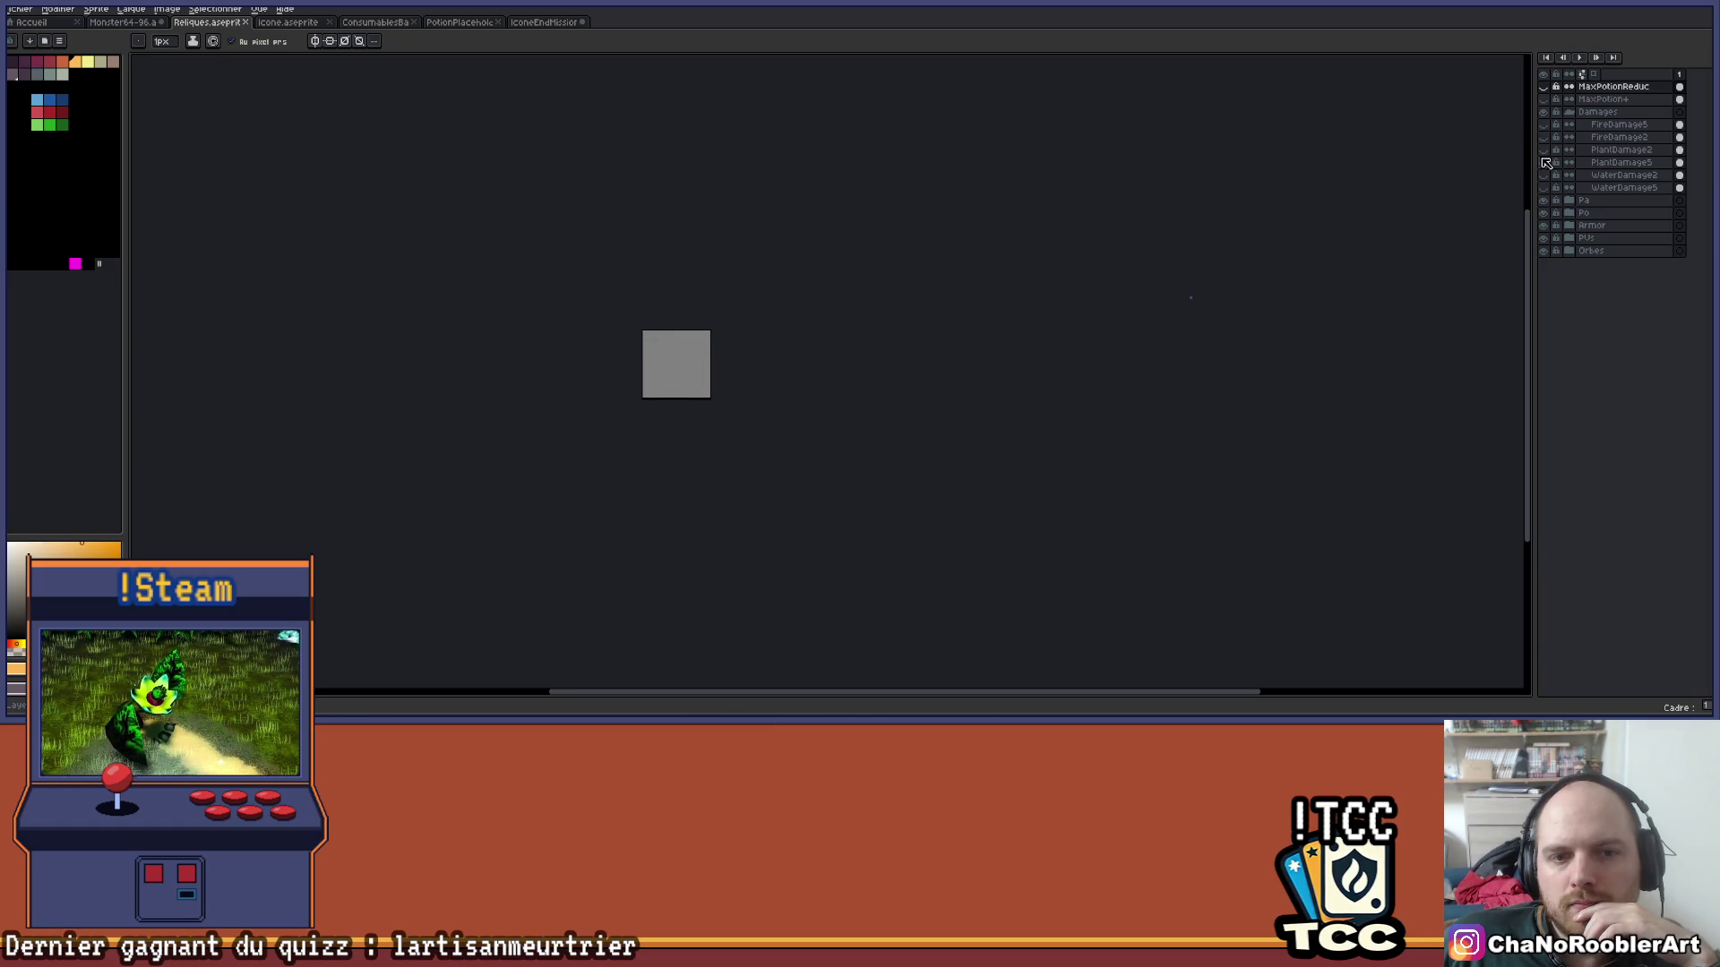
{"action": "left_click", "coordinate": [1546, 163]}
{"action": "left_click", "coordinate": [1545, 162]}
{"action": "left_click", "coordinate": [1545, 175]}
{"action": "left_click", "coordinate": [1545, 175]}
{"action": "left_click", "coordinate": [1545, 187]}
{"action": "left_click", "coordinate": [1545, 187]}
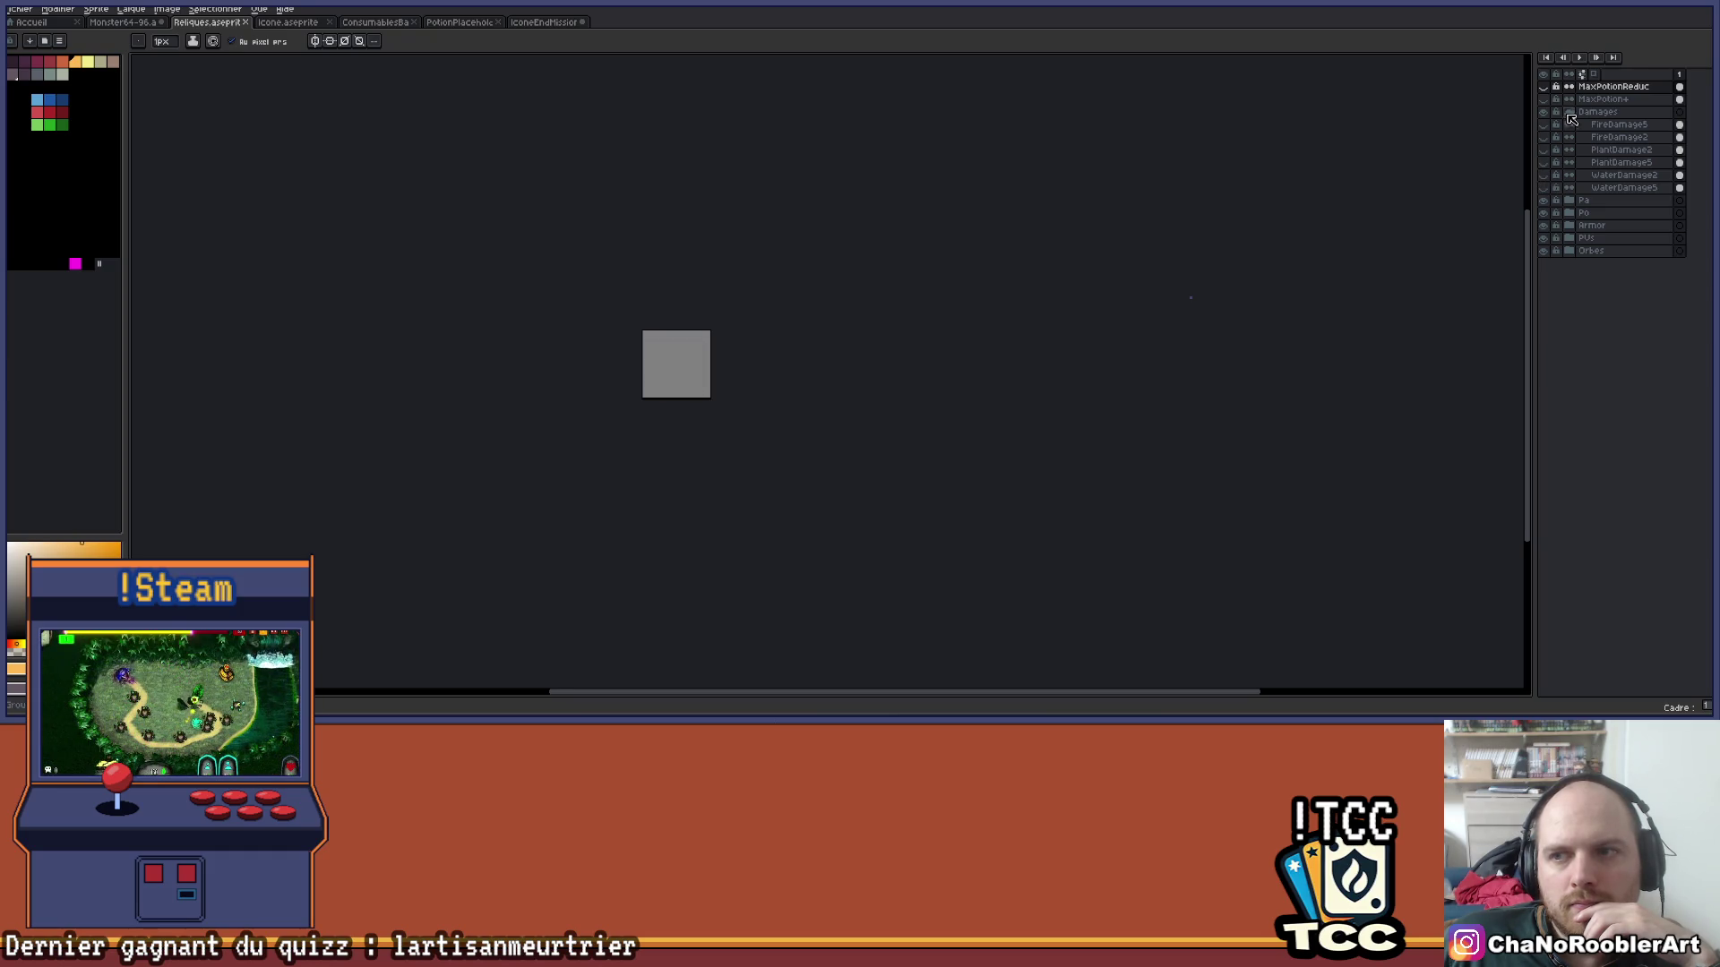
{"action": "left_click", "coordinate": [1568, 112]}
{"action": "left_click", "coordinate": [1544, 99]}
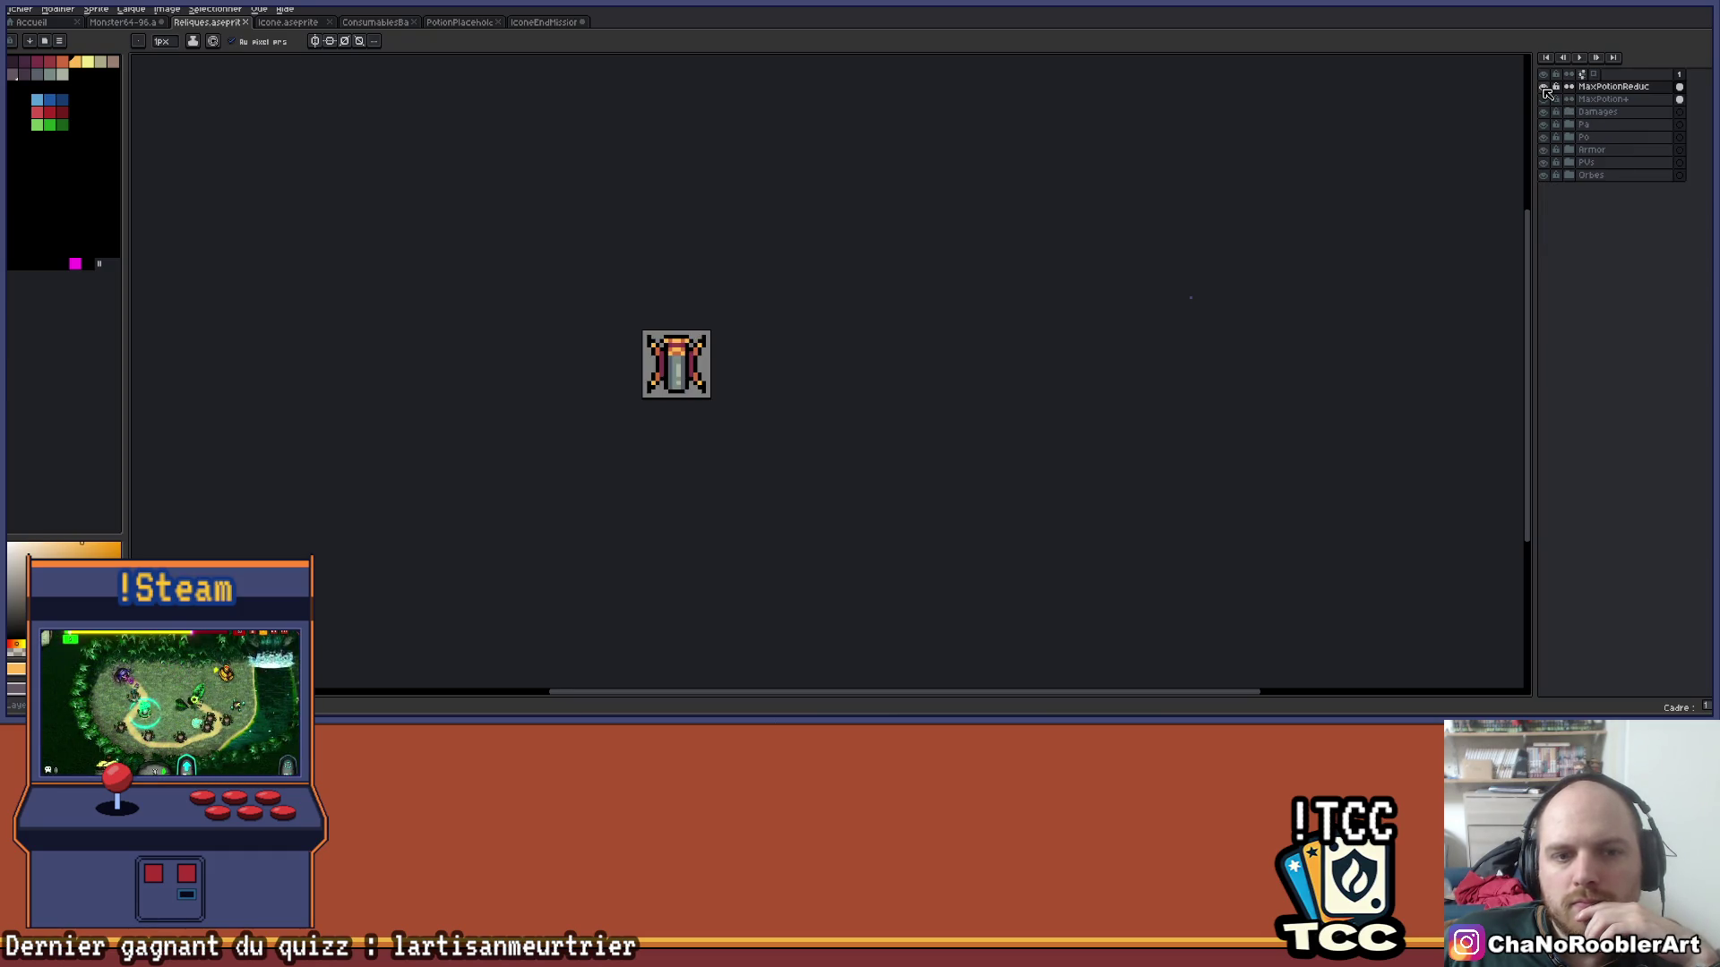
{"action": "left_click", "coordinate": [1545, 98]}
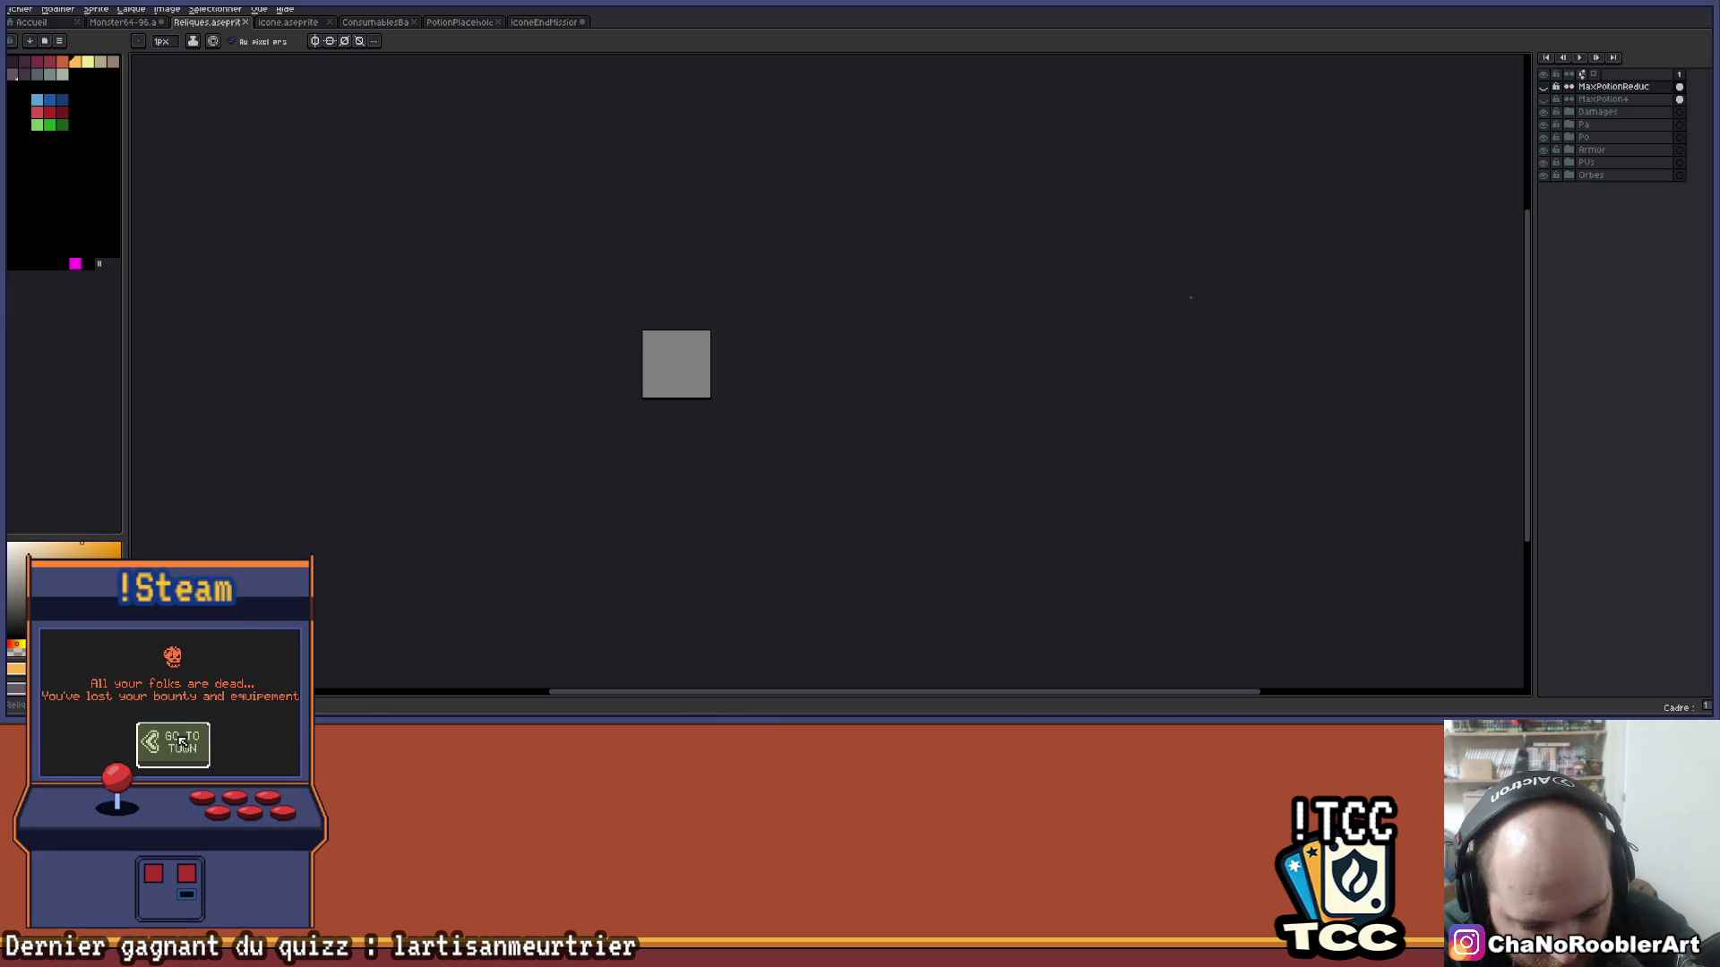
Switch to the Monster64-96 sprite, showing the blue saucer drone on its Drone2 layer.
{"action": "left_click", "coordinate": [181, 743]}
{"action": "left_click", "coordinate": [83, 735]}
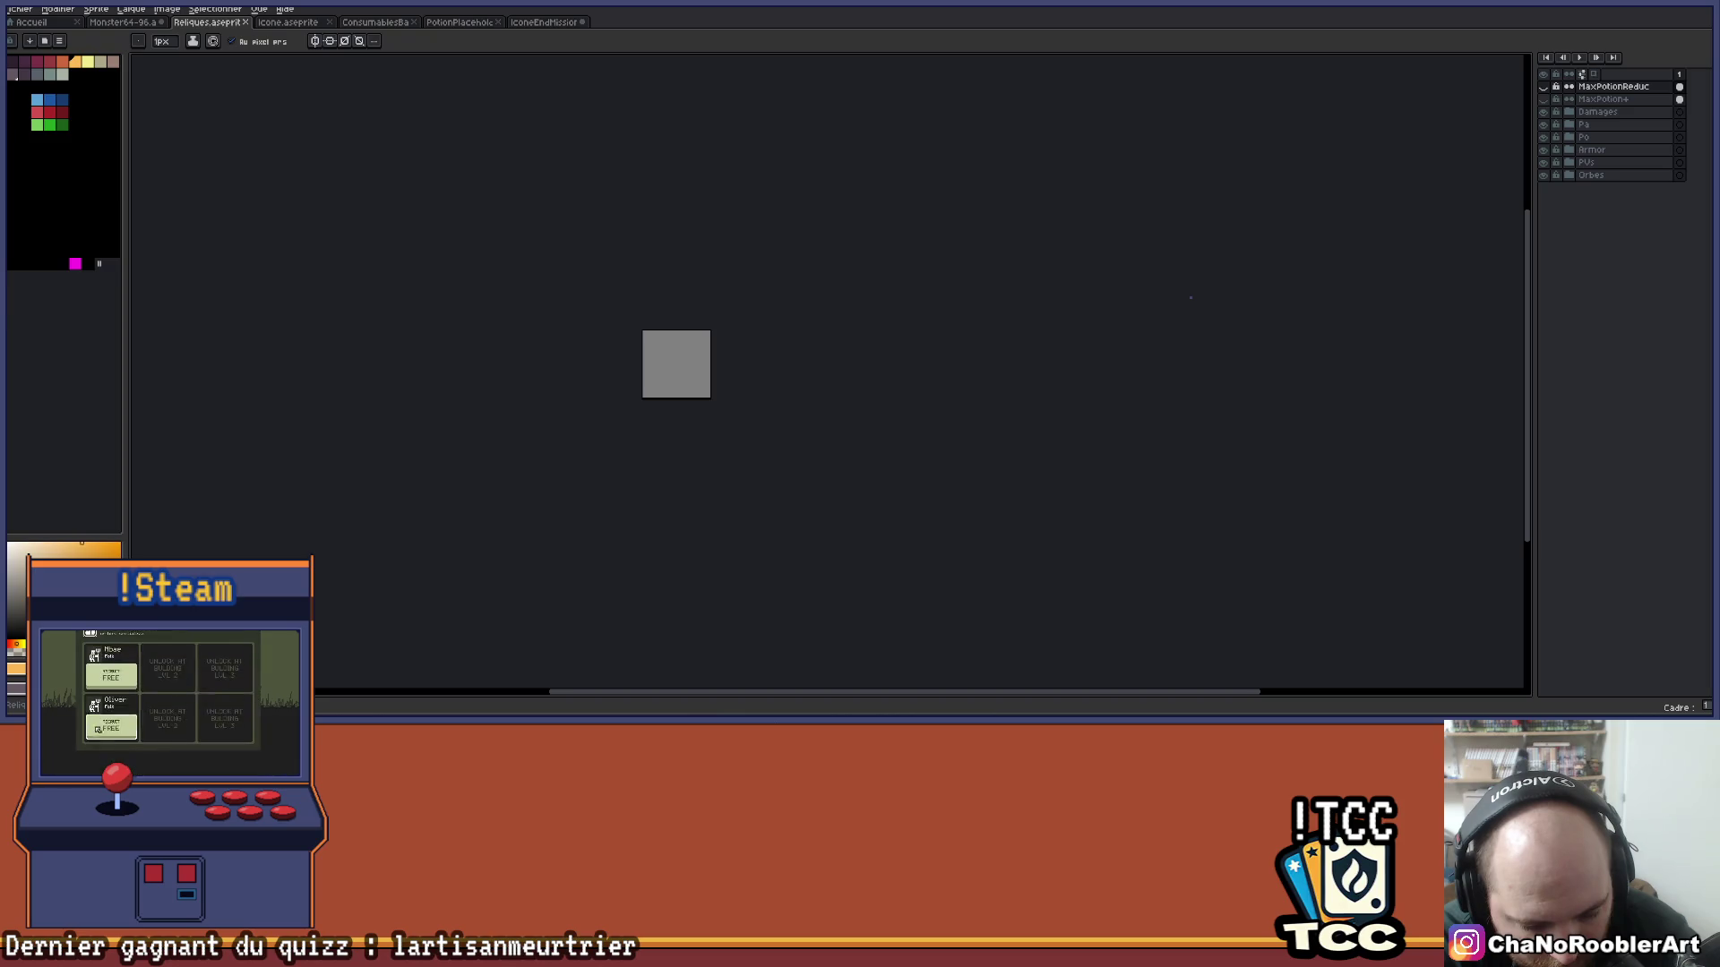
{"action": "left_click", "coordinate": [110, 691]}
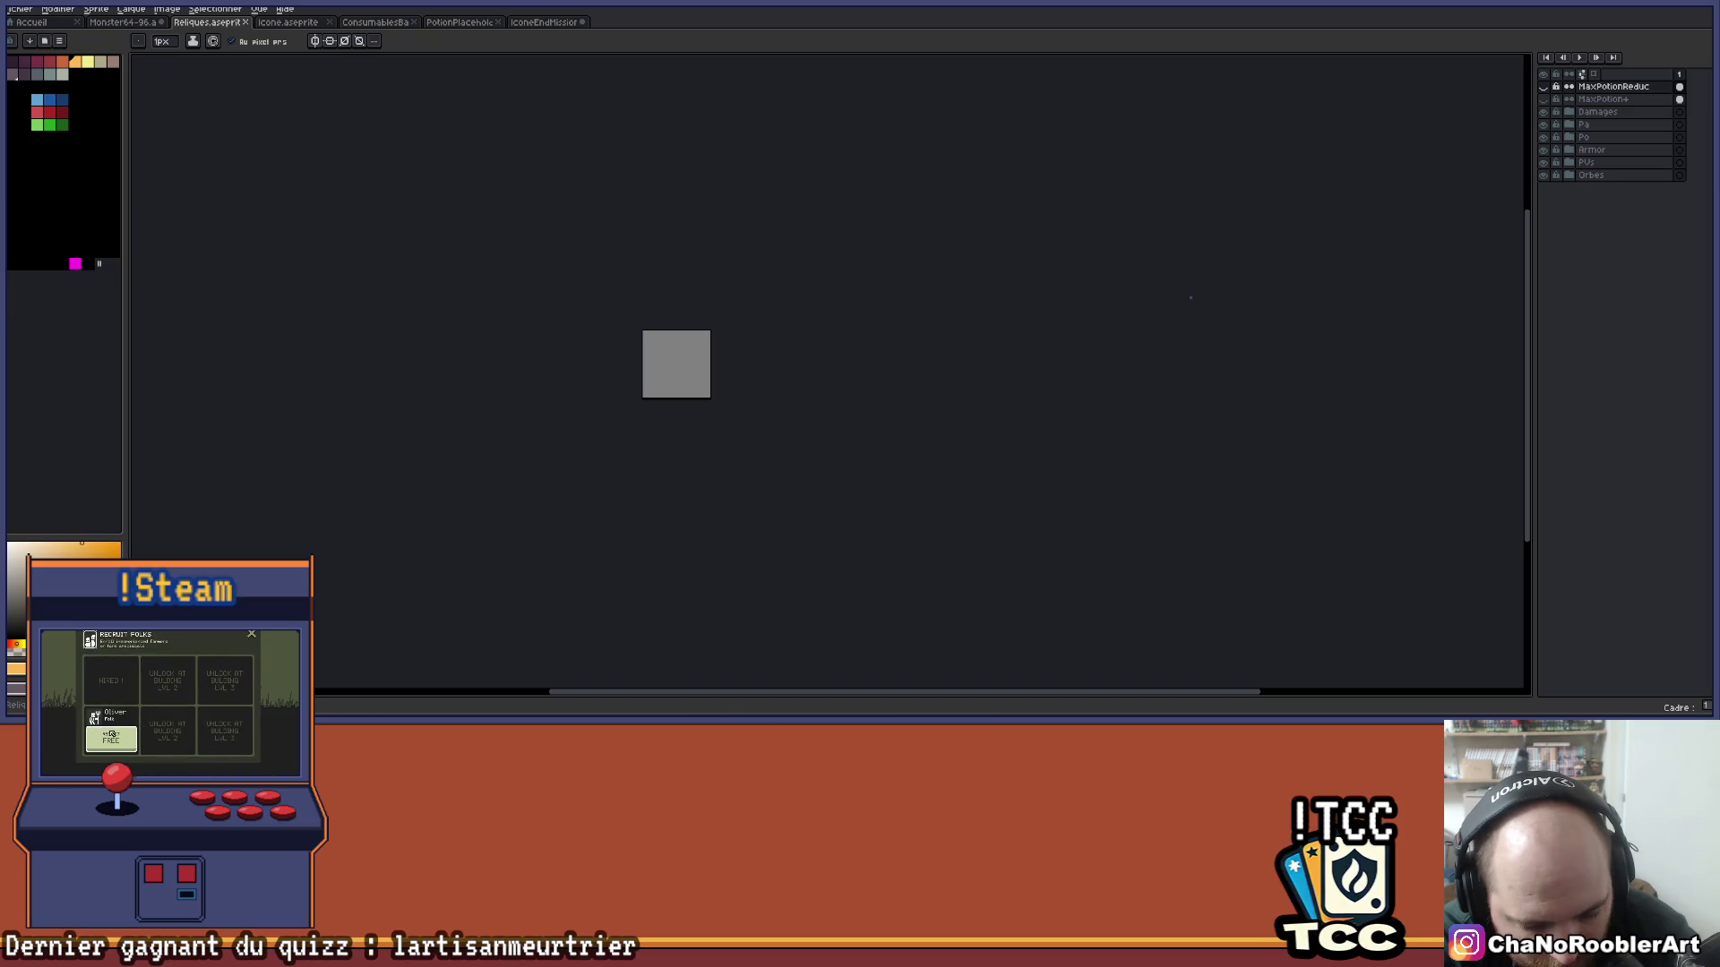
{"action": "left_click", "coordinate": [110, 738]}
{"action": "left_click", "coordinate": [95, 677]}
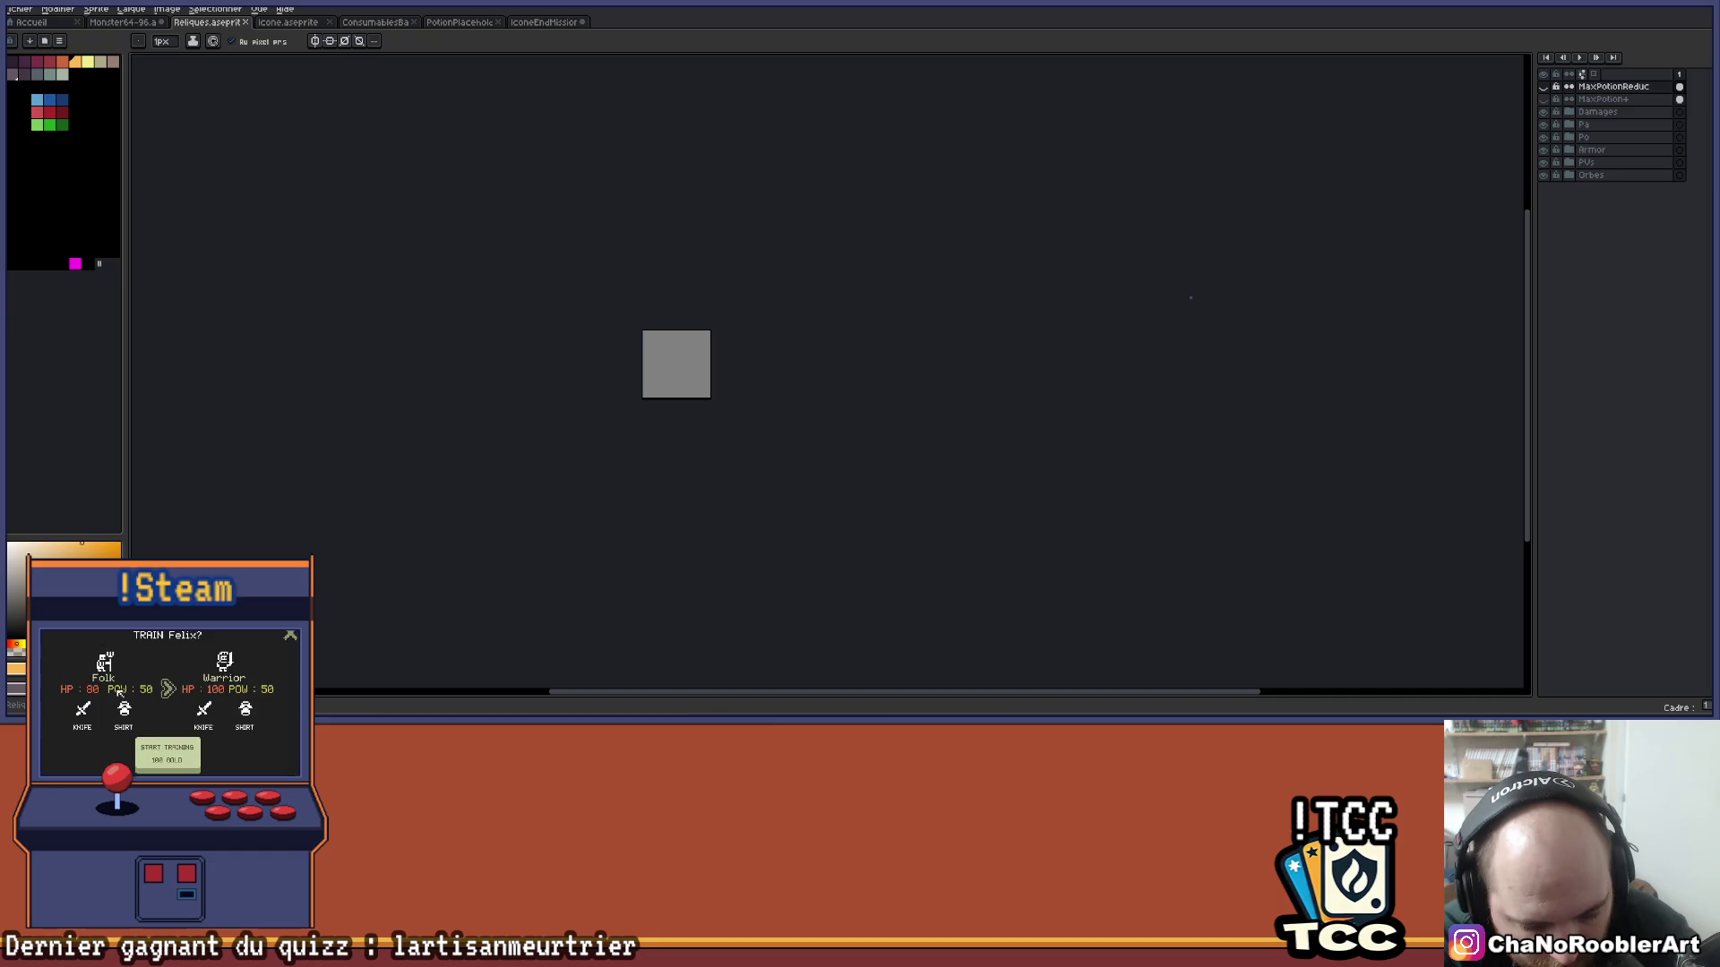
{"action": "left_click", "coordinate": [169, 760]}
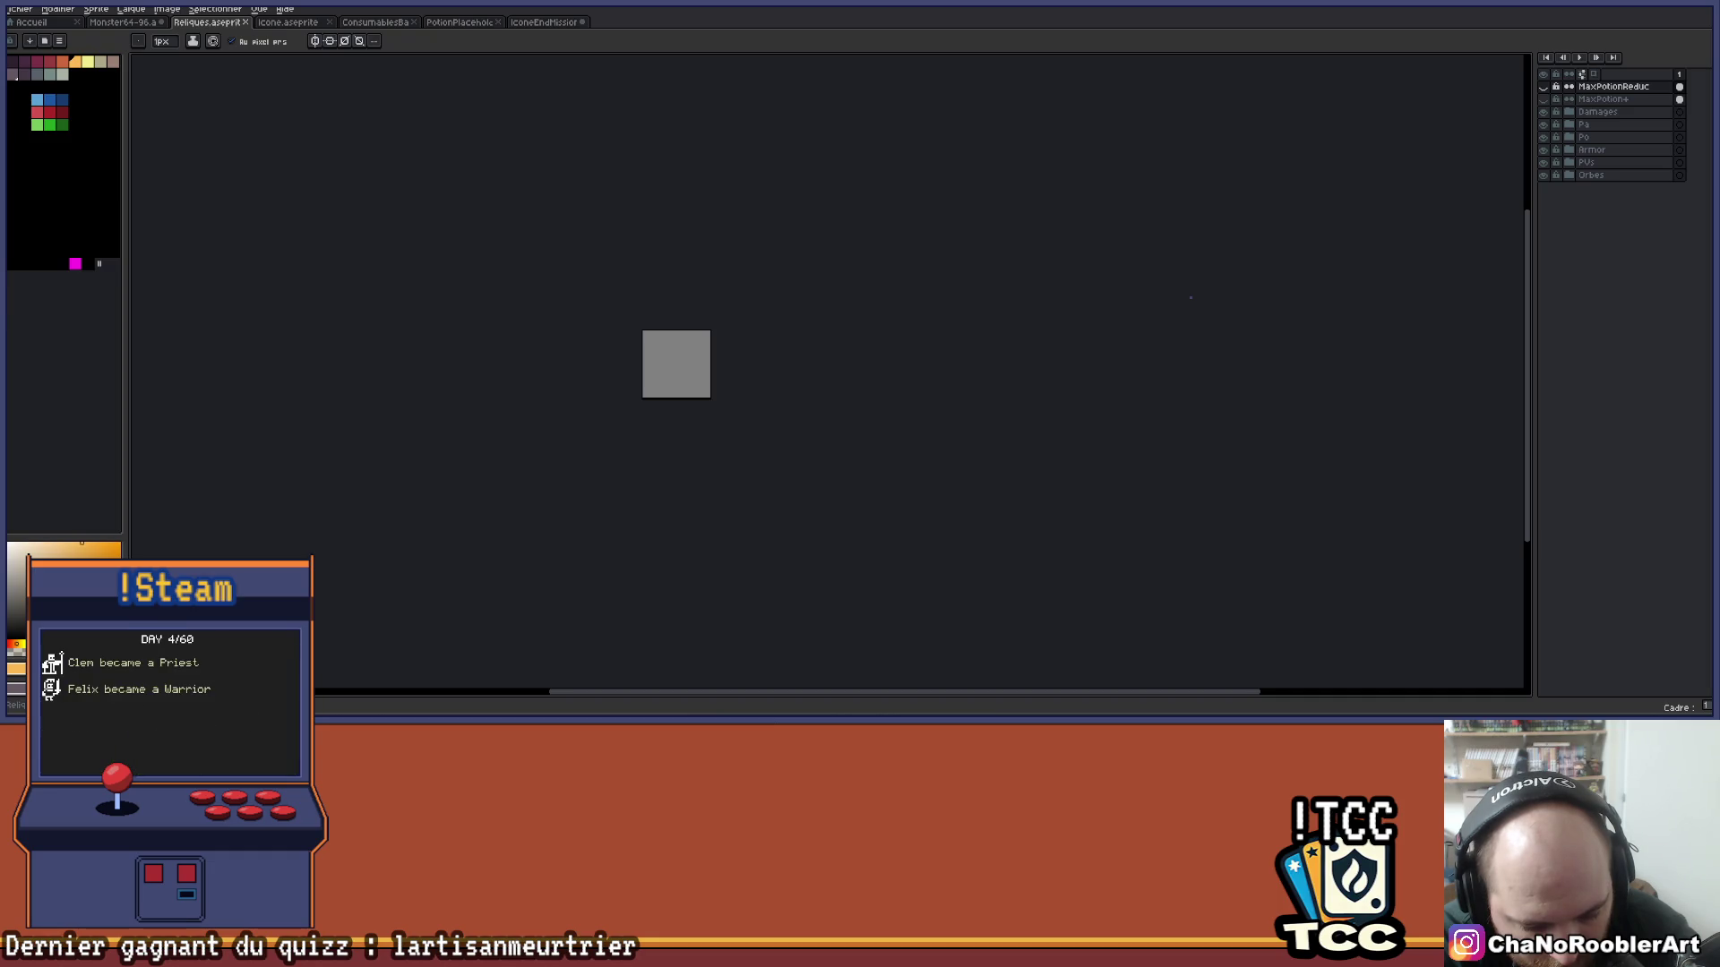
{"action": "left_click", "coordinate": [149, 755]}
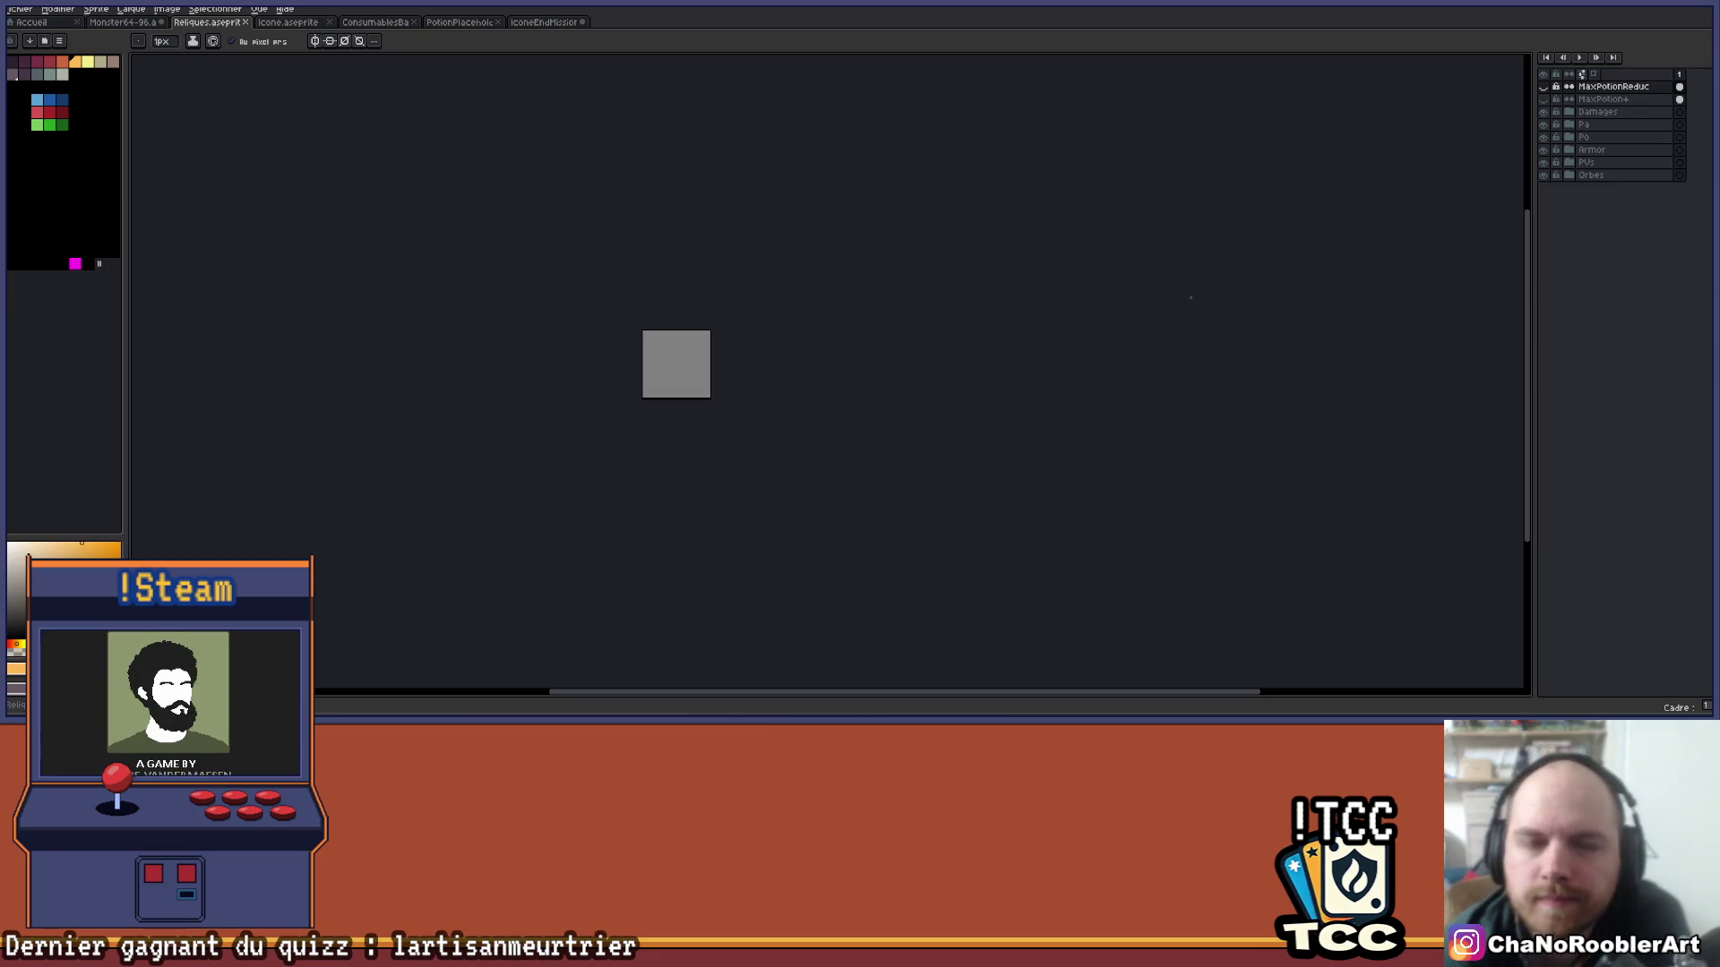
{"action": "left_click", "coordinate": [137, 25]}
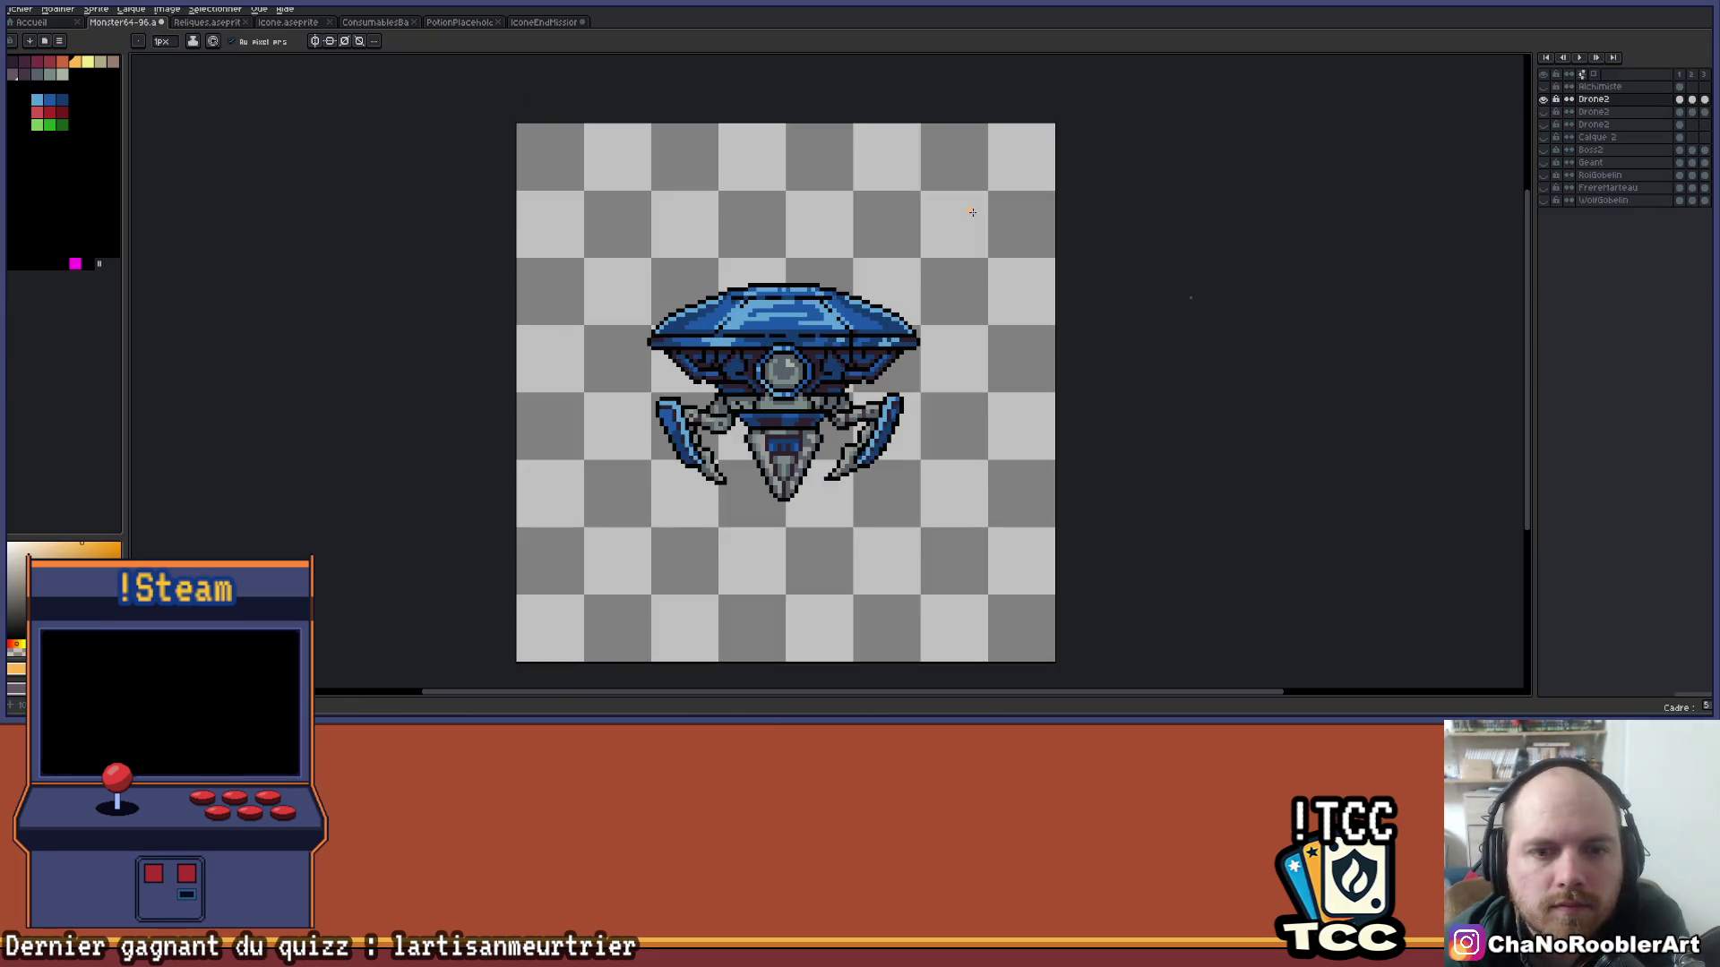
Toggle the blue and red Drone2 variants back and forth to compare them.
{"action": "left_click_drag", "start_coordinate": [1006, 288], "coordinate": [958, 271]}
{"action": "left_click", "coordinate": [1543, 99]}
{"action": "left_click", "coordinate": [1544, 112]}
{"action": "left_click", "coordinate": [1544, 100]}
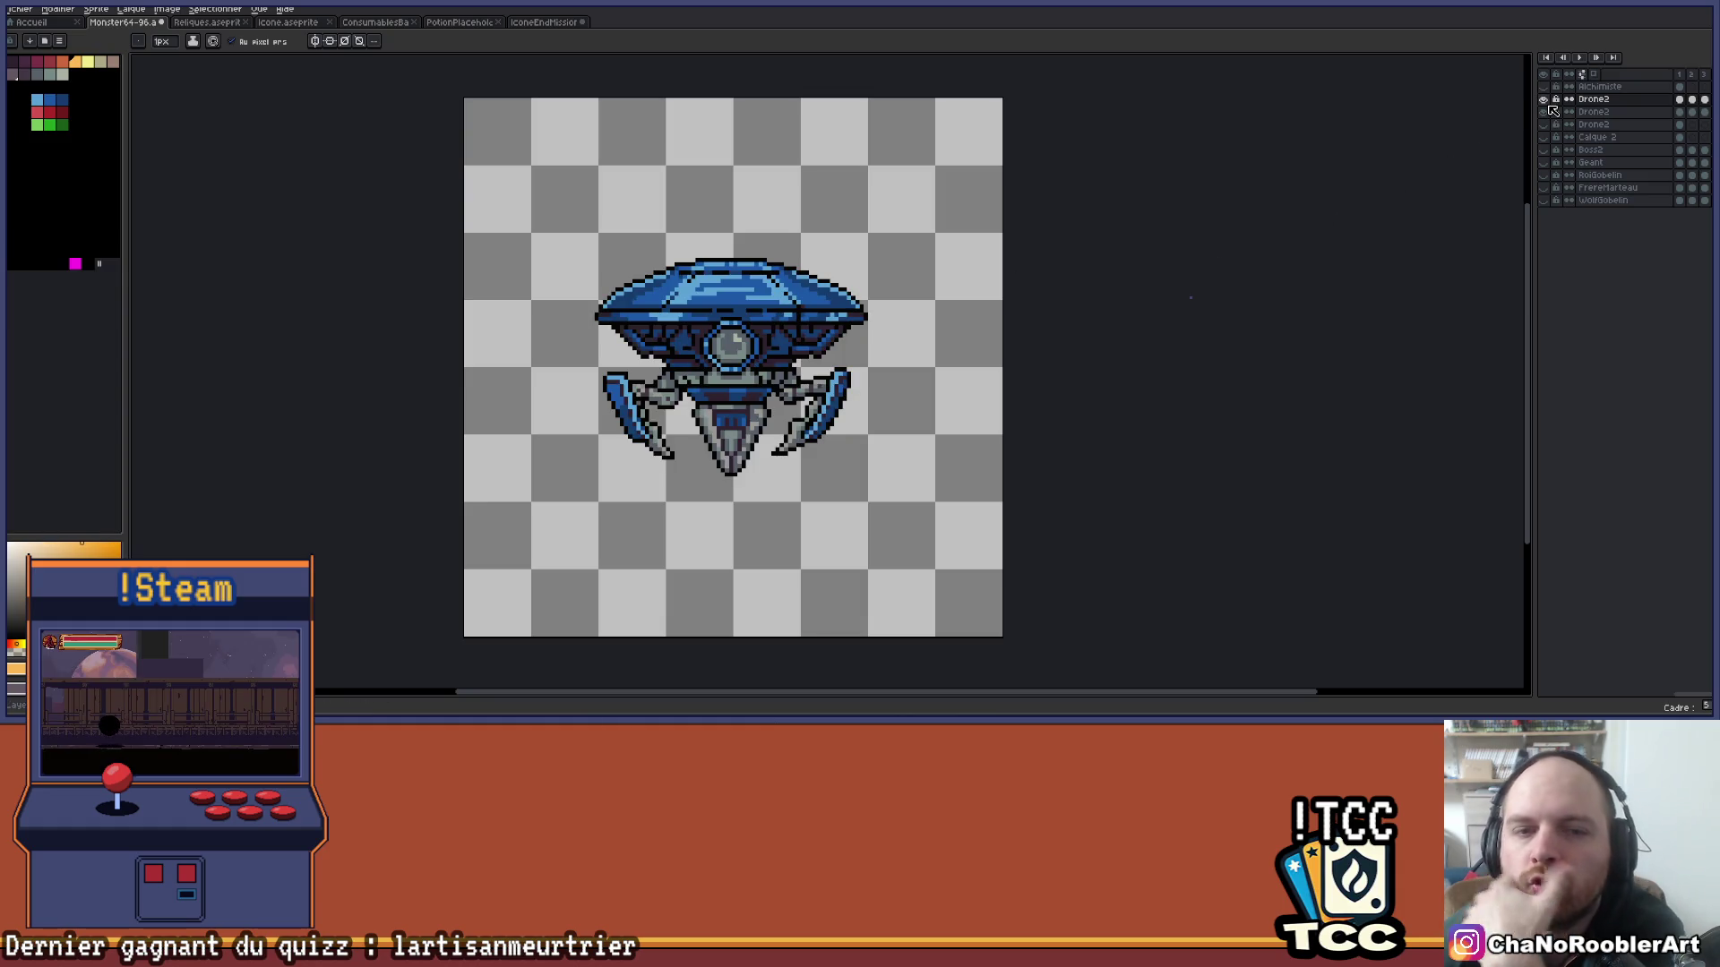
{"action": "left_click", "coordinate": [1543, 100]}
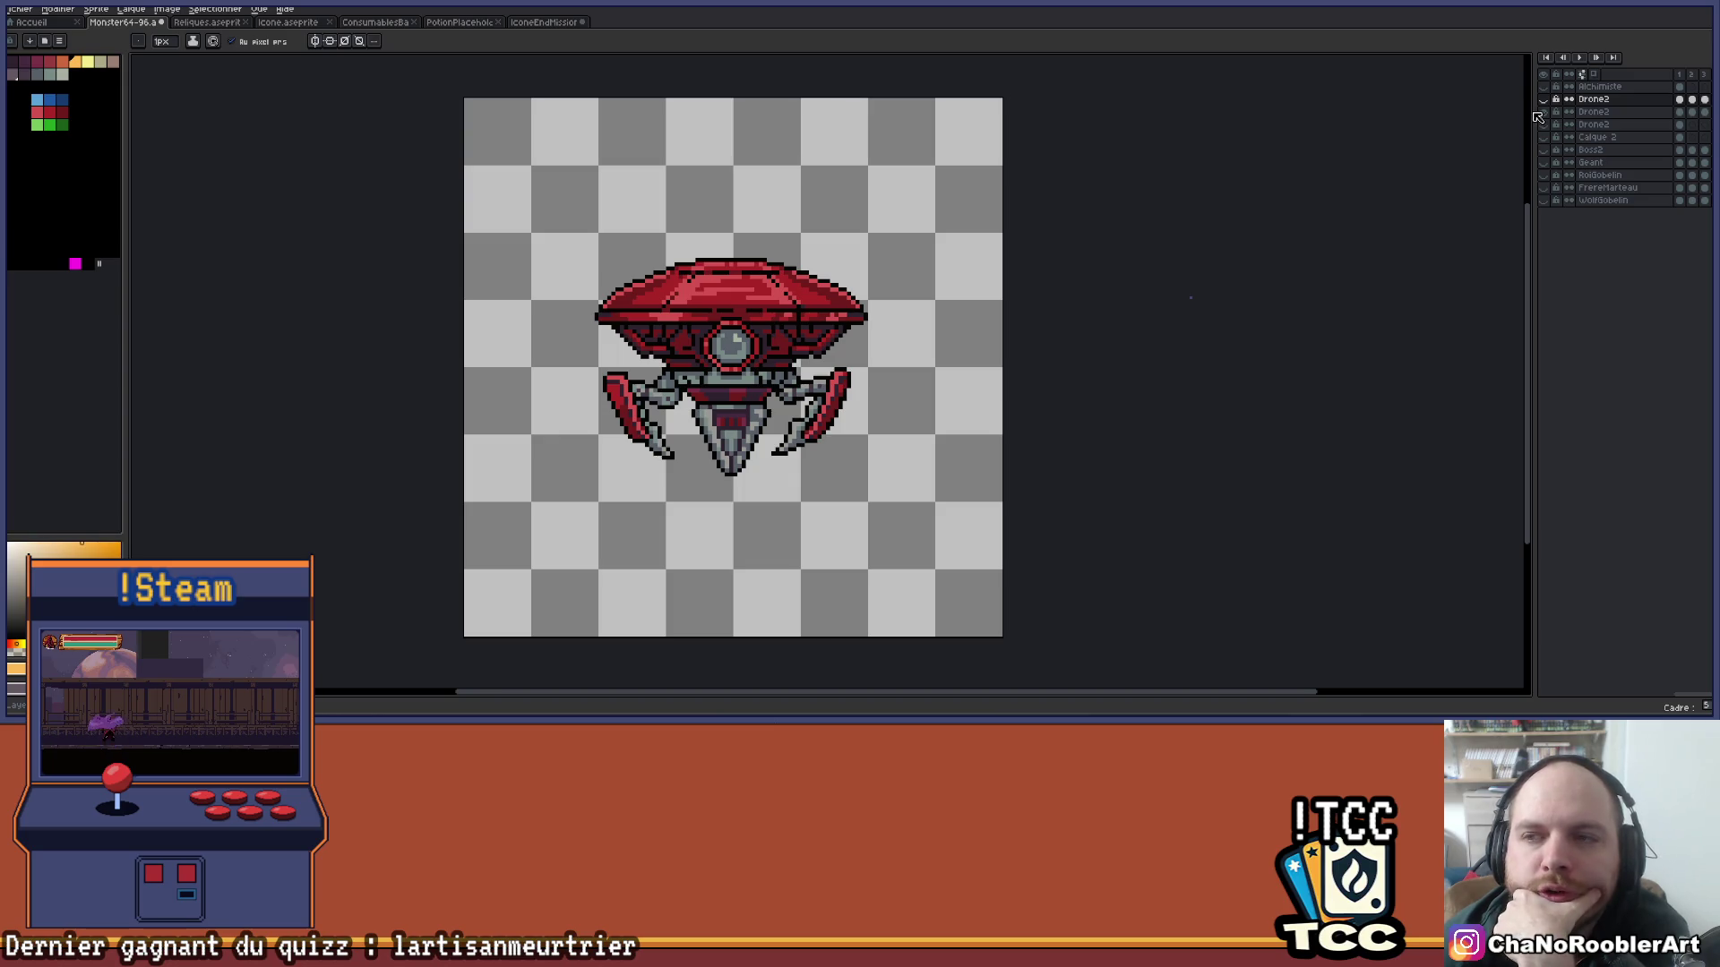
{"action": "left_click", "coordinate": [1543, 112]}
{"action": "left_click", "coordinate": [1544, 100]}
Leave the red drone variant visible and select the second Drone2 layer.
{"action": "left_click", "coordinate": [1544, 100]}
{"action": "left_click", "coordinate": [1544, 112]}
{"action": "left_click", "coordinate": [1544, 113]}
{"action": "left_click", "coordinate": [1543, 99]}
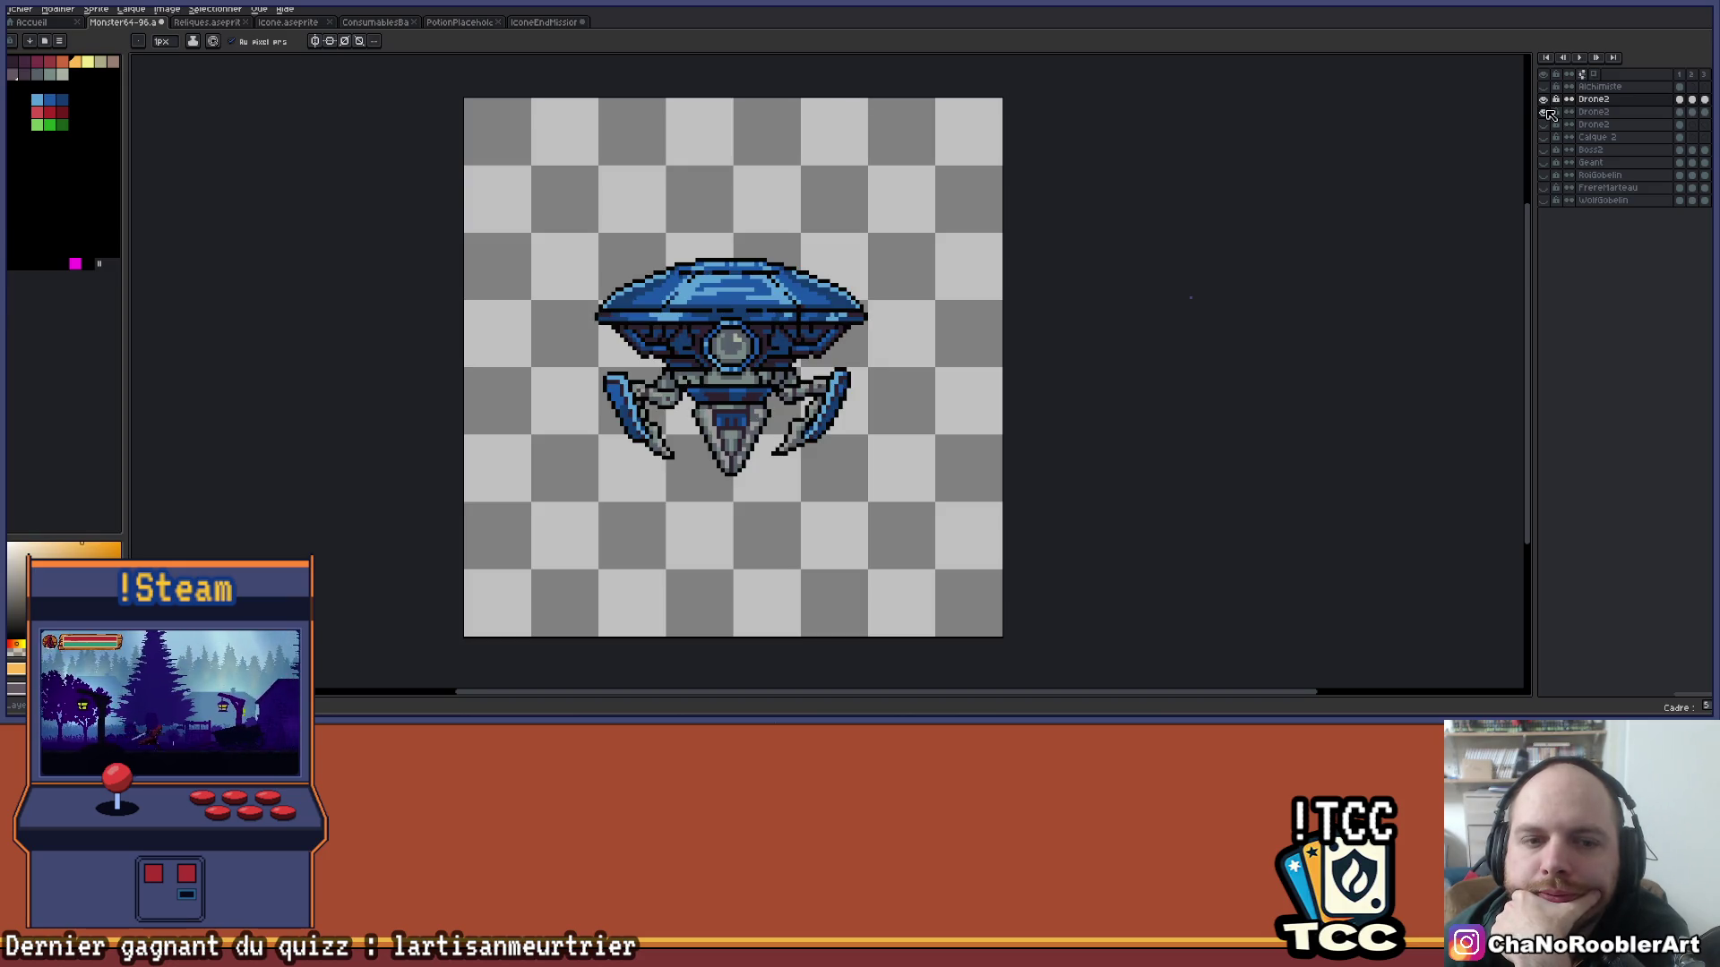
{"action": "left_click", "coordinate": [1544, 113]}
{"action": "left_click", "coordinate": [1544, 100]}
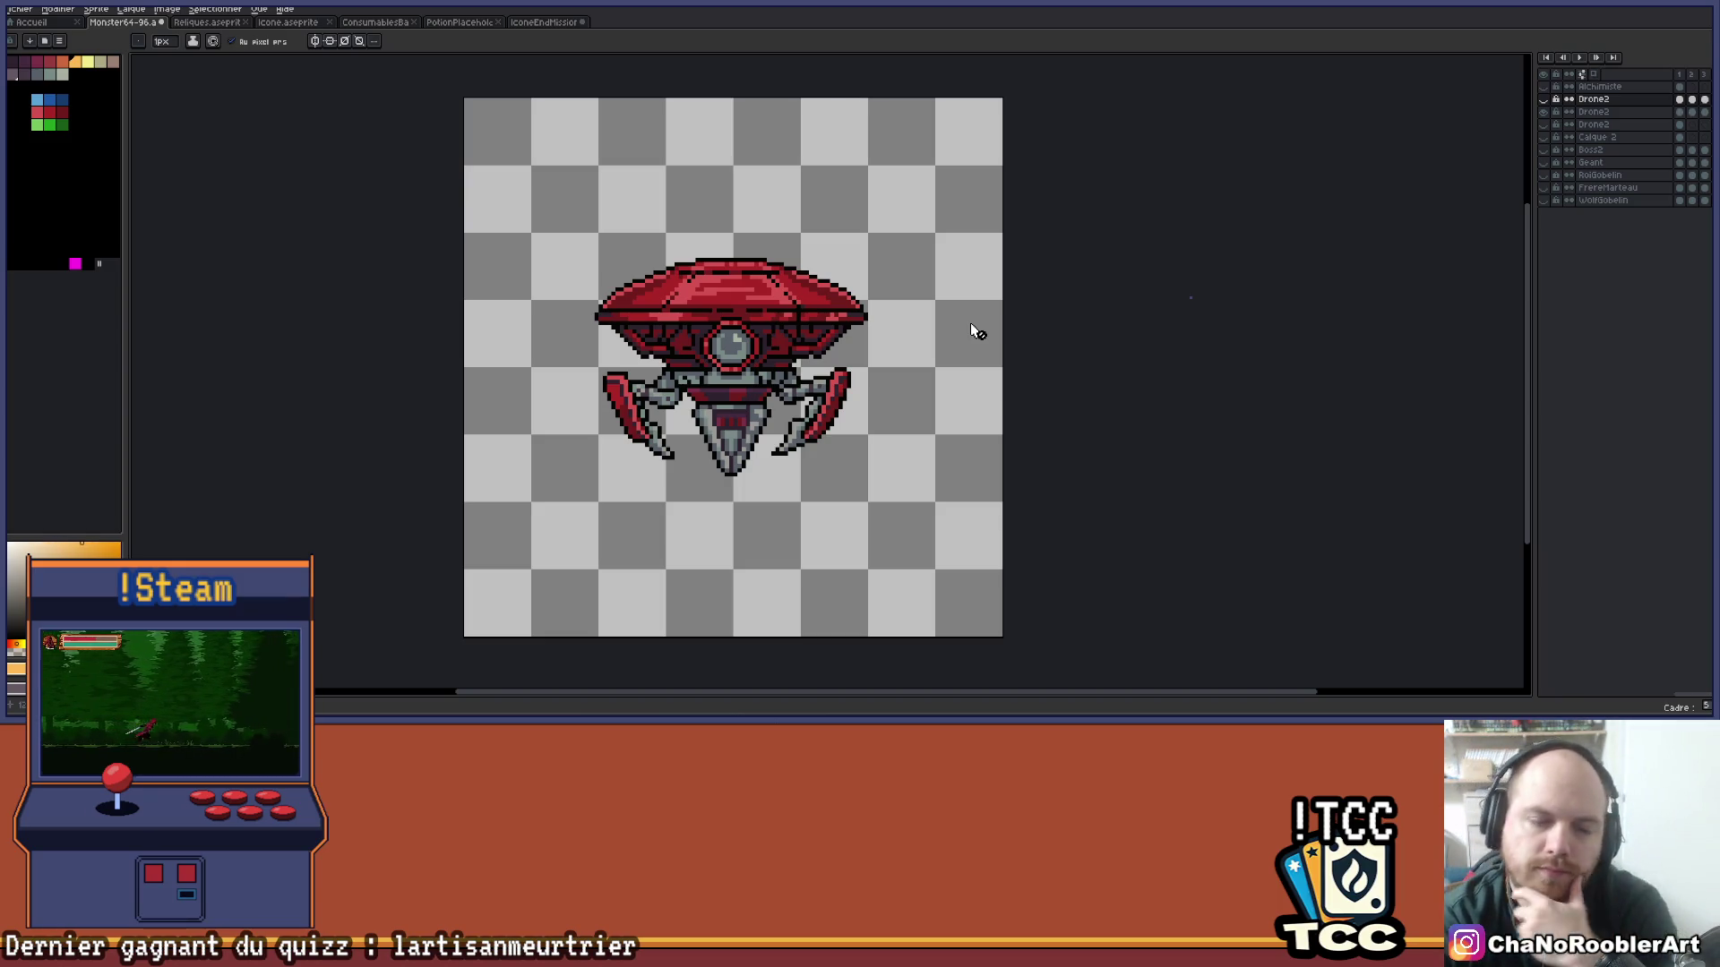
{"action": "left_click", "coordinate": [1593, 111]}
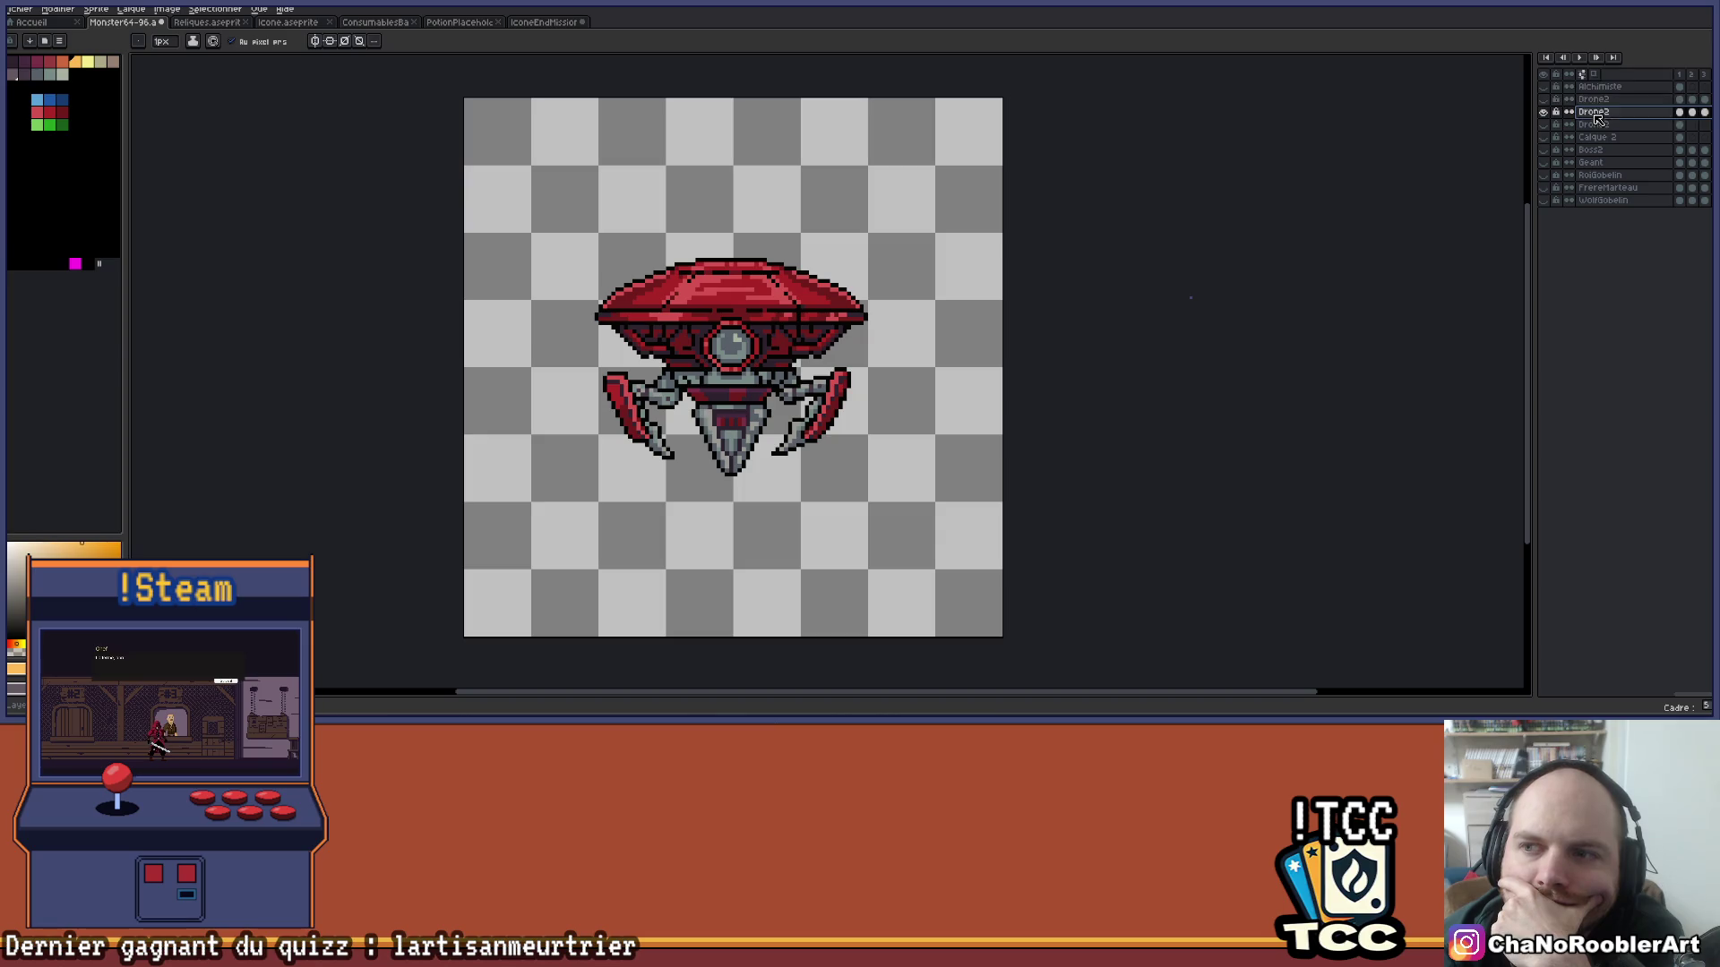
{"action": "left_click", "coordinate": [1579, 58]}
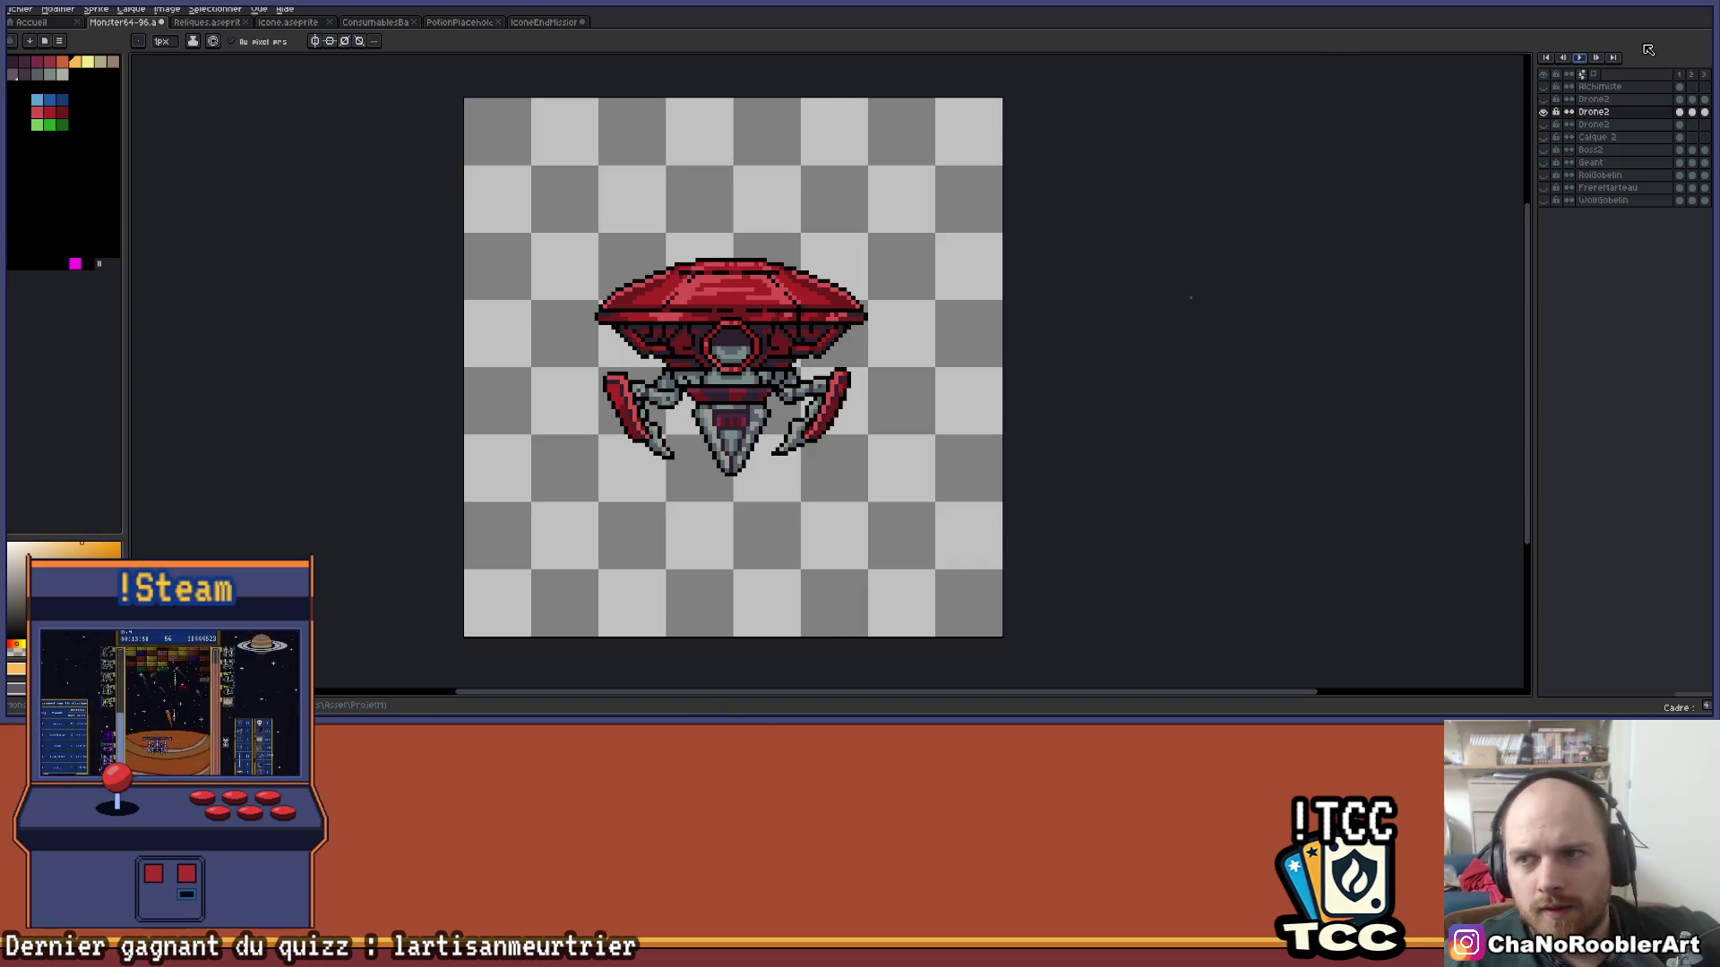
Play the red Drone2 animation so its frames loop on the canvas.
{"action": "left_click", "coordinate": [1580, 59]}
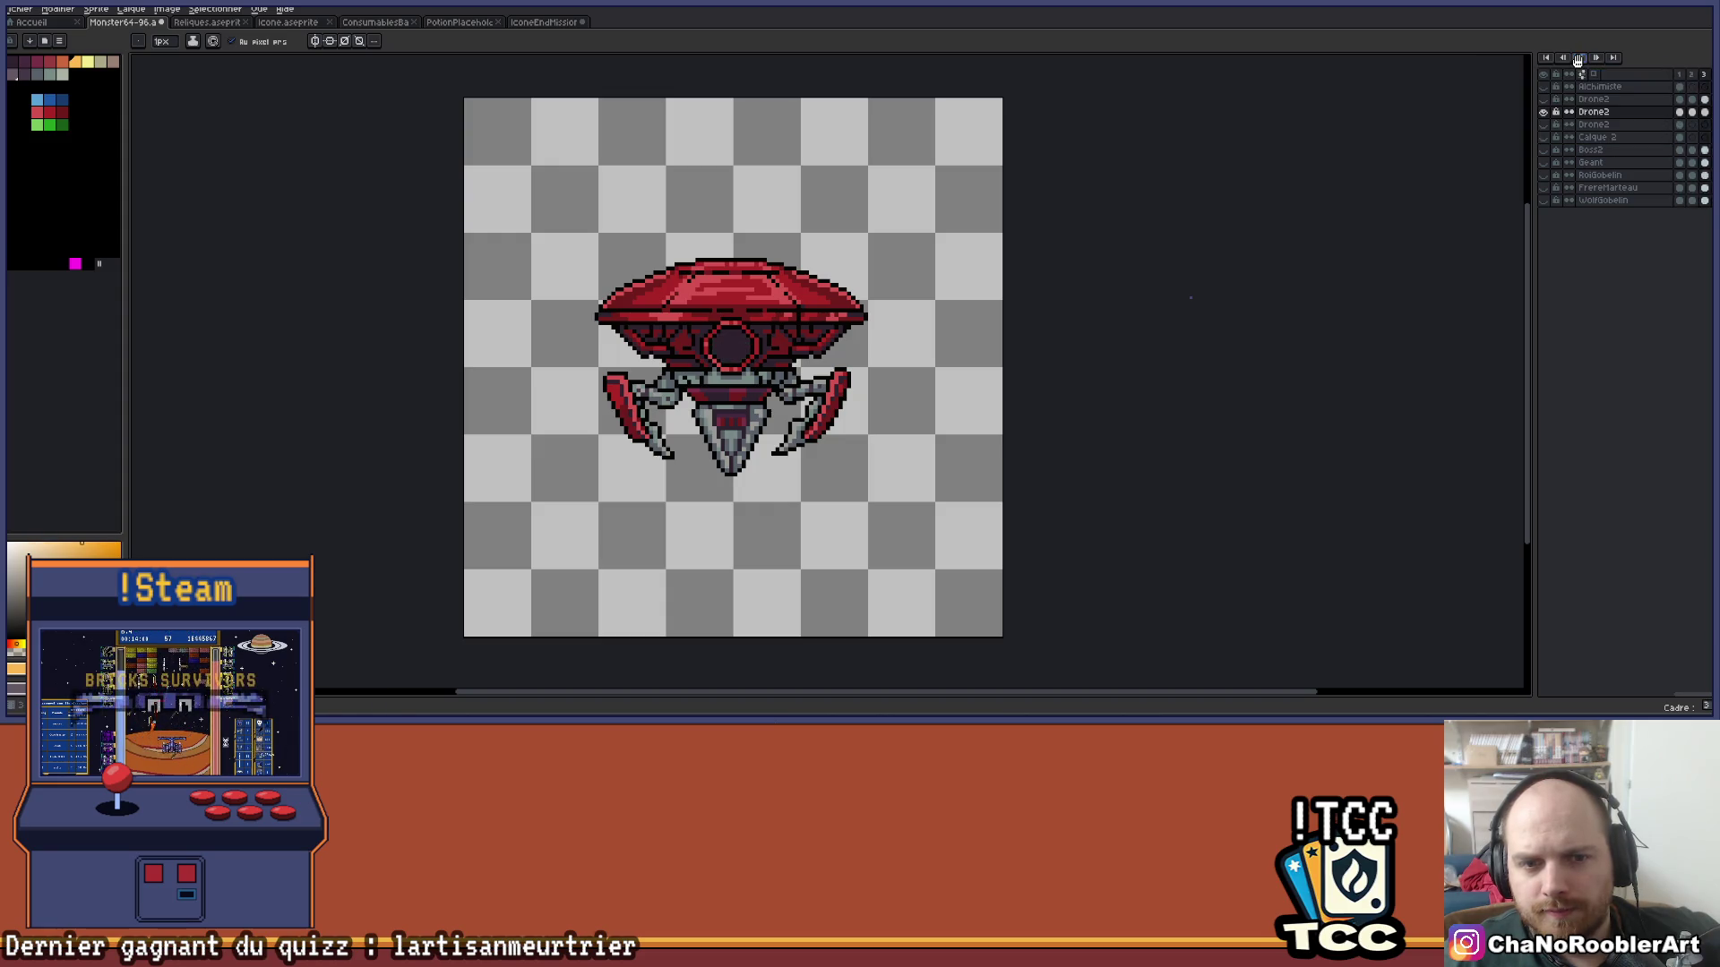